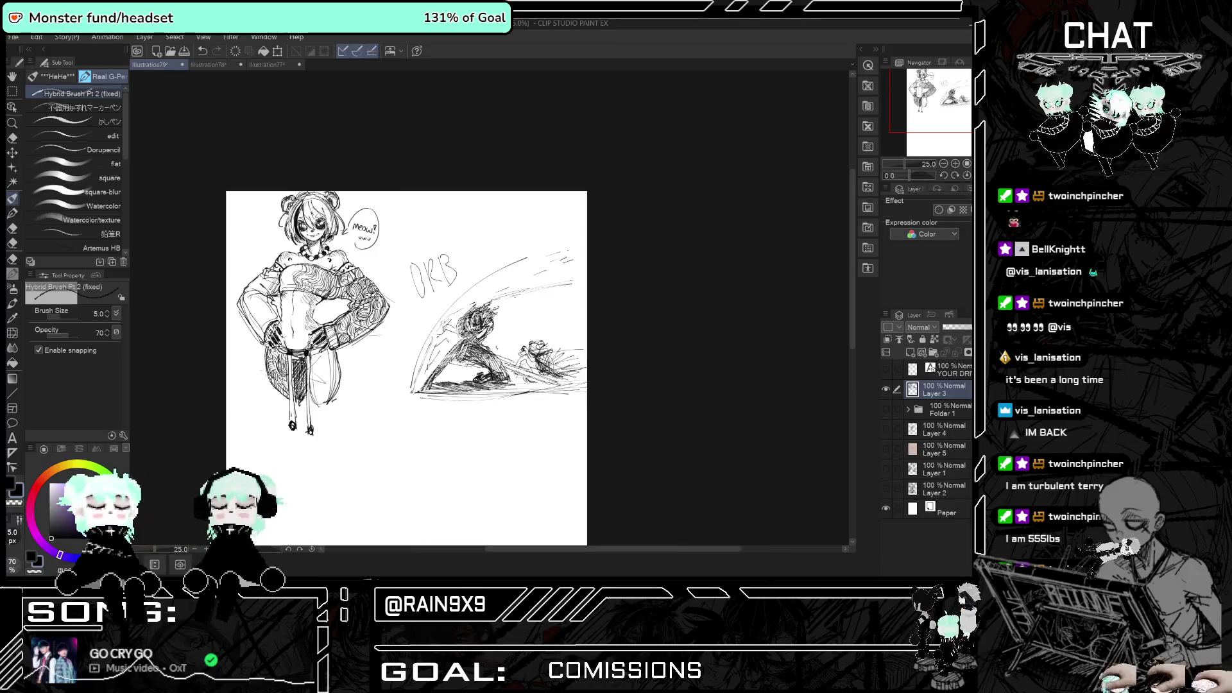
- Mirror the canvas view back and forth to check the existing action-scene sketches
scroll(392, 368, "up", 1)
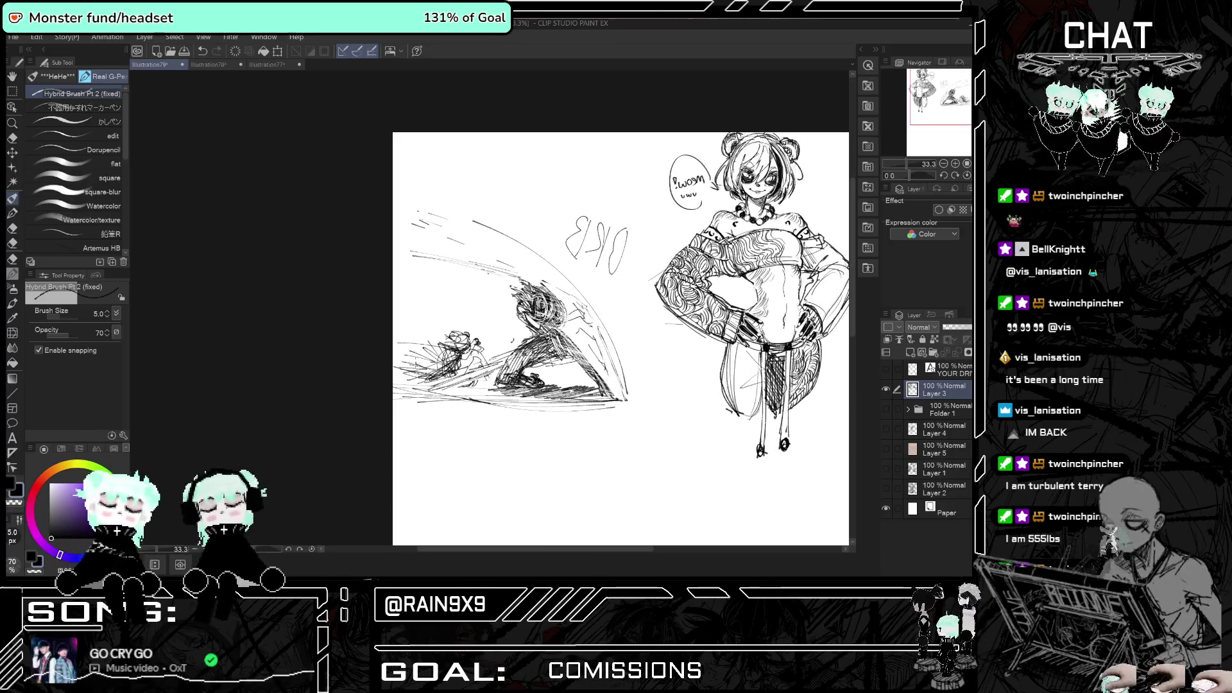
key("h")
key("h")
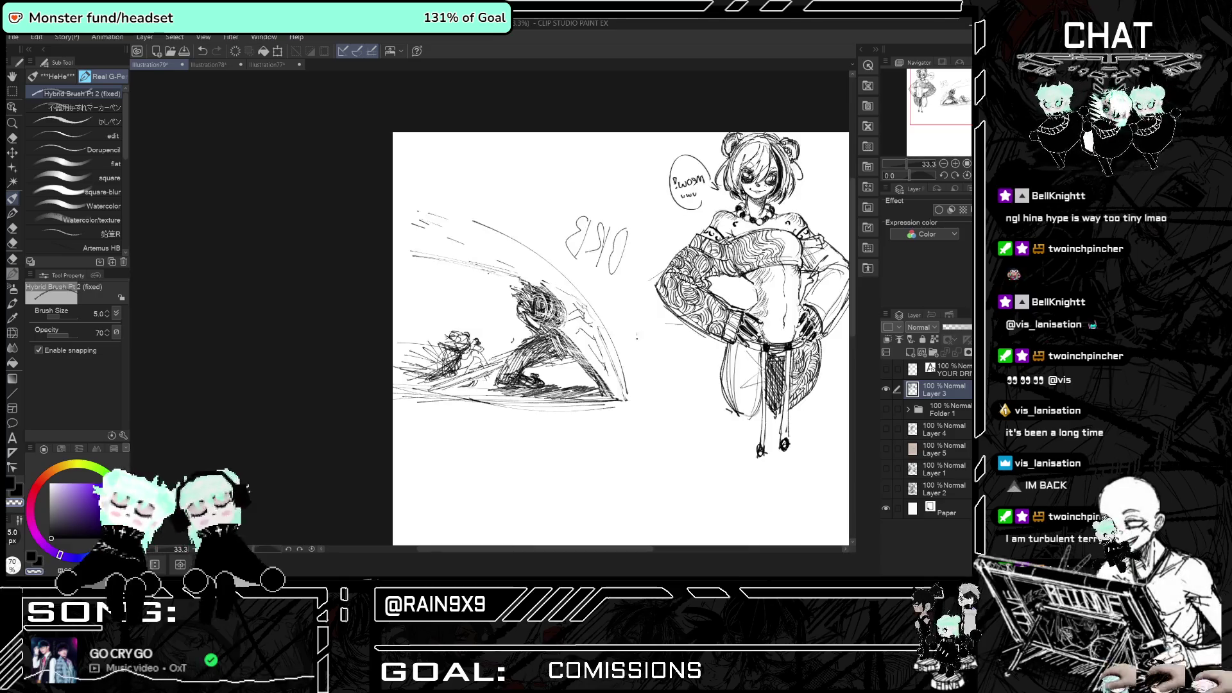
key("h")
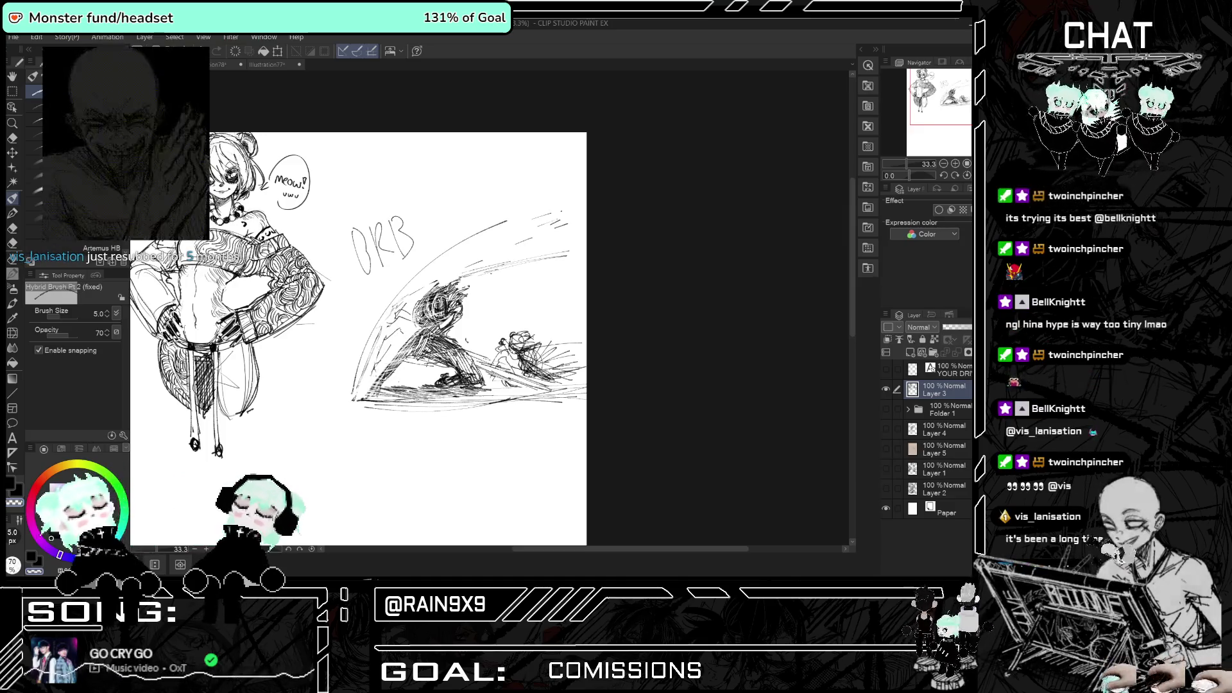
key("h")
key("h")
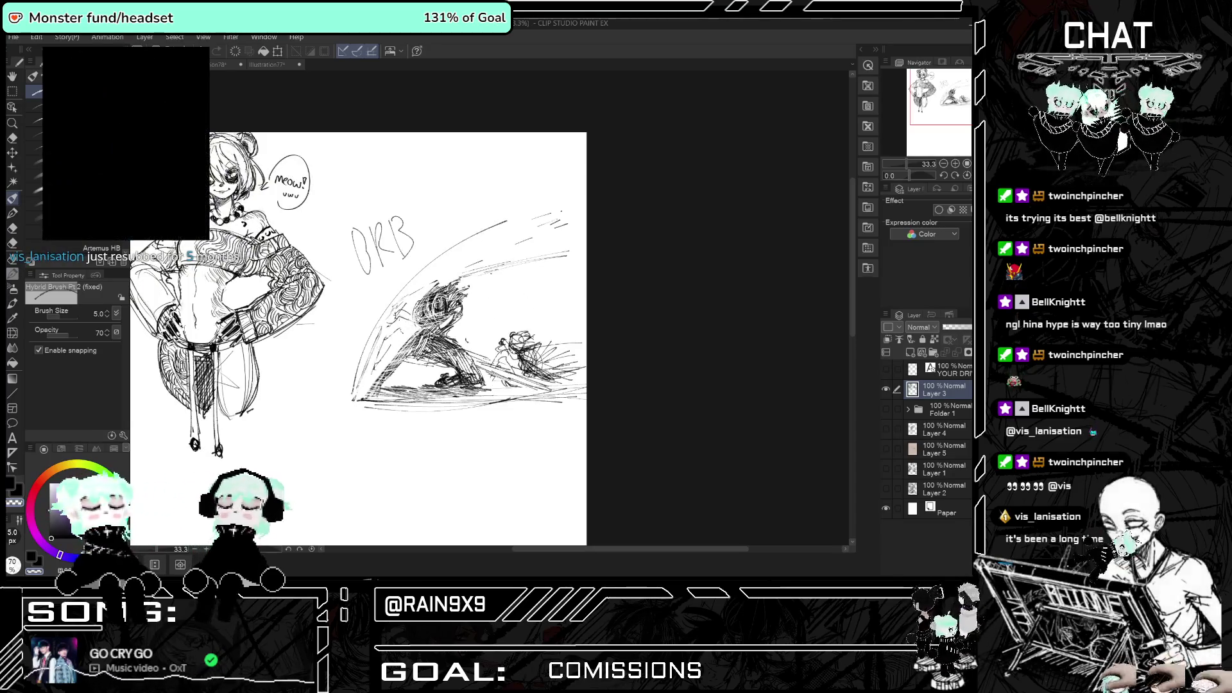
key("h")
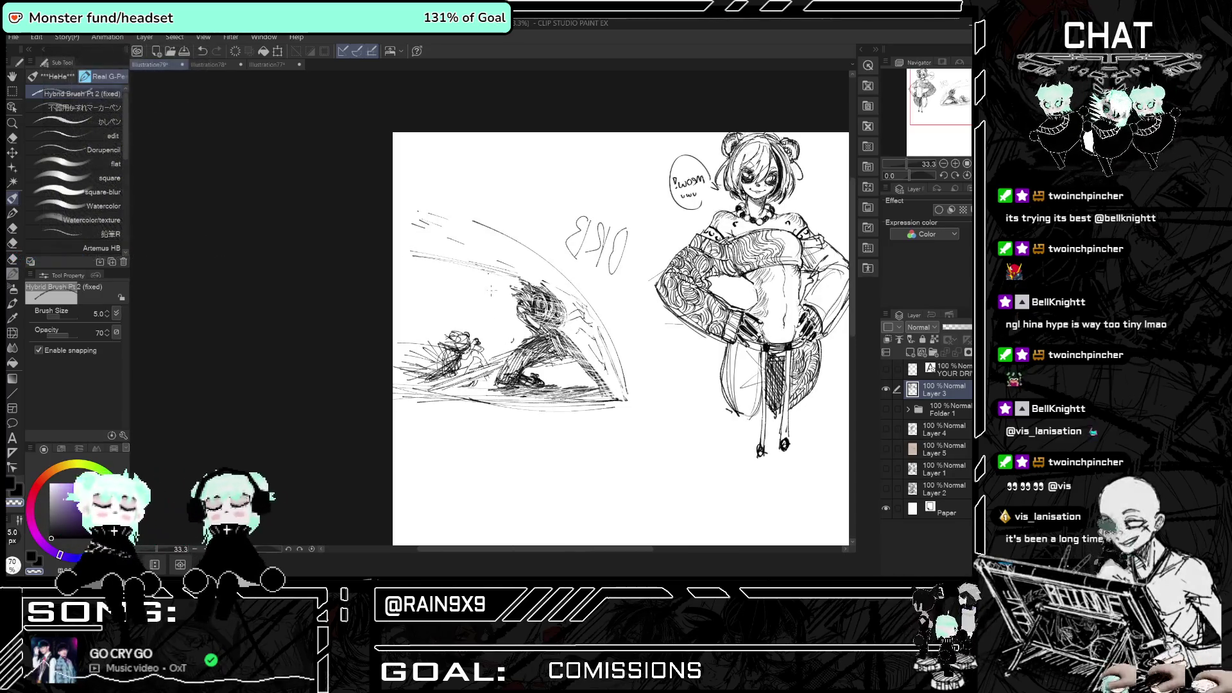
key("h")
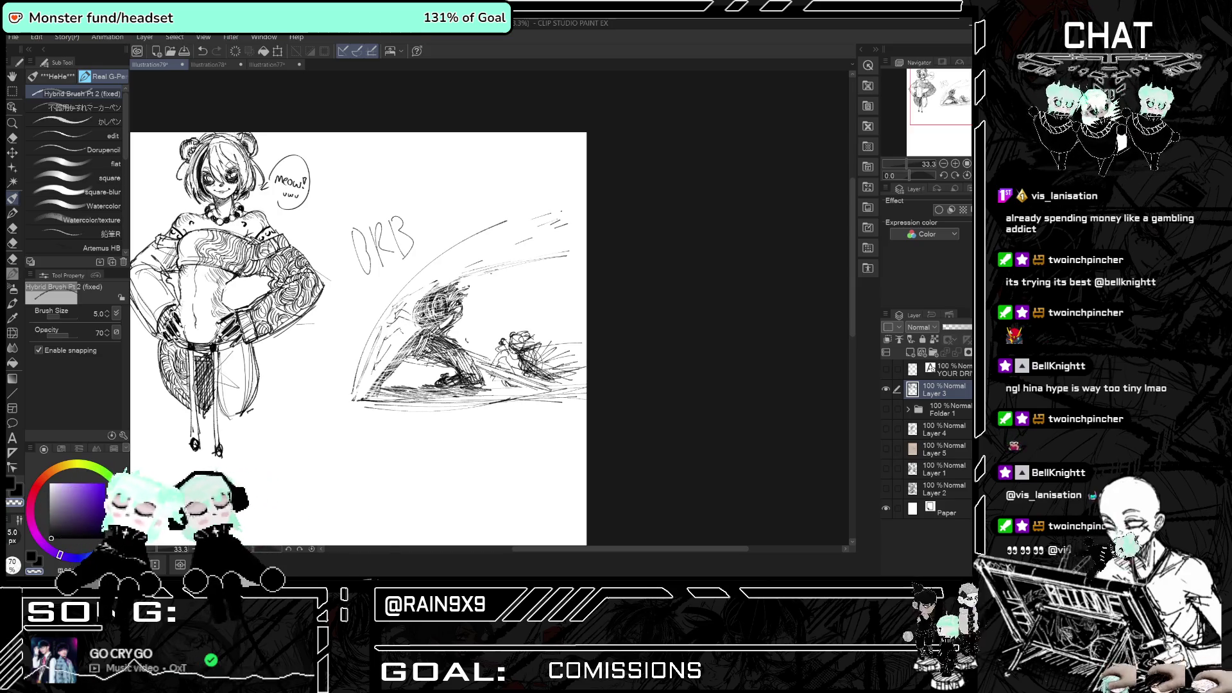
key("h")
scroll(620, 326, "down", 2)
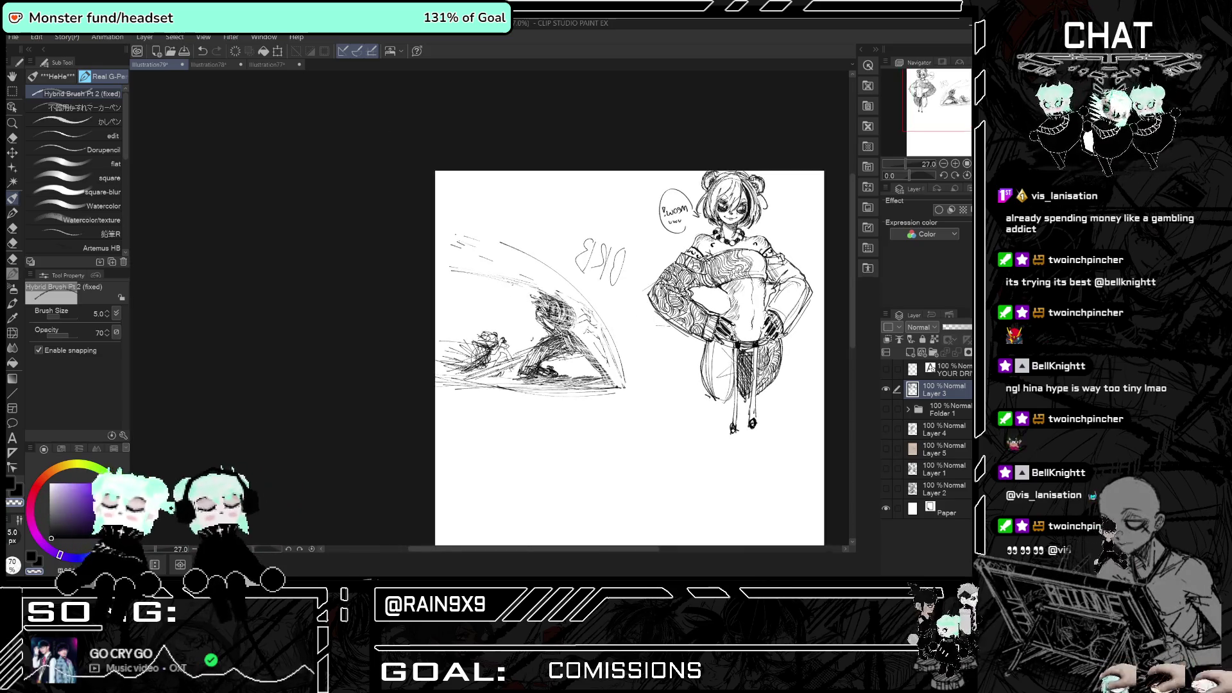
key("h")
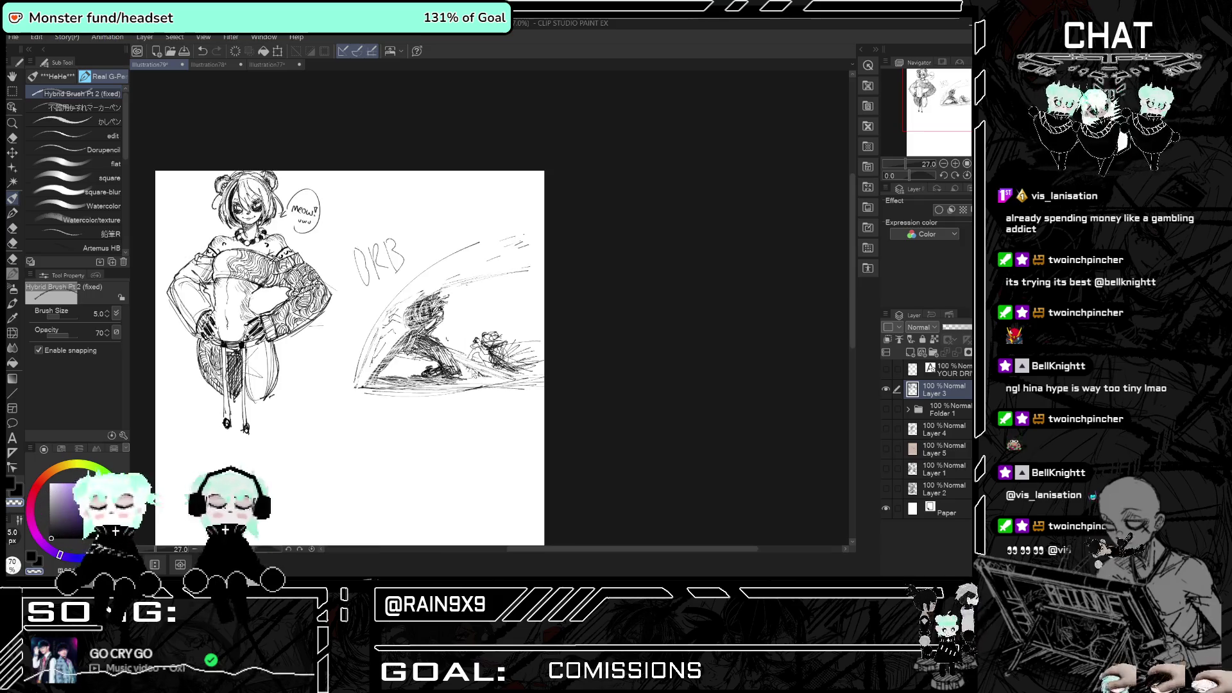
key("h")
scroll(445, 337, "up", 3)
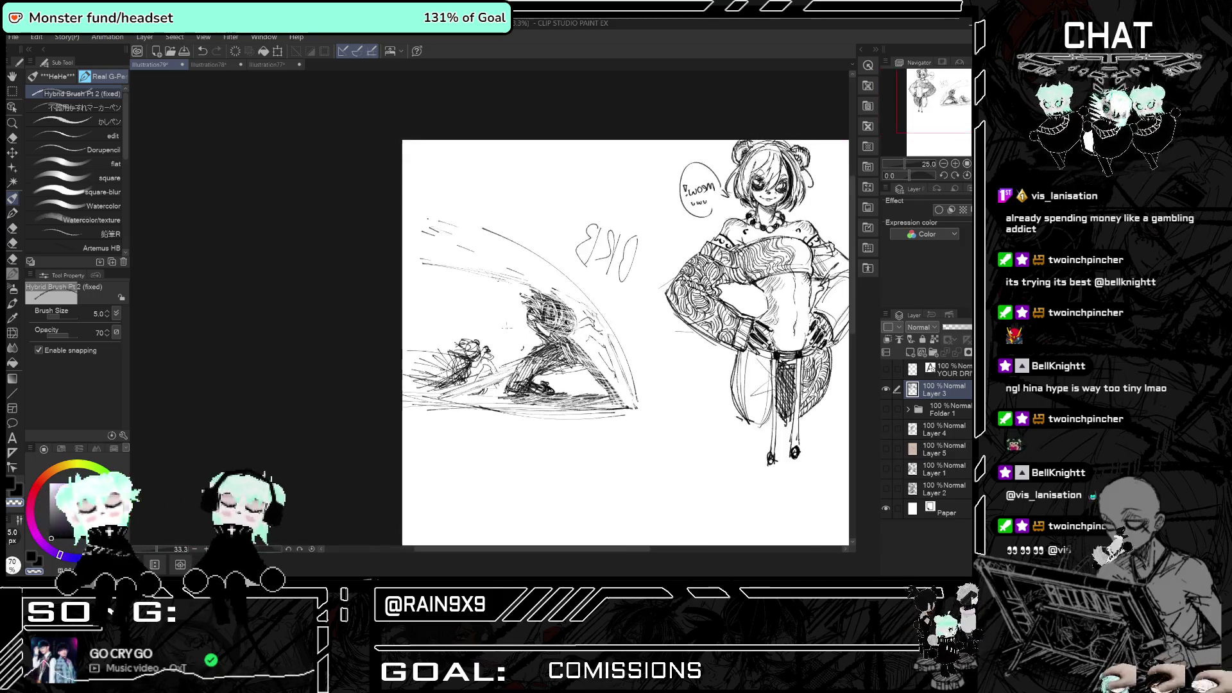
key("h")
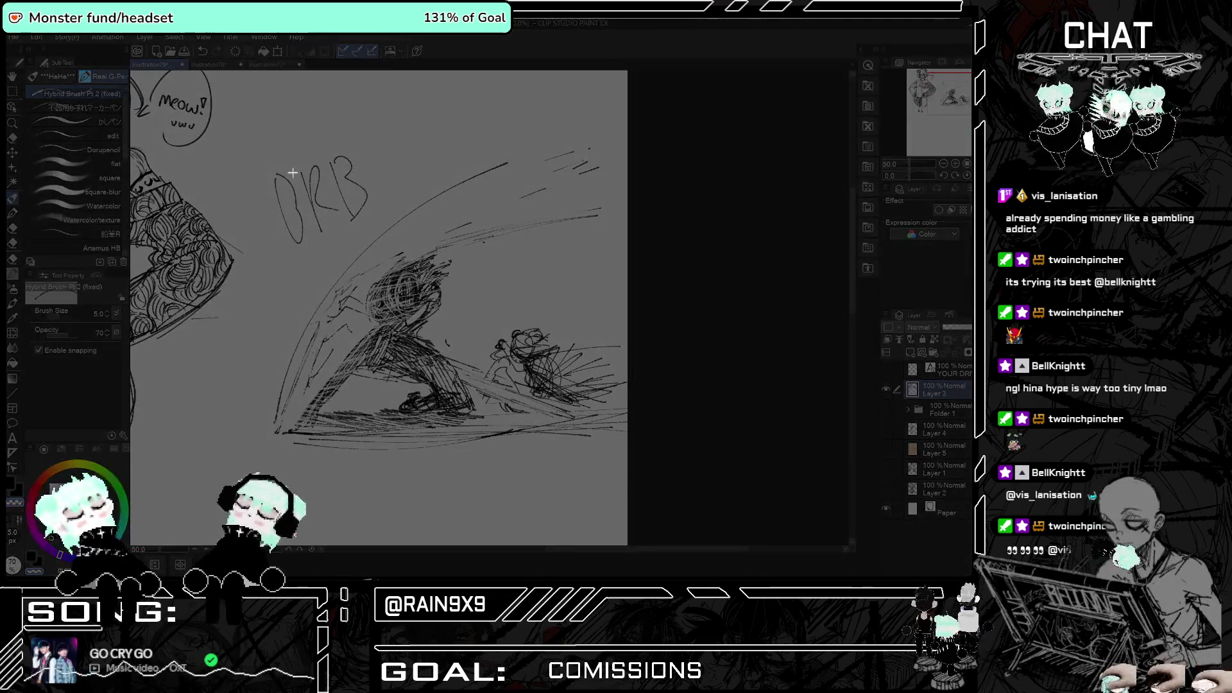
- Capture a screen snip of part of the canvas, then undo the previous arc stroke
mouse_move(254, 192)
left_mouse_down()
mouse_move(502, 426)
mouse_move(636, 452)
left_mouse_up()
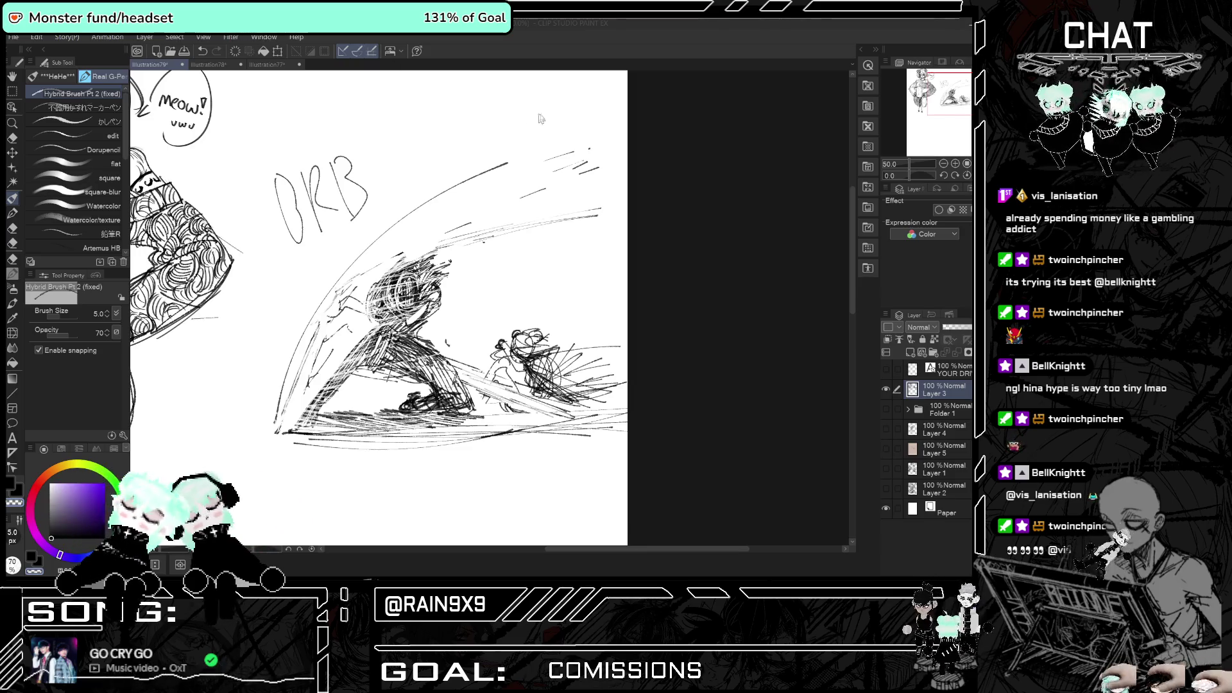
scroll(496, 189, "down", 3)
scroll(496, 189, "up", 4)
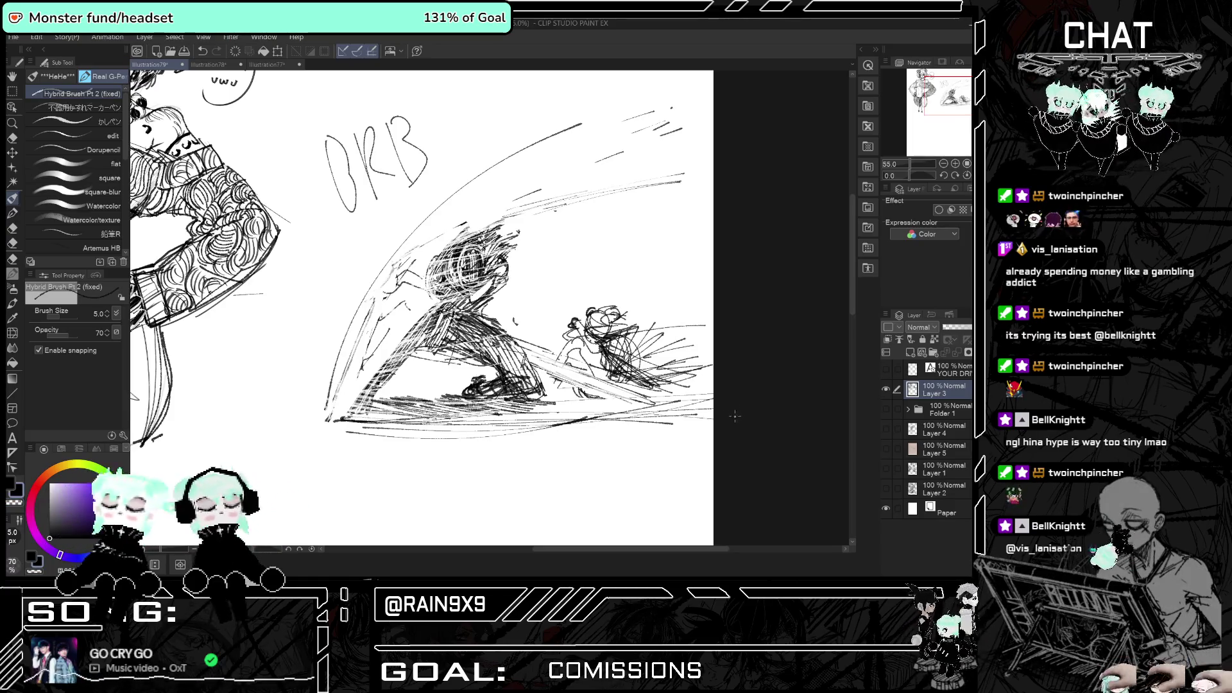
scroll(664, 298, "down", 3)
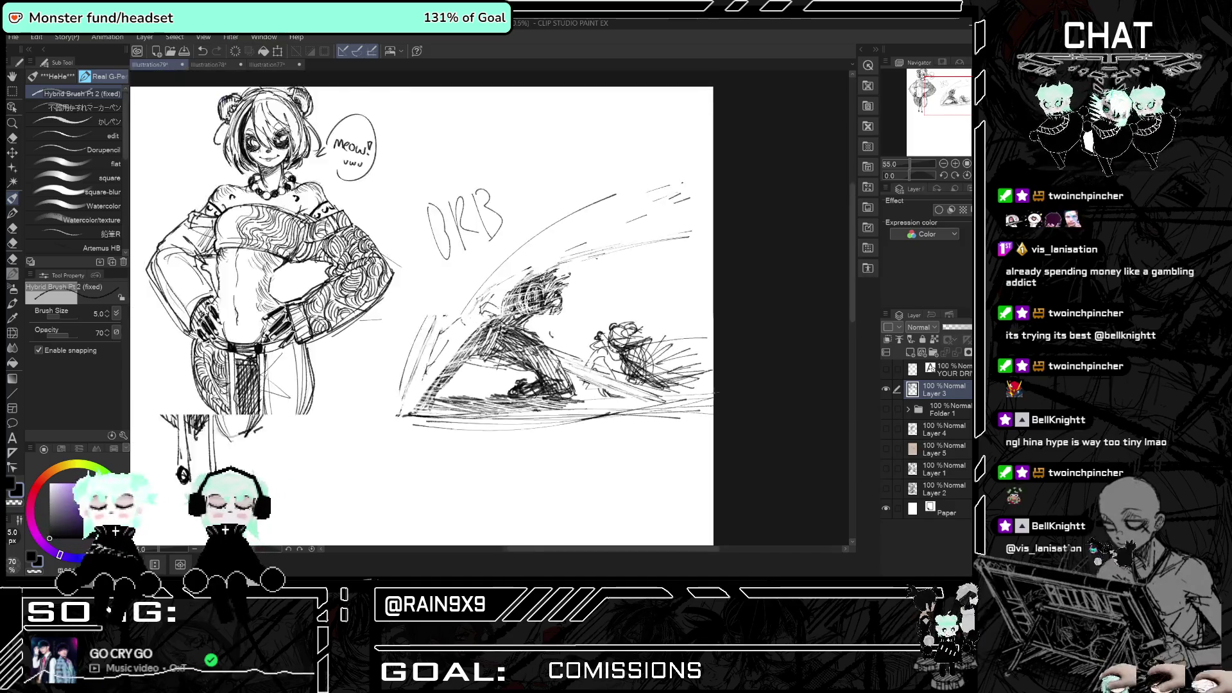
scroll(545, 459, "up", 1)
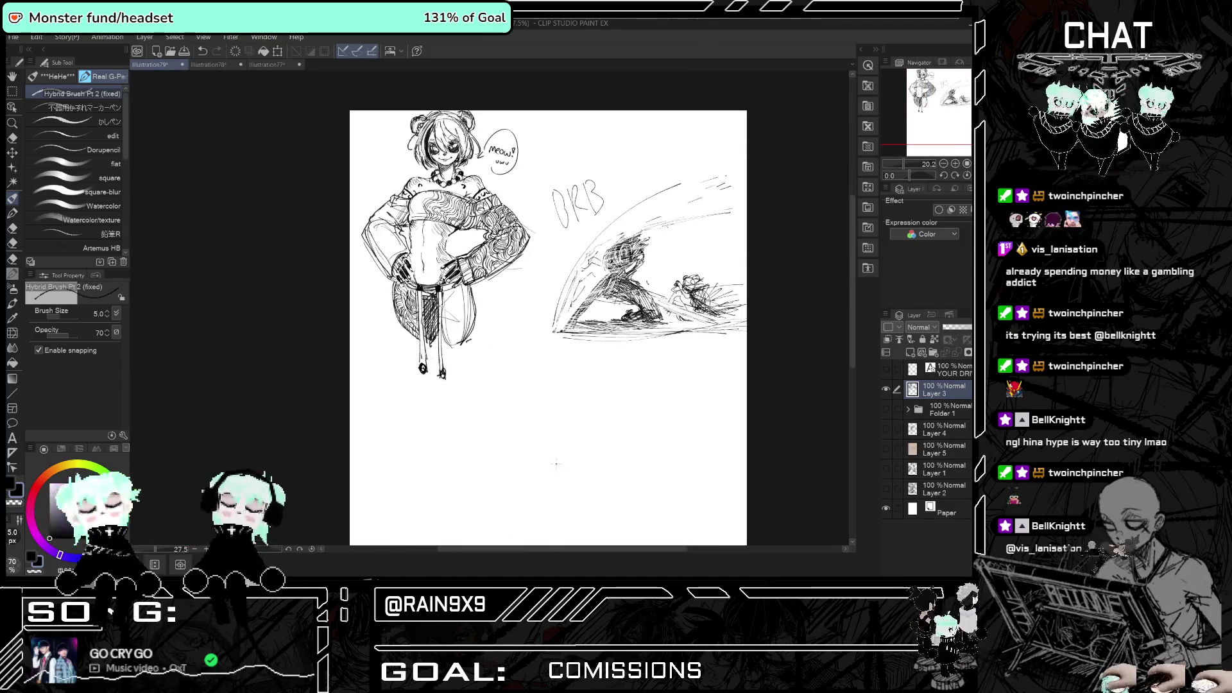
scroll(701, 375, "down", 1)
scroll(704, 376, "up", 5)
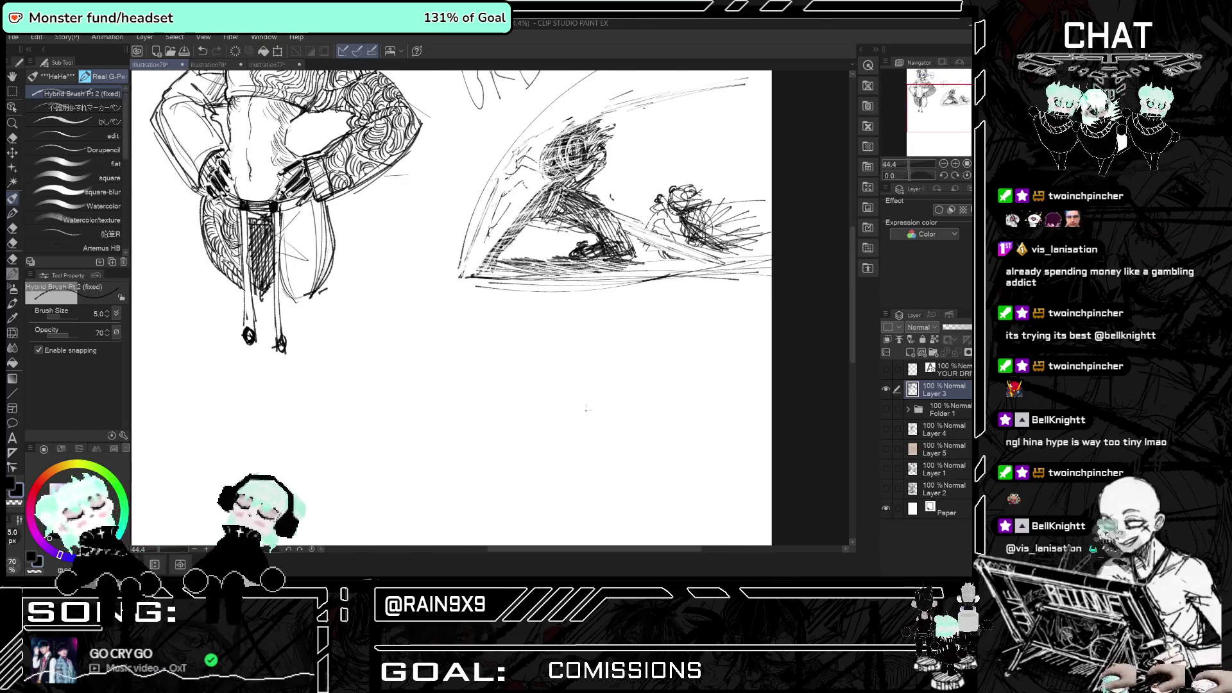
key("ctrl+z")
- Draw the curve of a new head below the action scene with a hairline inside
mouse_move(525, 391)
left_mouse_down()
mouse_move(490, 342)
mouse_move(512, 387)
mouse_move(529, 352)
left_mouse_up()
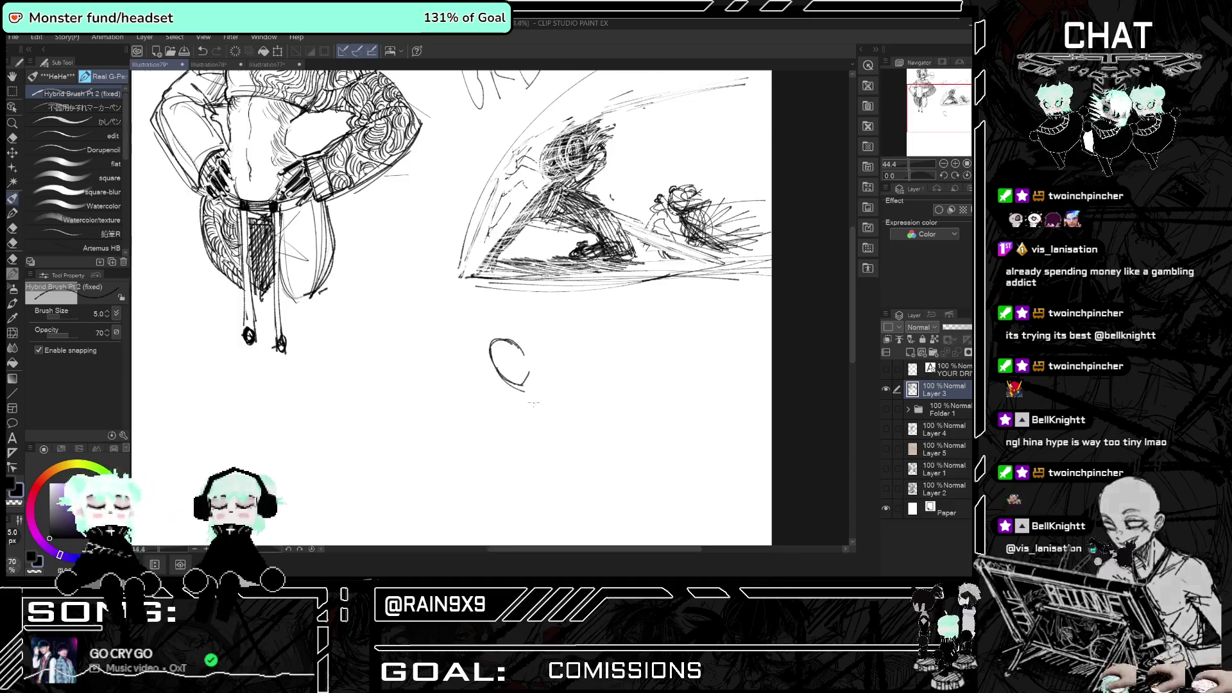
scroll(525, 317, "up", 3)
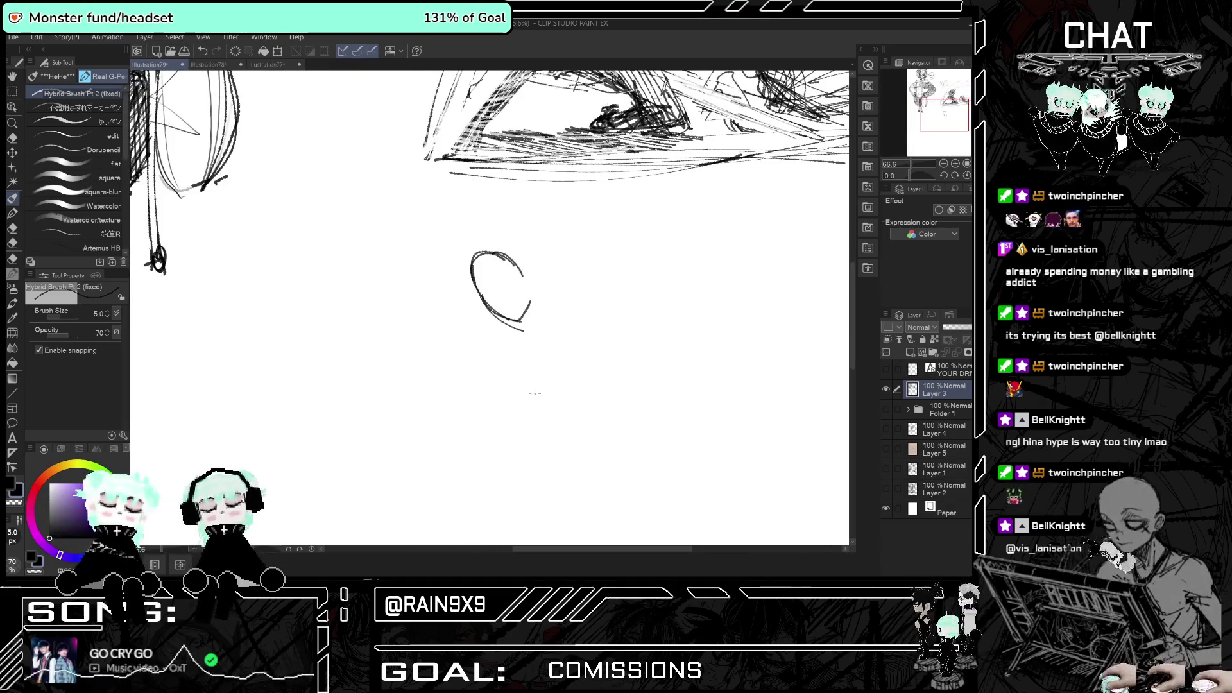
mouse_move(519, 271)
left_mouse_down()
mouse_move(488, 298)
mouse_move(487, 280)
mouse_move(522, 272)
left_mouse_up()
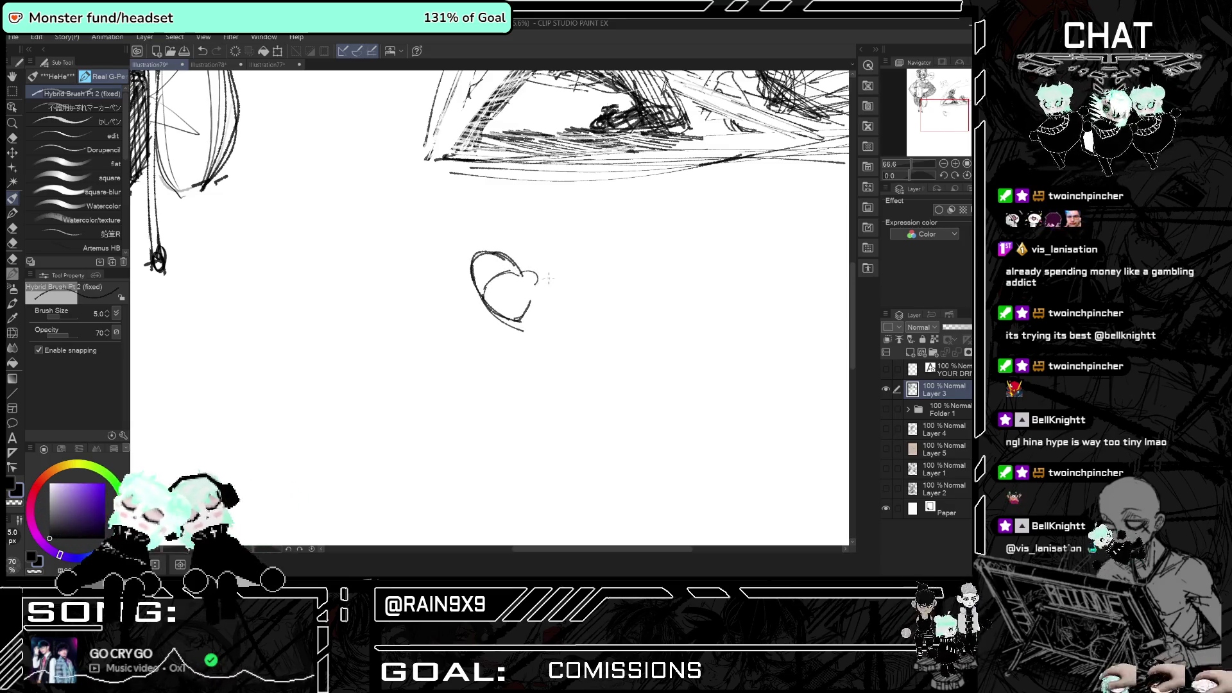
key("h")
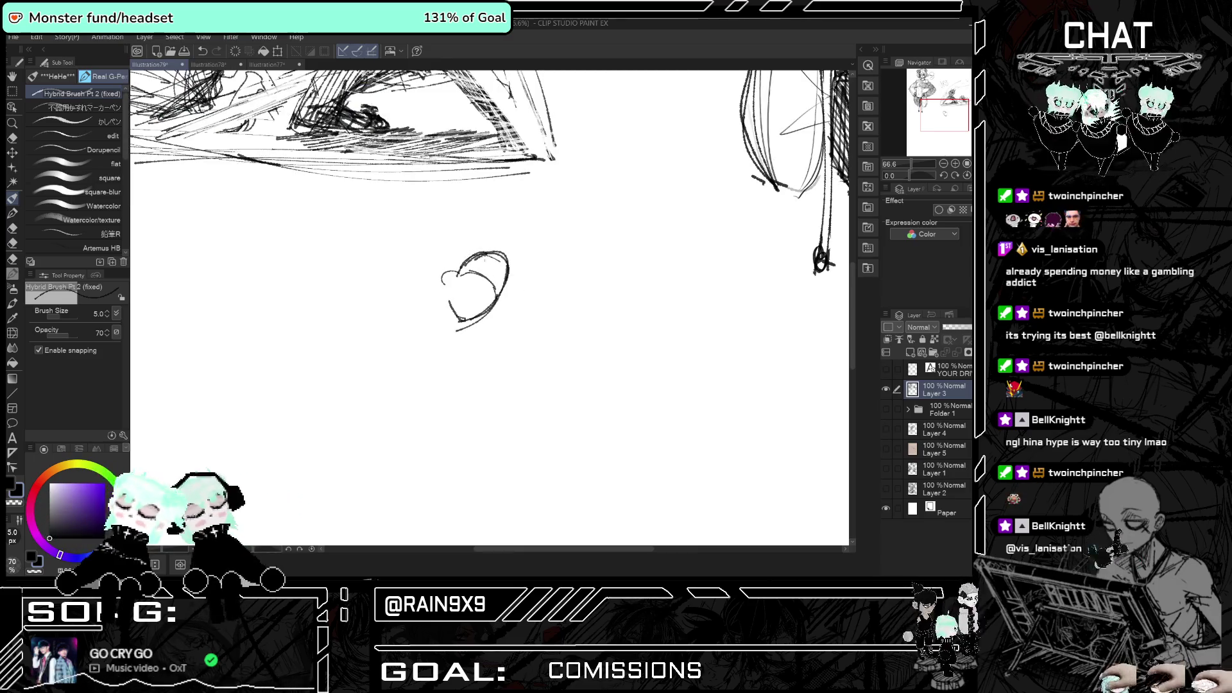
key("h")
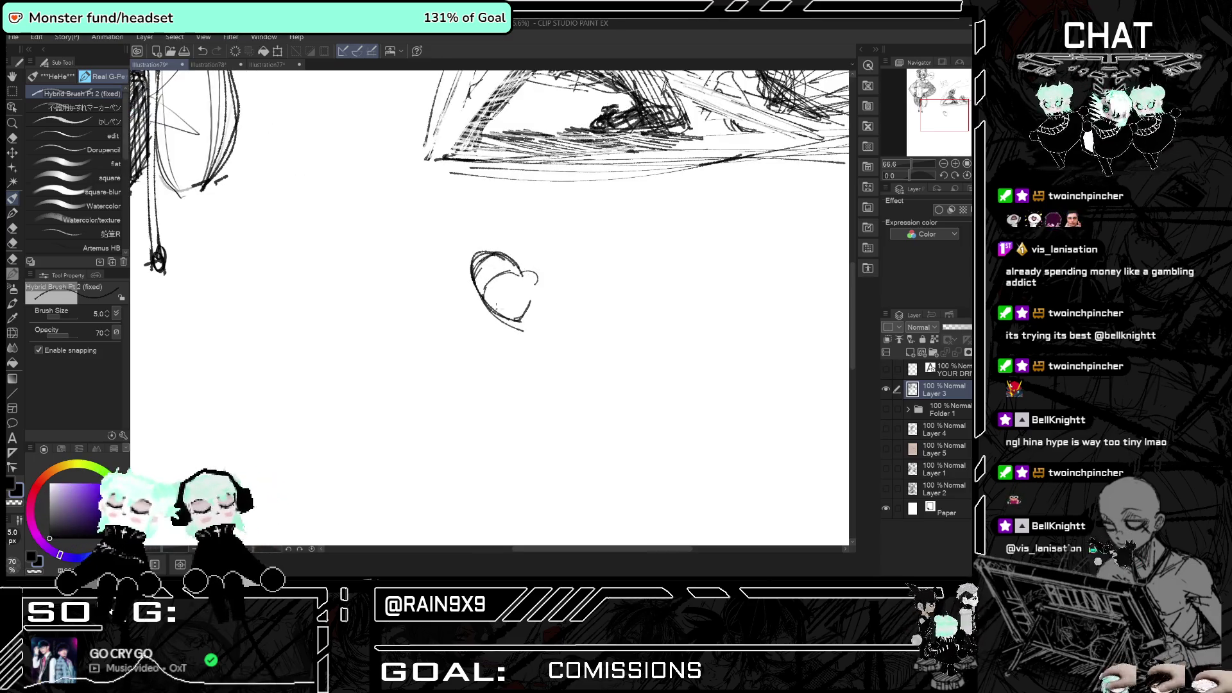
- Sketch a small ear inside the head outline, redrawing it once
mouse_move(494, 295)
left_mouse_down()
mouse_move(506, 283)
mouse_move(512, 299)
left_mouse_up()
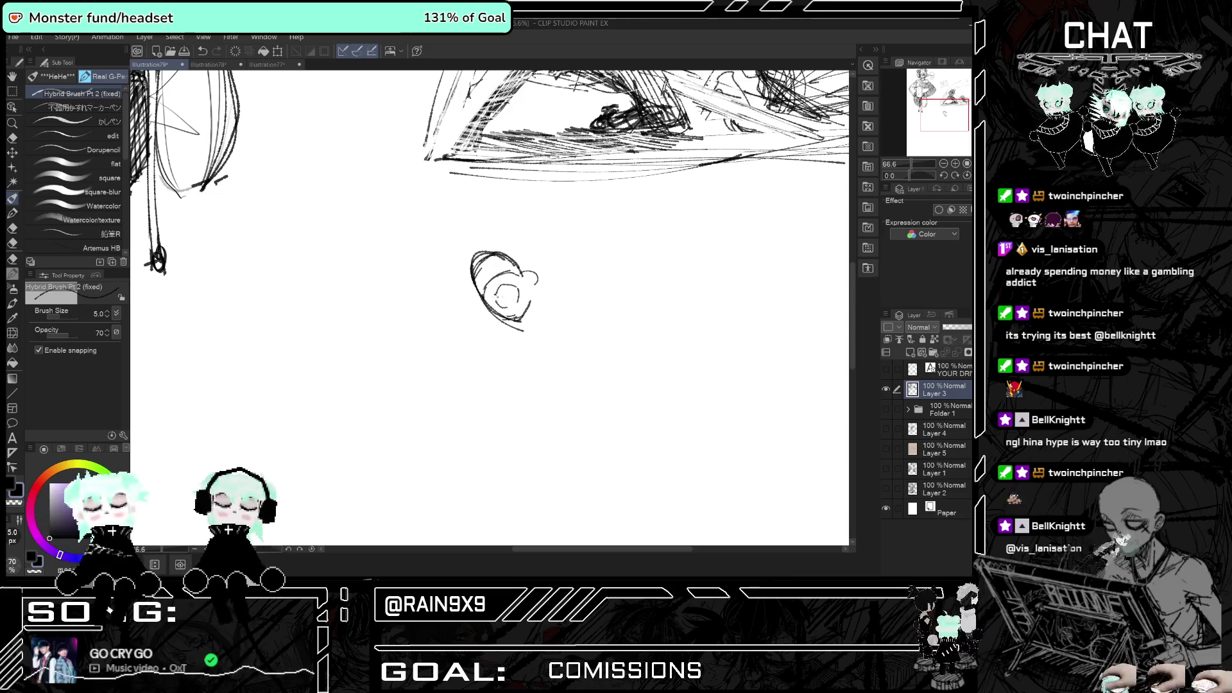
key("ctrl+z")
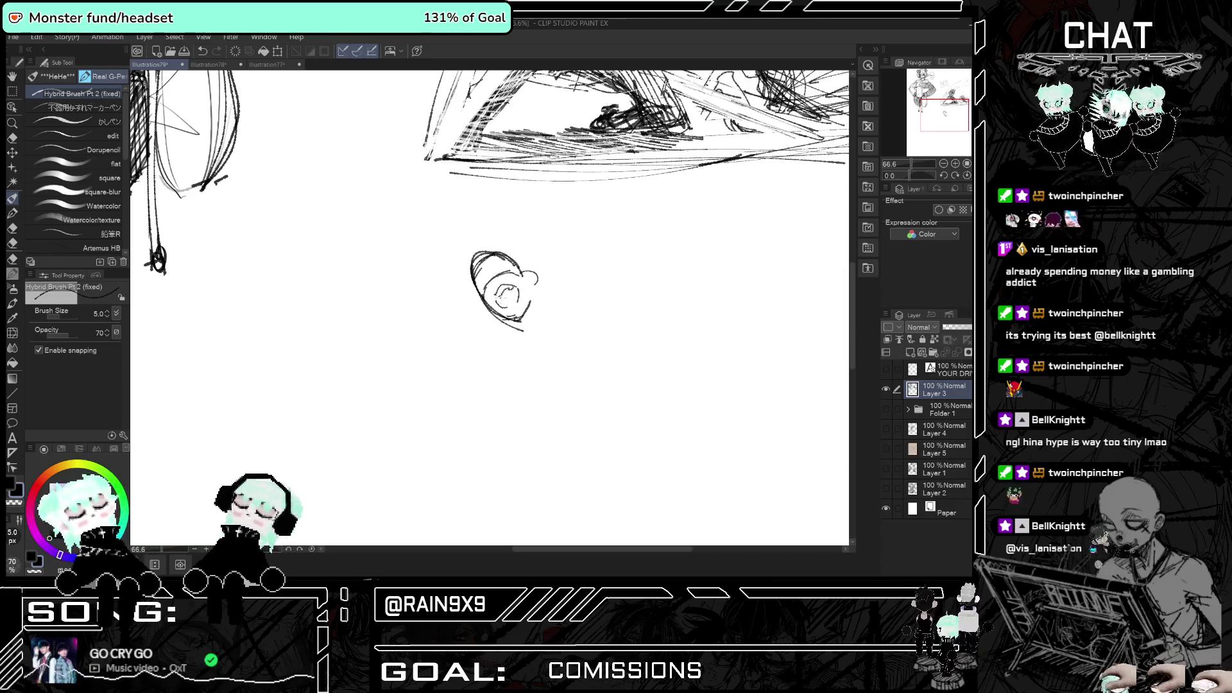
left_click_drag(505, 304, 515, 294)
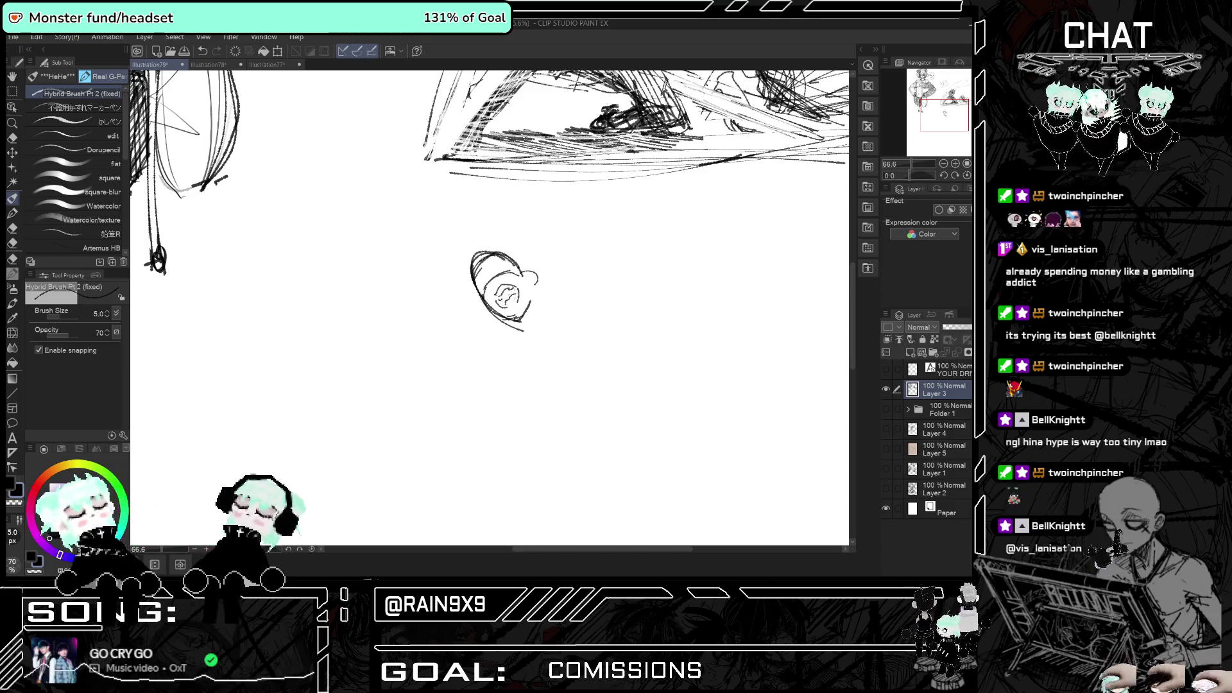
key("h")
key("h")
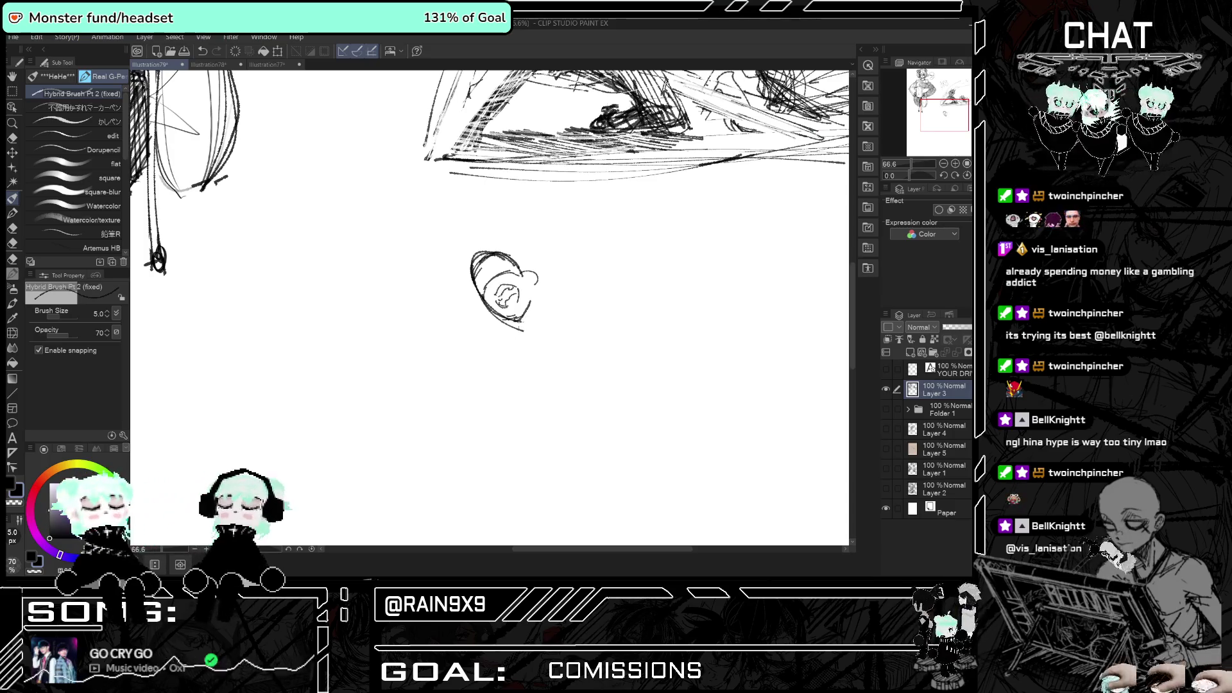
- Draw the neck and shoulder curve plus the left and right outlines of the back
mouse_move(557, 302)
left_mouse_down()
mouse_move(516, 367)
mouse_move(583, 288)
left_mouse_up()
mouse_move(522, 330)
left_mouse_down()
mouse_move(500, 369)
mouse_move(551, 404)
left_mouse_up()
left_click_drag(601, 350, 596, 414)
mouse_move(584, 335)
left_mouse_down()
mouse_move(591, 396)
mouse_move(584, 338)
left_mouse_up()
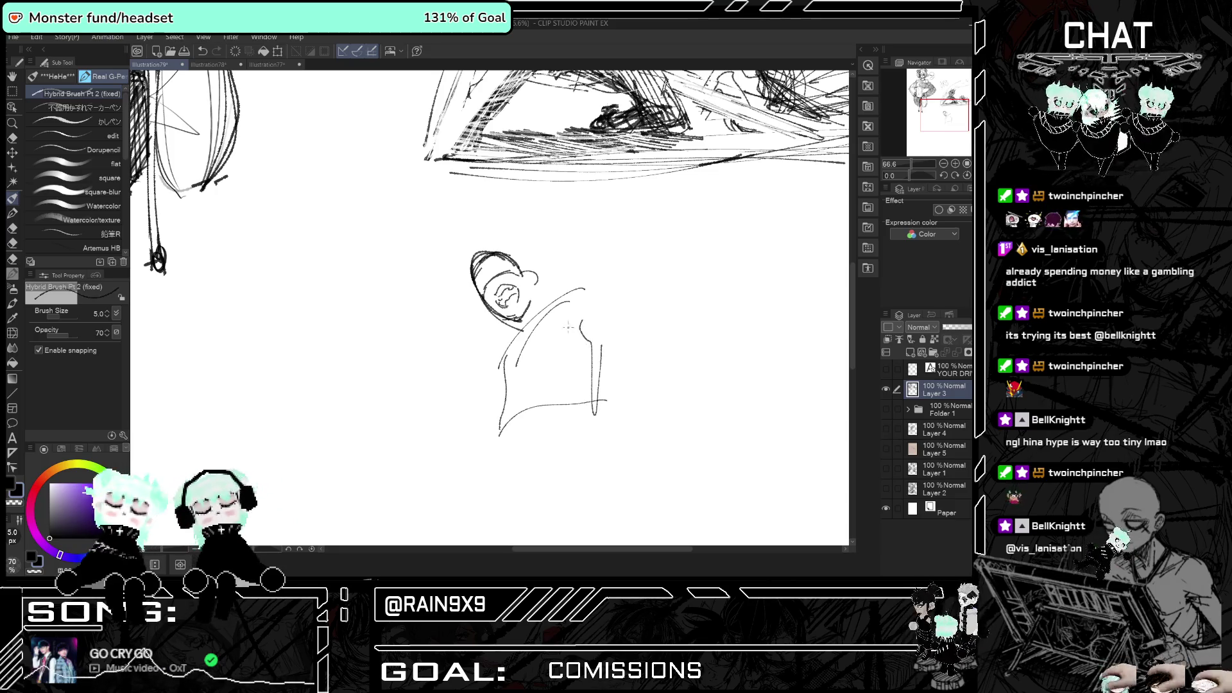
- Extend the figure's lower left contour downward, discarding a collar stroke and a stray stroke
scroll(557, 249, "down", 3)
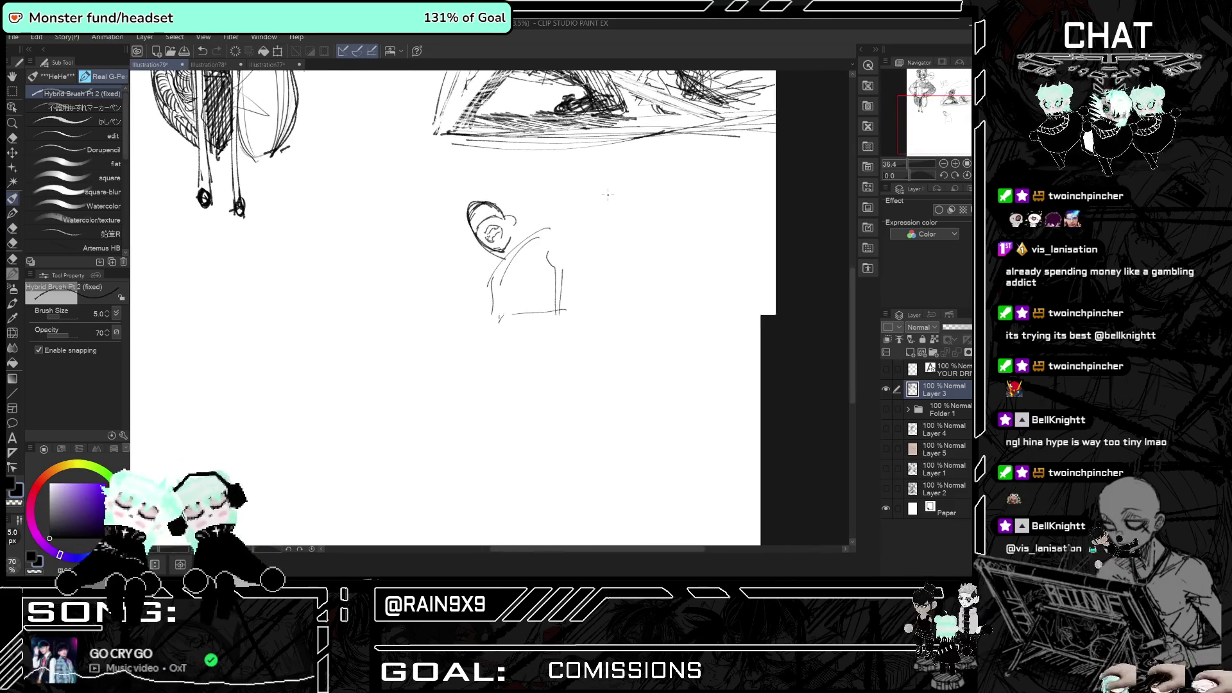
left_click_drag(532, 251, 542, 268)
key("ctrl+z")
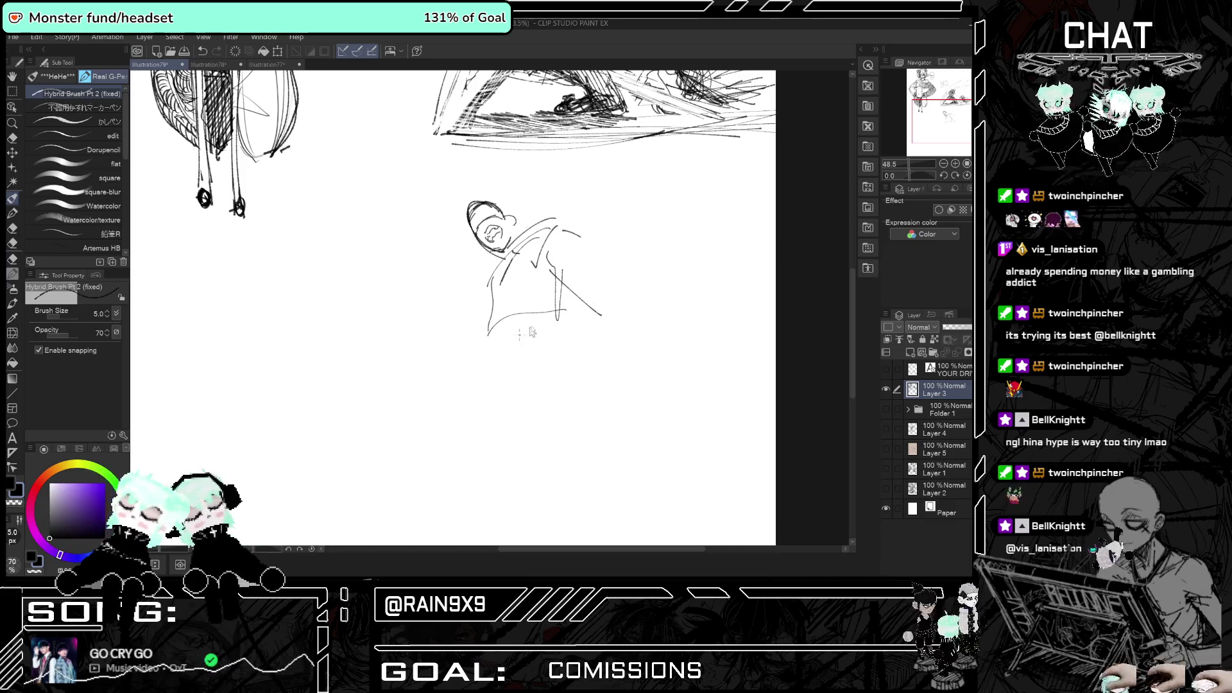
left_click_drag(499, 398, 581, 313)
key("ctrl+z")
mouse_move(480, 357)
left_mouse_down()
mouse_move(495, 401)
mouse_move(526, 398)
left_mouse_up()
- Sketch the lower body lines and redraw the arc on the figure's right side
left_click_drag(557, 294, 558, 318)
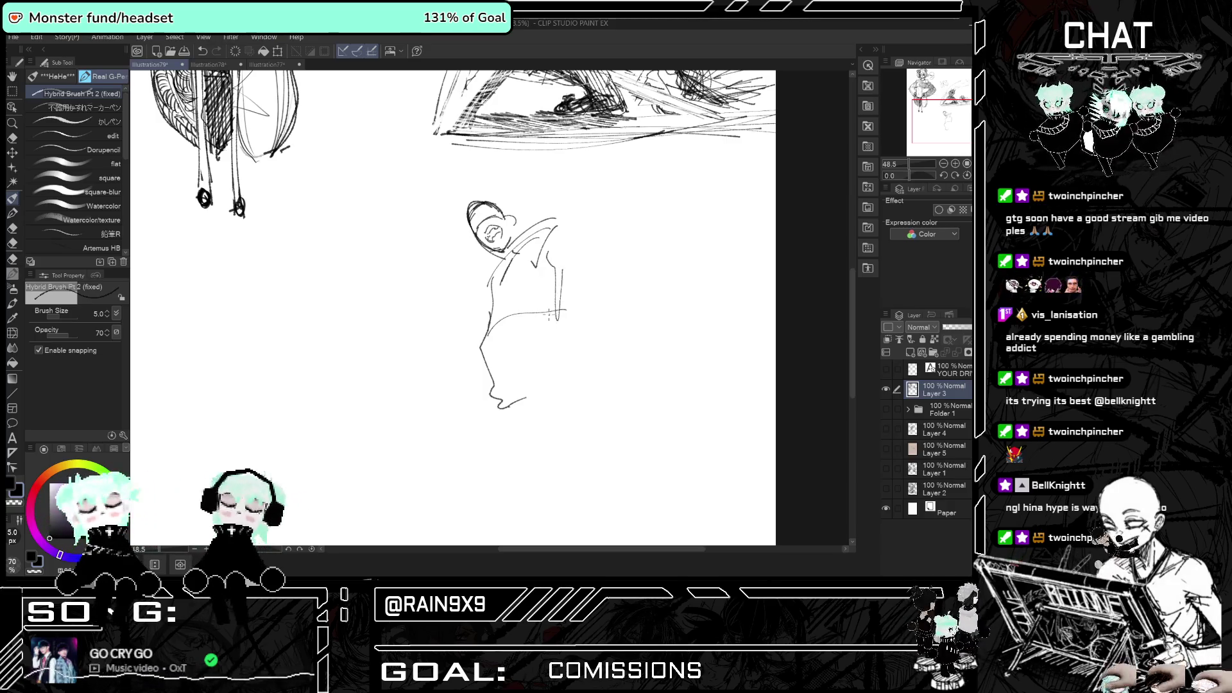
left_click_drag(549, 364, 510, 405)
mouse_move(533, 322)
left_mouse_down()
mouse_move(543, 351)
mouse_move(571, 354)
mouse_move(514, 327)
mouse_move(557, 311)
mouse_move(571, 267)
left_mouse_up()
key("h")
key("h")
key("ctrl+z")
key("ctrl+z")
mouse_move(555, 314)
left_mouse_down()
mouse_move(560, 268)
mouse_move(608, 305)
left_mouse_up()
- Outline the right shoulder and back, checking it in the mirrored view
mouse_move(527, 232)
left_mouse_down()
mouse_move(557, 224)
mouse_move(615, 299)
mouse_move(570, 233)
left_mouse_up()
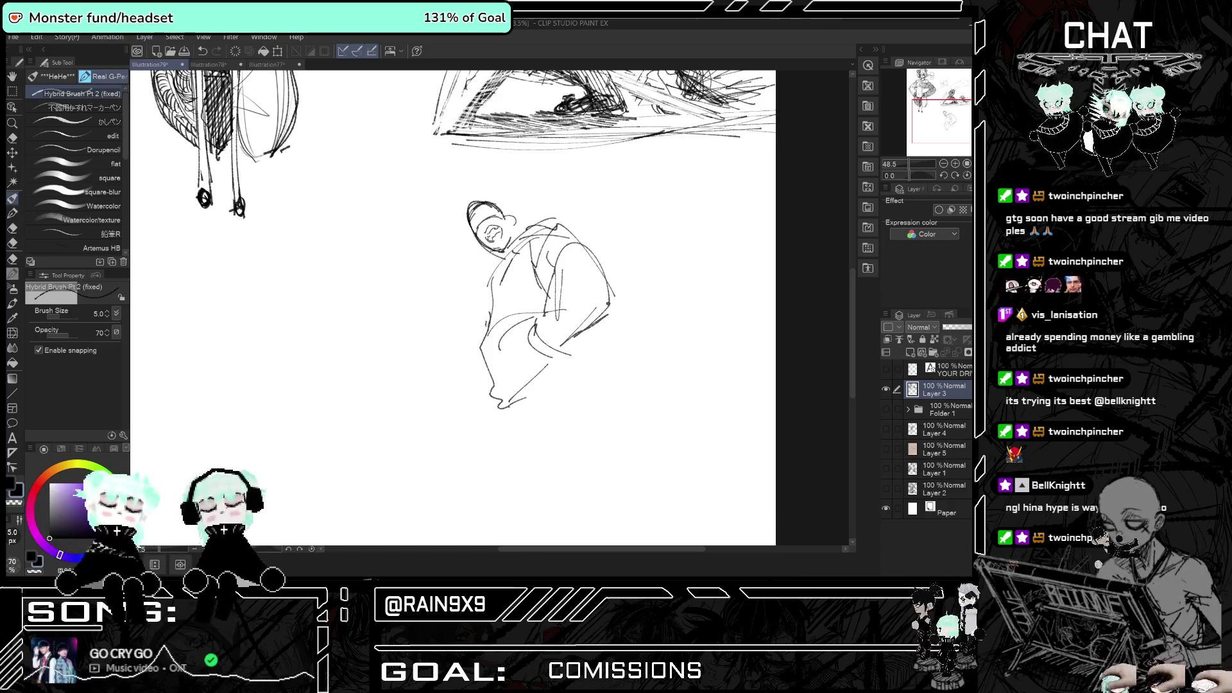
key("h")
key("h")
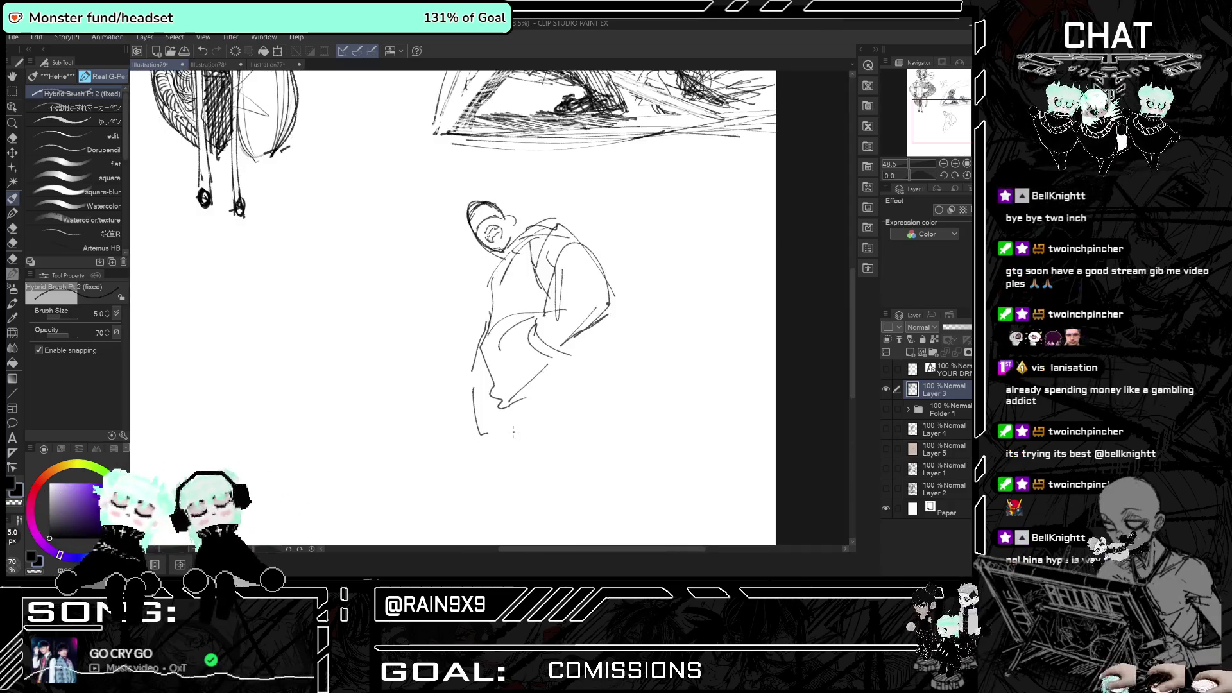
key("h")
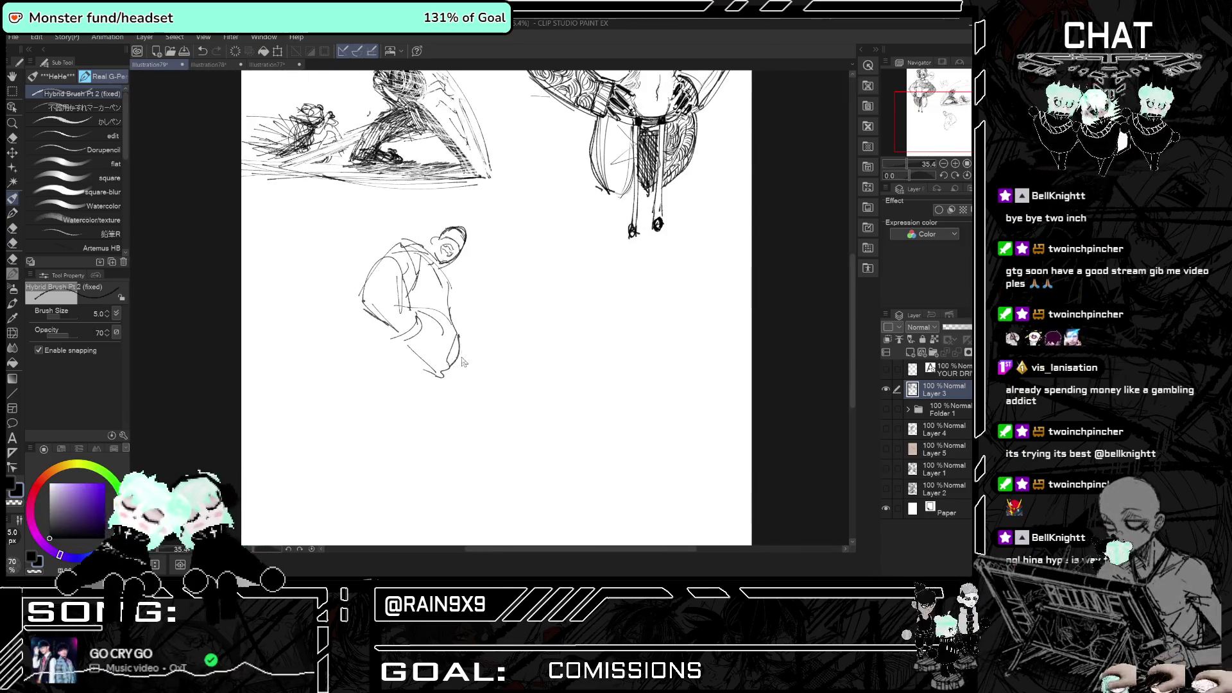
key("h")
scroll(602, 374, "down", 2)
scroll(602, 375, "up", 2)
- Sketch the coat hem and the long leg lines below the jacket
left_click_drag(530, 380, 605, 343)
left_click_drag(609, 342, 622, 352)
key("h")
key("h")
key("ctrl+z")
key("ctrl+z")
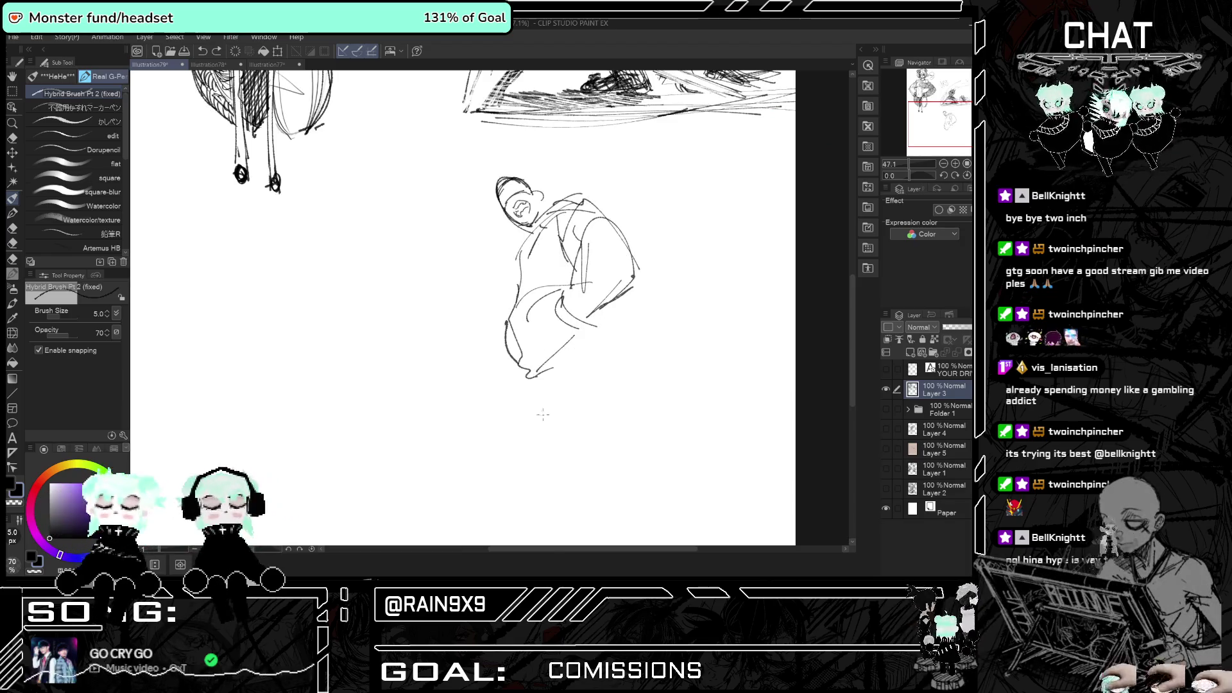
mouse_move(539, 357)
left_mouse_down()
mouse_move(555, 364)
mouse_move(622, 518)
left_mouse_up()
left_click_drag(563, 401, 626, 504)
left_click_drag(609, 351, 633, 447)
left_click_drag(550, 453, 613, 527)
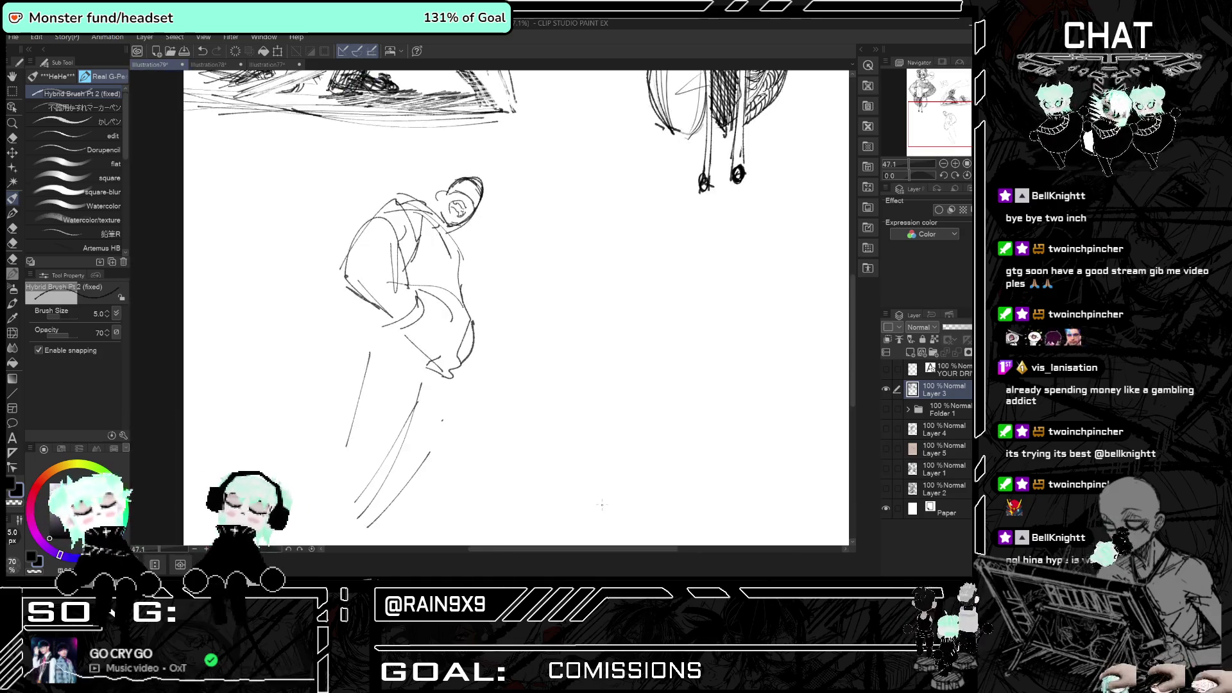
key("h")
key("h")
left_click_drag(653, 424, 621, 445)
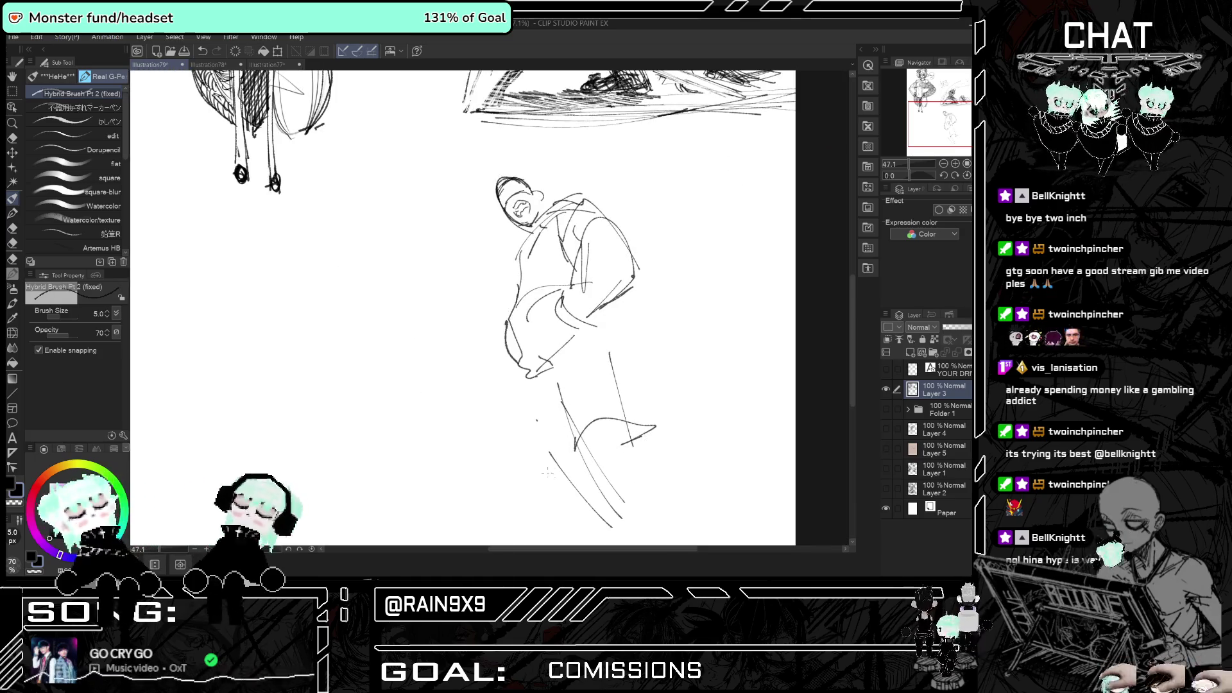
- Draw the leg outline up to the knee and the left edge of the leg
key("h")
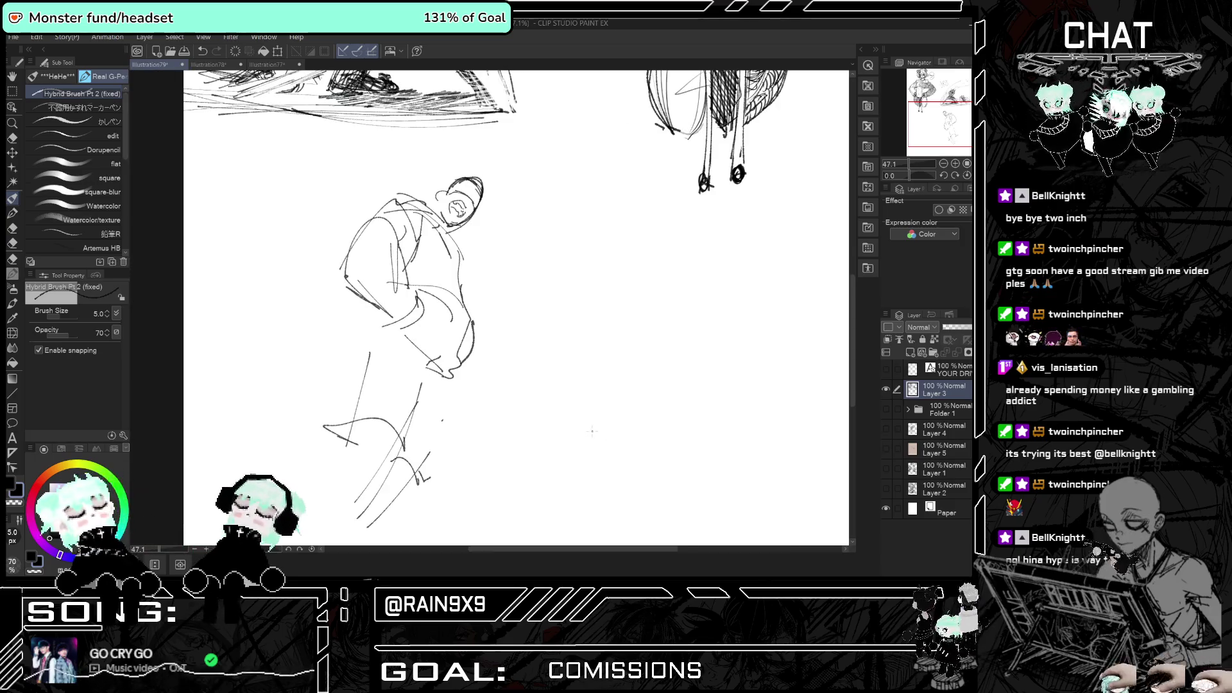
mouse_move(350, 415)
left_mouse_down()
mouse_move(388, 348)
mouse_move(406, 347)
mouse_move(404, 417)
left_mouse_up()
mouse_move(434, 351)
left_mouse_down()
mouse_move(410, 414)
mouse_move(428, 430)
left_mouse_up()
key("h")
left_click_drag(526, 385, 550, 482)
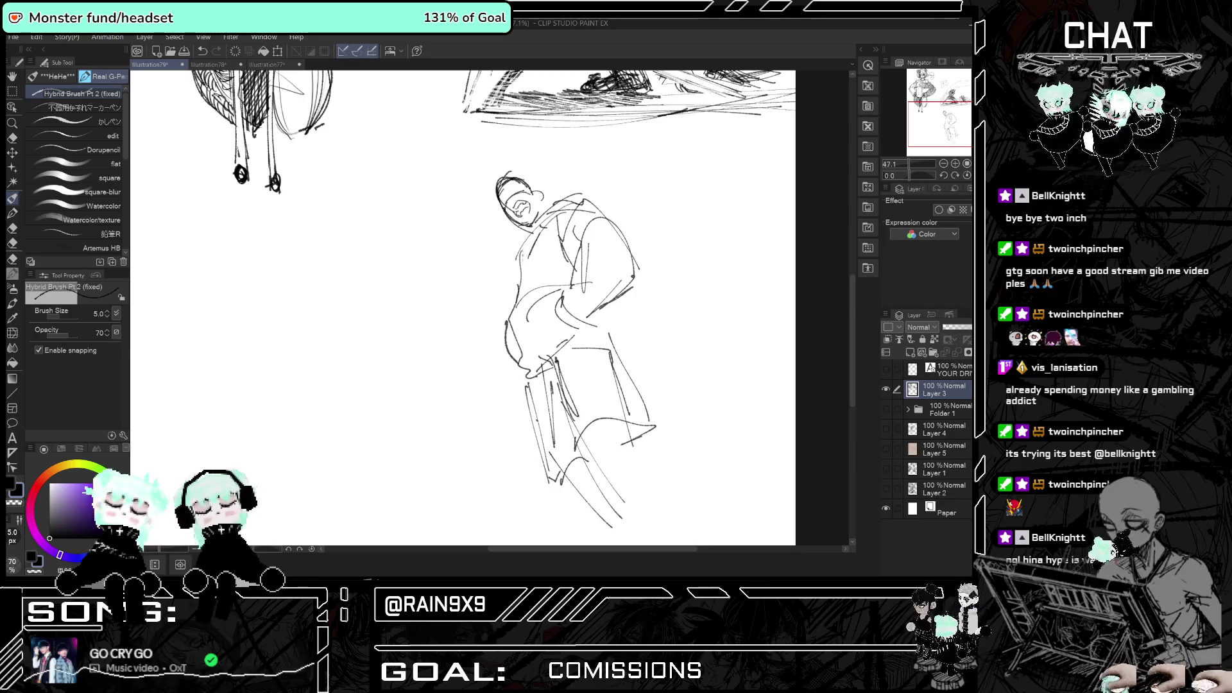
- Add a line at the shoulder and hood
left_click_drag(525, 252, 562, 215)
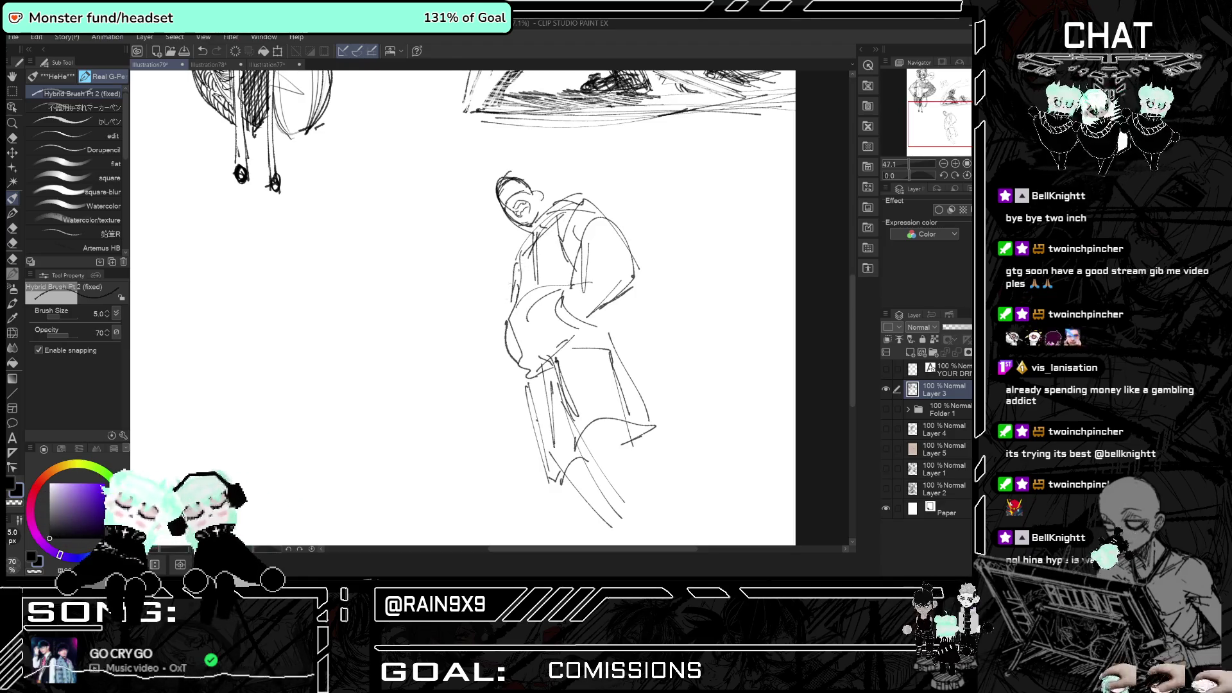
key("h")
scroll(518, 270, "down", 1)
key("h")
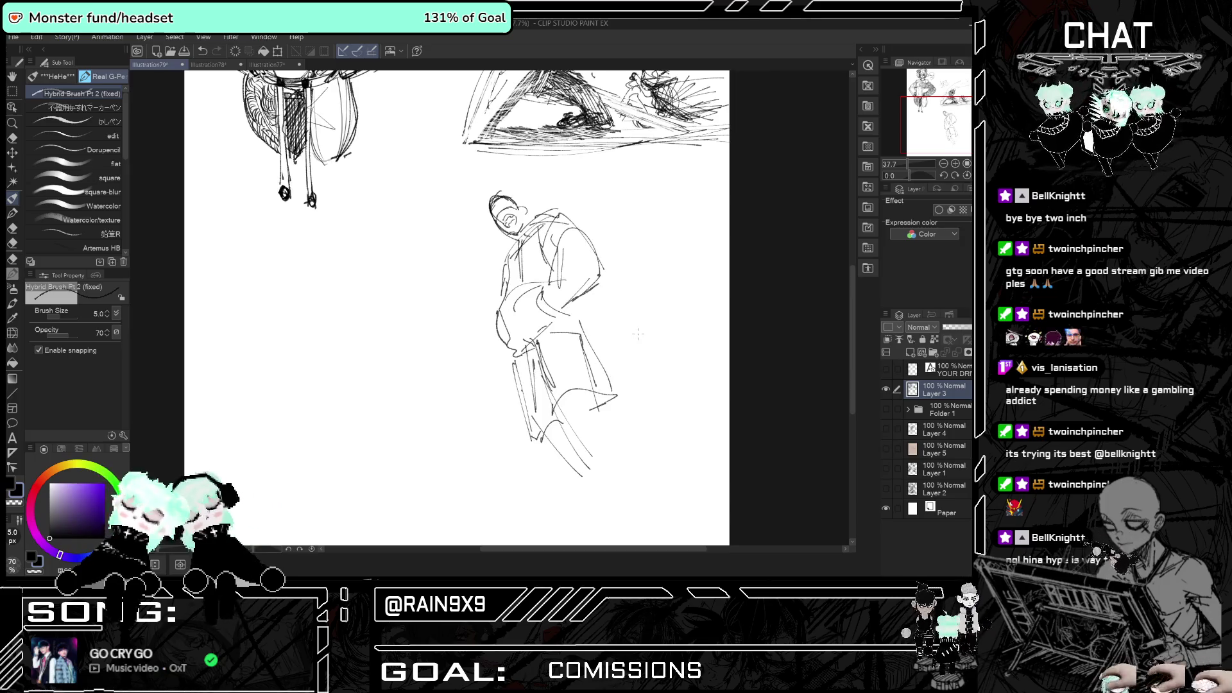
scroll(832, 310, "down", 1)
- Sketch the shorts on the lower body
left_click_drag(555, 257, 546, 322)
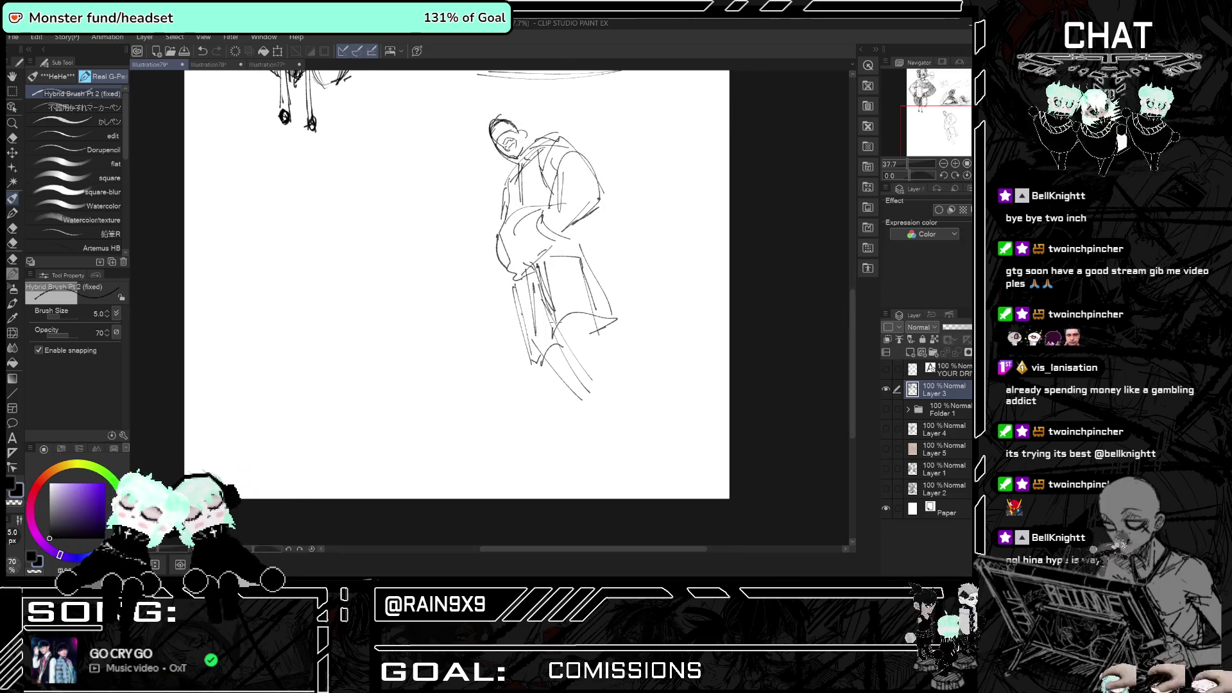
key("ctrl+z")
left_click_drag(536, 279, 580, 364)
mouse_move(581, 283)
left_mouse_down()
mouse_move(600, 359)
mouse_move(629, 392)
mouse_move(640, 457)
left_mouse_up()
key("h")
- Draw long lines down the right side and rough in the feet and boots
key("h")
mouse_move(587, 375)
left_mouse_down()
mouse_move(639, 469)
mouse_move(659, 478)
mouse_move(618, 494)
mouse_move(664, 488)
mouse_move(615, 485)
left_mouse_up()
key("h")
key("h")
mouse_move(638, 450)
left_mouse_down()
mouse_move(659, 473)
mouse_move(616, 497)
left_mouse_up()
mouse_move(581, 398)
left_mouse_down()
mouse_move(609, 478)
mouse_move(569, 498)
left_mouse_up()
key("h")
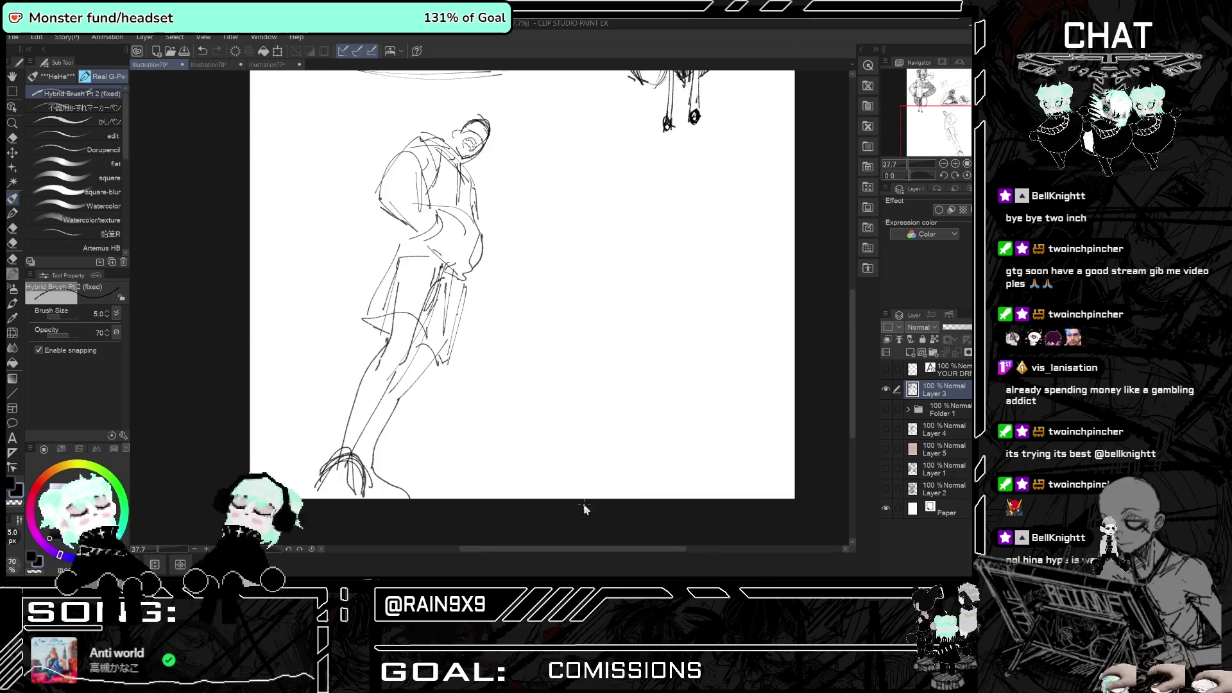
key("h")
scroll(642, 408, "down", 3)
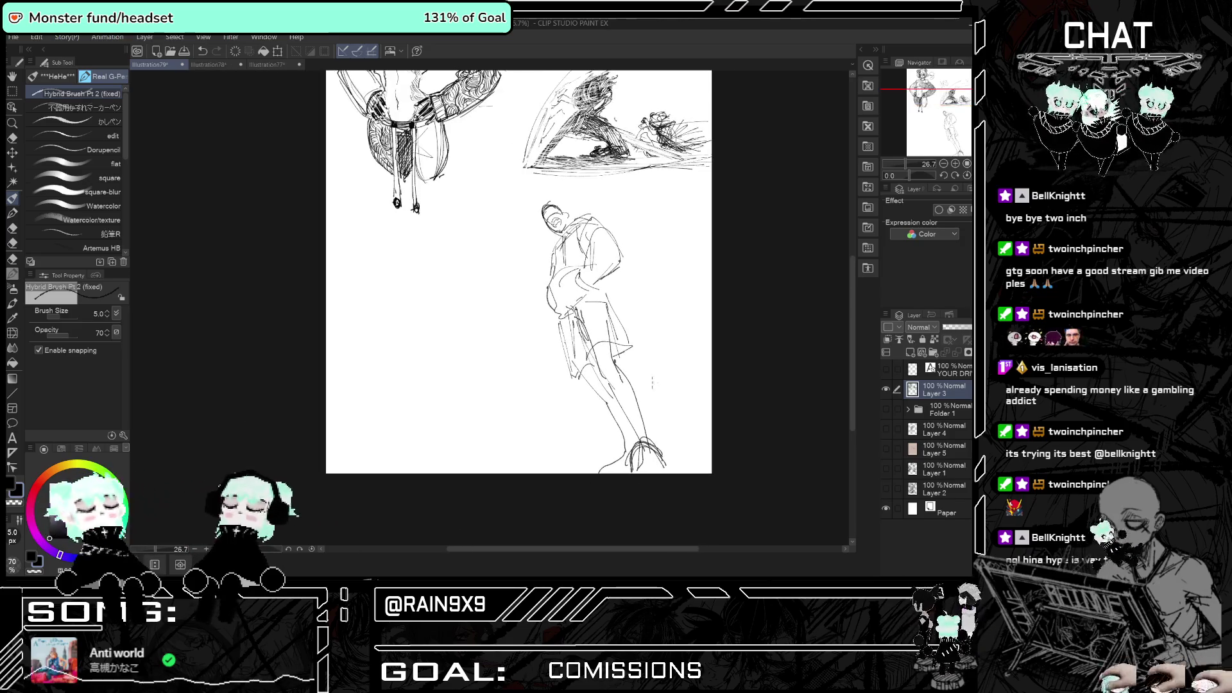
- Zoom in on the head, outline it around the ear, and draw the mouth
scroll(584, 372, "up", 2)
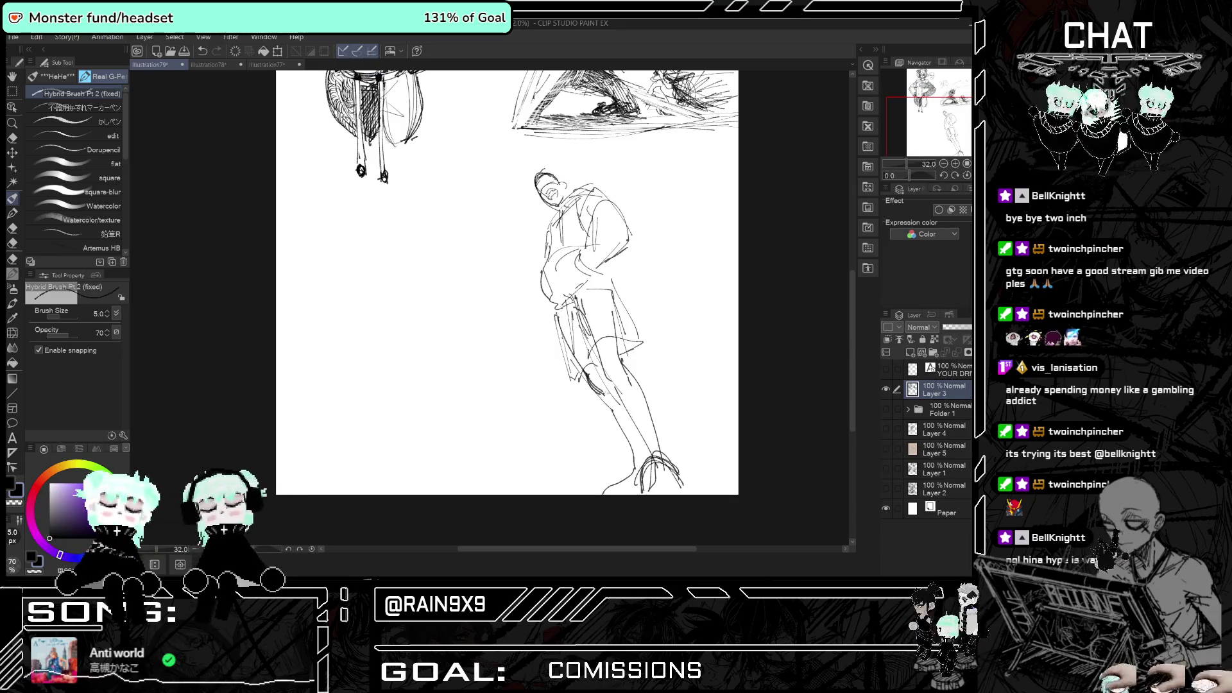
key("h")
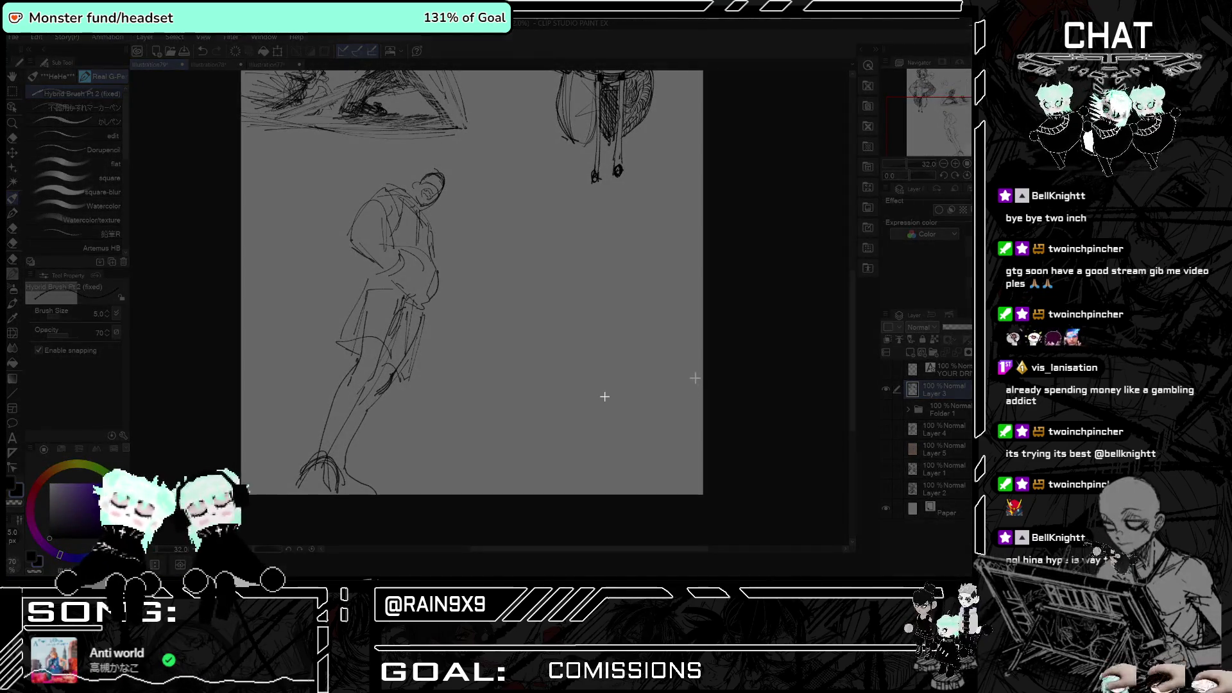
key("h")
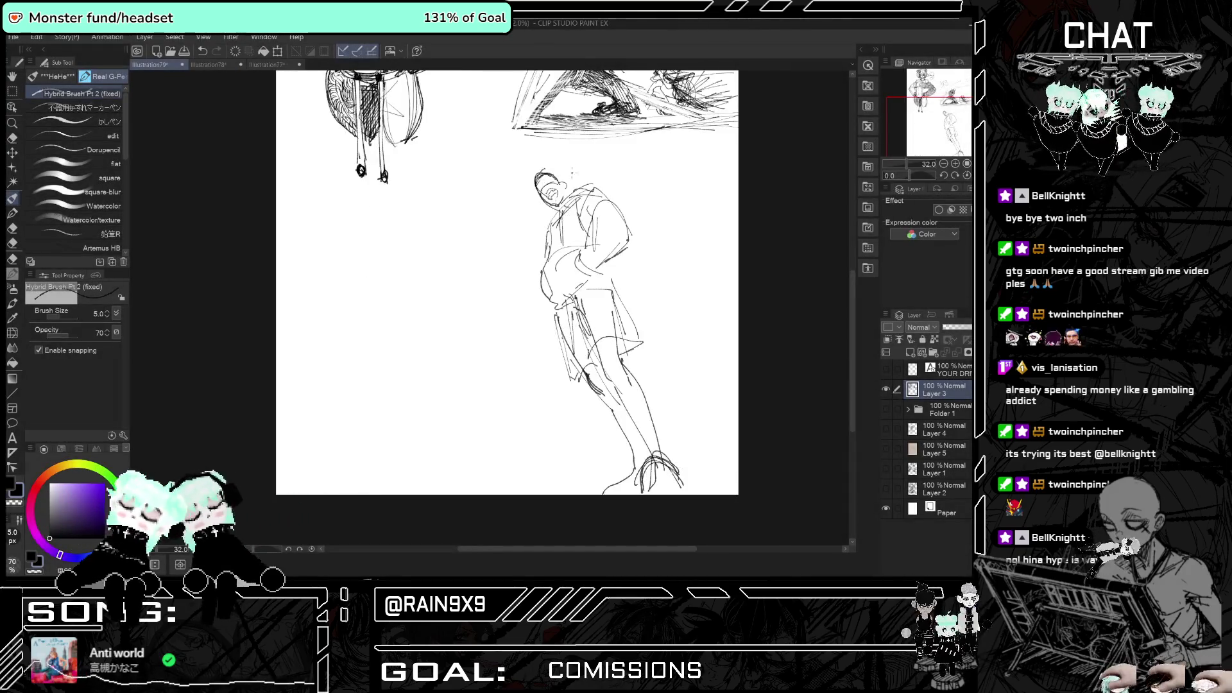
scroll(576, 154, "up", 2)
scroll(576, 153, "up", 5)
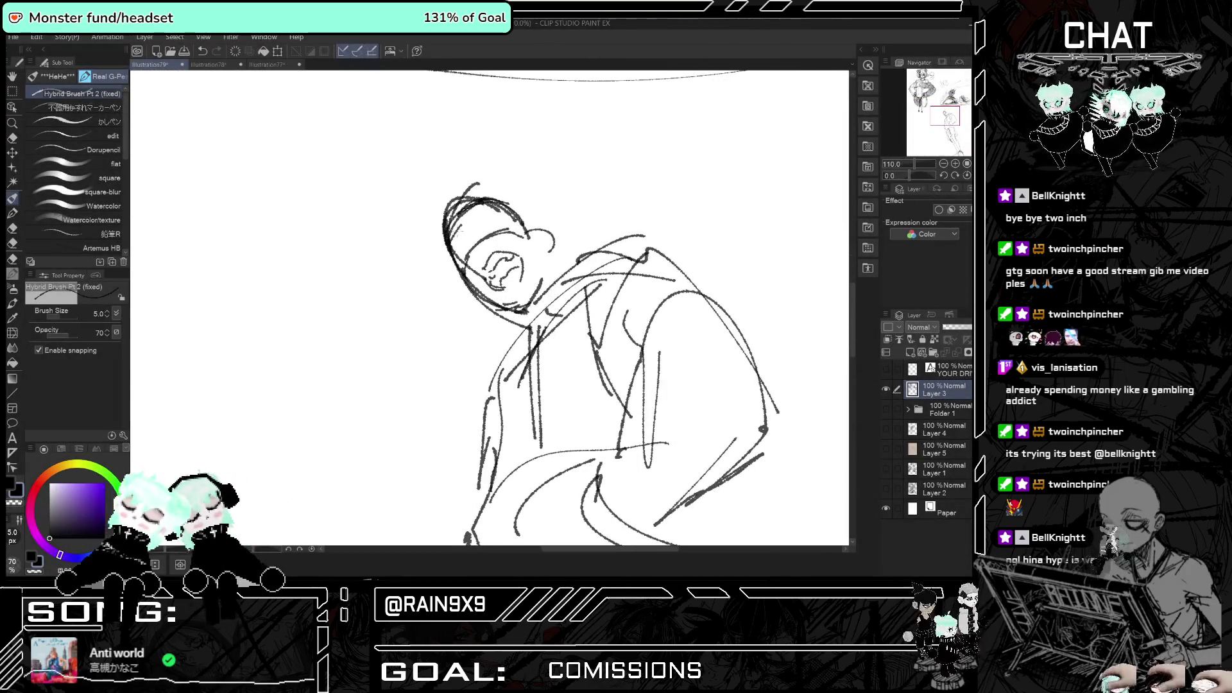
mouse_move(494, 197)
left_mouse_down()
mouse_move(550, 237)
mouse_move(499, 284)
left_mouse_up()
left_click_drag(512, 260, 504, 281)
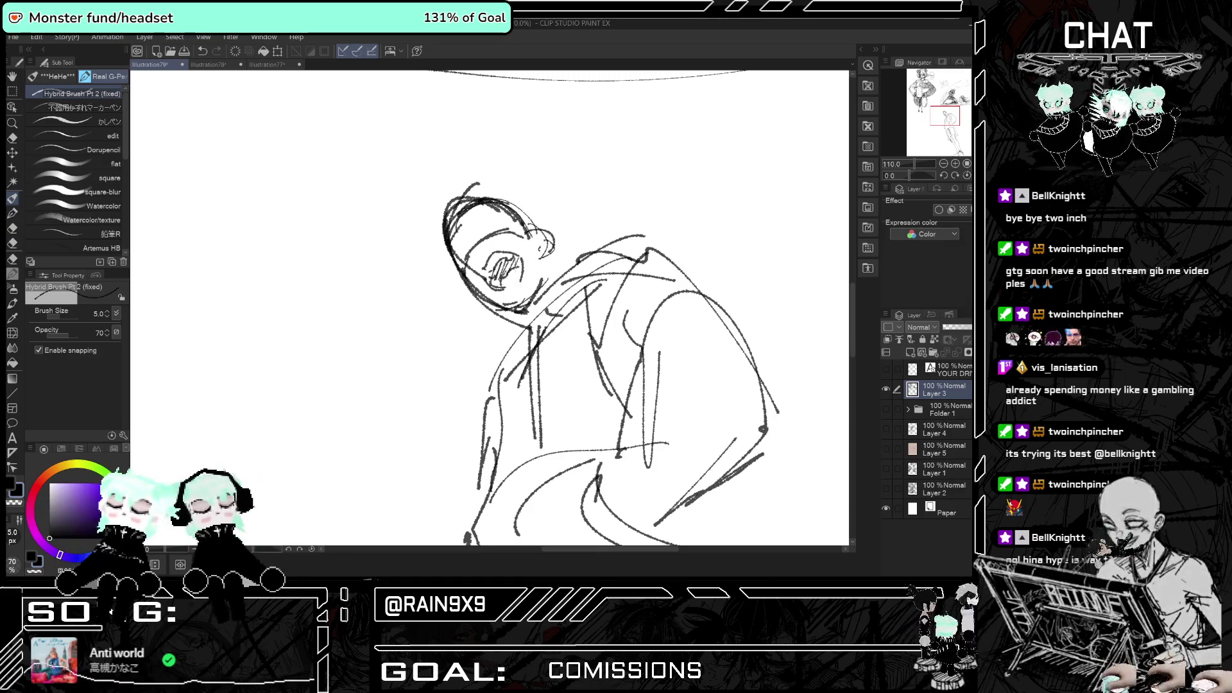
mouse_move(486, 224)
left_mouse_down()
mouse_move(481, 239)
mouse_move(506, 236)
left_mouse_up()
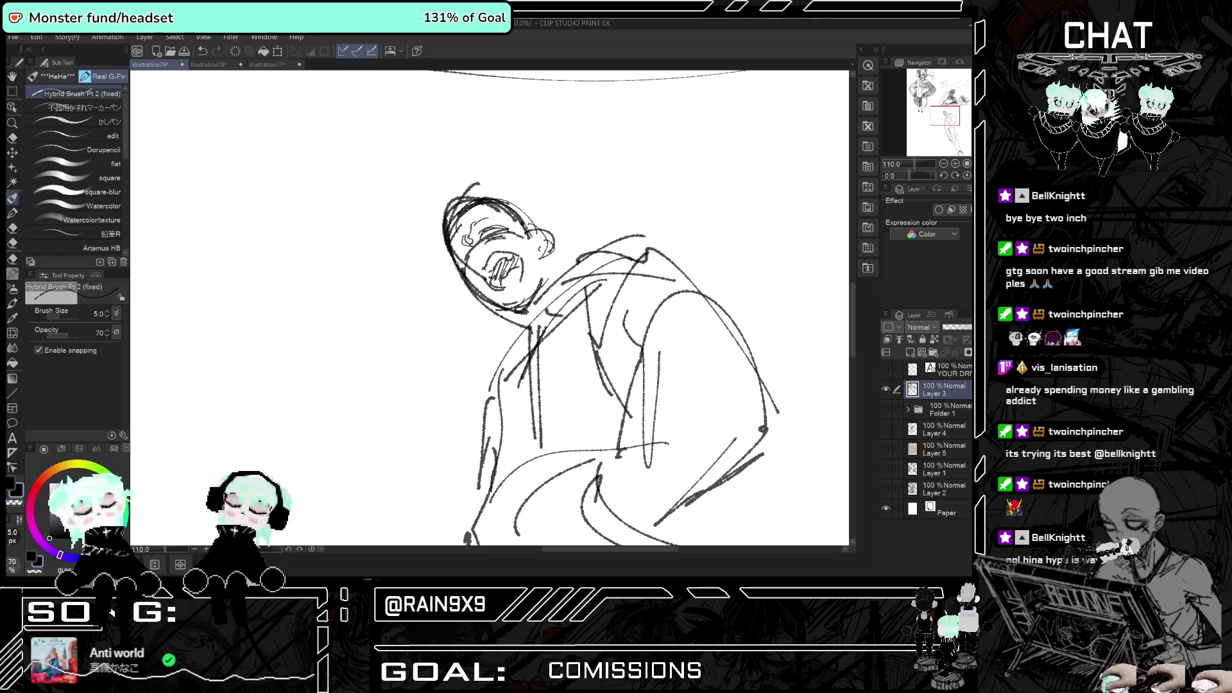
- Add strokes on top of and beside the head, redrawing one short curve
key("h")
key("h")
left_click_drag(481, 204, 538, 225)
key("h")
key("h")
key("ctrl+z")
mouse_move(430, 225)
left_mouse_down()
mouse_move(415, 258)
mouse_move(437, 284)
left_mouse_up()
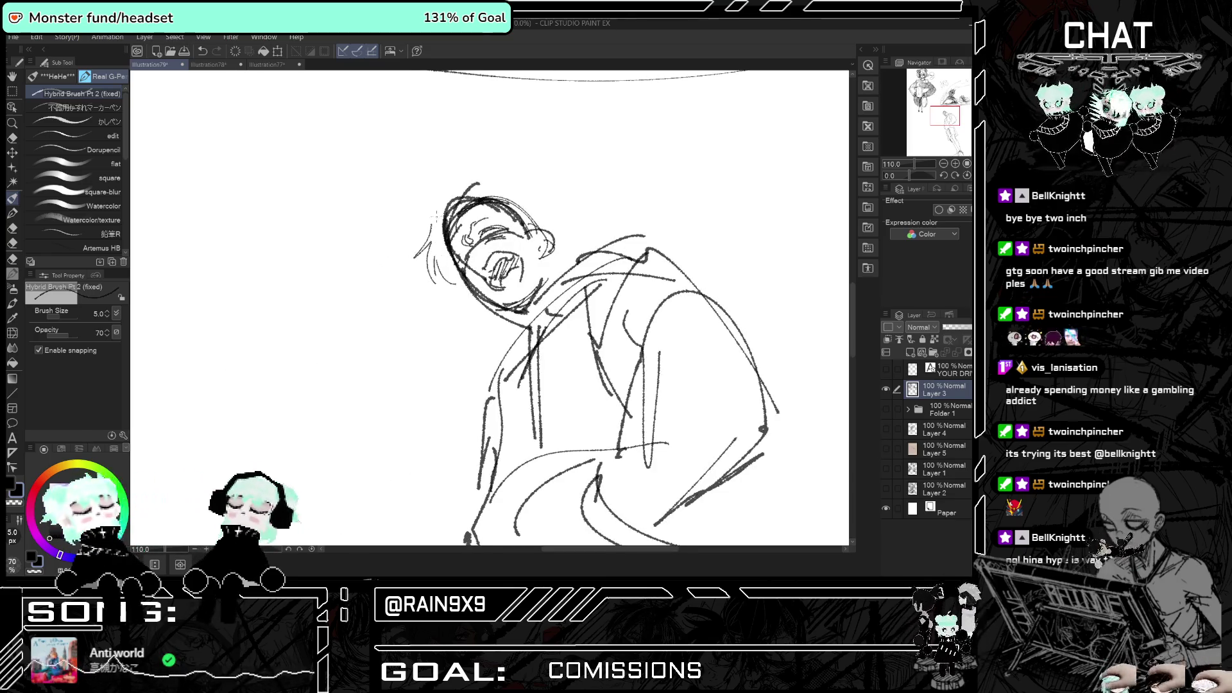
key("h")
left_click_drag(551, 213, 571, 219)
key("h")
- Draw messy hair across the top and left of the head, plus right cheek lines
left_click_drag(478, 181, 533, 210)
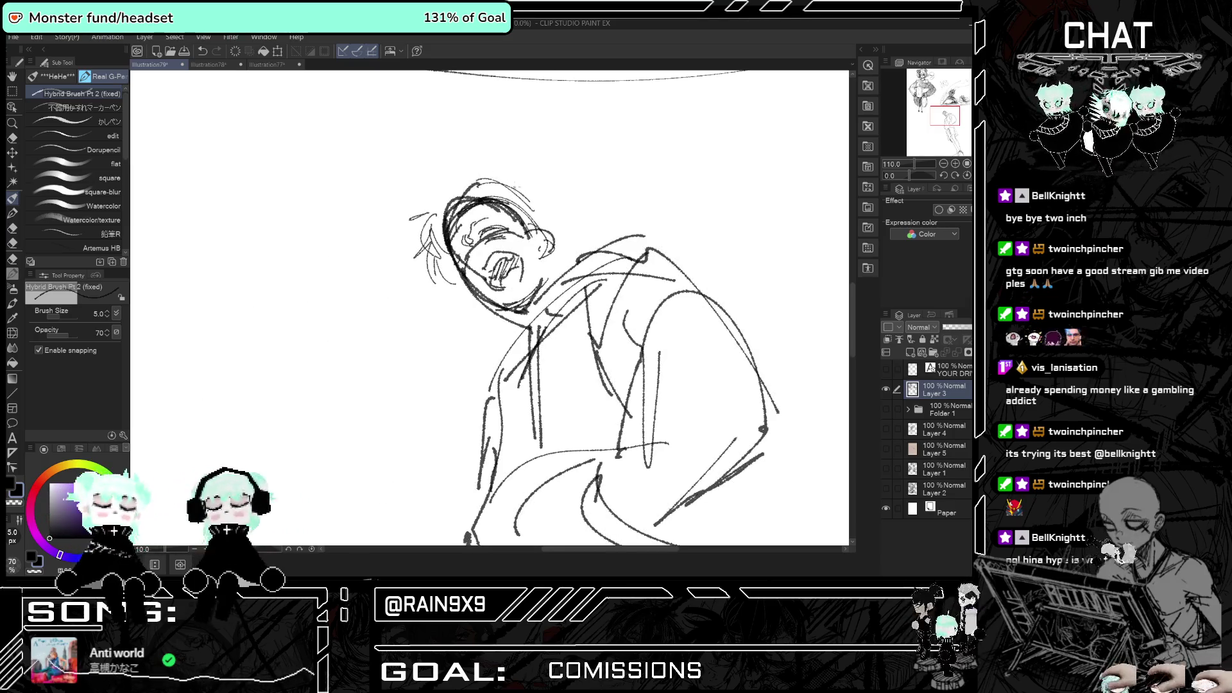
mouse_move(460, 187)
left_mouse_down()
mouse_move(437, 231)
mouse_move(480, 280)
left_mouse_up()
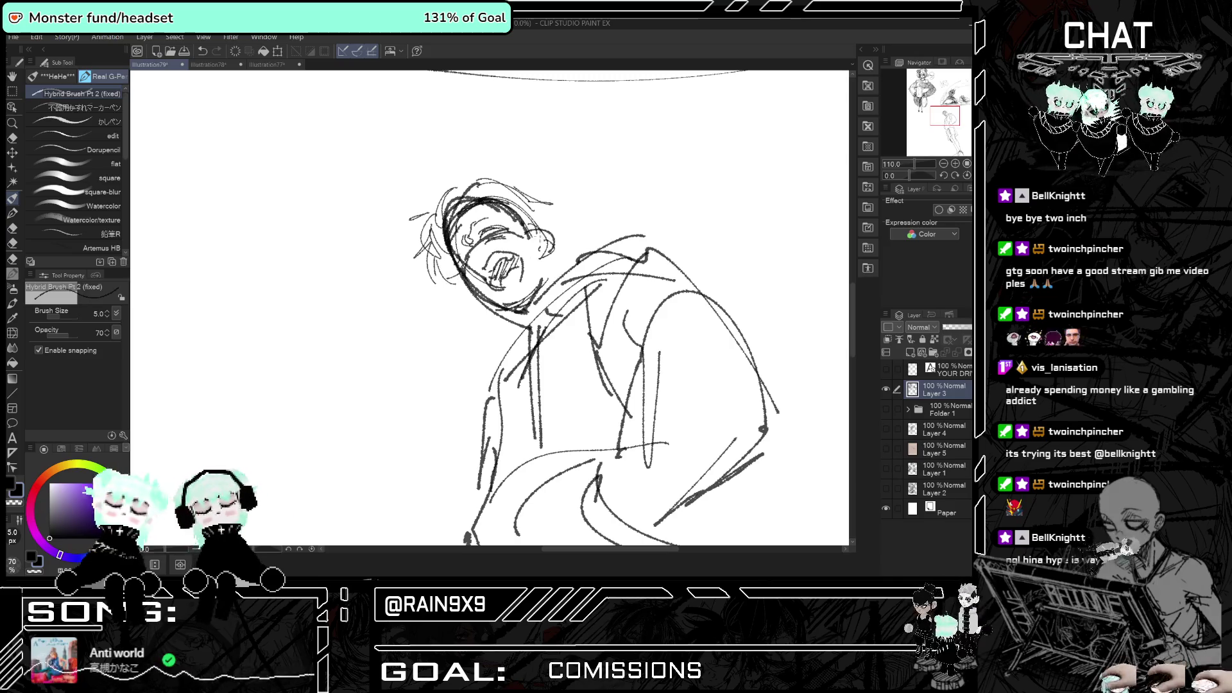
mouse_move(523, 226)
left_mouse_down()
mouse_move(534, 268)
mouse_move(539, 256)
left_mouse_up()
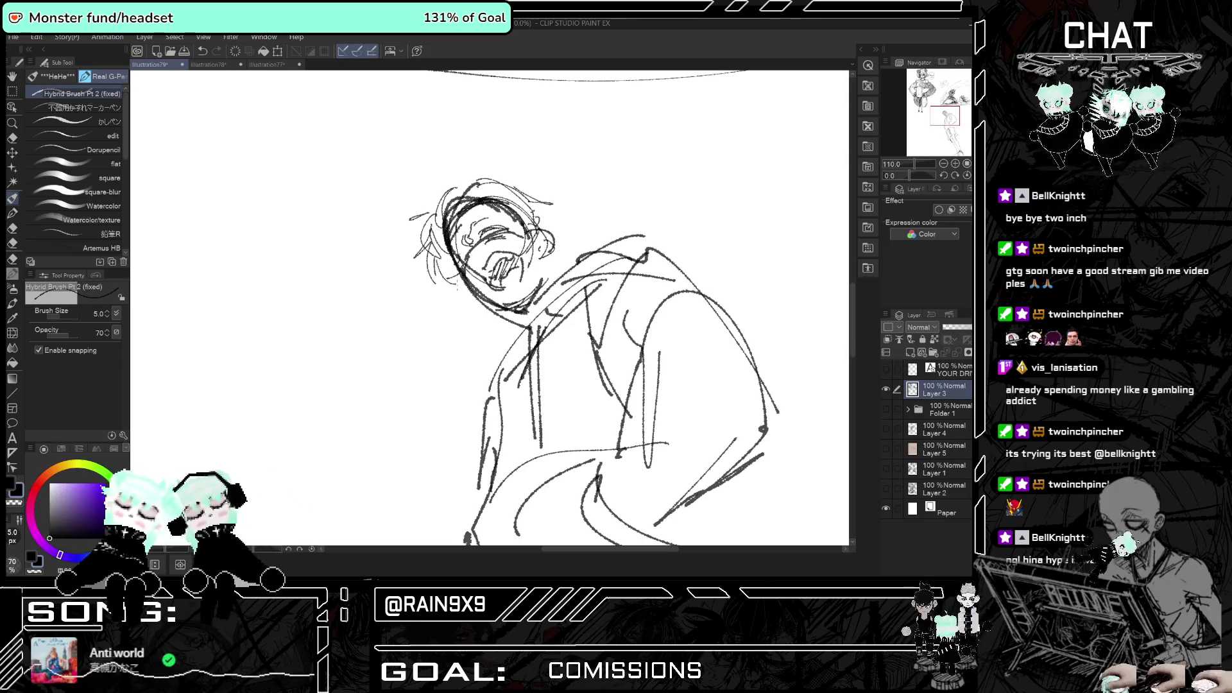
mouse_move(462, 200)
left_mouse_down()
mouse_move(530, 188)
mouse_move(566, 259)
mouse_move(528, 297)
left_mouse_up()
key("h")
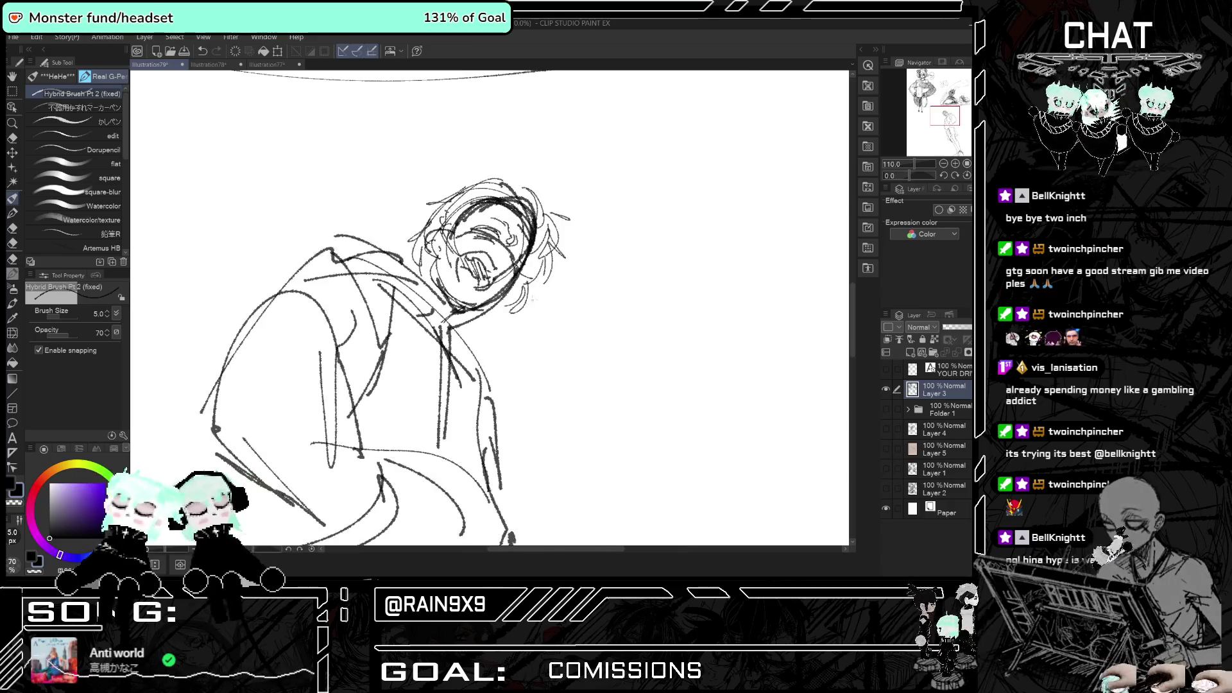
key("h")
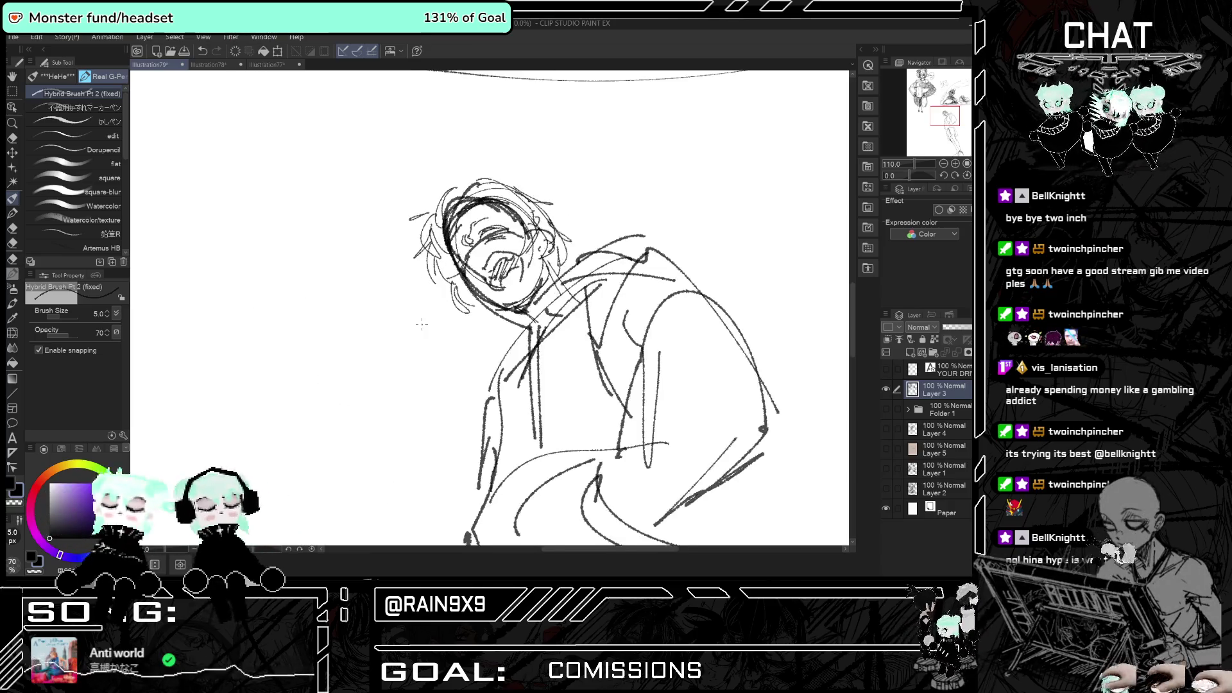
scroll(421, 324, "up", 1)
- Add short strokes at the left foot and a line across the lower leg
scroll(422, 324, "down", 6)
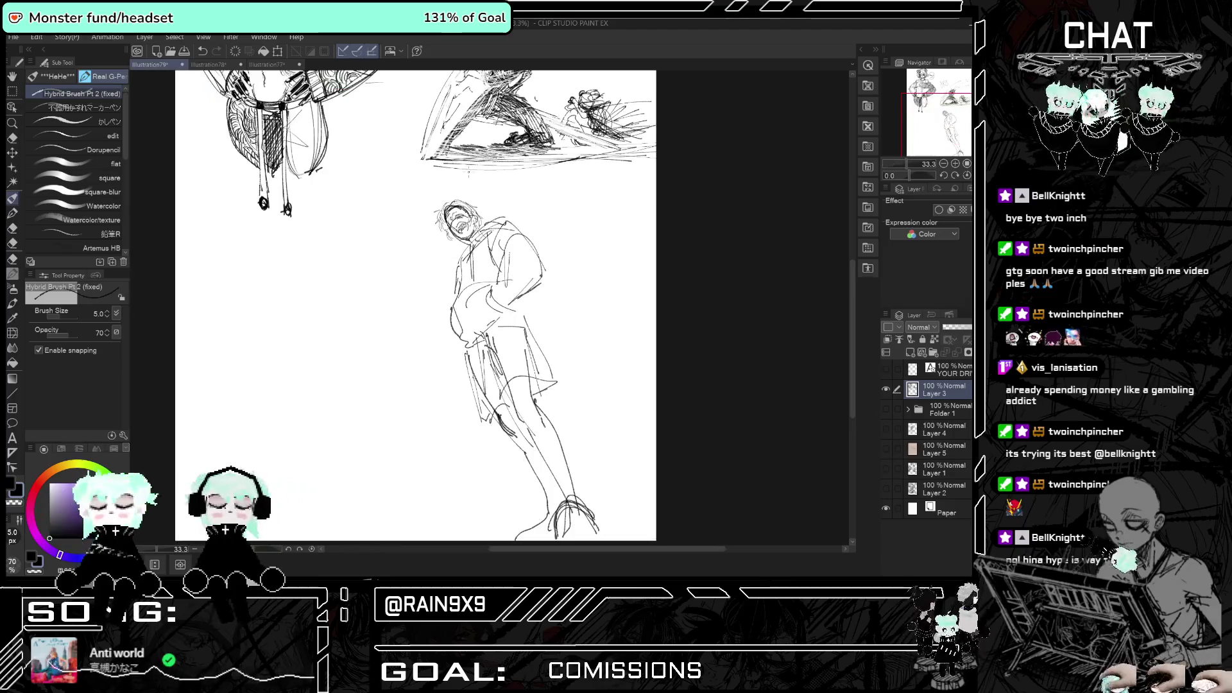
key("h")
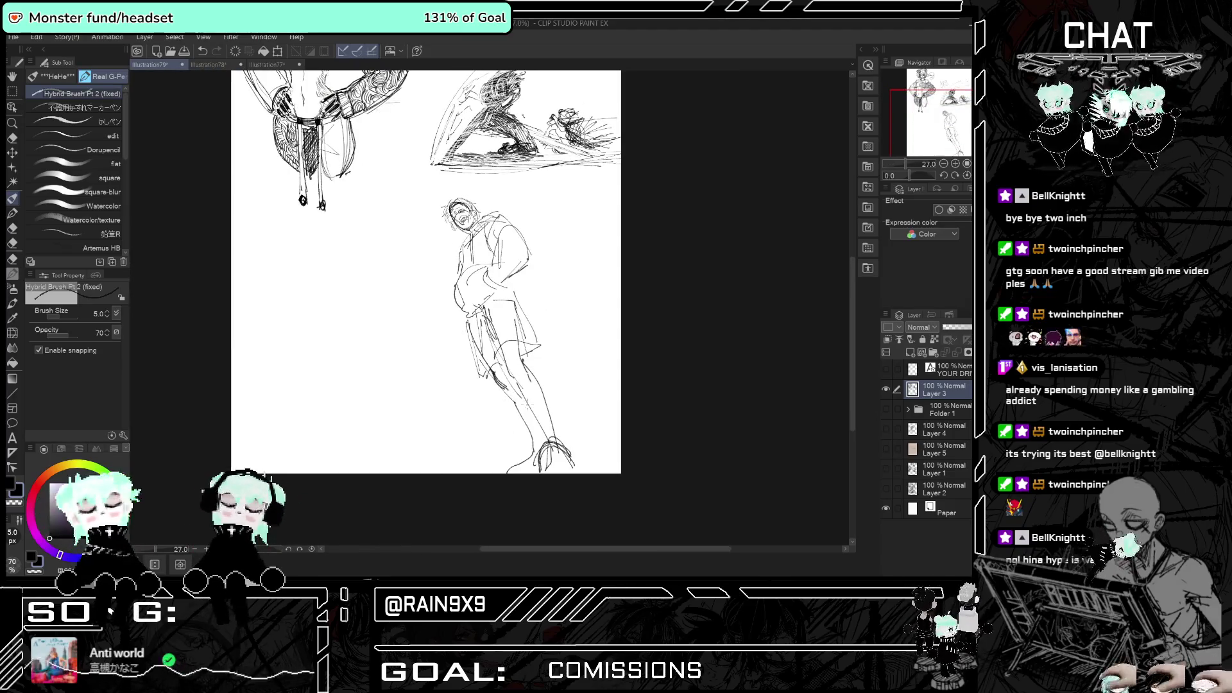
scroll(514, 472, "up", 1)
left_click_drag(534, 440, 516, 476)
left_click_drag(534, 411, 558, 385)
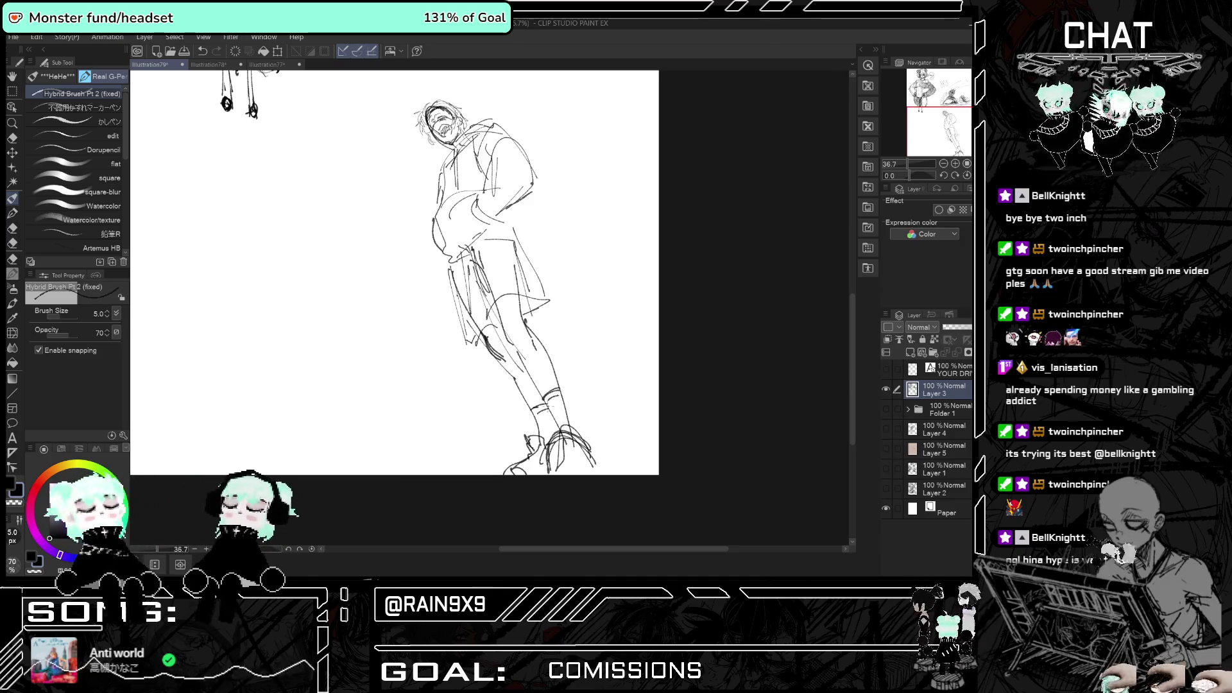
scroll(566, 423, "left", 3)
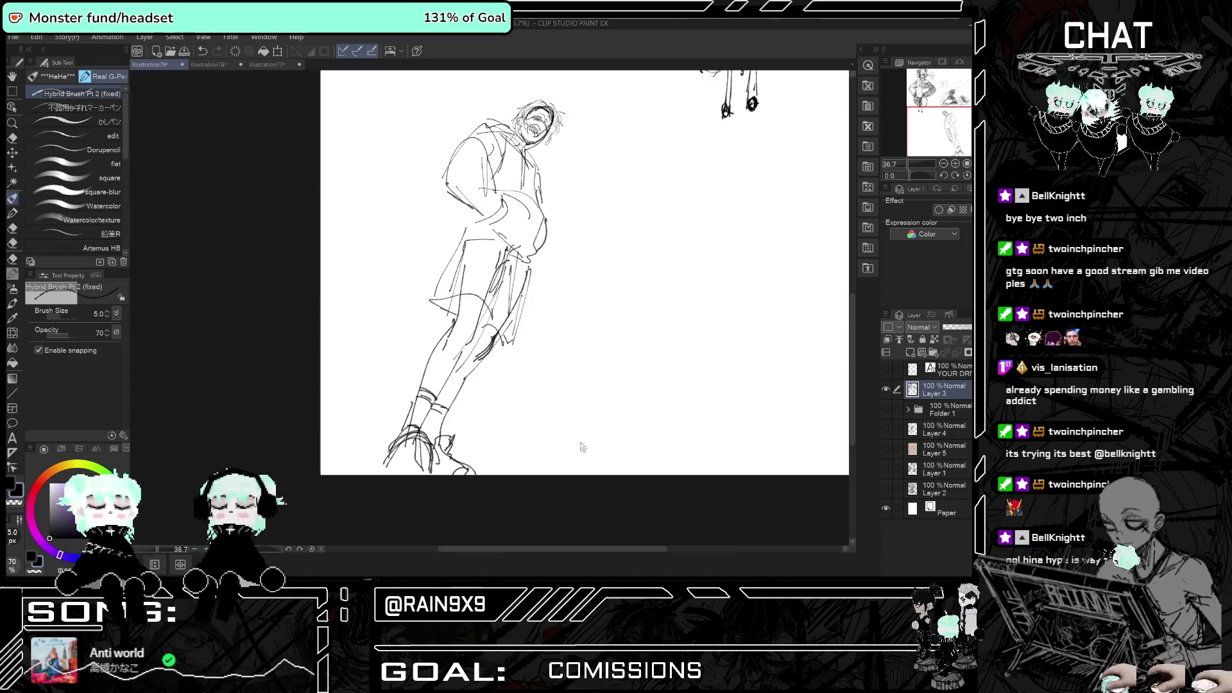
key("h")
- Sketch the shoulder and arm lines and the right boot, mirroring the view to check
left_click_drag(486, 121, 537, 187)
key("h")
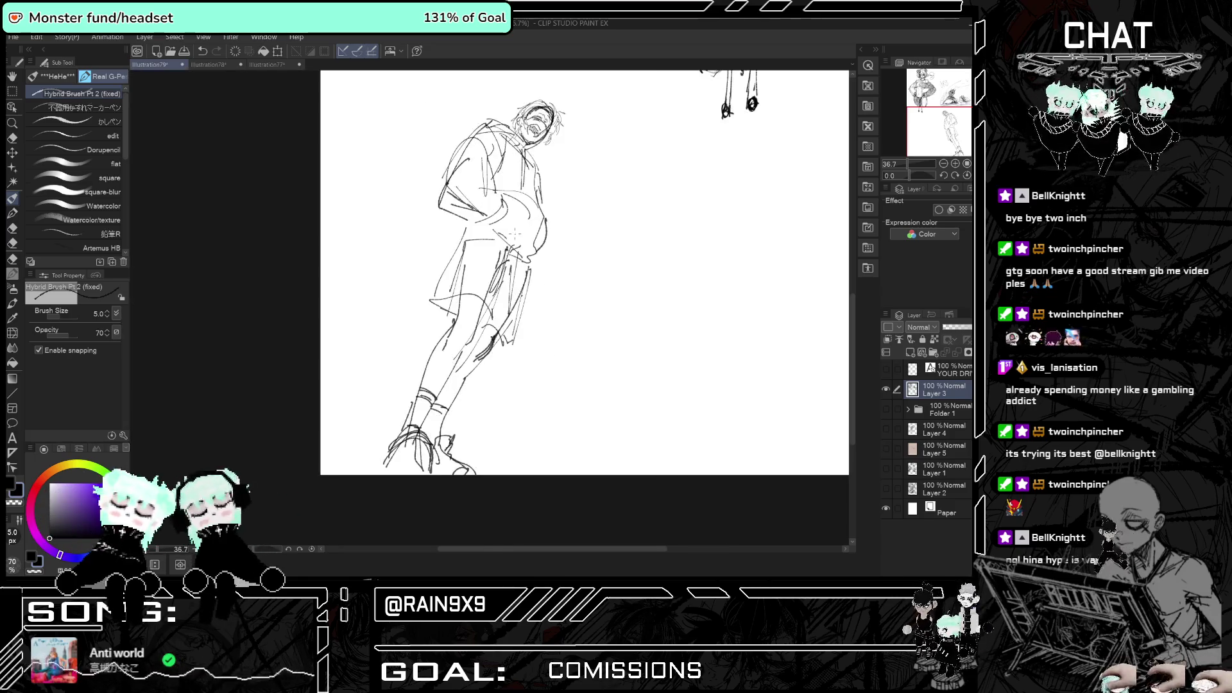
key("h")
key("h")
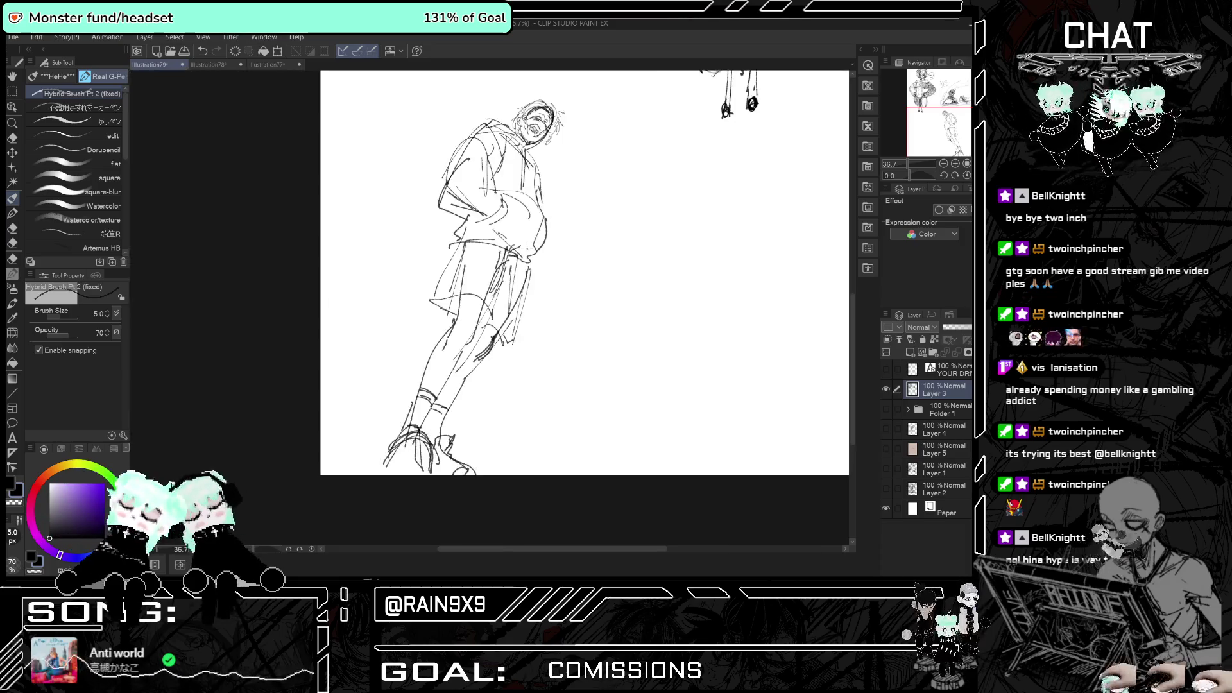
key("h")
key("ctrl+minus")
key("ctrl+plus")
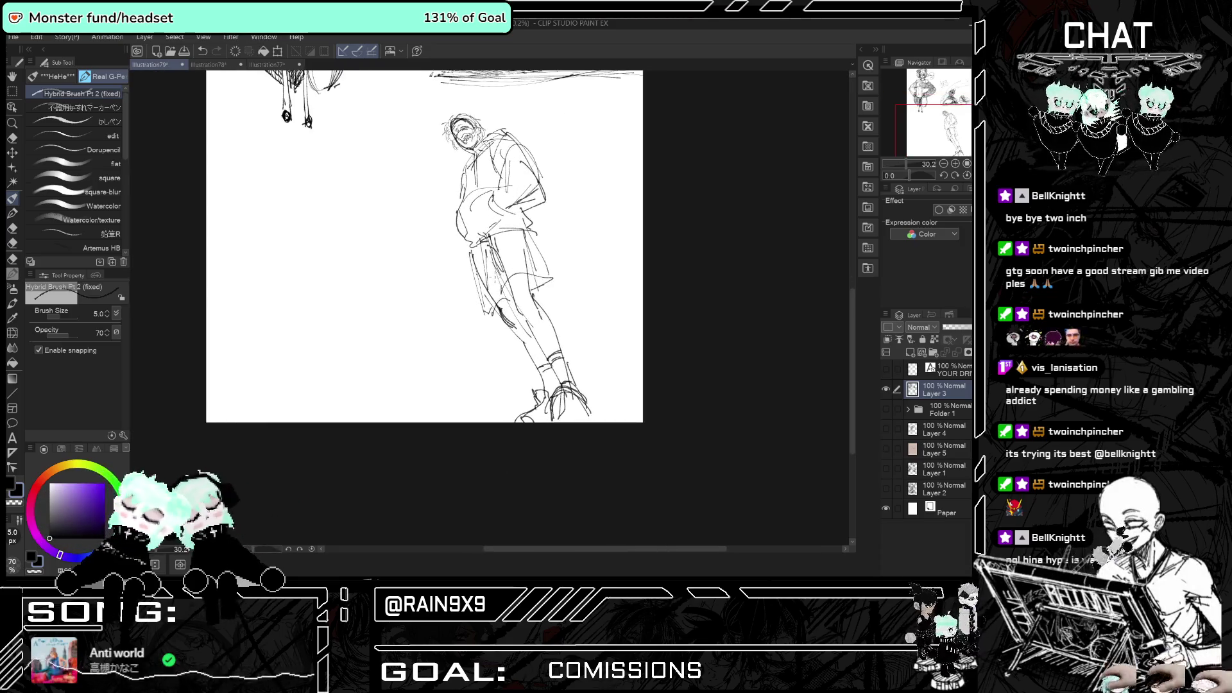
mouse_move(551, 420)
left_mouse_down()
mouse_move(590, 397)
mouse_move(583, 415)
mouse_move(597, 411)
left_mouse_up()
key("h")
key("h")
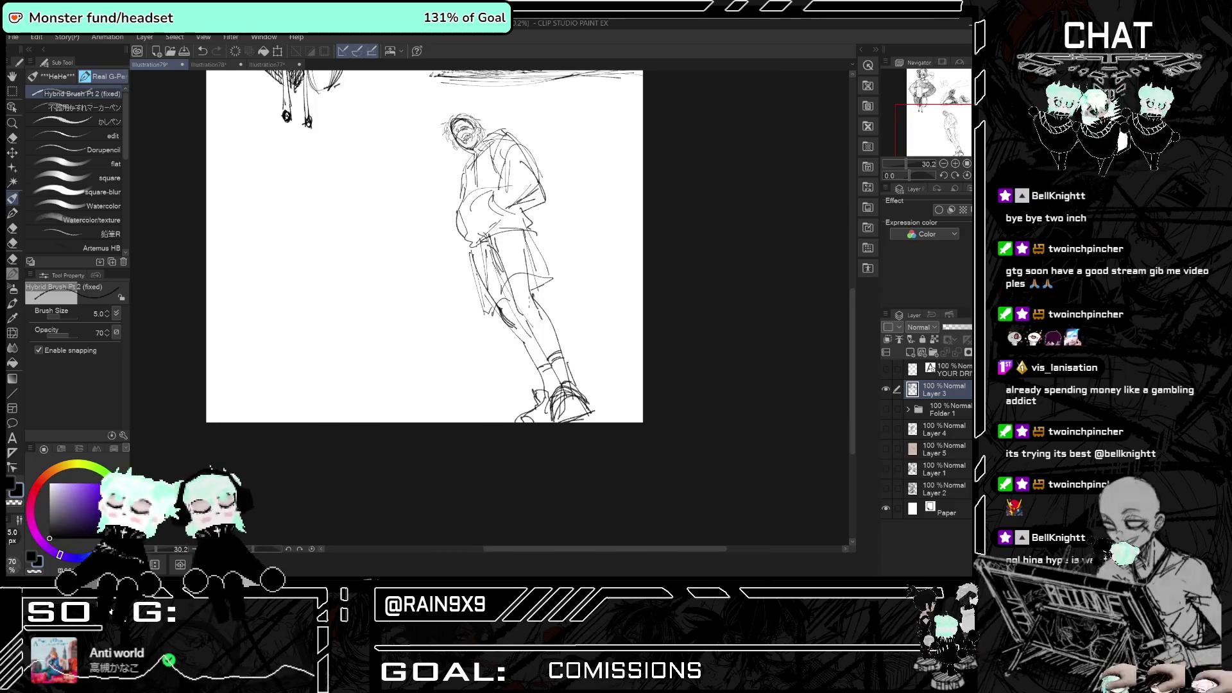
- Add pencil lines at the knee and several strokes on the shorts
left_click_drag(546, 275, 480, 318)
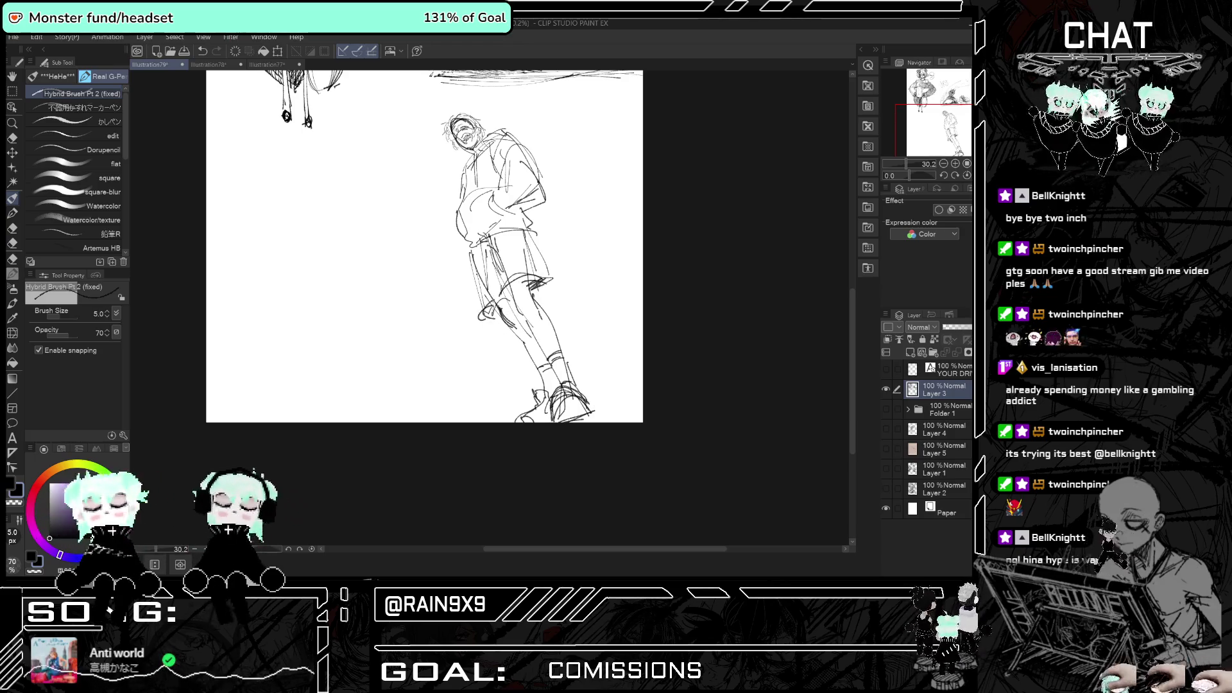
mouse_move(494, 238)
left_mouse_down()
mouse_move(482, 275)
mouse_move(500, 273)
left_mouse_up()
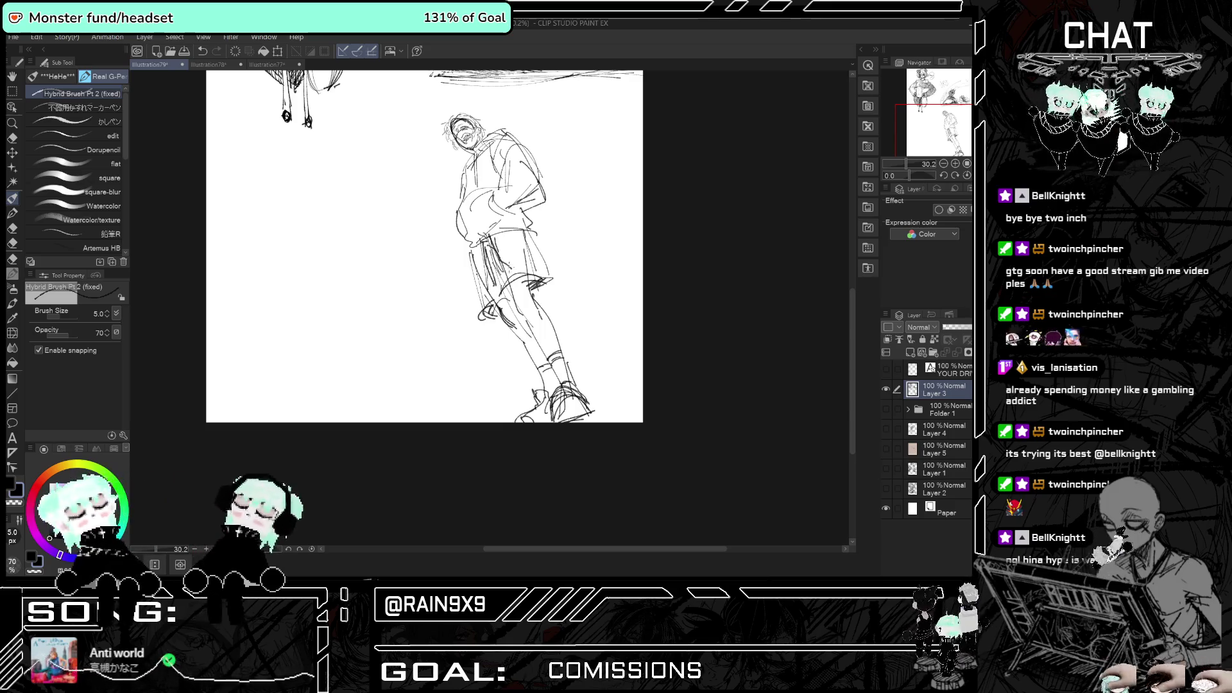
key("h")
key("h")
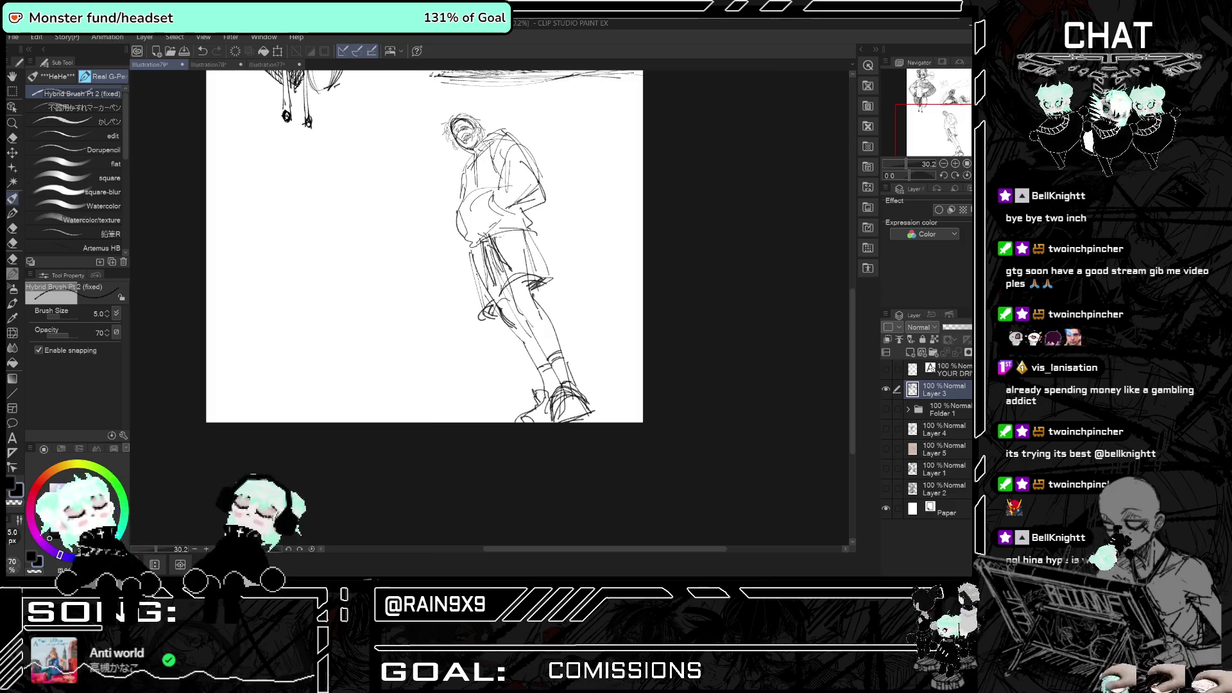
mouse_move(528, 232)
left_mouse_down()
mouse_move(475, 270)
mouse_move(479, 247)
mouse_move(492, 317)
left_mouse_up()
key("h")
key("h")
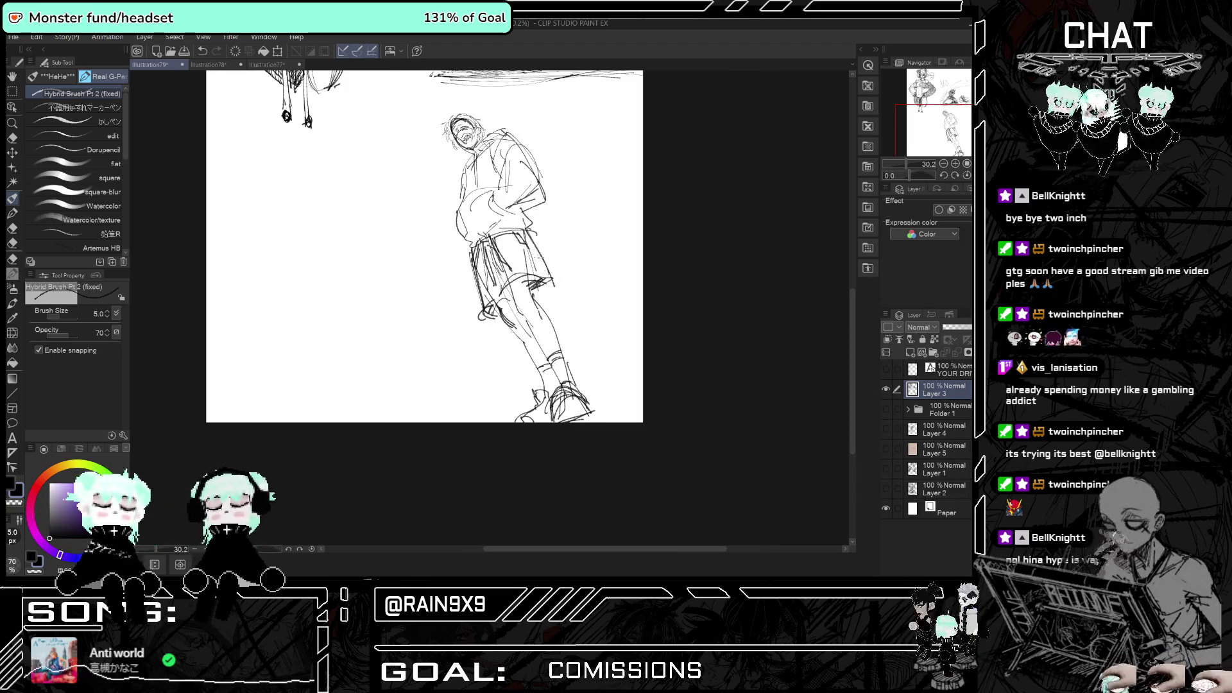
scroll(424, 244, "down", 3)
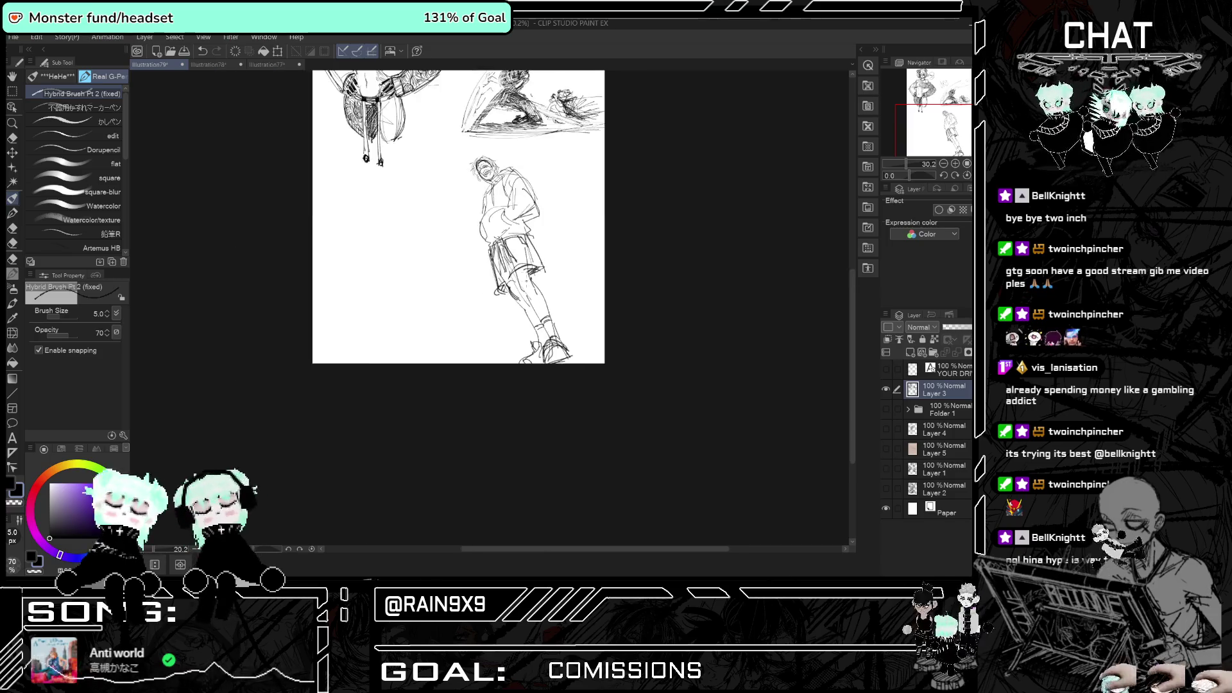
scroll(424, 244, "up", 2)
scroll(449, 256, "up", 4)
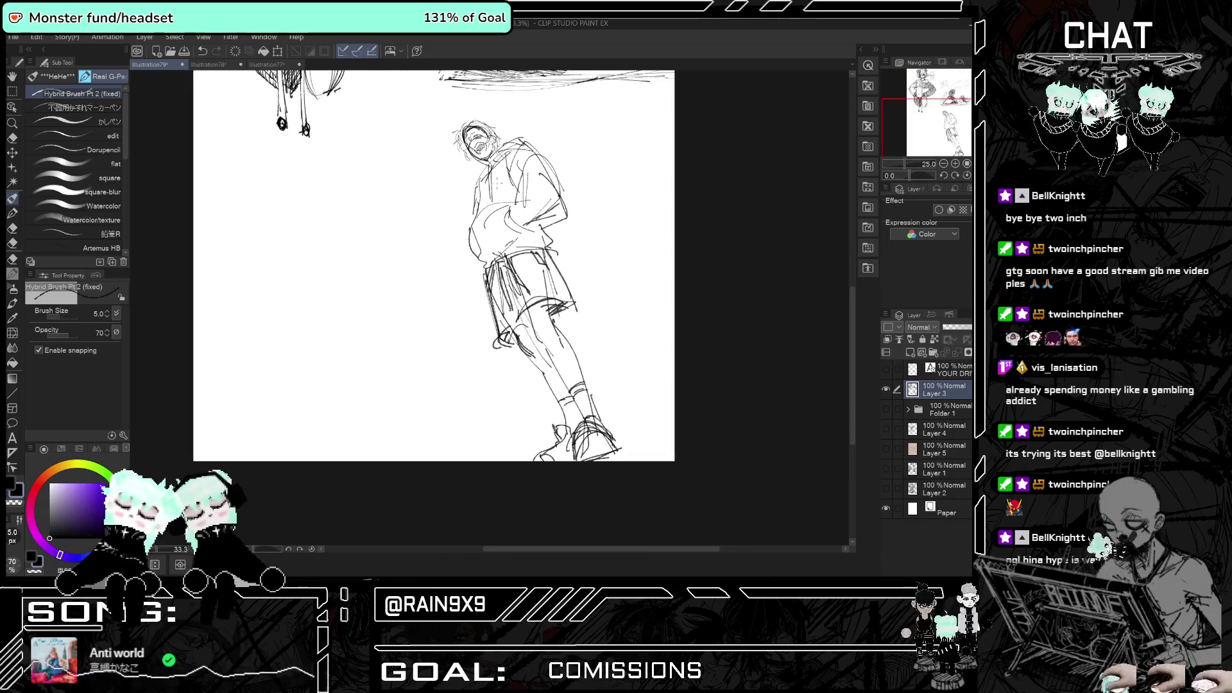
scroll(449, 257, "down", 2)
scroll(511, 274, "up", 2)
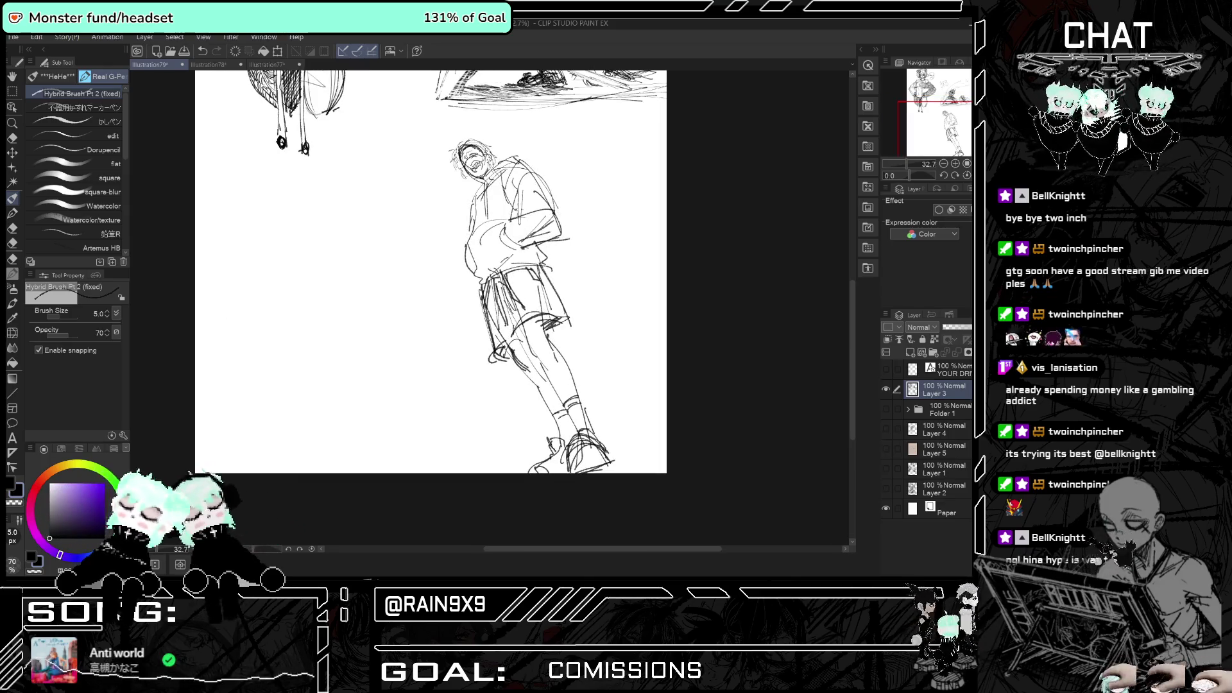
- Sketch rough lines at the figure's collar, flipping the view horizontally to check proportions
key("h")
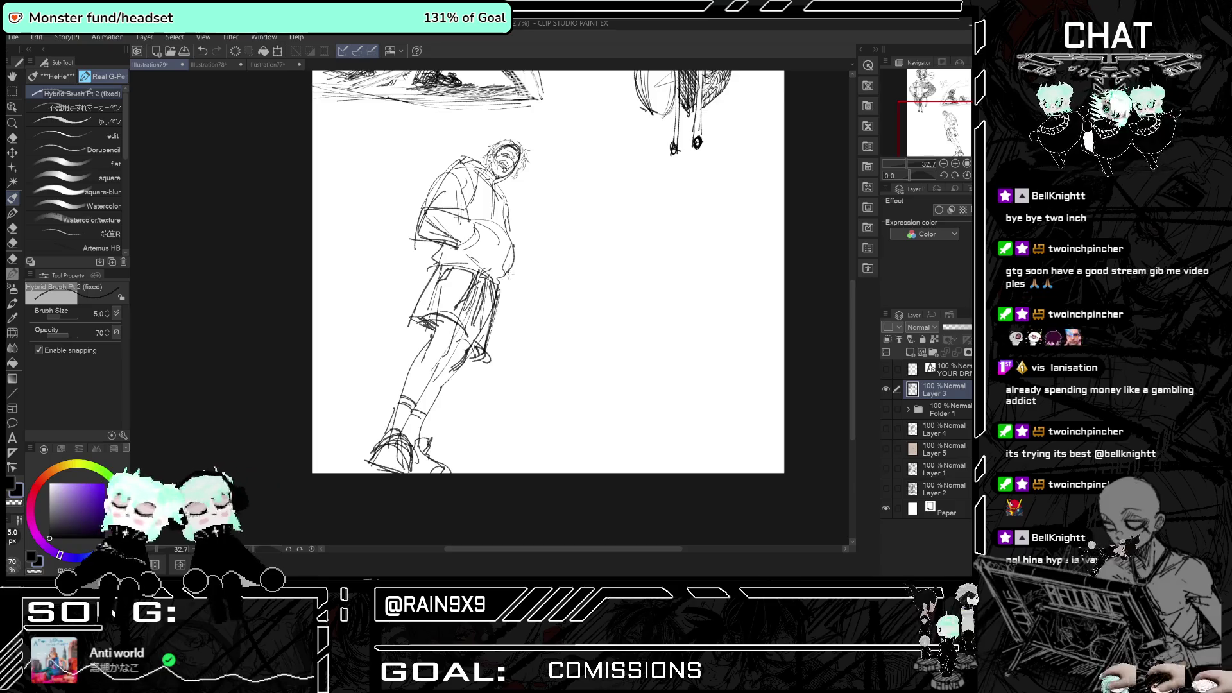
key("h")
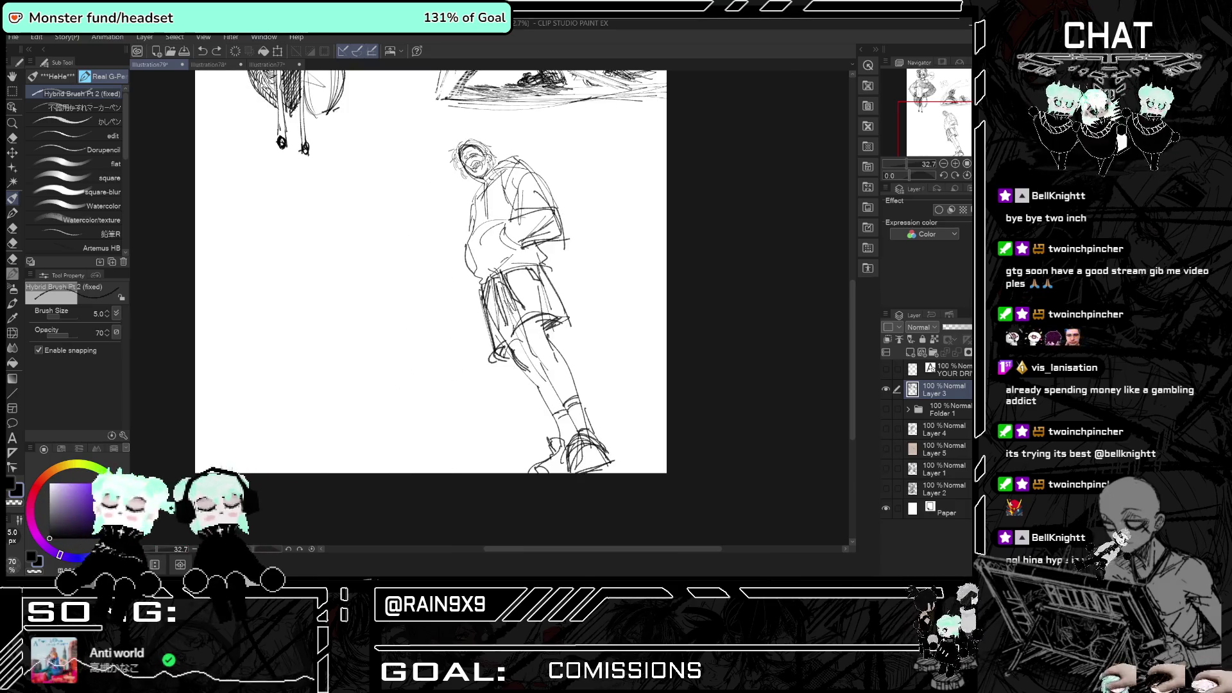
key("h")
key("h")
key("h")
key("h")
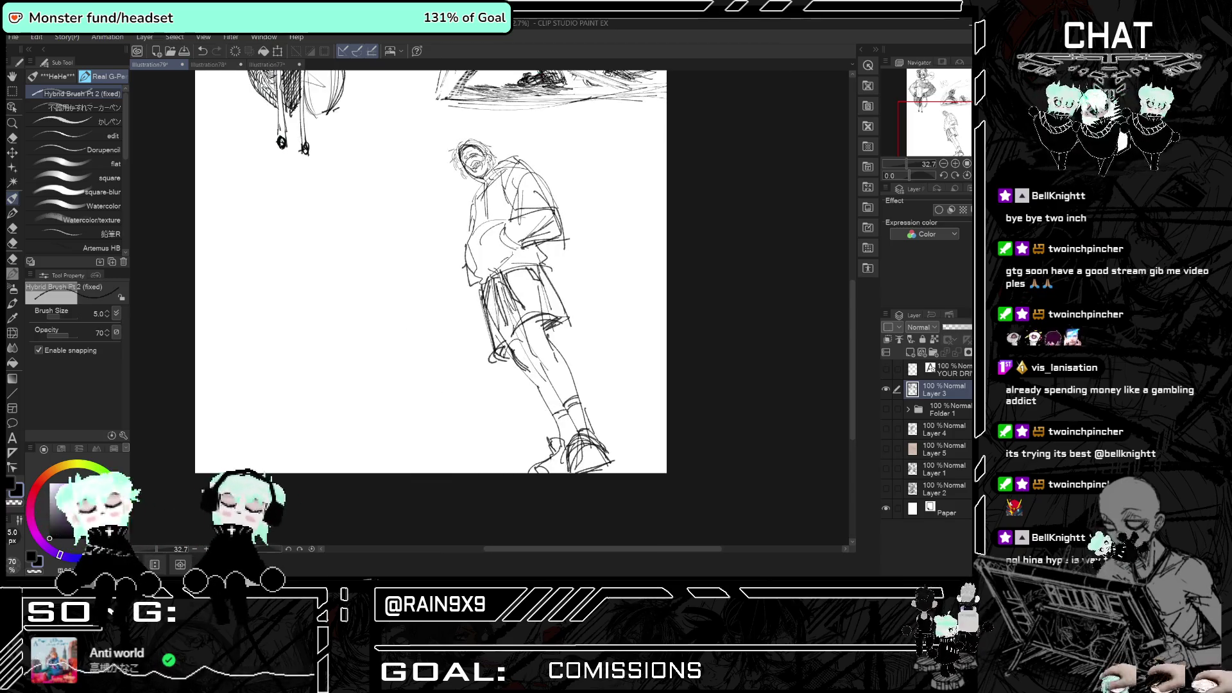
key("h")
key("h")
key("h")
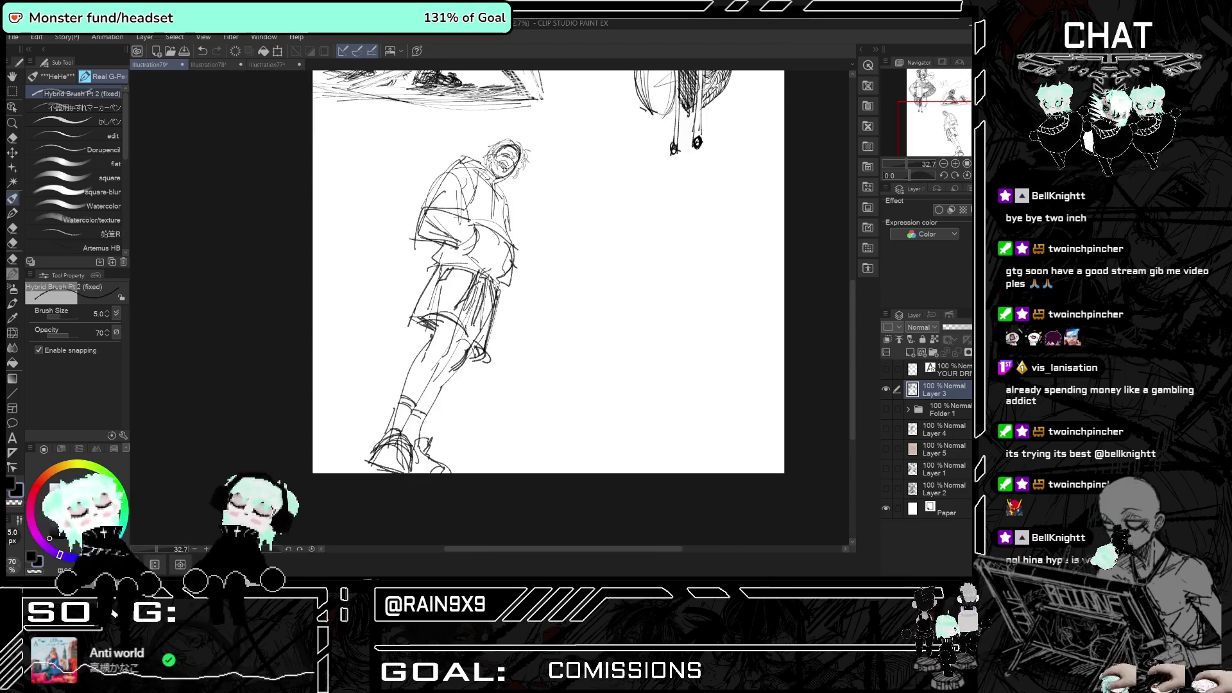
key("h")
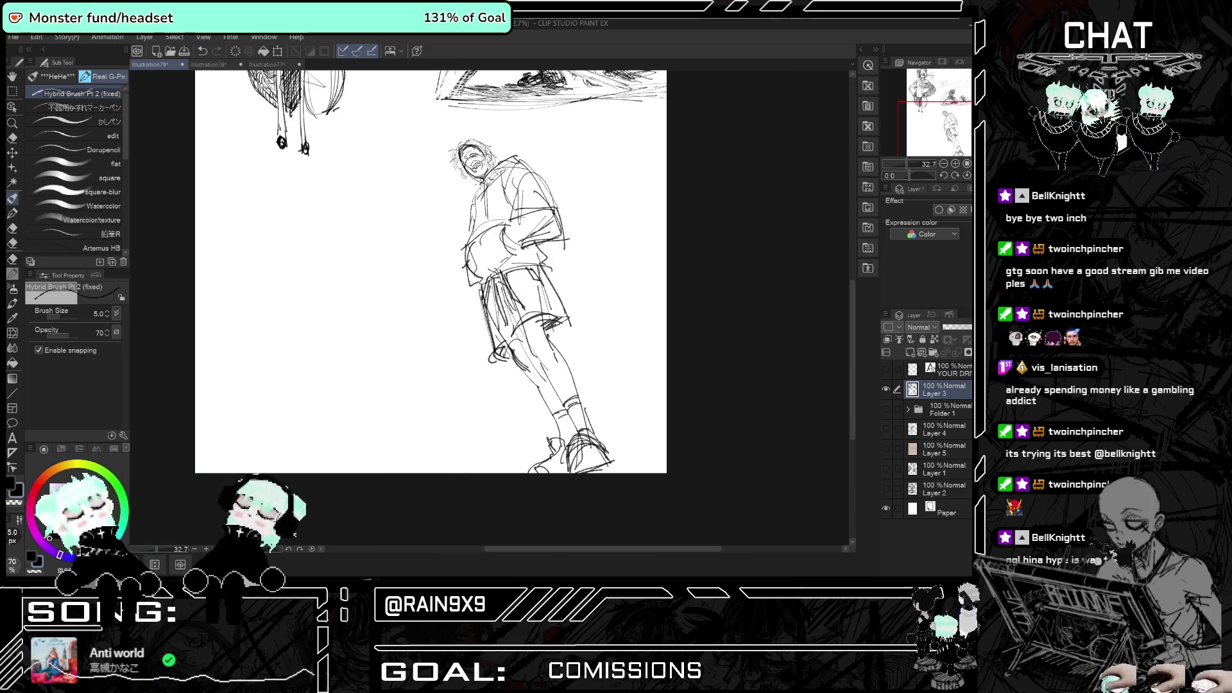
left_click_drag(475, 184, 468, 202)
left_click_drag(524, 151, 489, 173)
left_click_drag(517, 156, 491, 165)
key("h")
key("h")
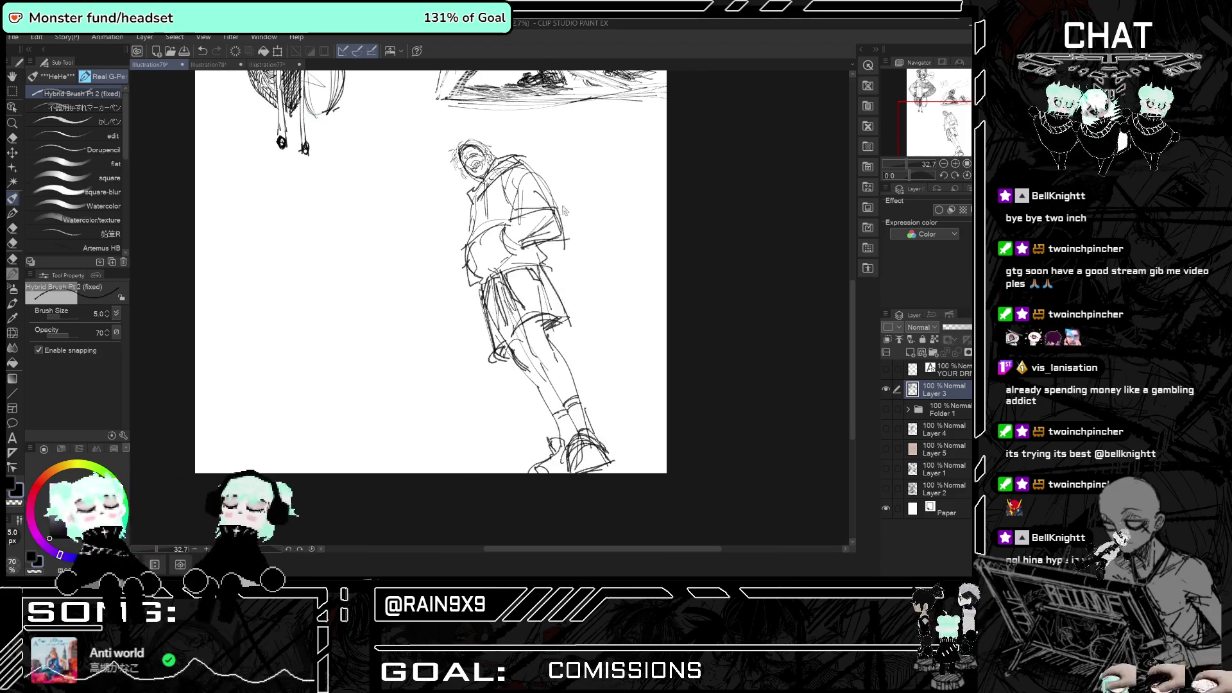
scroll(493, 359, "down", 2)
scroll(493, 364, "up", 2)
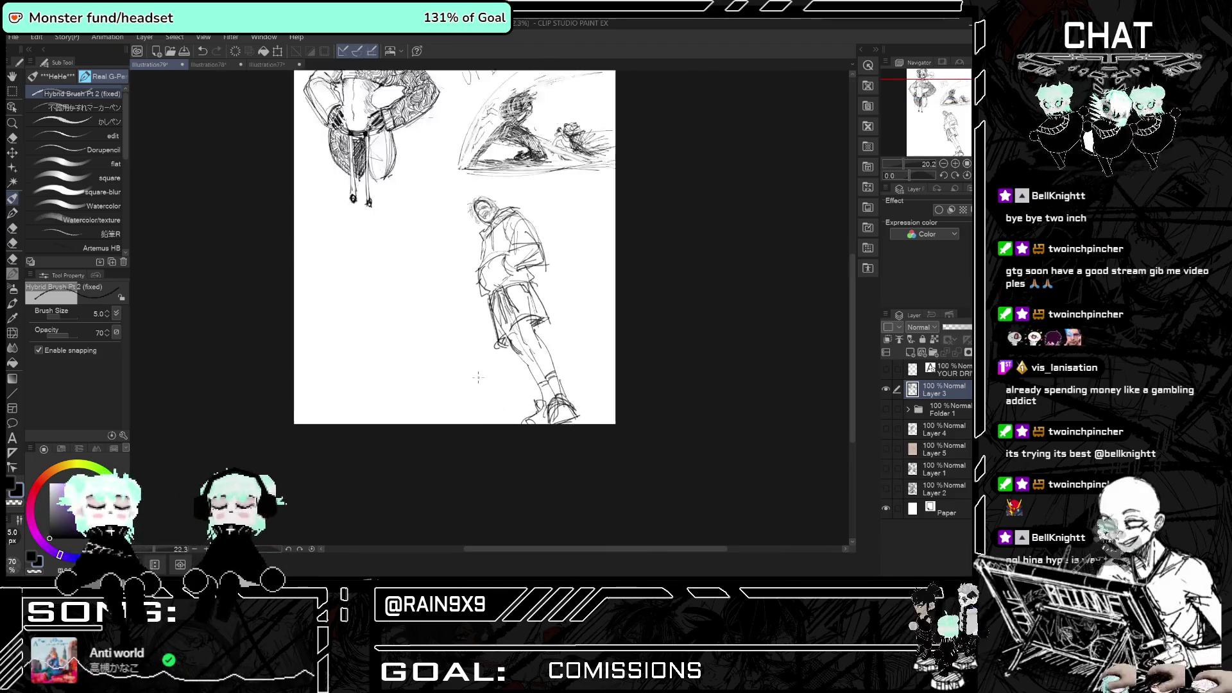
- Lasso the standing figure, rotate it about 15° and shift it up-right, then deselect
left_click(14, 93)
mouse_move(501, 444)
left_mouse_down()
mouse_move(617, 283)
mouse_move(494, 120)
mouse_move(468, 289)
left_mouse_up()
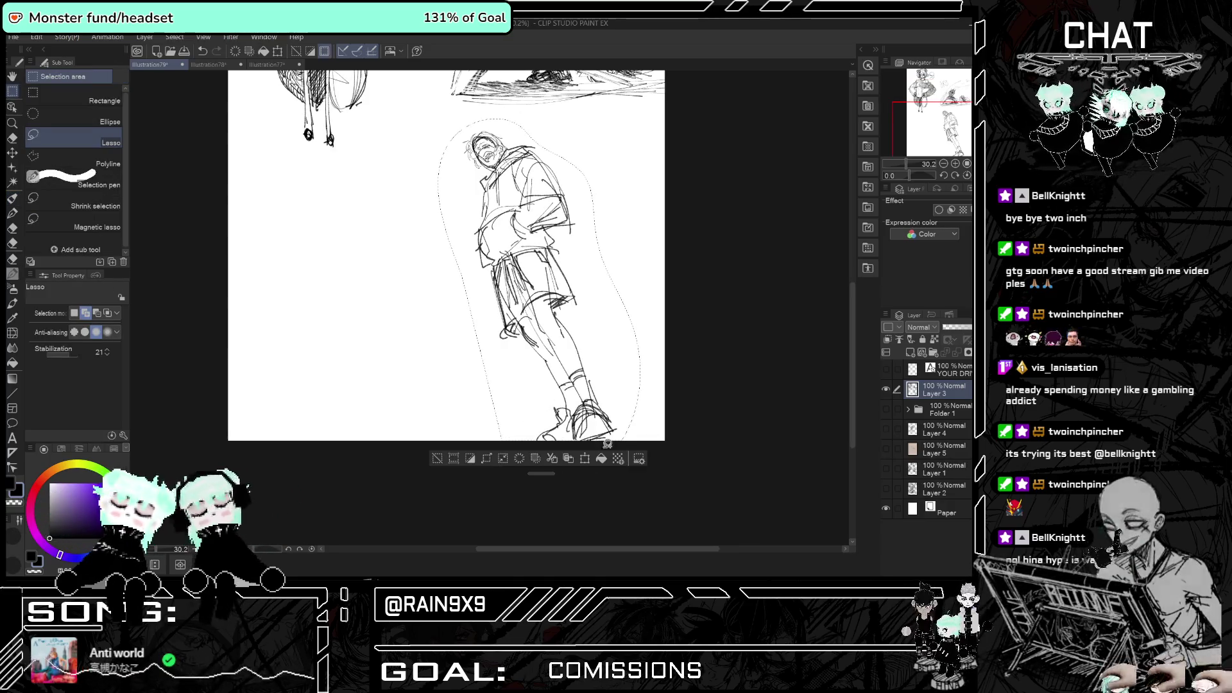
key("ctrl+t")
left_click_drag(700, 372, 681, 412)
left_click_drag(587, 399, 658, 388)
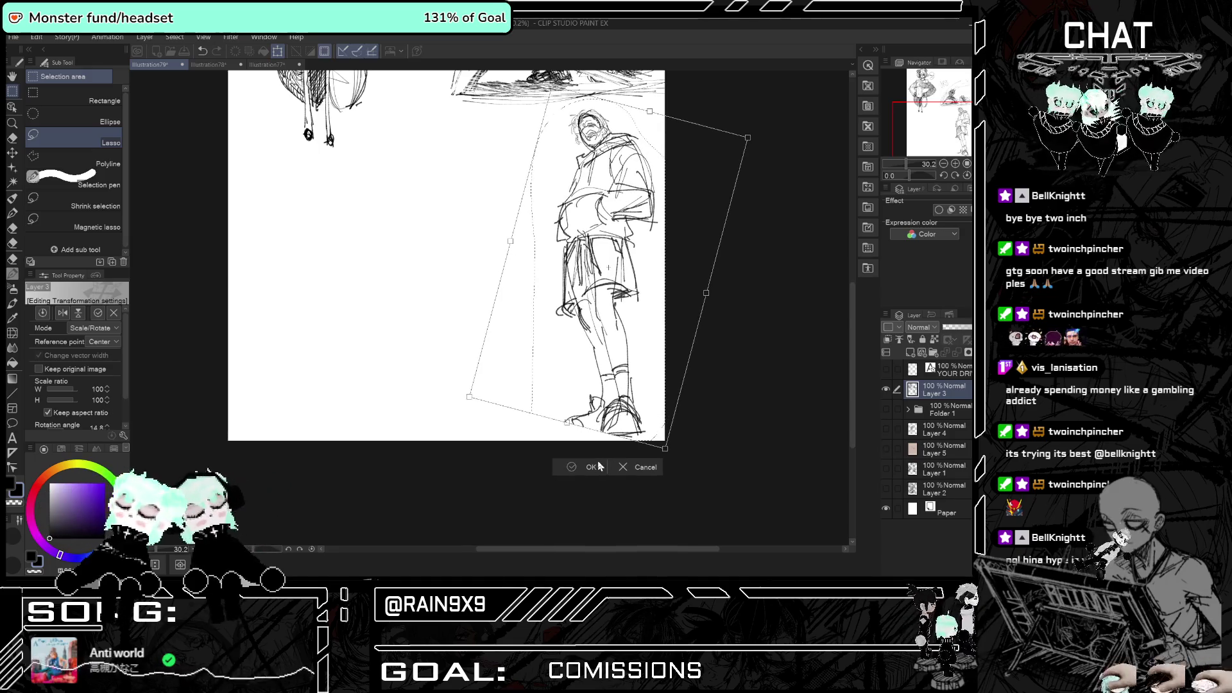
left_click(603, 467)
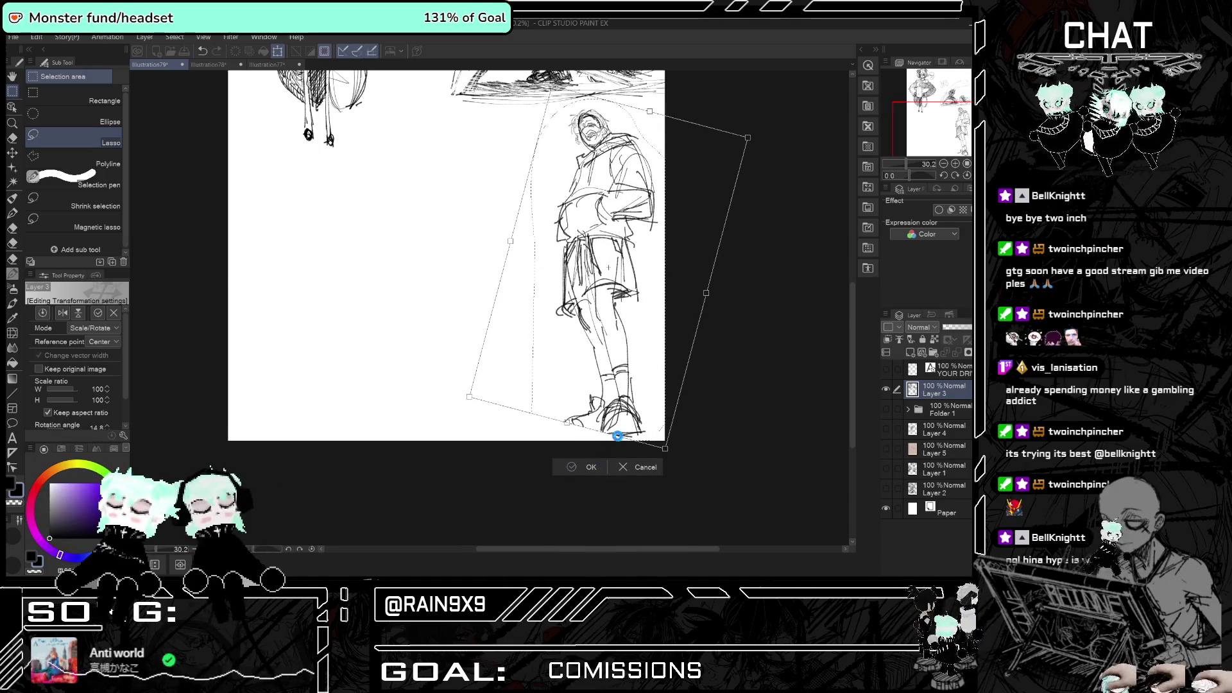
key("ctrl+d")
- Draw a line along the left shoe's sole with the pen
key("p")
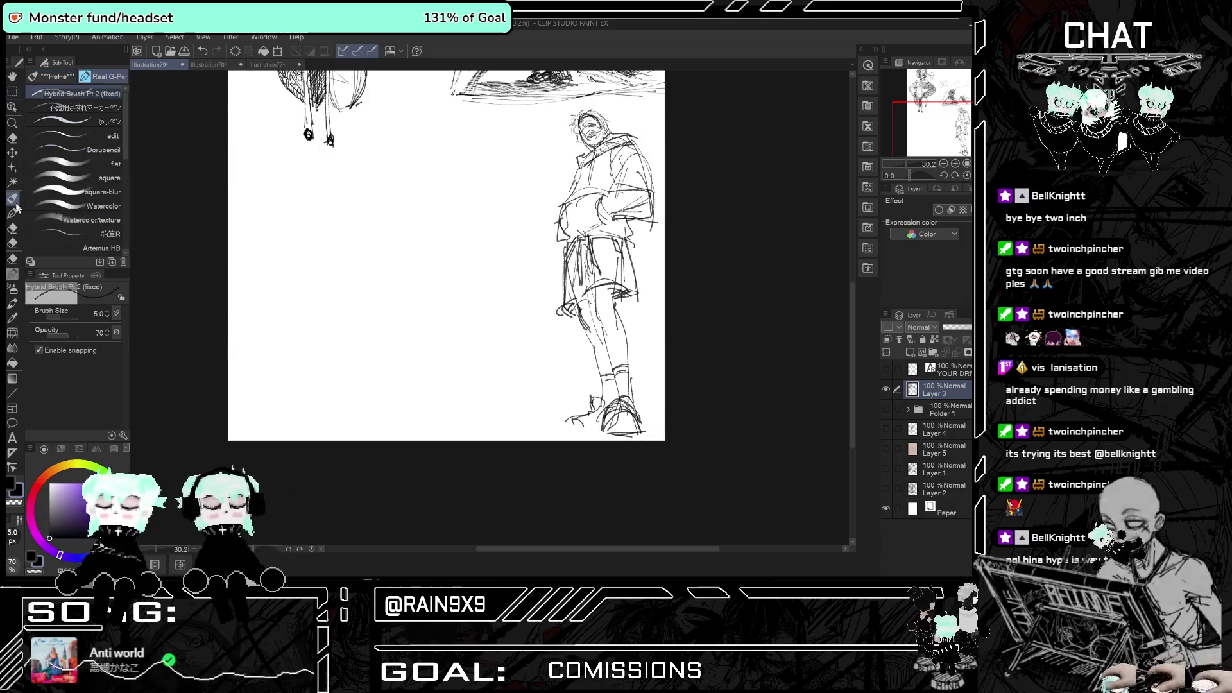
left_click_drag(572, 439, 589, 435)
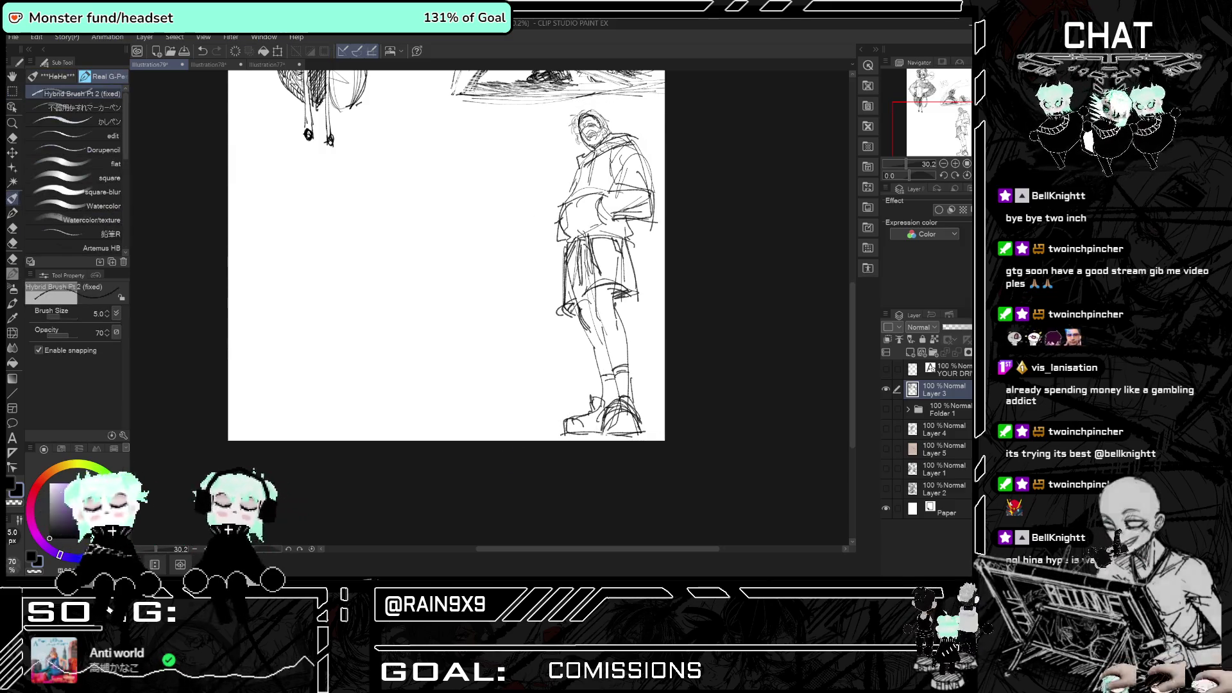
scroll(569, 419, "down", 2)
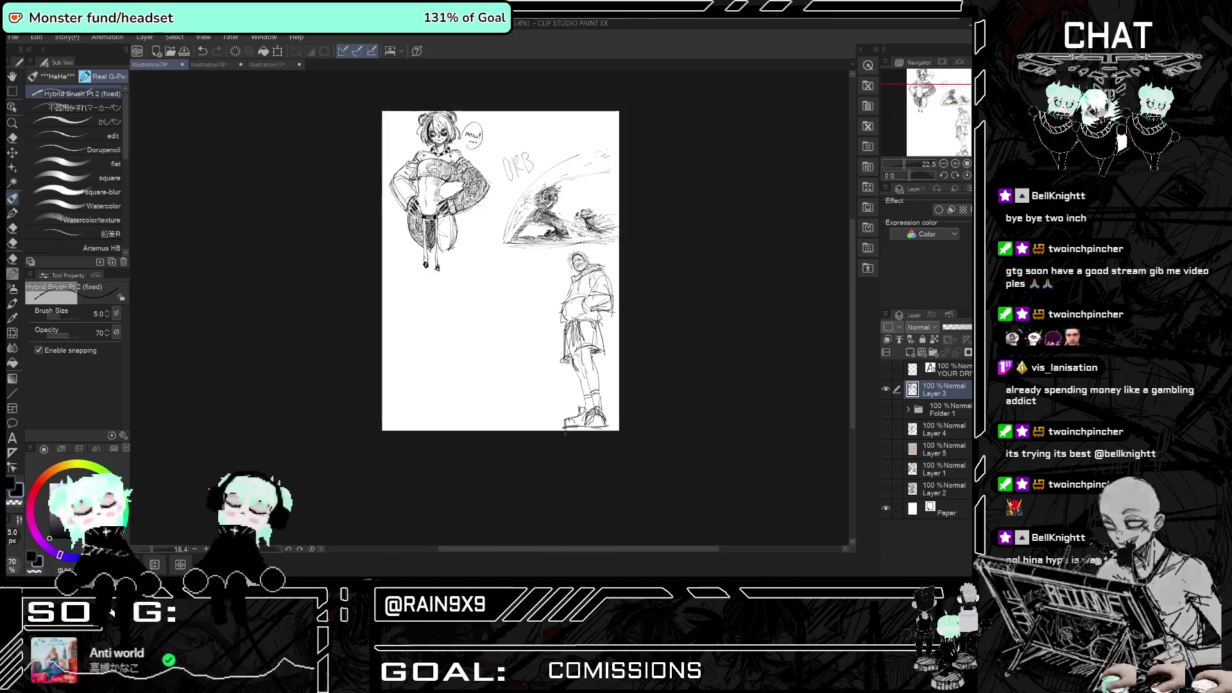
- Mirror the view and pen the first head-and-ear curve in the blank space
key("h")
scroll(408, 338, "up", 2)
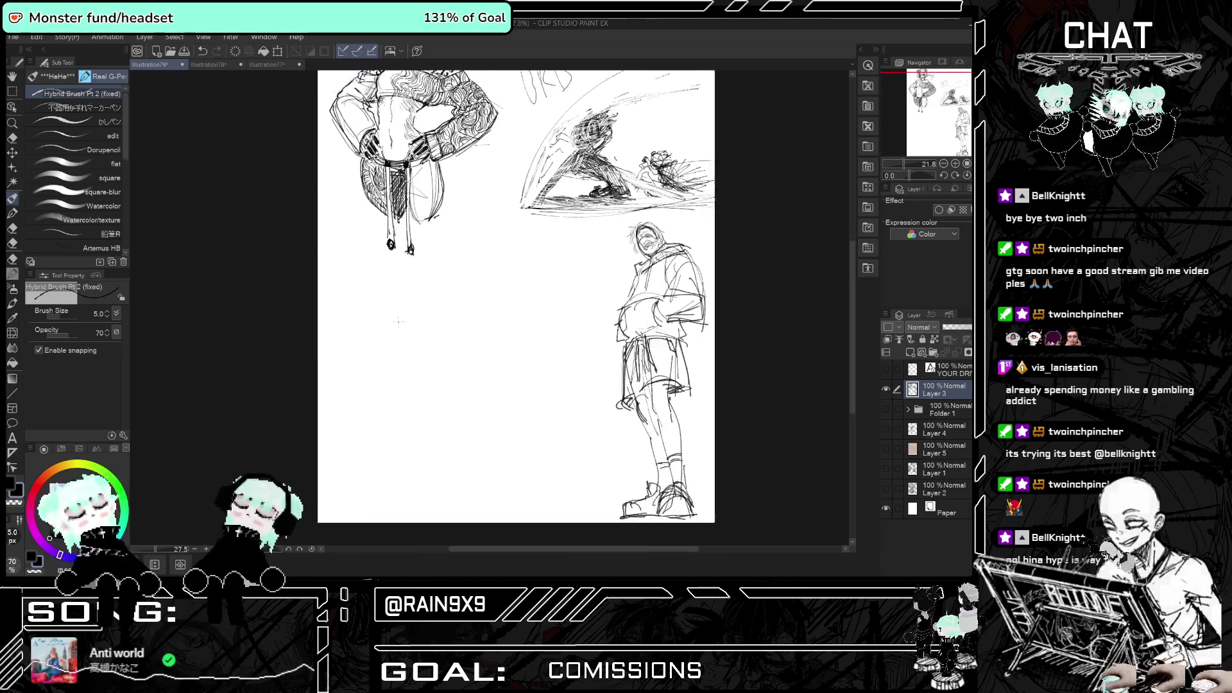
scroll(408, 338, "up", 3)
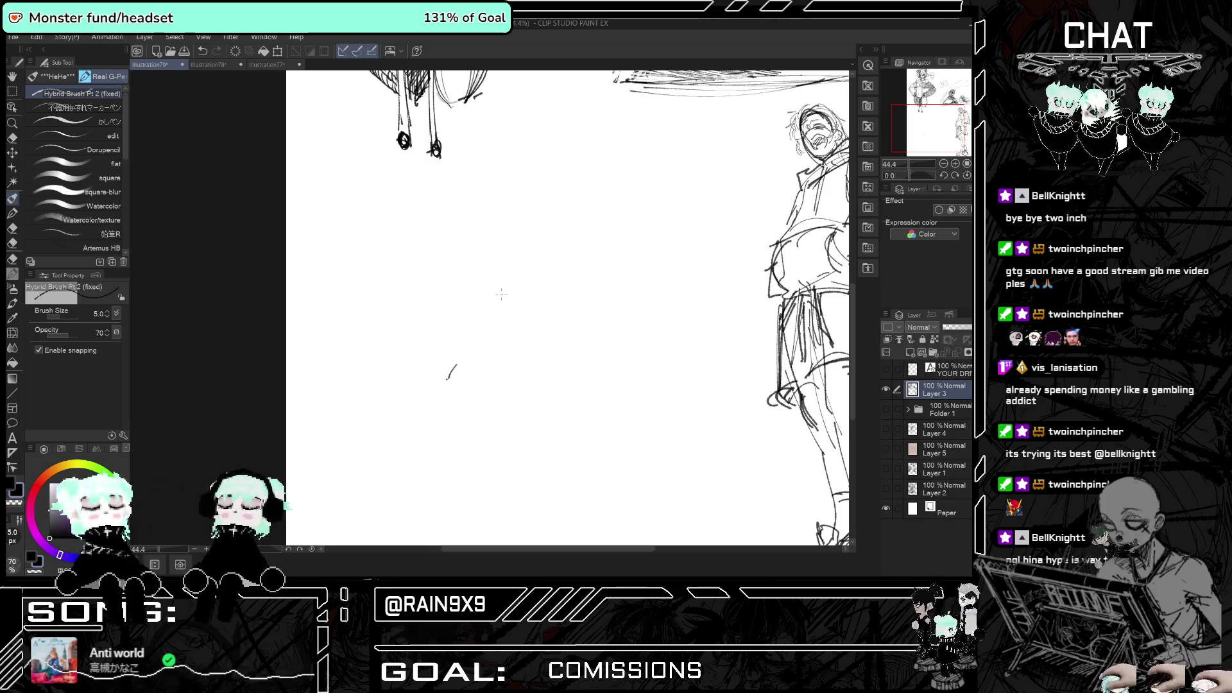
mouse_move(463, 381)
left_mouse_down()
mouse_move(458, 305)
mouse_move(436, 270)
mouse_move(469, 306)
left_mouse_up()
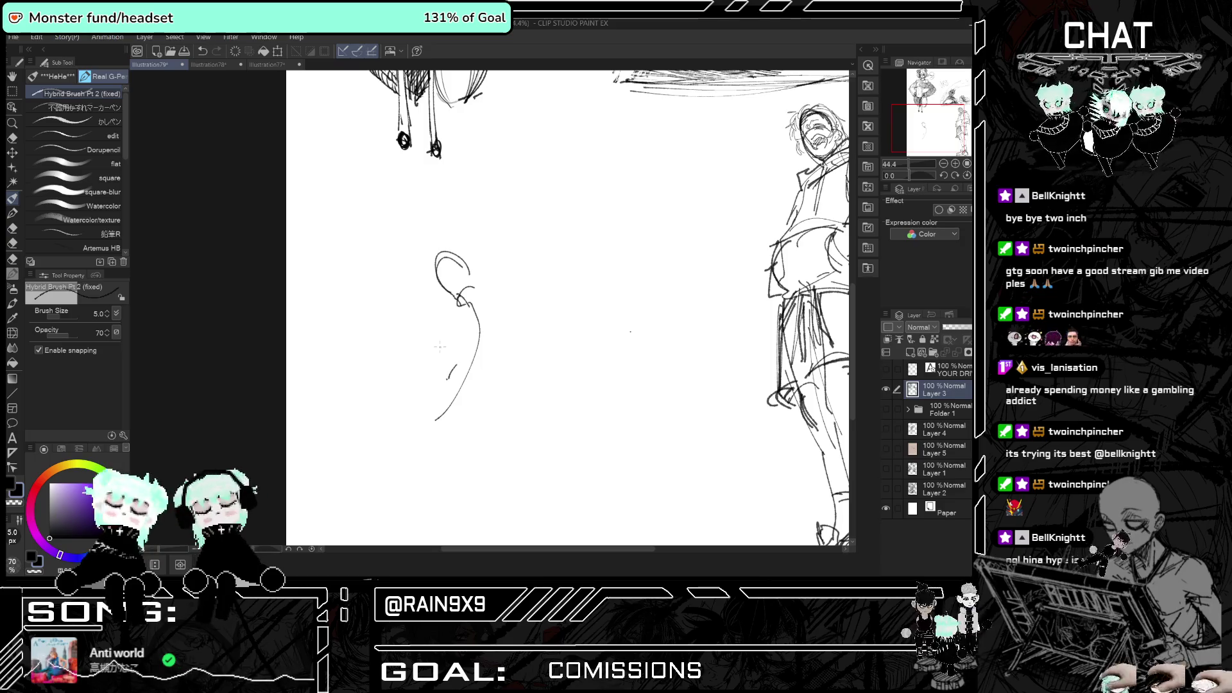
- Sketch hair strokes around the ear and on the new head
left_click_drag(450, 318, 501, 290)
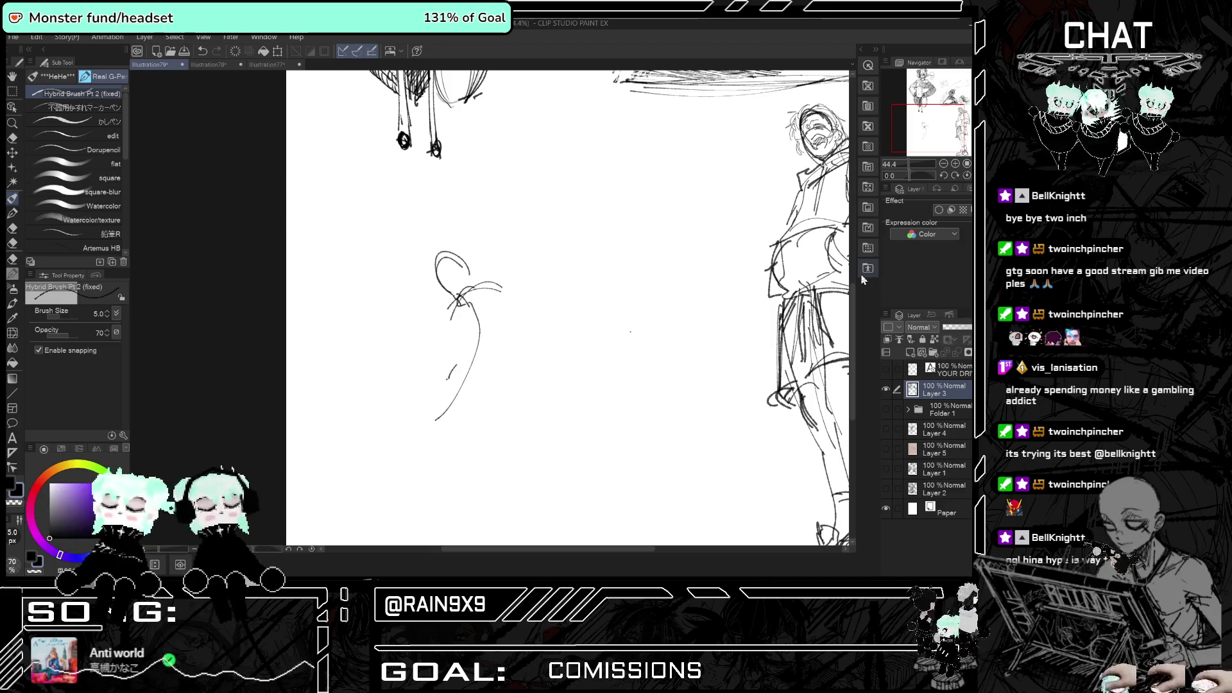
scroll(594, 451, "down", 3)
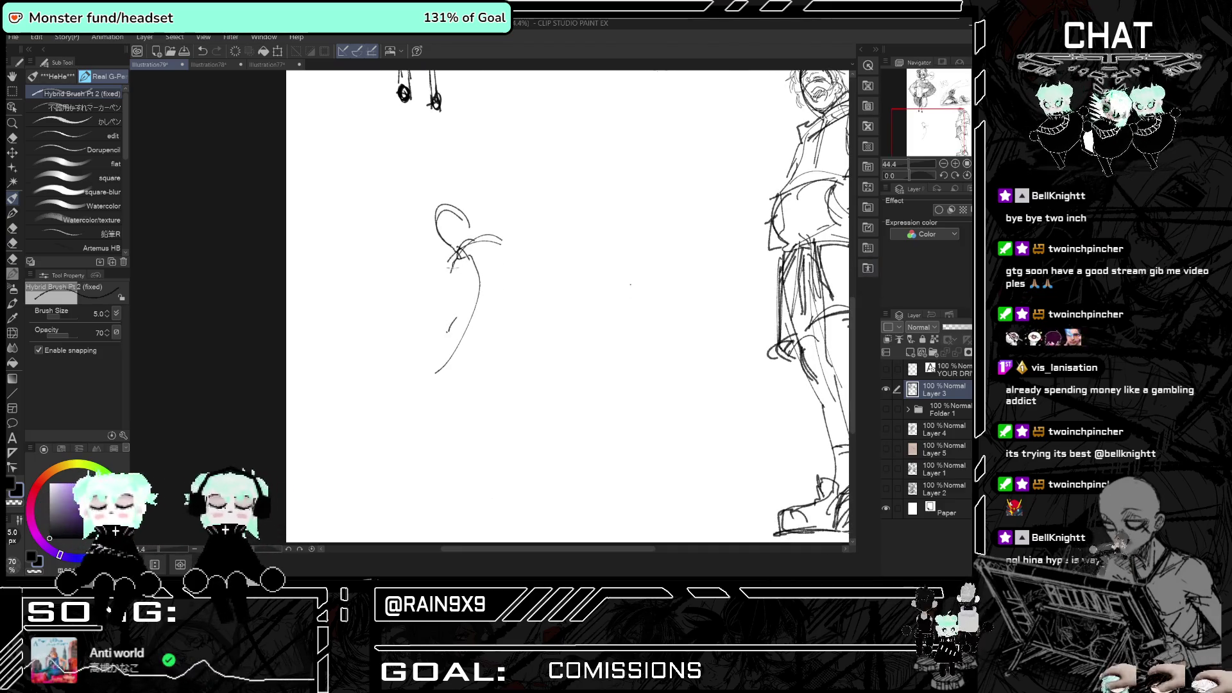
key("ctrl+z")
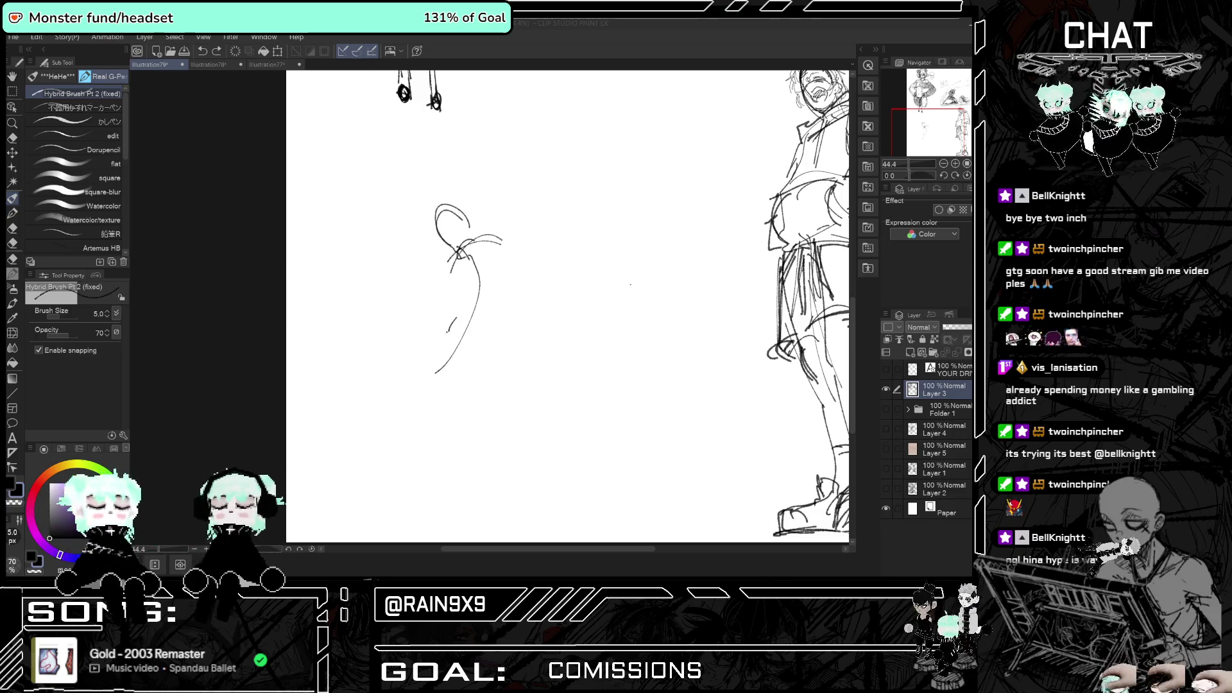
left_click(457, 271)
scroll(481, 270, "up", 1)
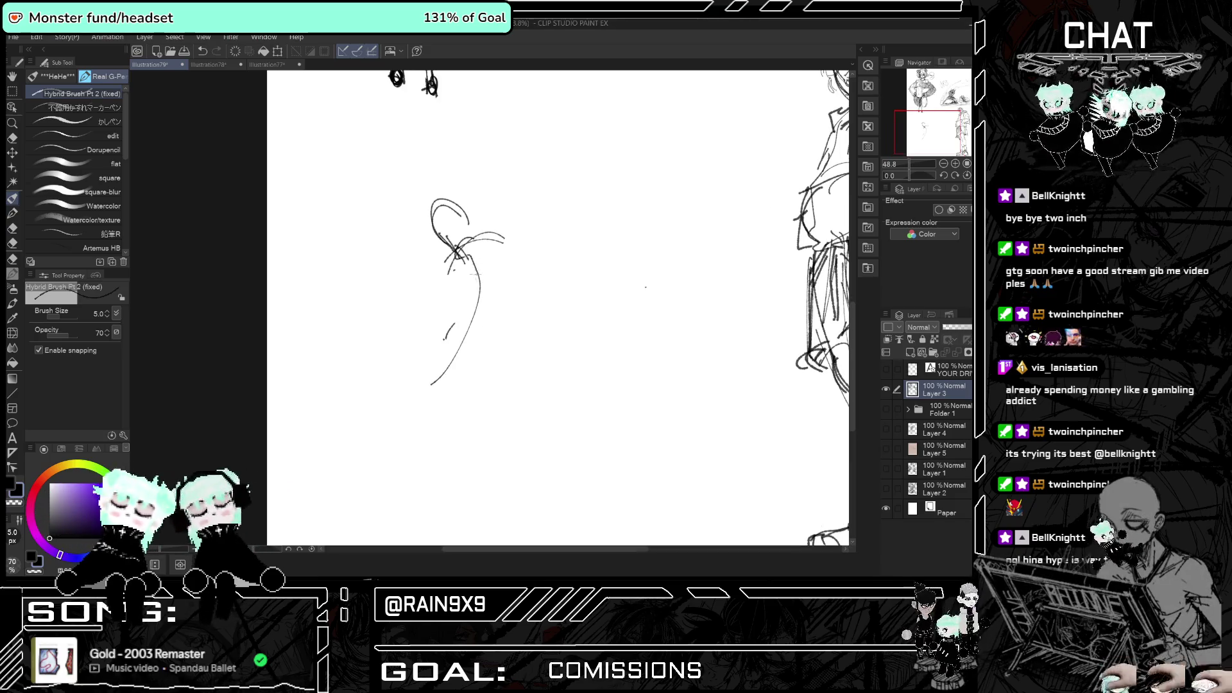
scroll(475, 281, "up", 1)
left_click_drag(462, 232, 489, 270)
mouse_move(425, 281)
left_mouse_down()
mouse_move(441, 262)
mouse_move(458, 335)
left_mouse_up()
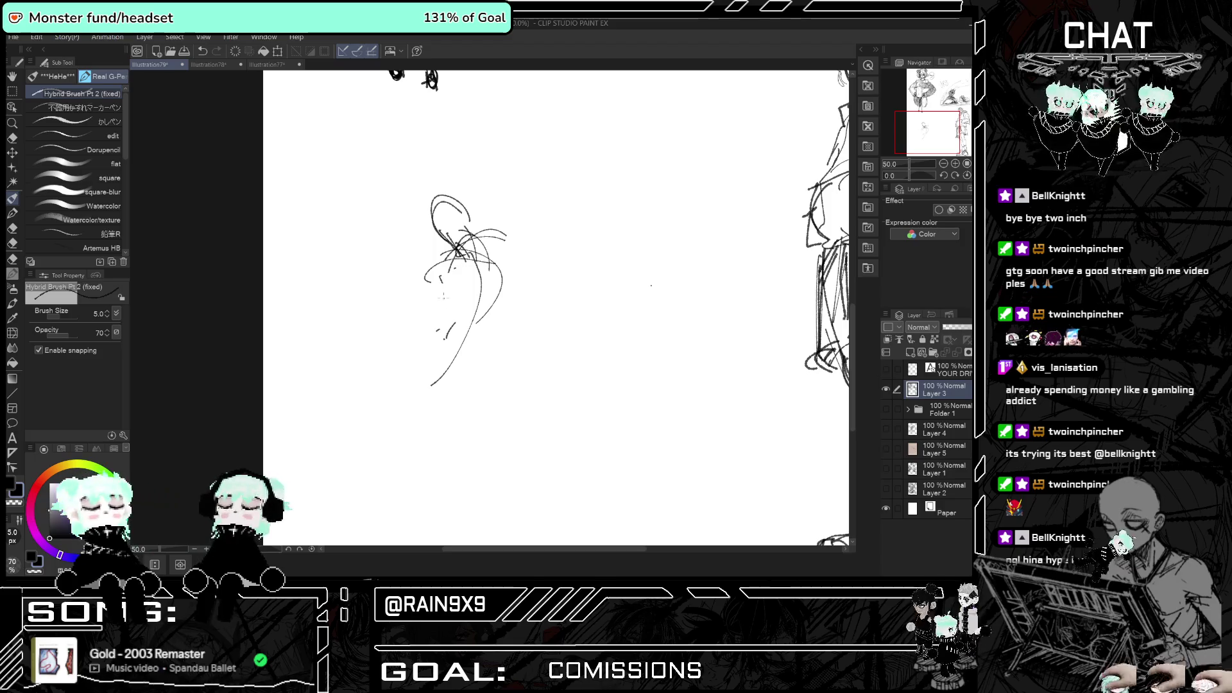
- Draw the neck and back curve and looping hair, undoing stray strokes at the bottom
mouse_move(444, 329)
left_mouse_down()
mouse_move(478, 336)
mouse_move(421, 371)
left_mouse_up()
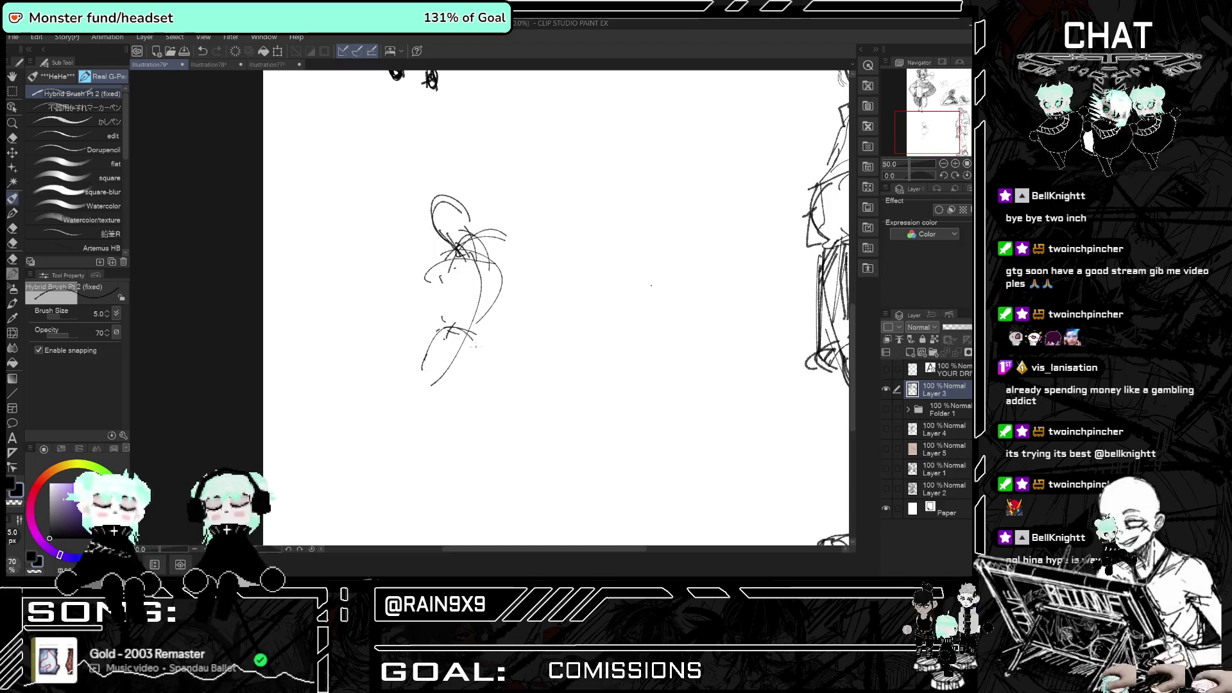
left_click_drag(442, 313, 439, 332)
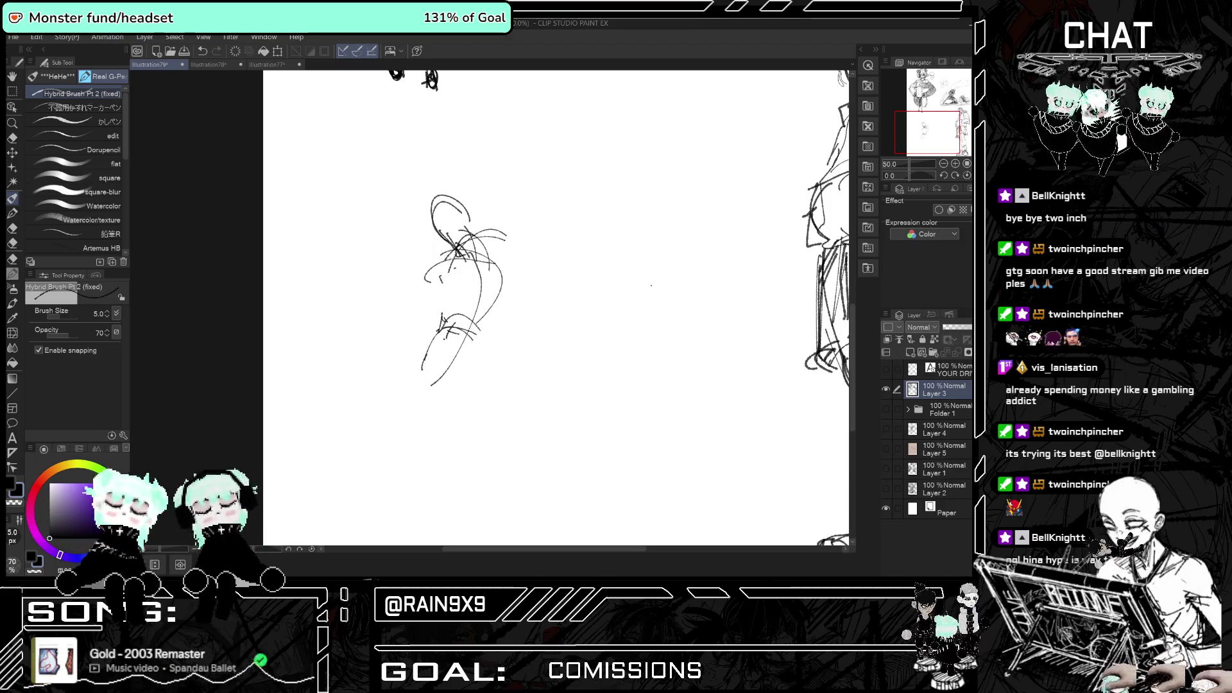
scroll(595, 293, "up", 2)
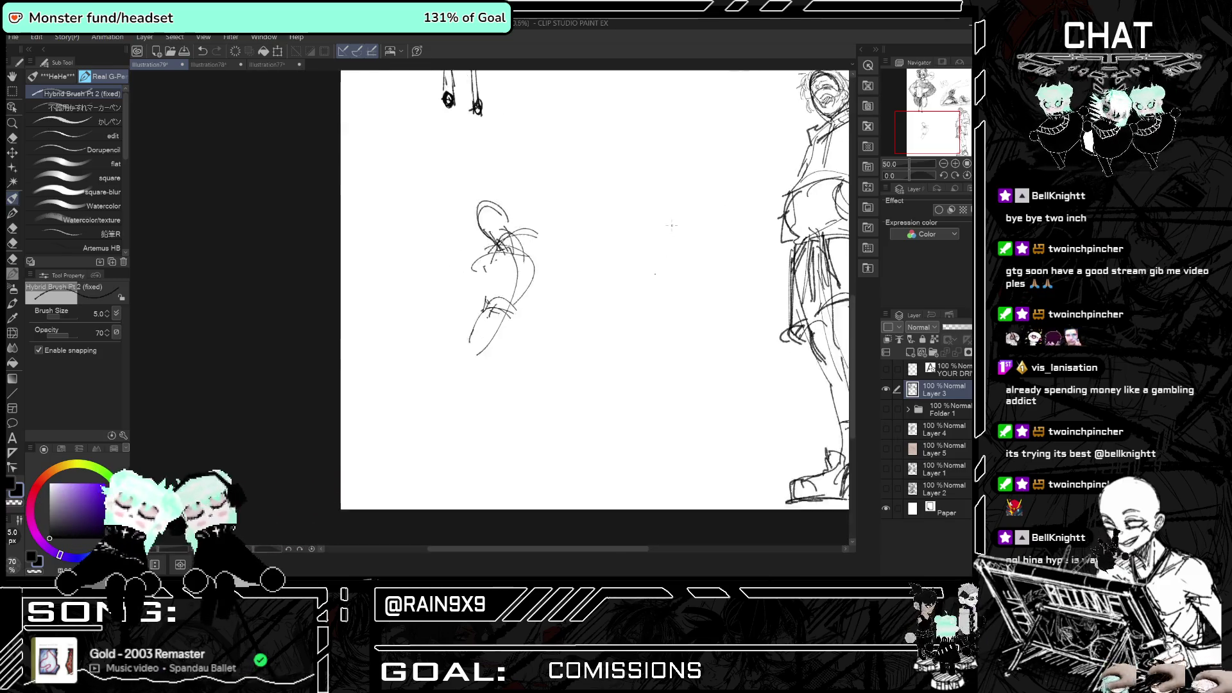
mouse_move(586, 206)
left_mouse_down()
mouse_move(611, 222)
mouse_move(610, 202)
left_mouse_up()
mouse_move(553, 342)
left_mouse_down()
mouse_move(531, 384)
mouse_move(545, 389)
left_mouse_up()
key("ctrl+z")
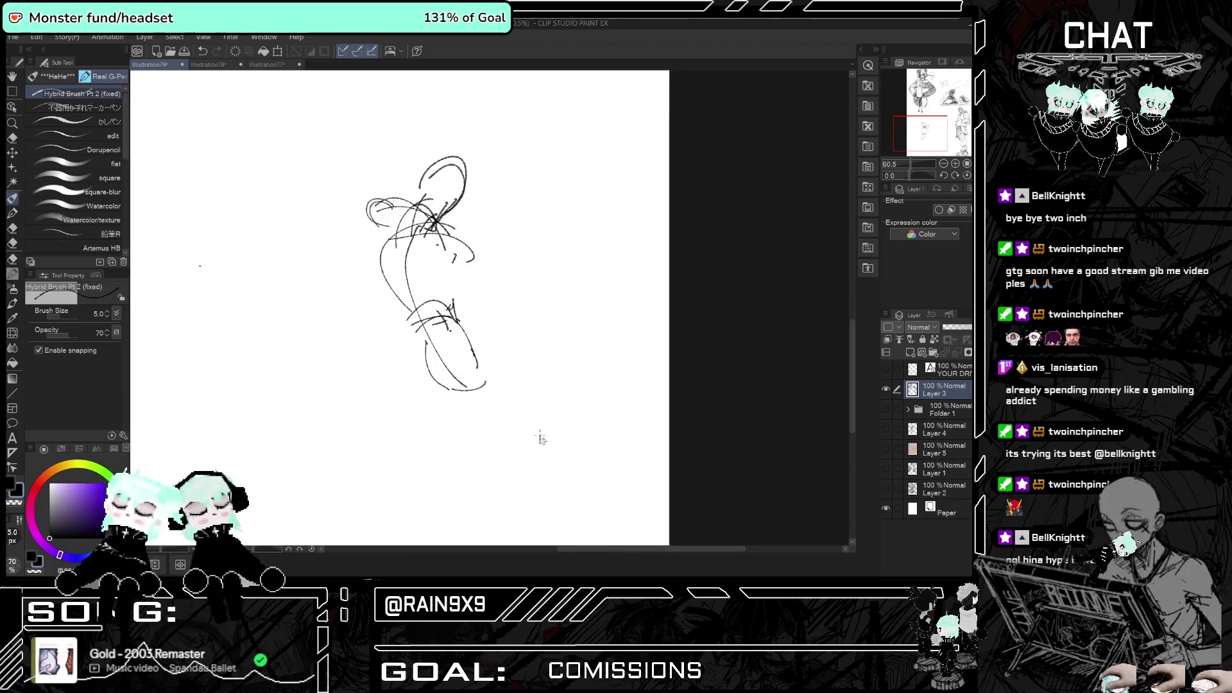
mouse_move(544, 344)
left_mouse_down()
mouse_move(556, 349)
mouse_move(576, 327)
mouse_move(521, 409)
left_mouse_up()
key("ctrl+z")
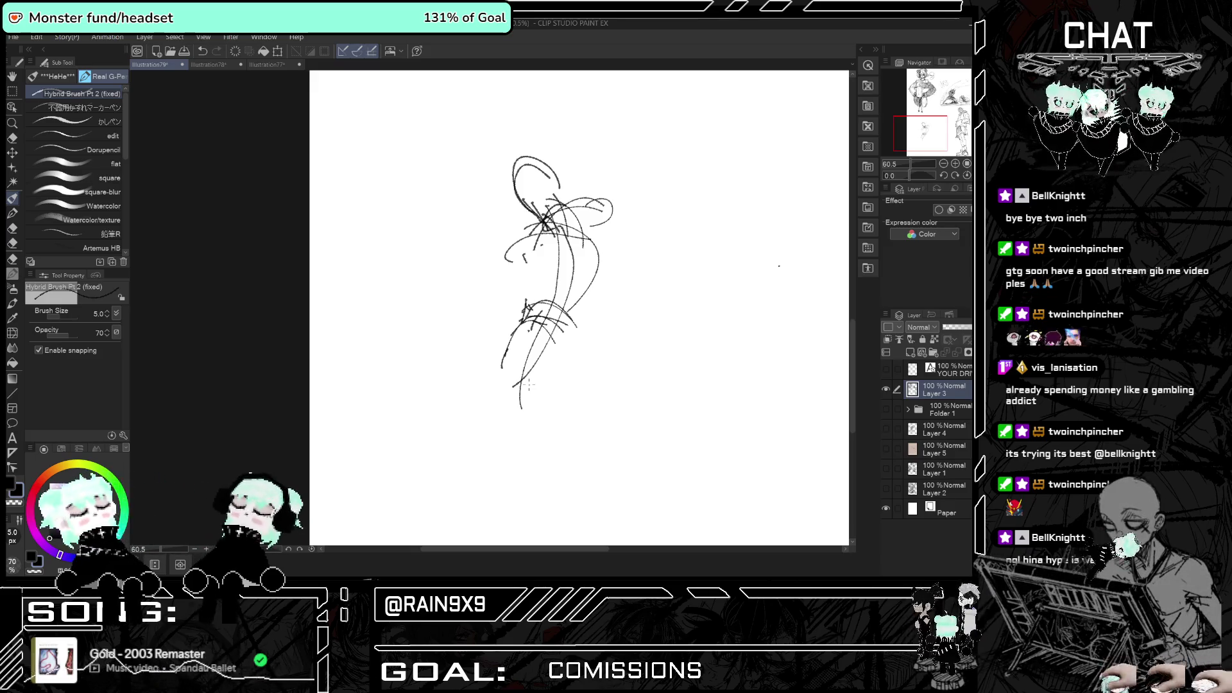
scroll(340, 192, "down", 2)
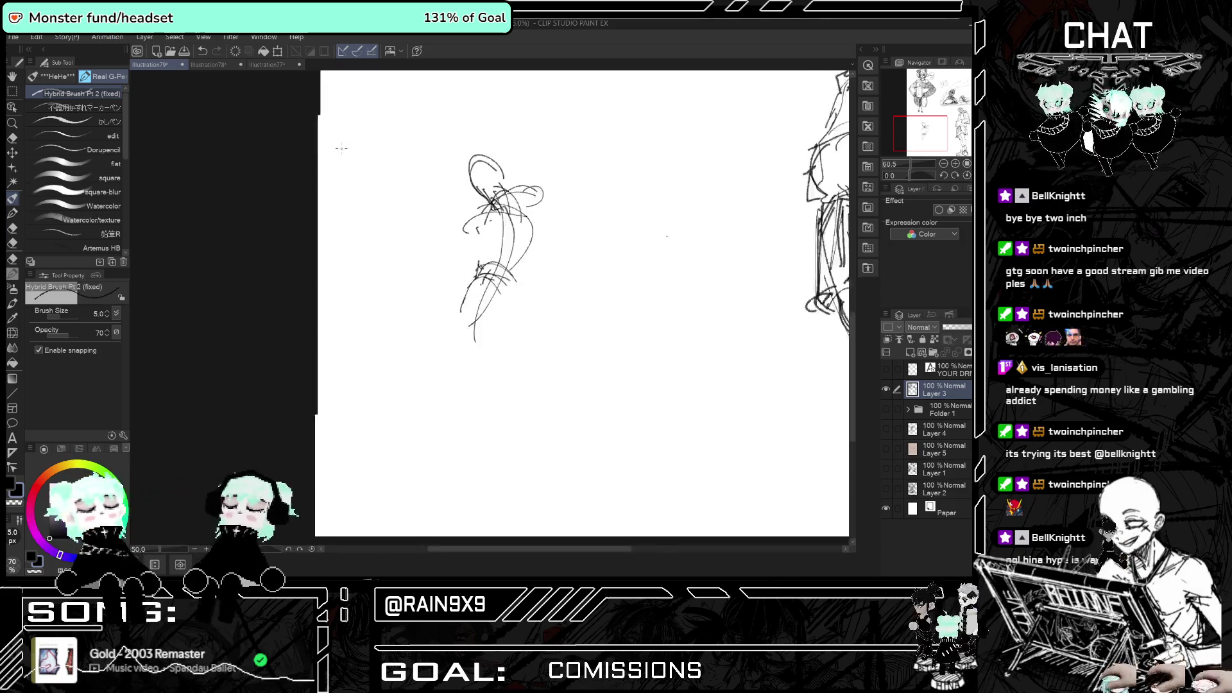
scroll(366, 237, "up", 2)
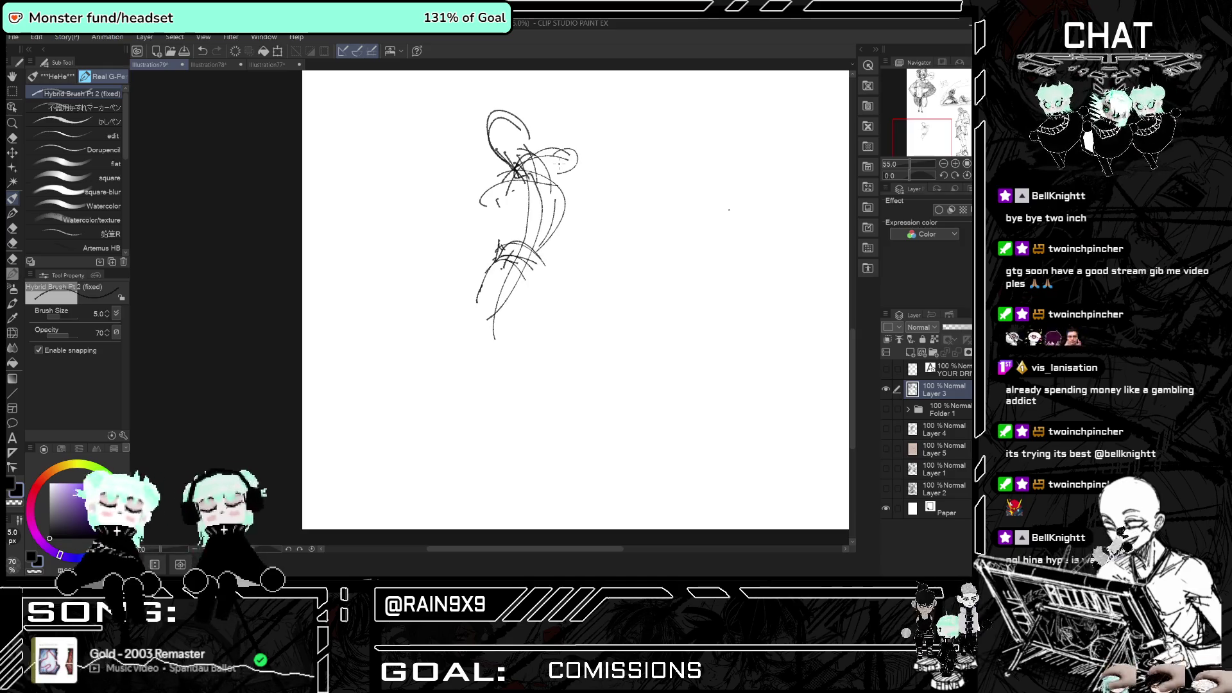
- Close the shoulder loop, undo it, then draw two short lines low on the sketch
left_click_drag(576, 160, 557, 173)
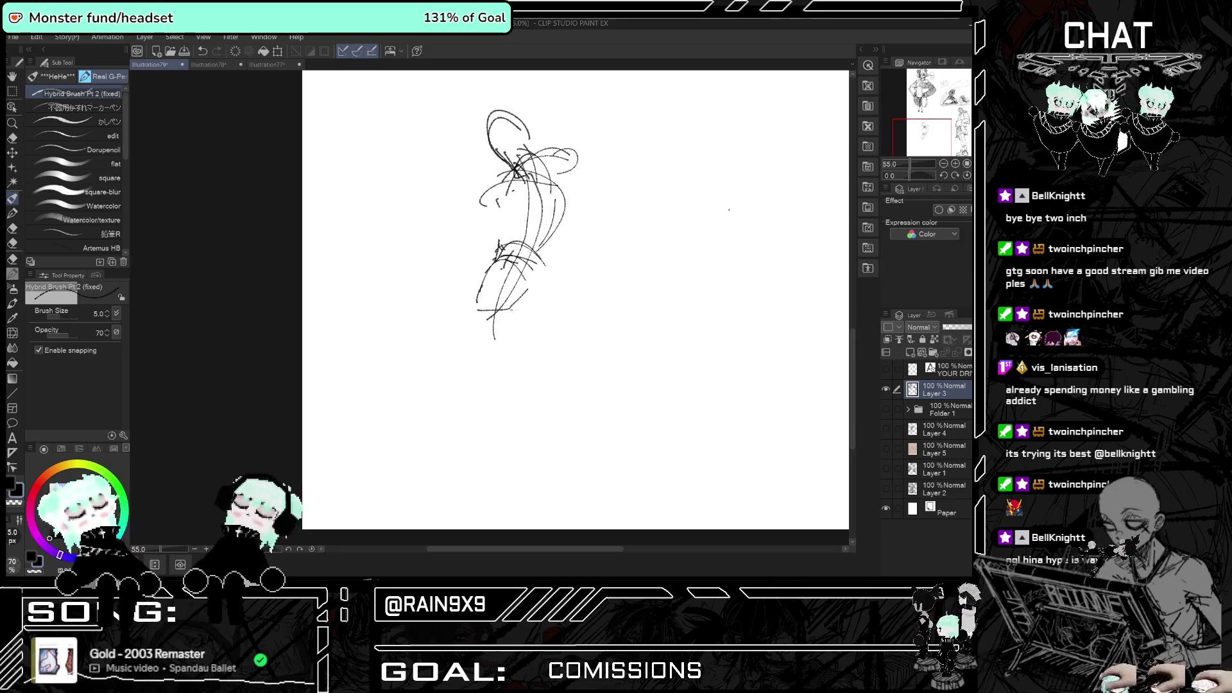
key("ctrl+z")
key("ctrl+z")
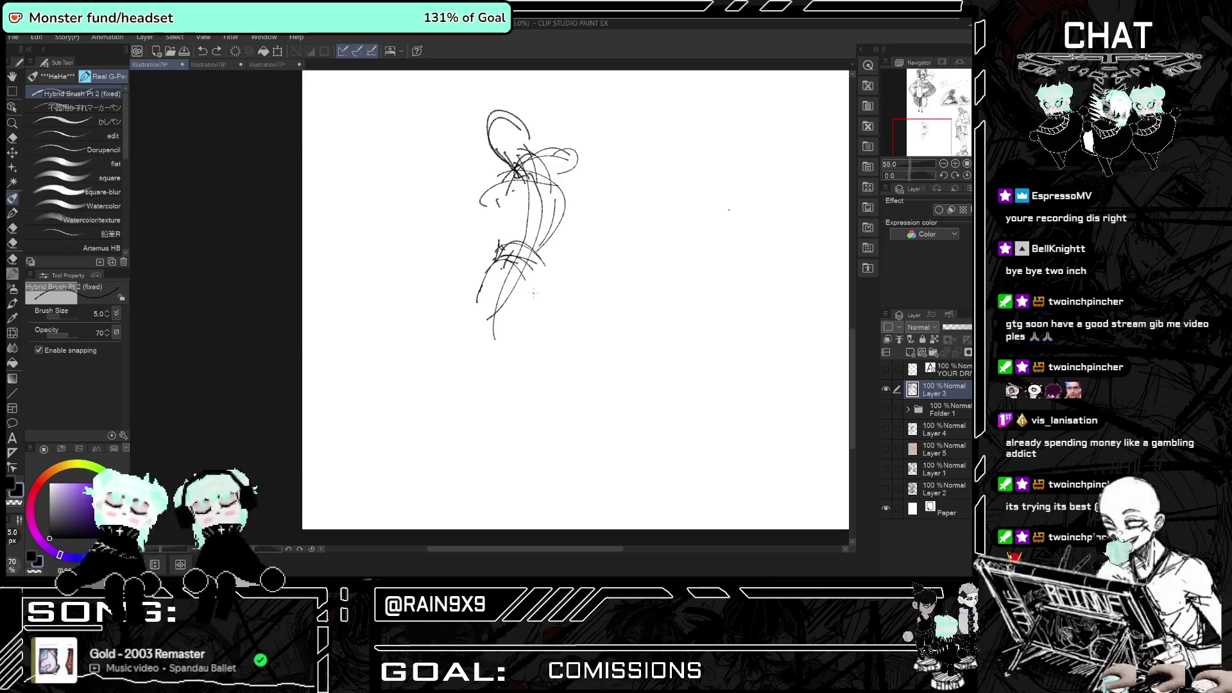
left_click_drag(479, 300, 521, 306)
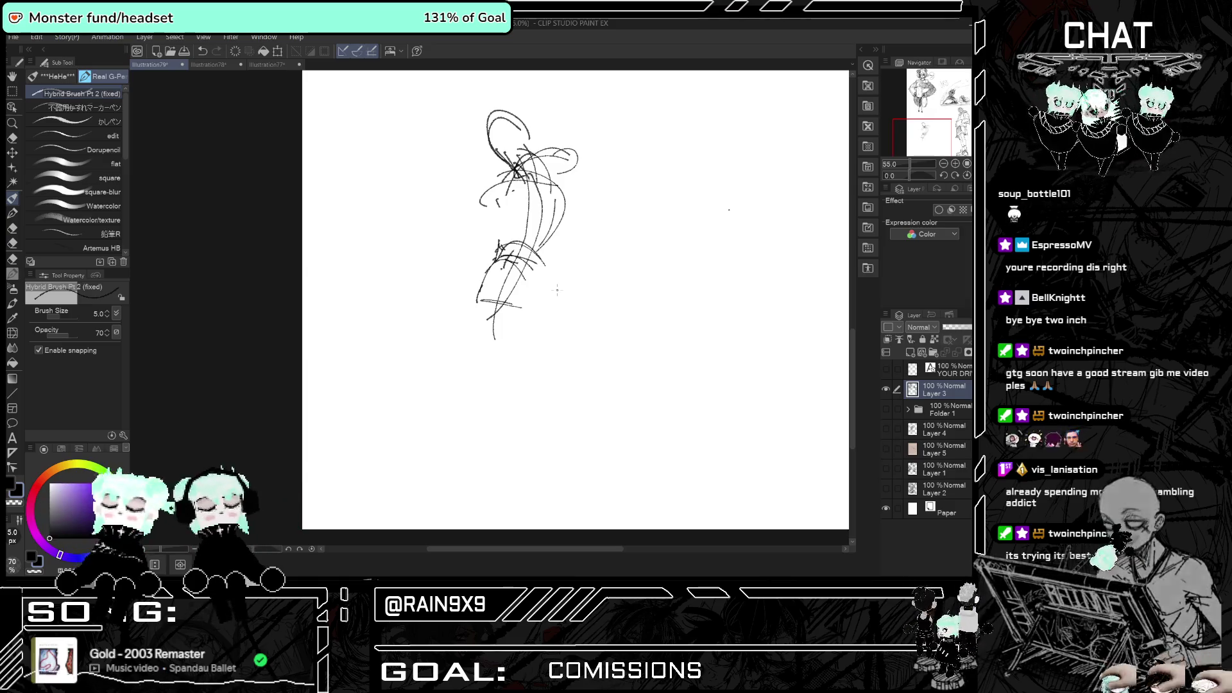
left_click_drag(481, 323, 529, 314)
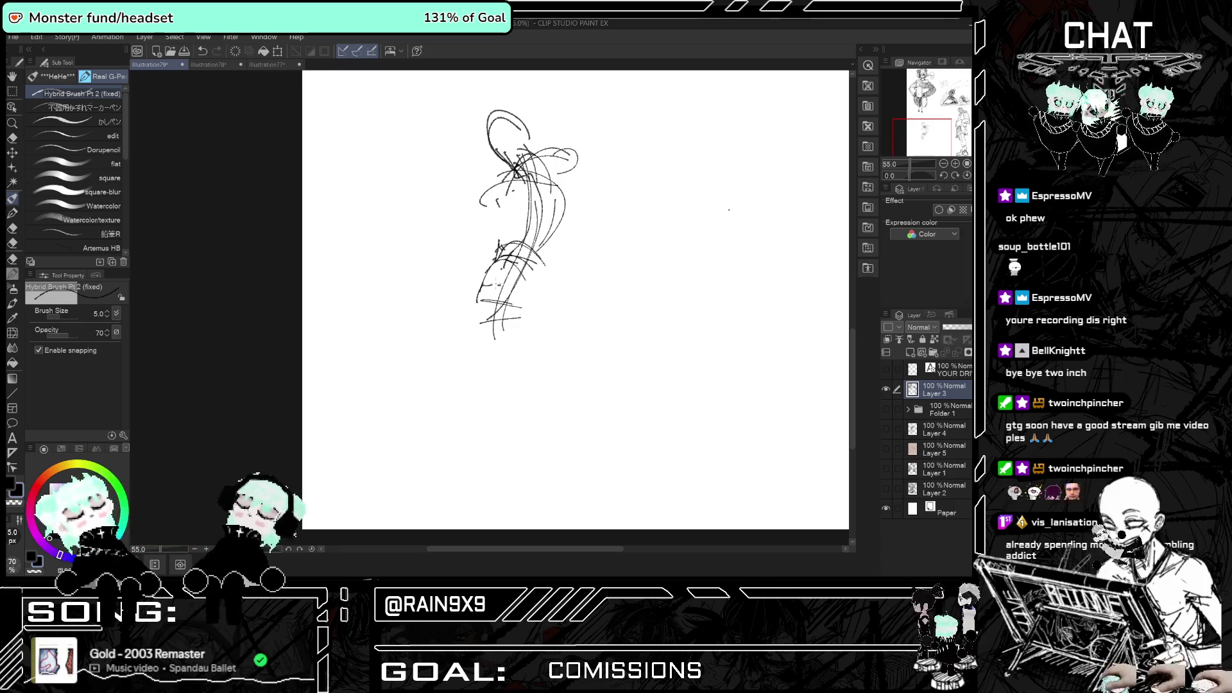
- Start recording a timelapse via File > Timelapse > Record timelapse, confirming with OK
left_click(13, 38)
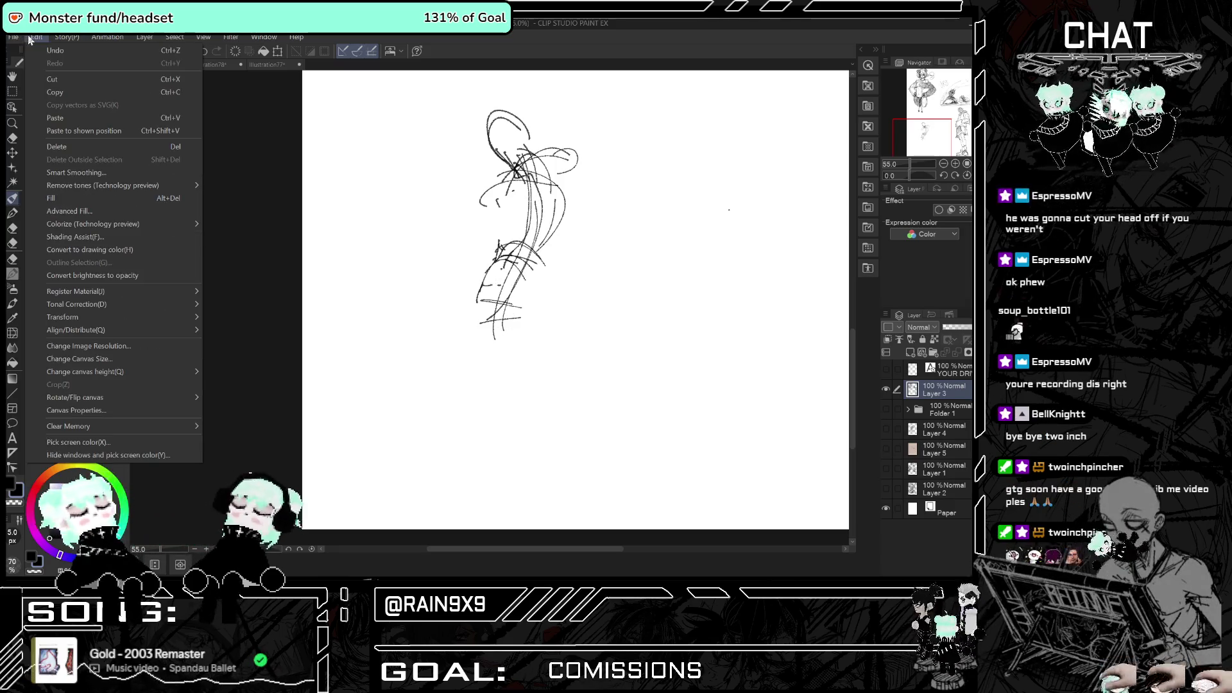
mouse_move(97, 240)
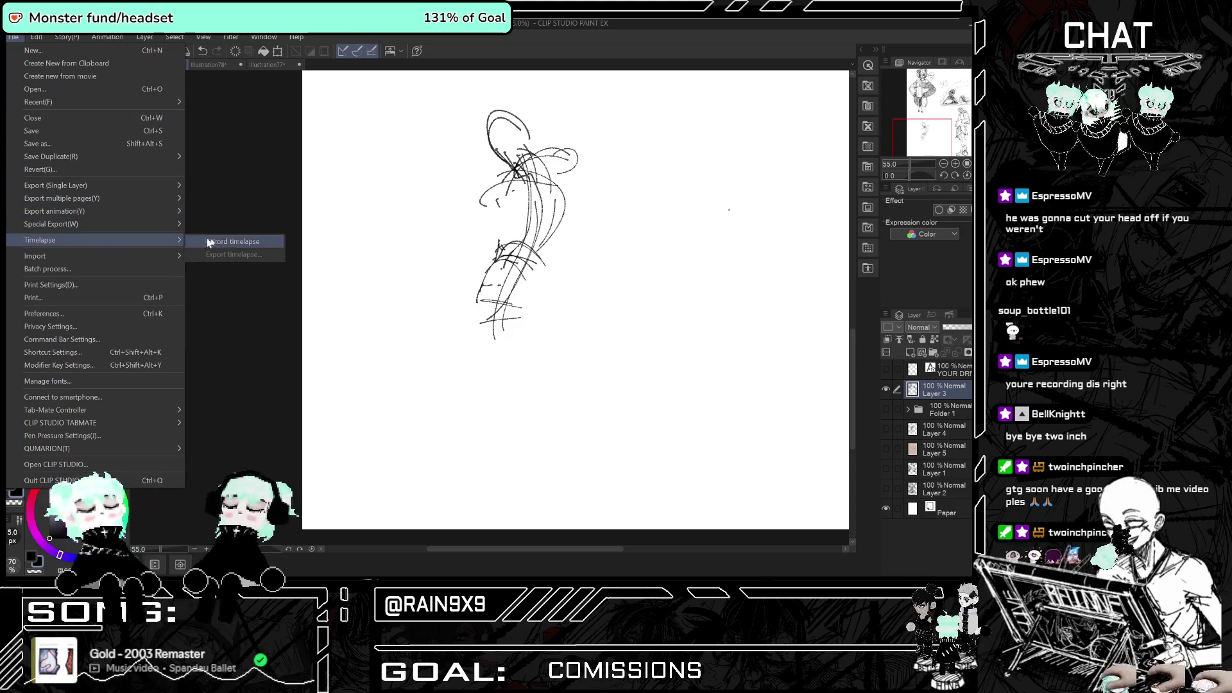
left_click(231, 242)
left_click(580, 233)
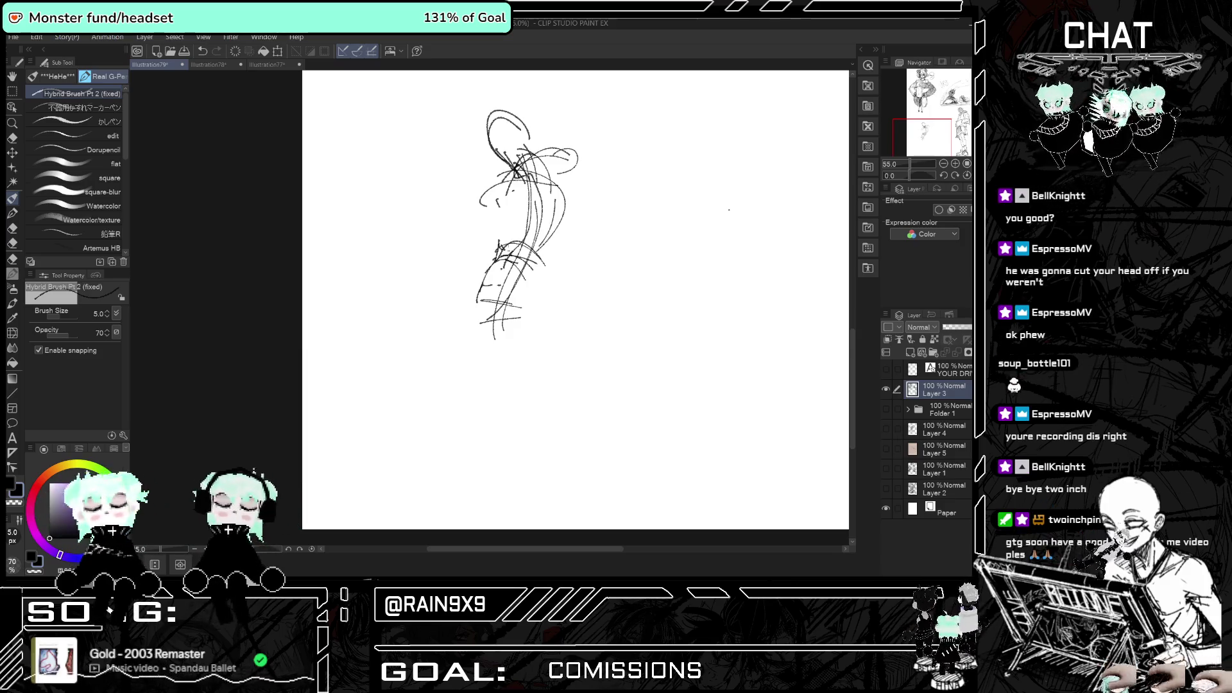
scroll(536, 295, "up", 1)
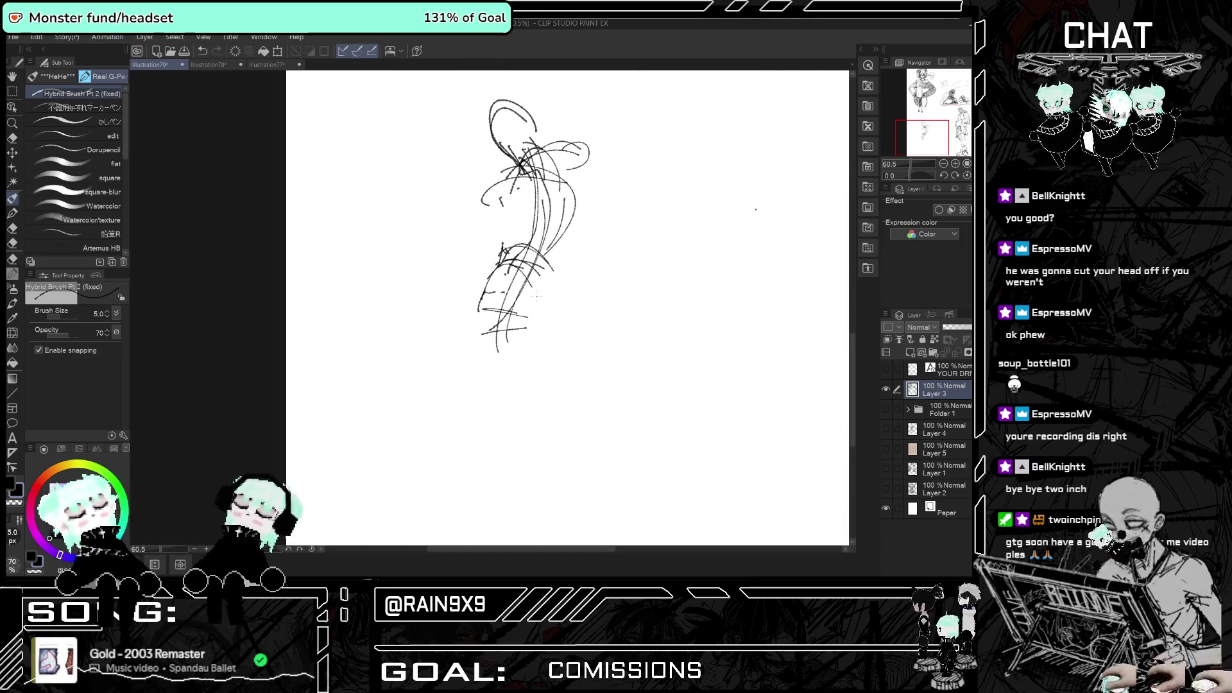
- Erase the messy lower-body strokes with the Eraser
key("e")
left_click_drag(497, 318, 500, 333)
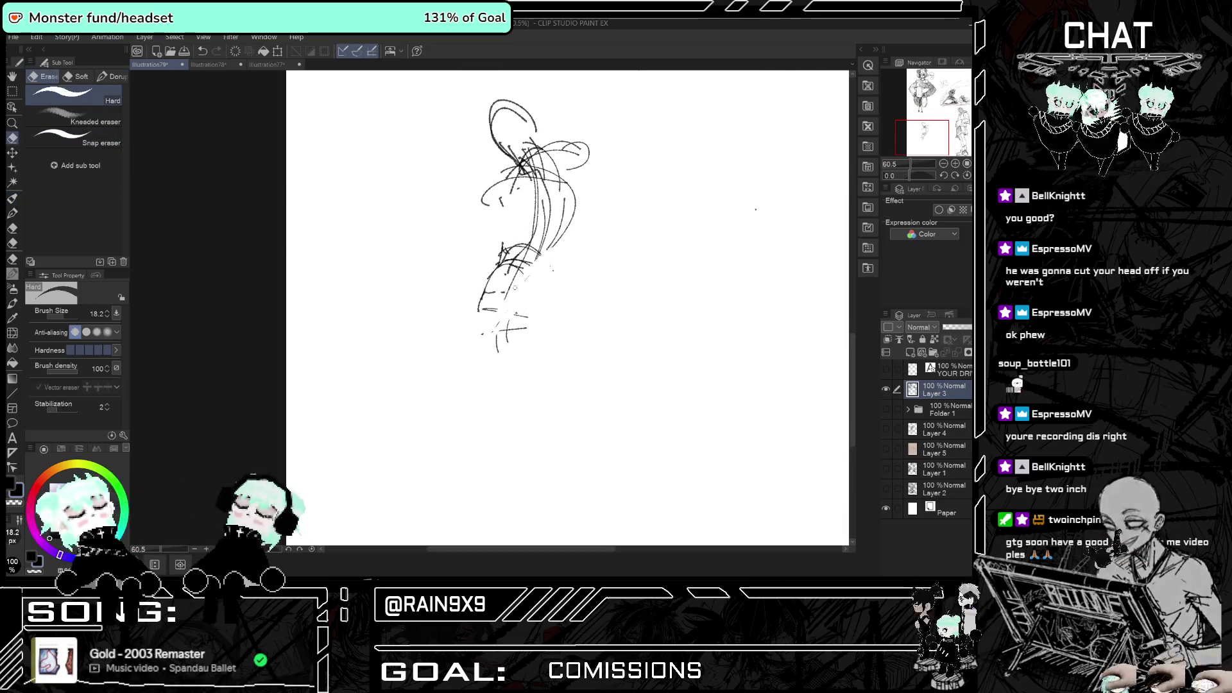
left_click_drag(539, 244, 488, 334)
- Redraw the back curve, a long side line and torso curves down to the hips
key("p")
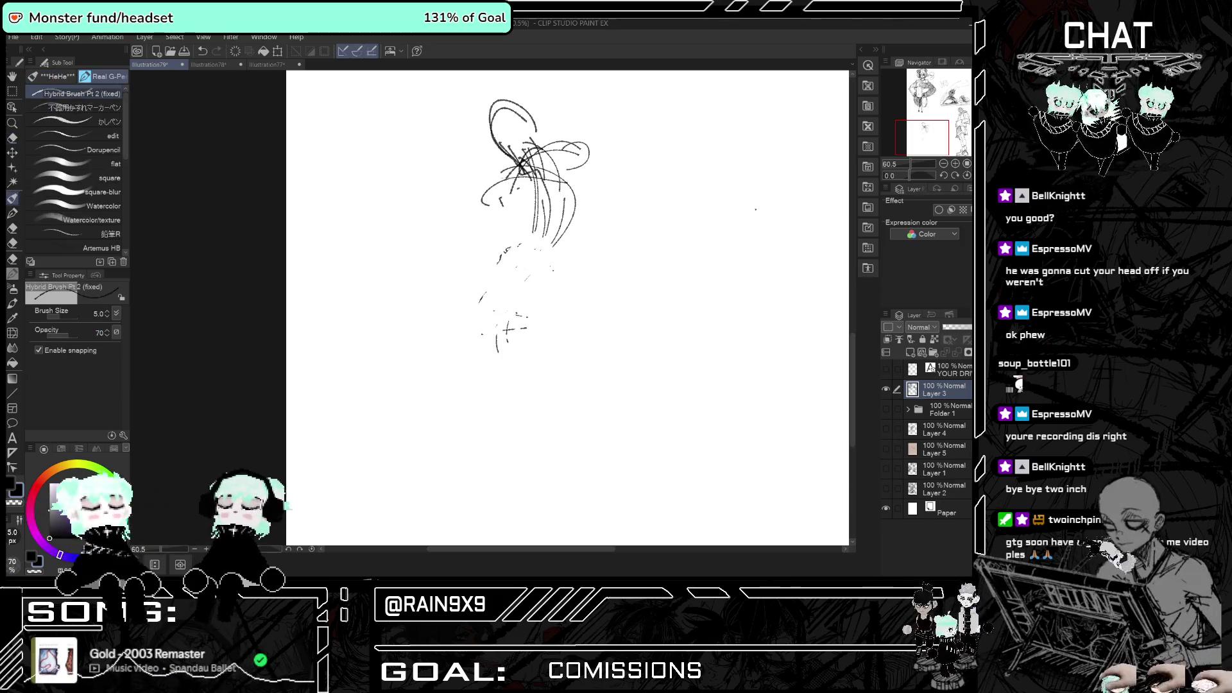
left_click_drag(513, 193, 546, 241)
left_click_drag(565, 161, 561, 237)
mouse_move(503, 261)
left_mouse_down()
mouse_move(518, 256)
mouse_move(523, 282)
mouse_move(464, 326)
mouse_move(506, 325)
left_mouse_up()
left_click_drag(550, 257, 537, 277)
- Draw the figure's left side contour and a stroke down the torso, adding head-and-shoulder touches
key("h")
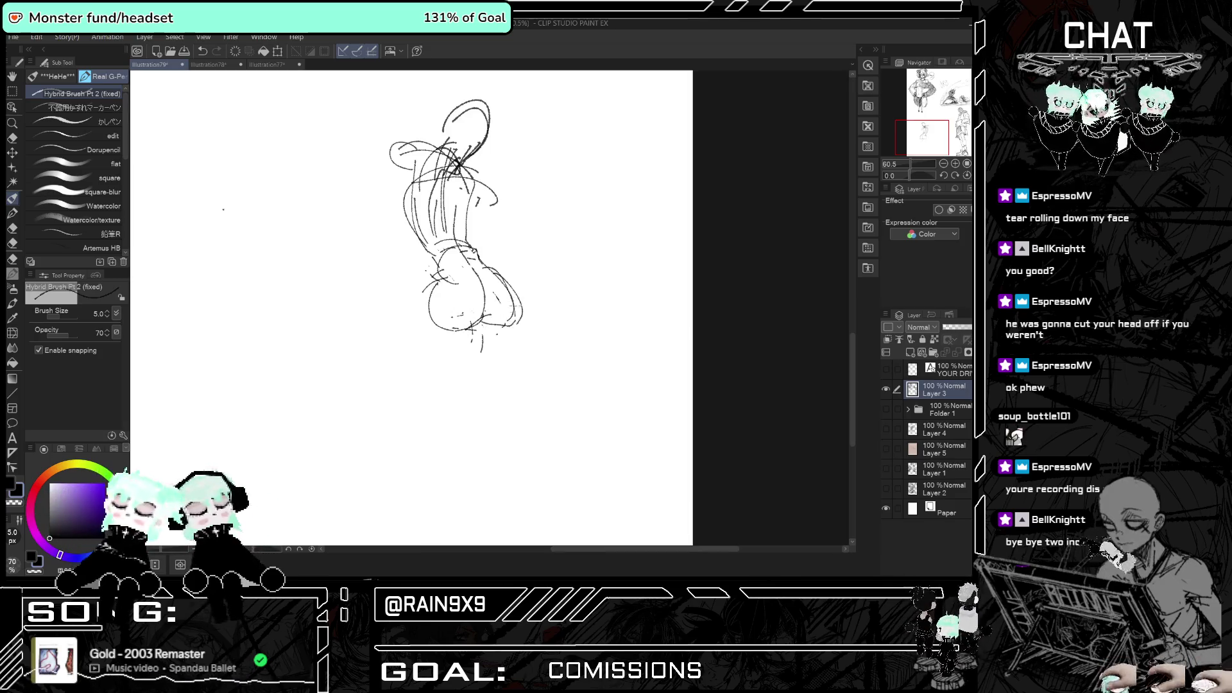
key("h")
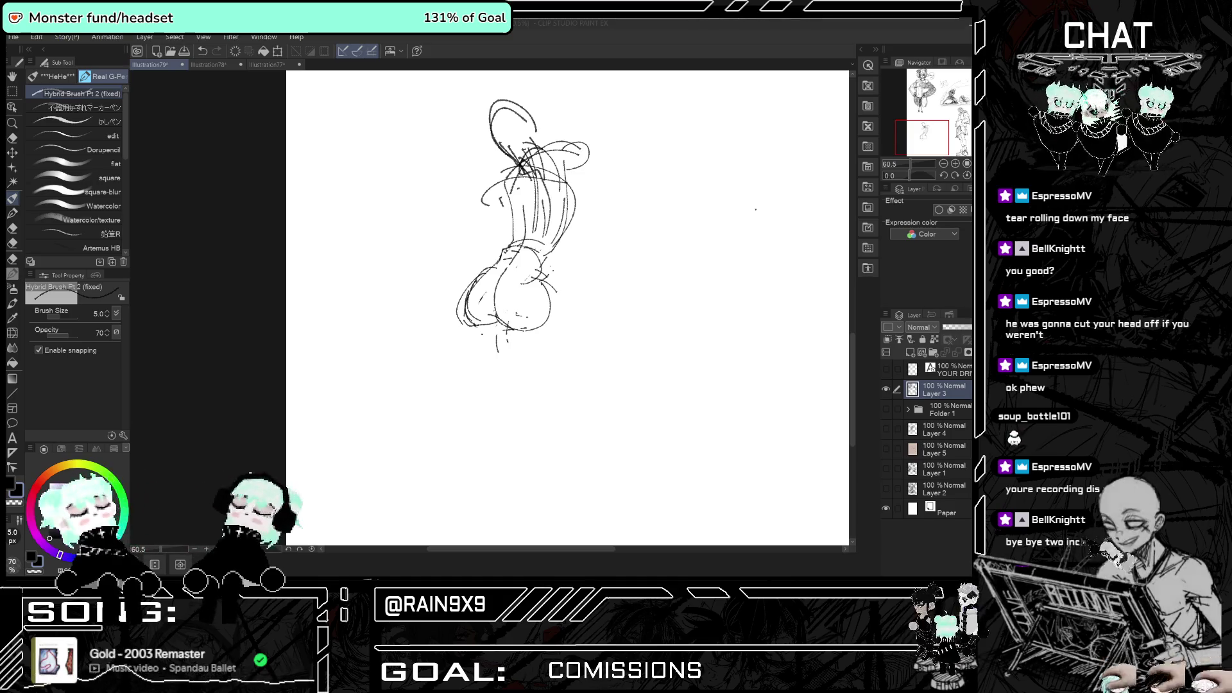
left_click(514, 326)
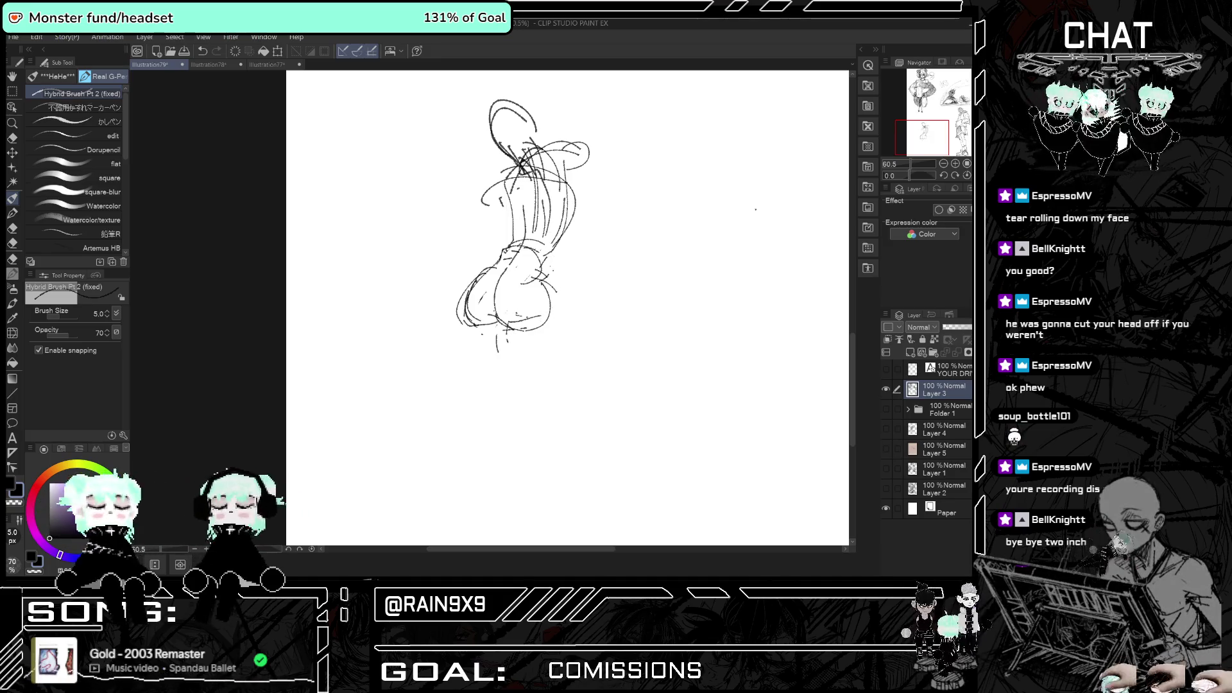
left_click_drag(495, 223, 463, 278)
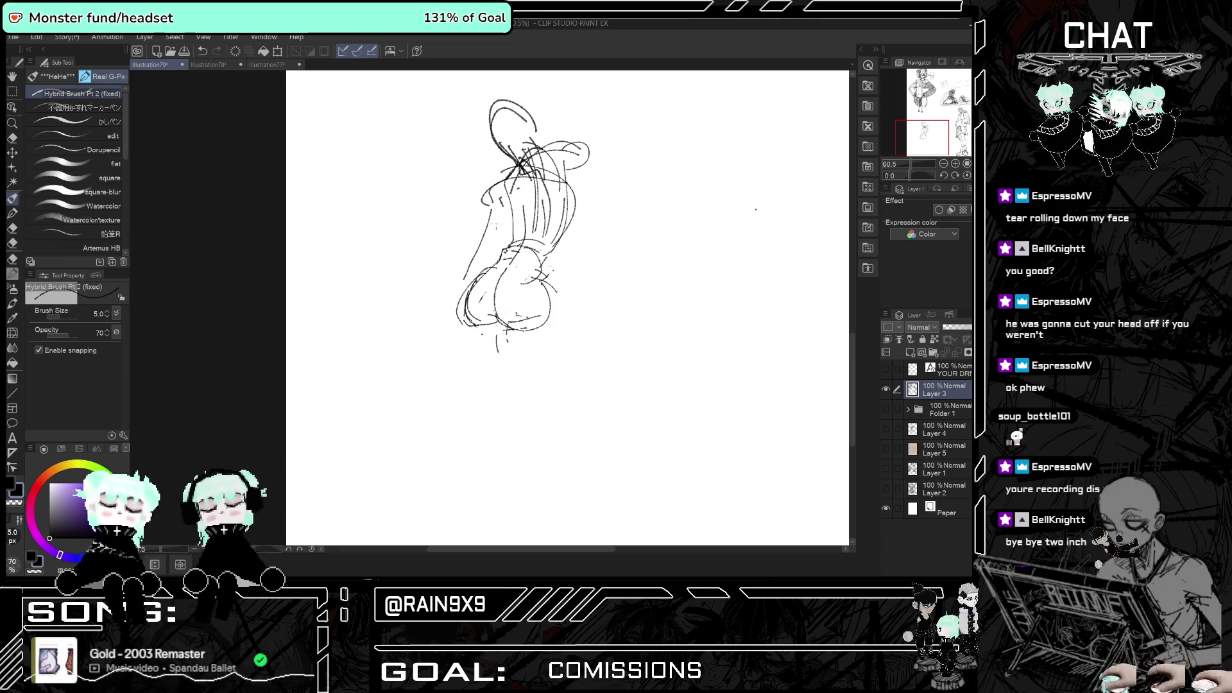
left_click_drag(505, 220, 427, 330)
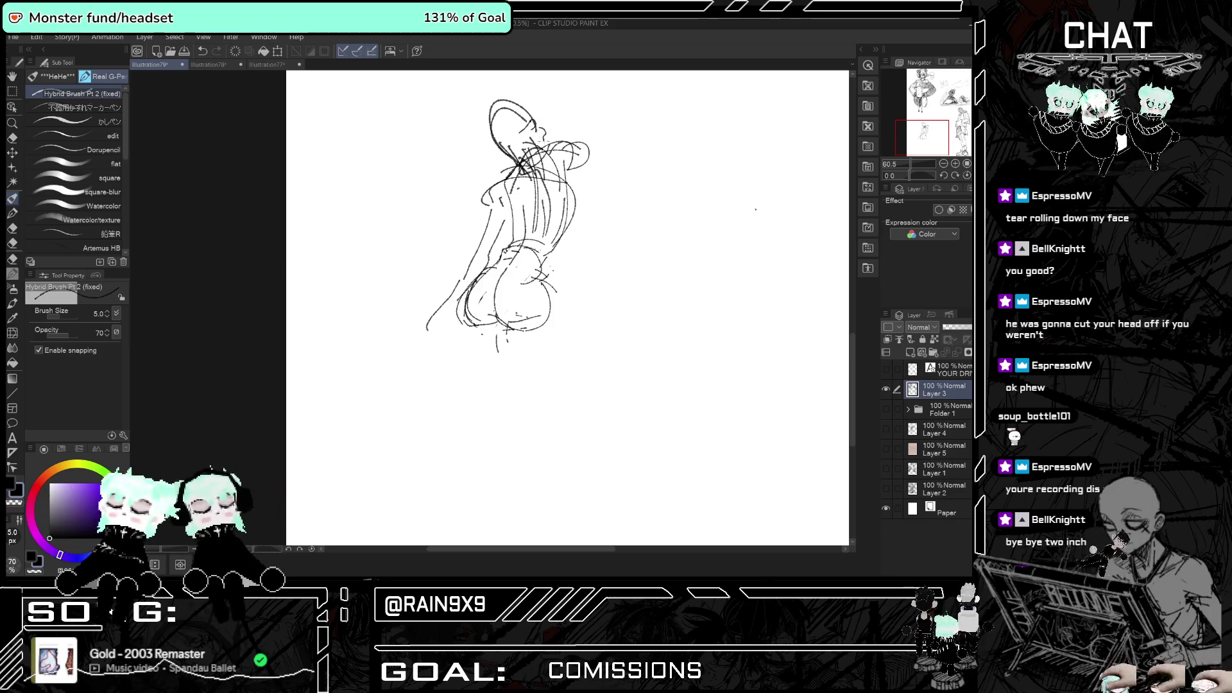
key("h")
left_click_drag(421, 144, 406, 171)
key("h")
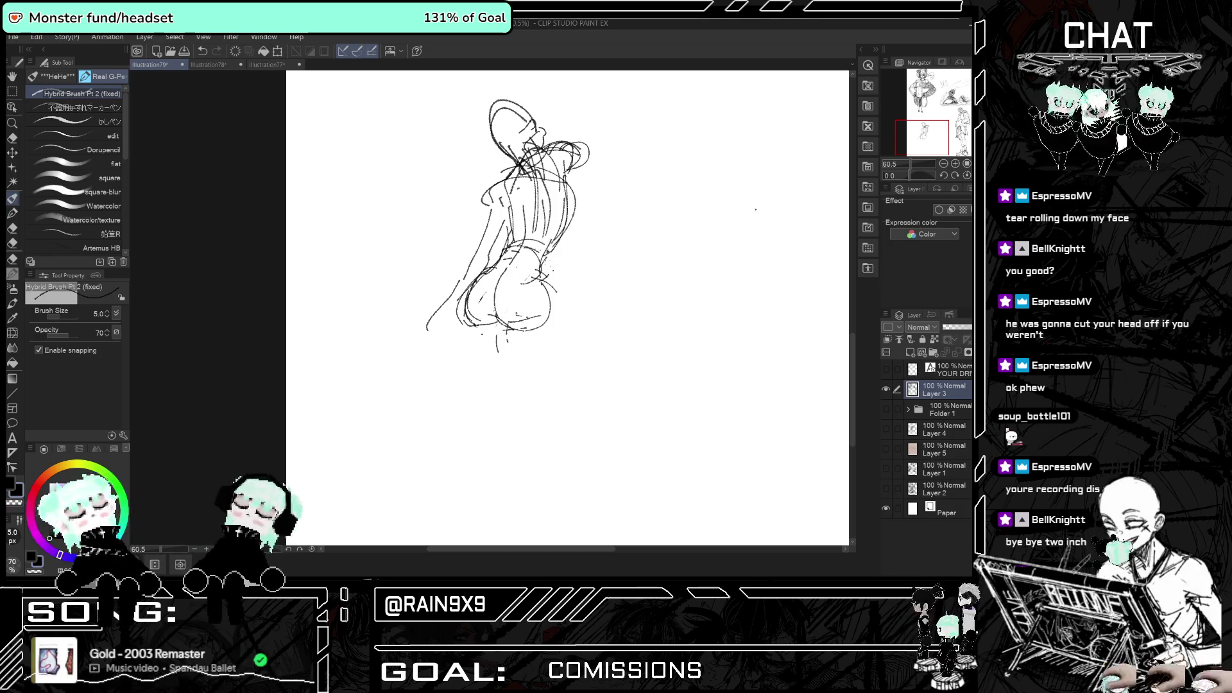
- Shape the left hip, thigh and rear curves and redraw the right hip with shorter strokes
key("h")
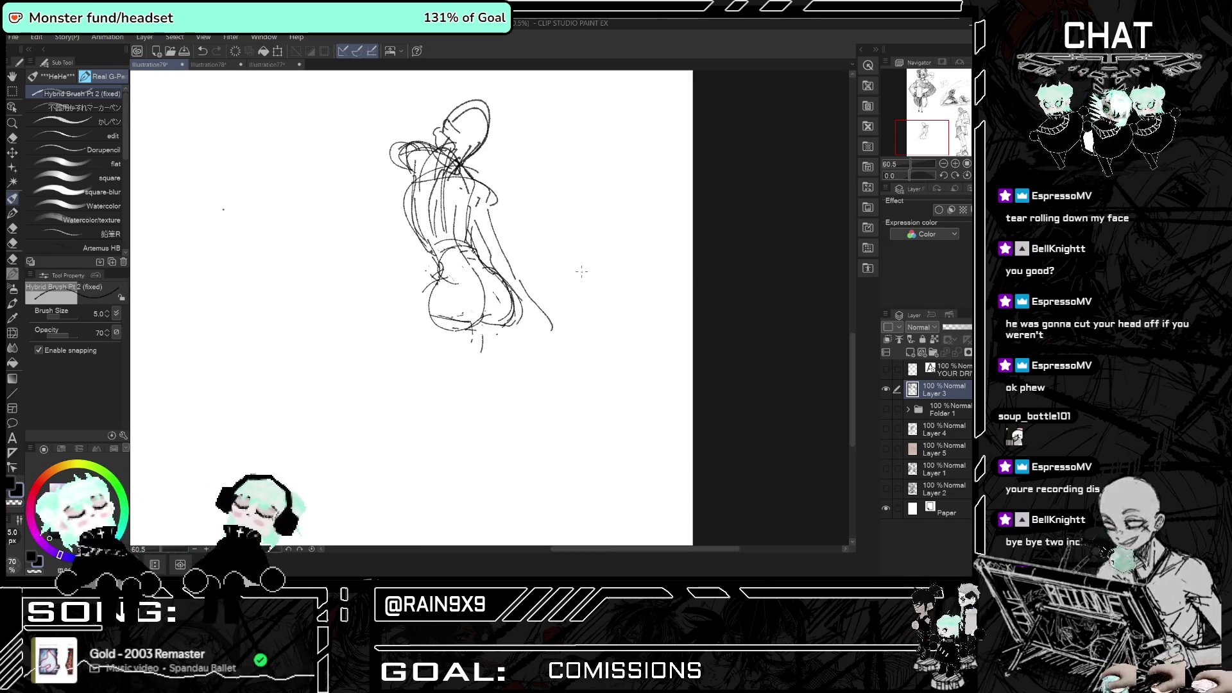
key("h")
key("h")
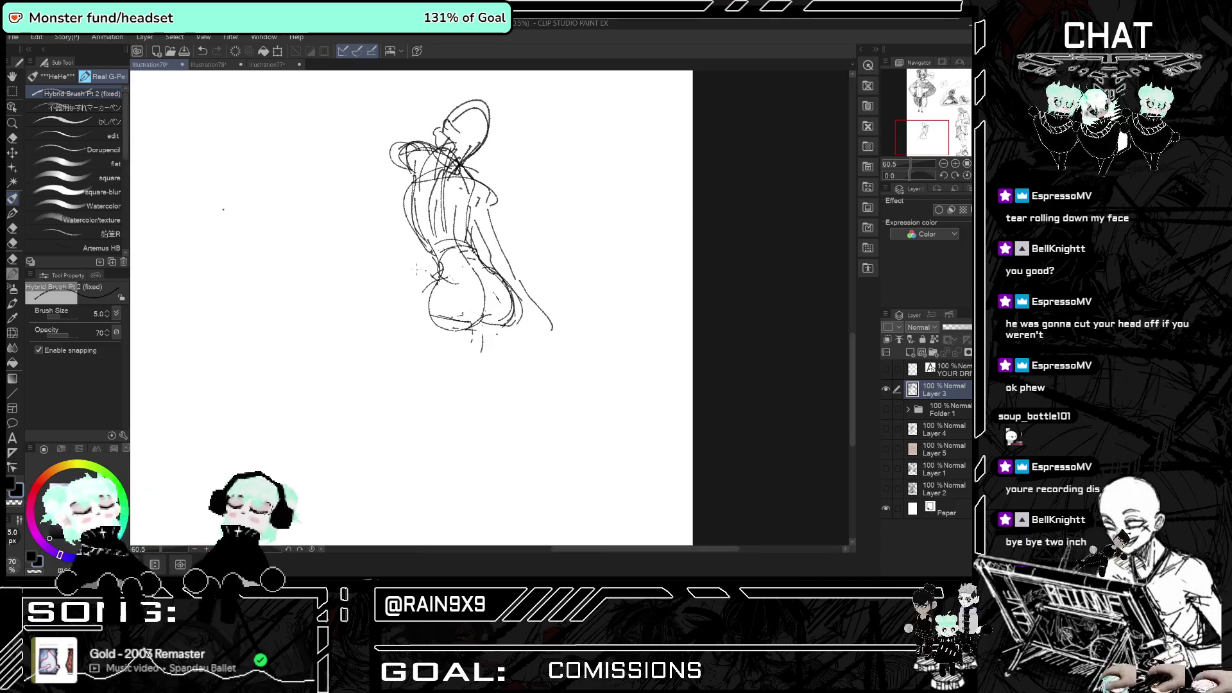
left_click_drag(408, 263, 425, 321)
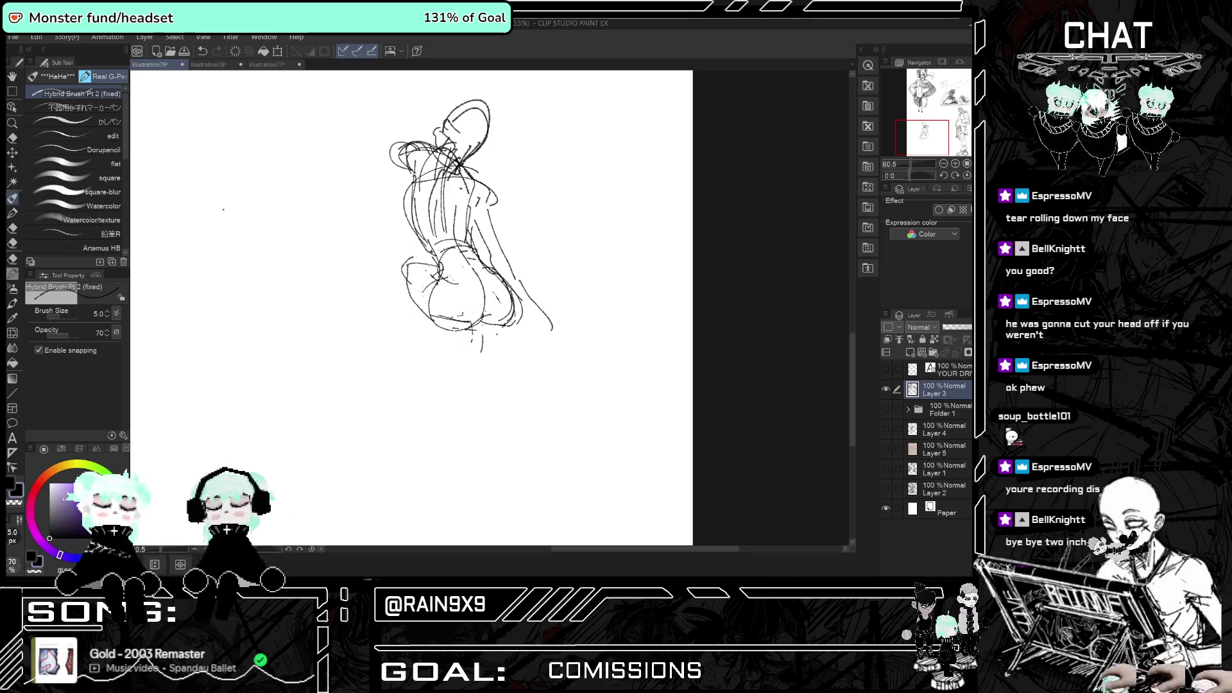
key("h")
key("ctrl+z")
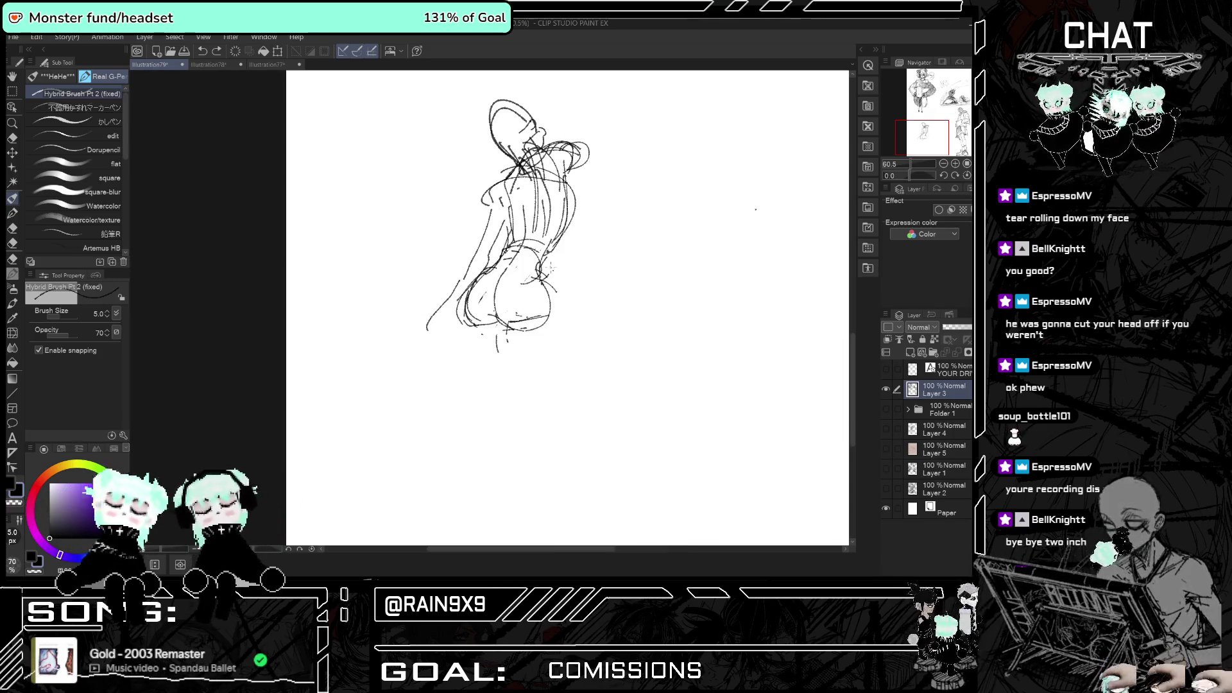
left_click_drag(551, 266, 553, 290)
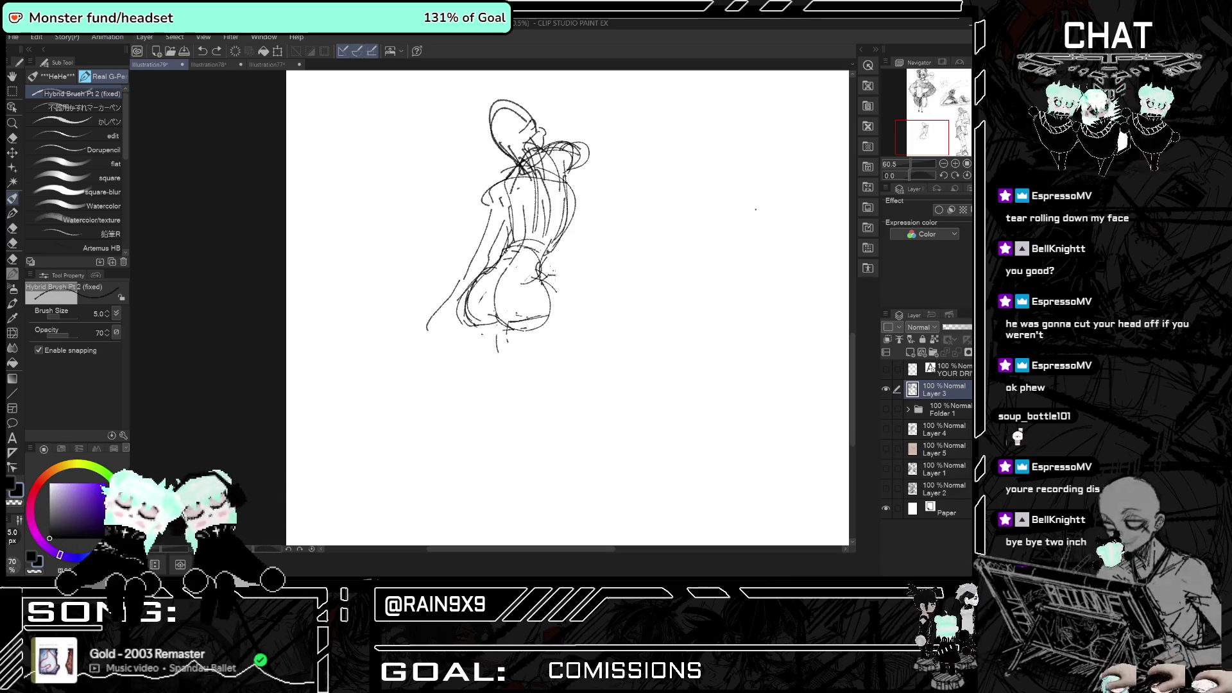
key("h")
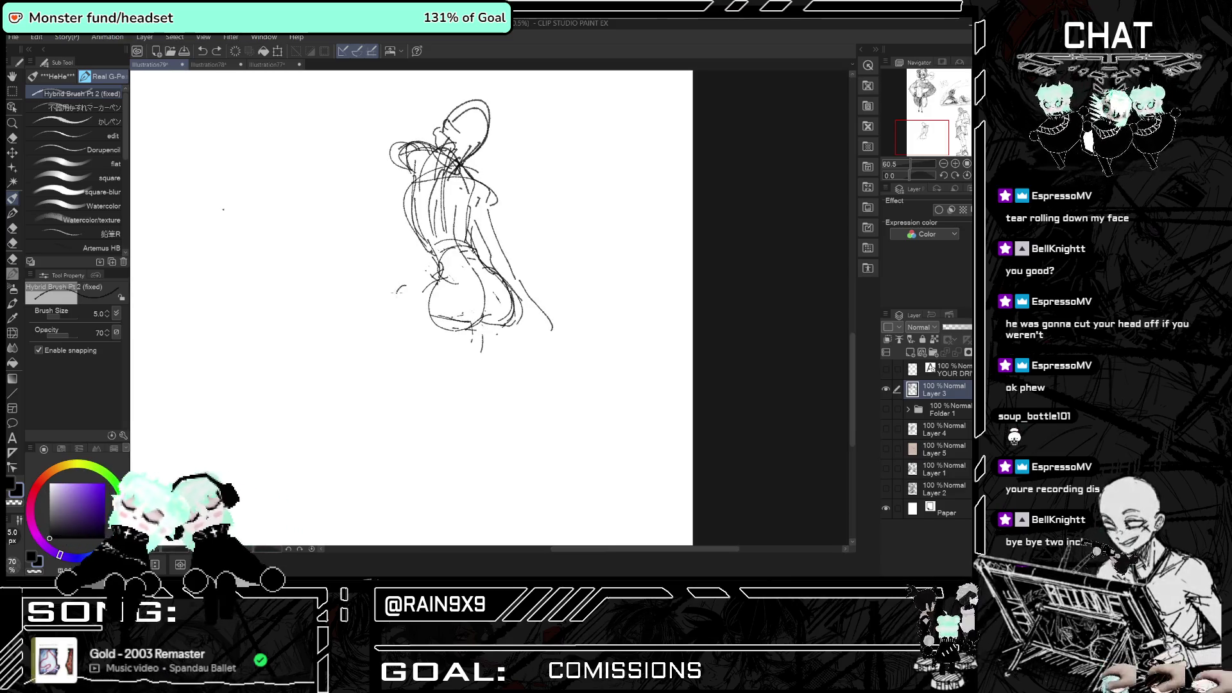
left_click_drag(405, 287, 467, 331)
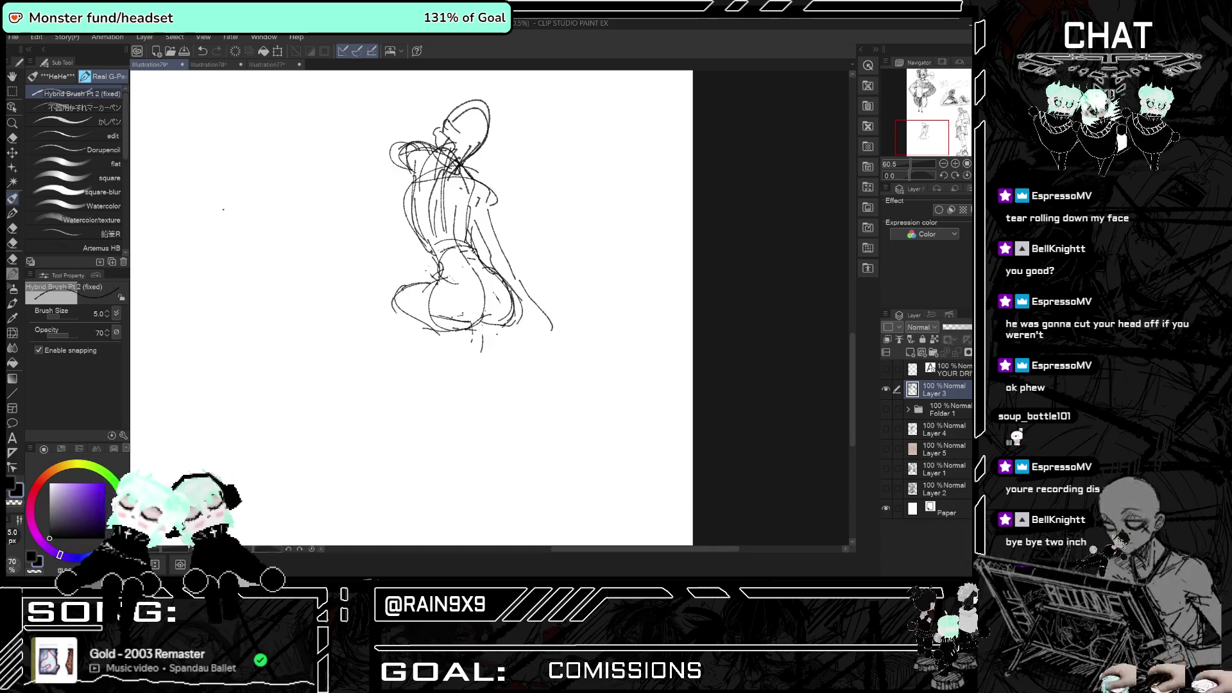
key("h")
mouse_move(585, 293)
left_mouse_down()
mouse_move(596, 310)
mouse_move(502, 423)
left_mouse_up()
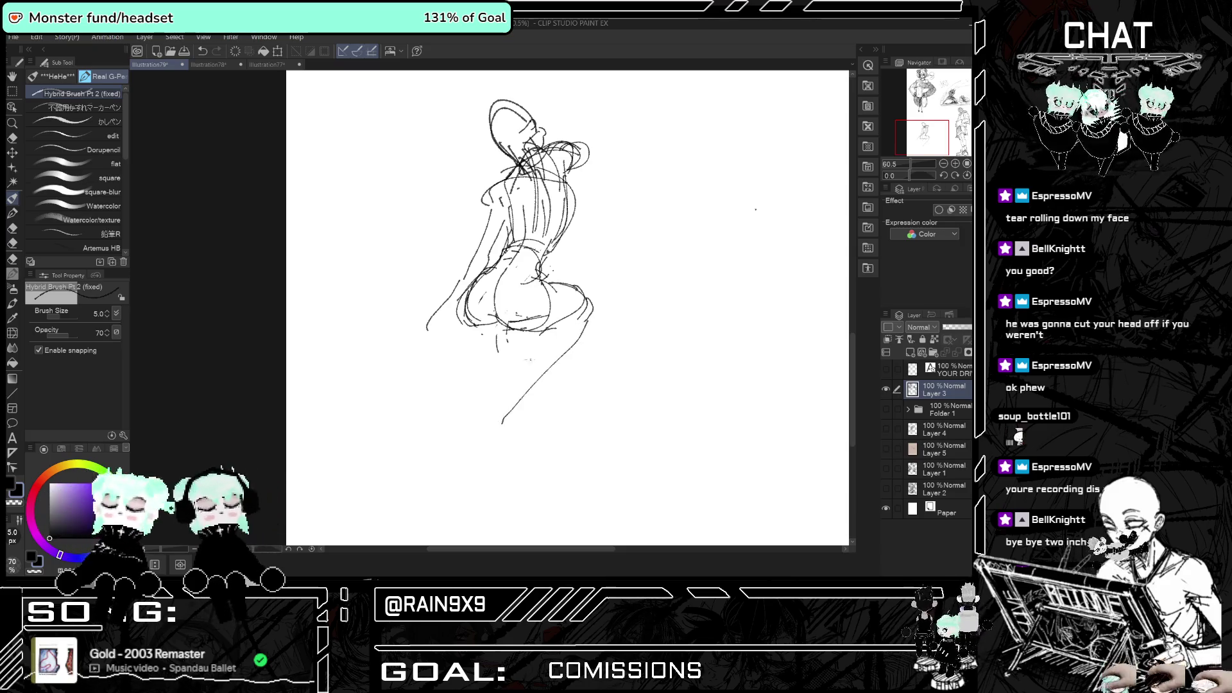
key("h")
left_click_drag(410, 306, 442, 341)
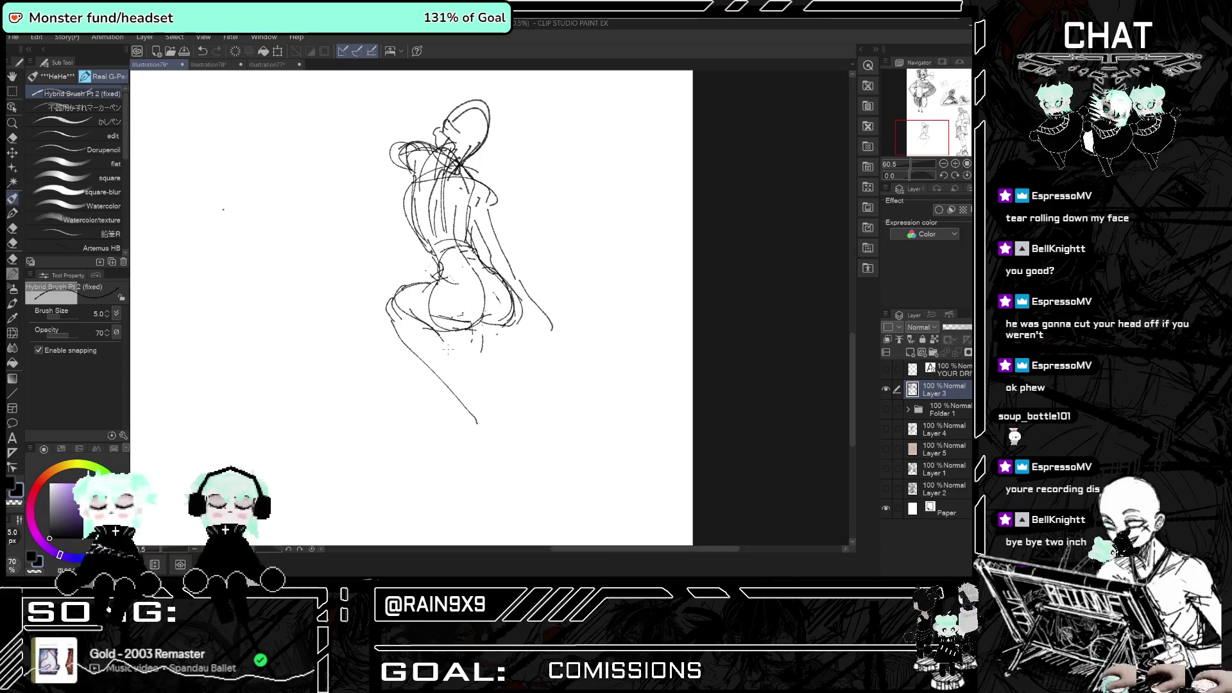
key("ctrl+z")
key("h")
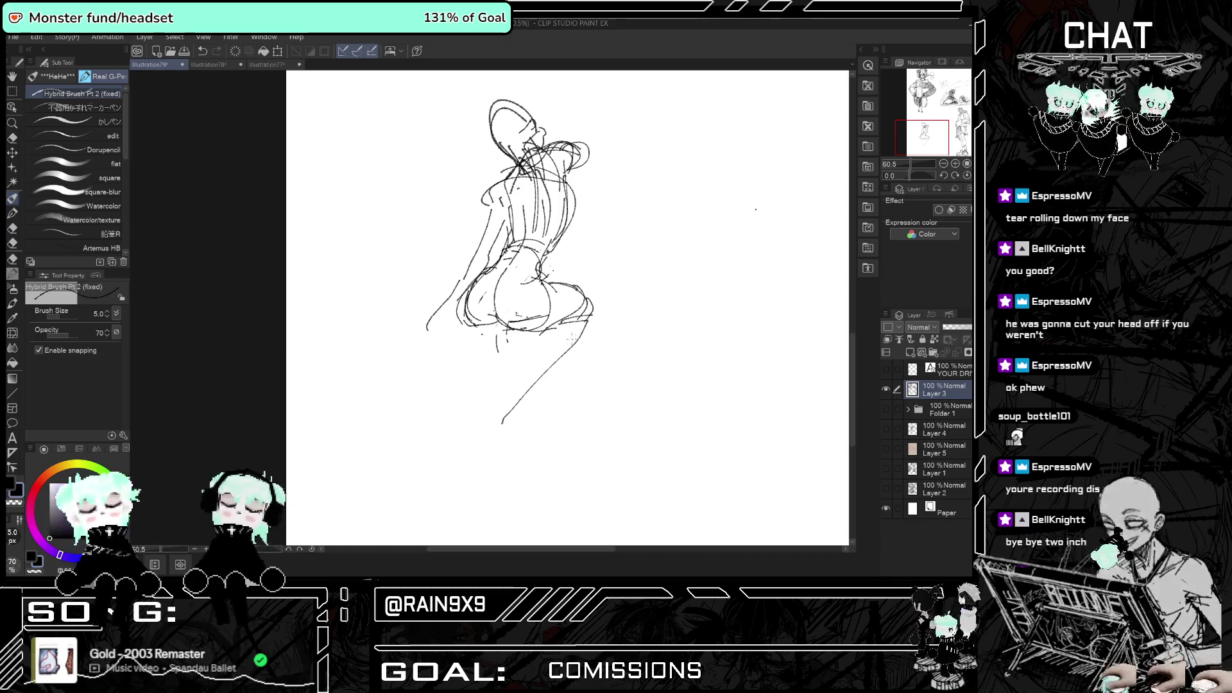
left_click_drag(547, 339, 495, 422)
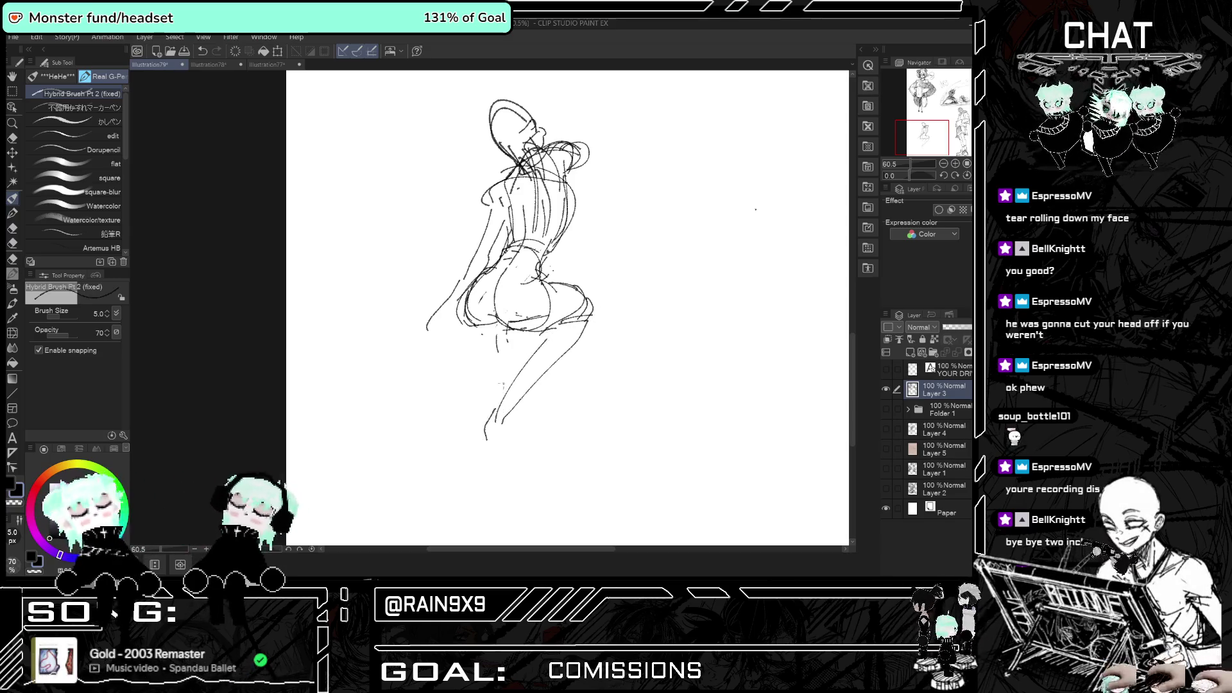
key("h")
key("h")
key("h")
key("h")
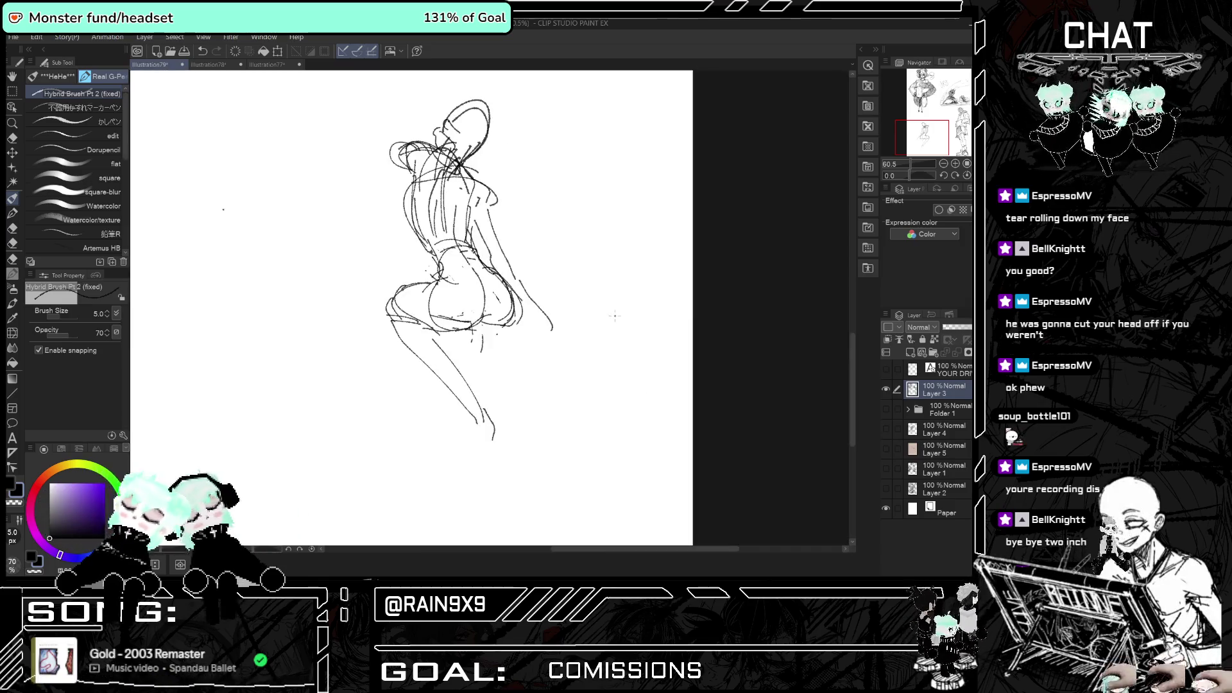
key("ctrl+z")
key("ctrl+z")
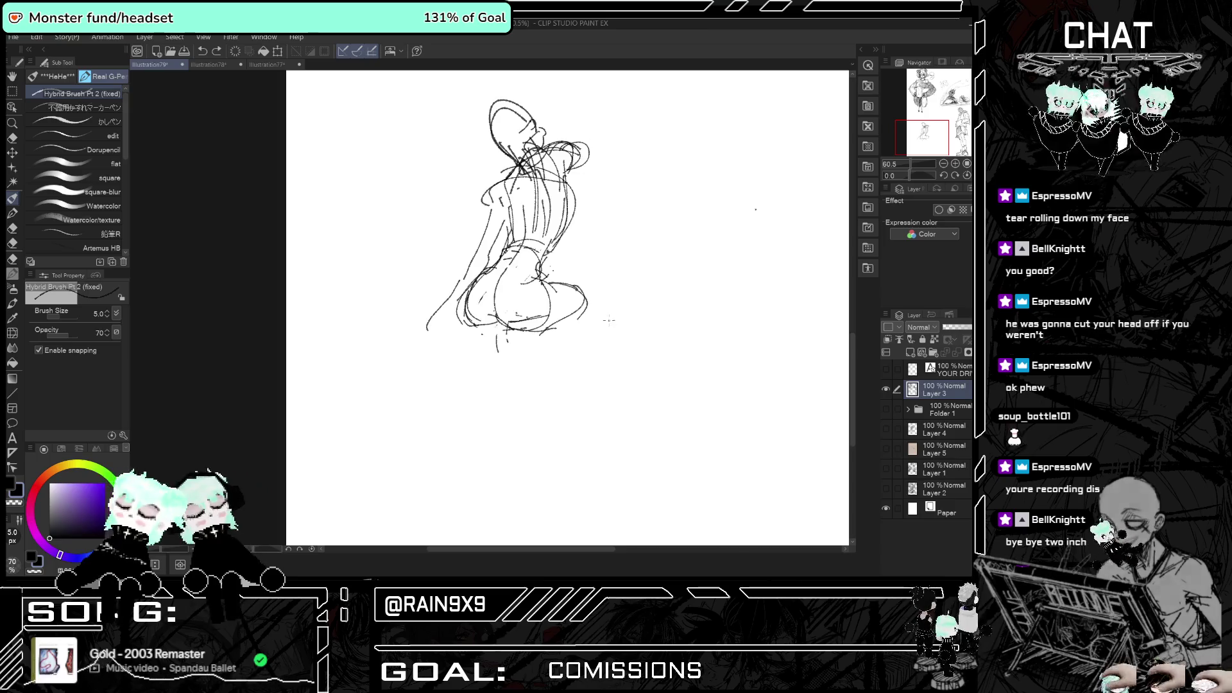
key("h")
key("ctrl+z")
key("ctrl+z")
key("ctrl+z")
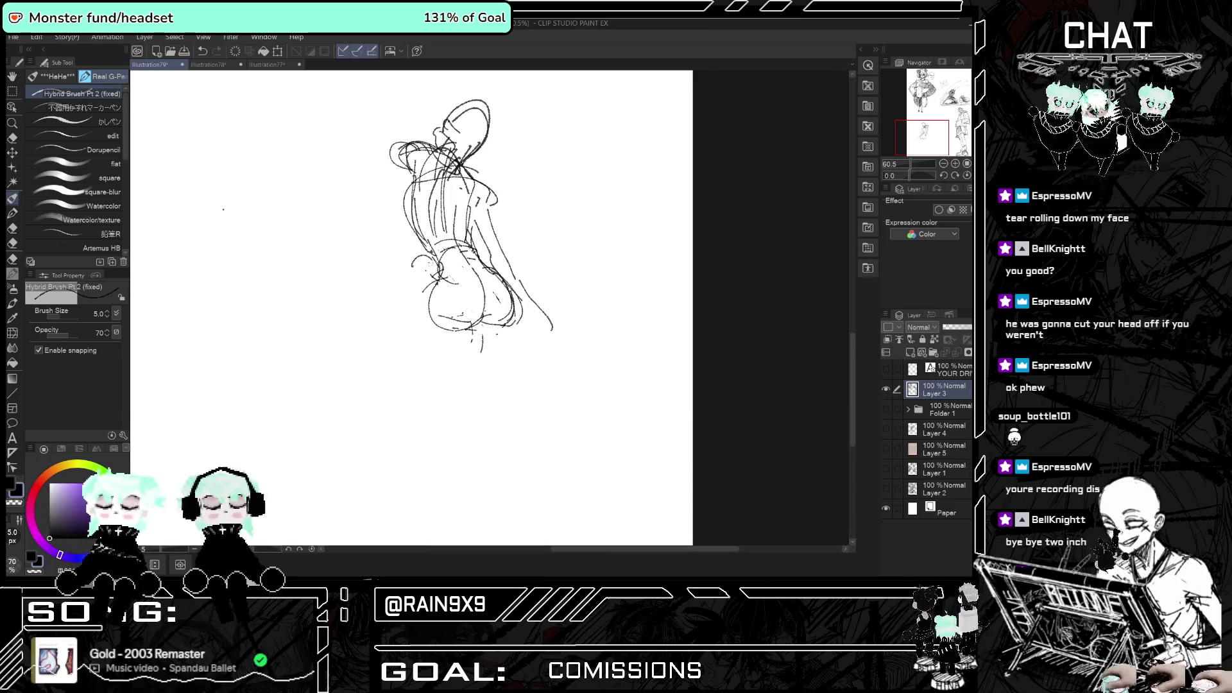
- Redraw the right hip curves slightly lower, undoing the stray hip strokes
left_click_drag(414, 288, 414, 333)
key("h")
key("ctrl+z")
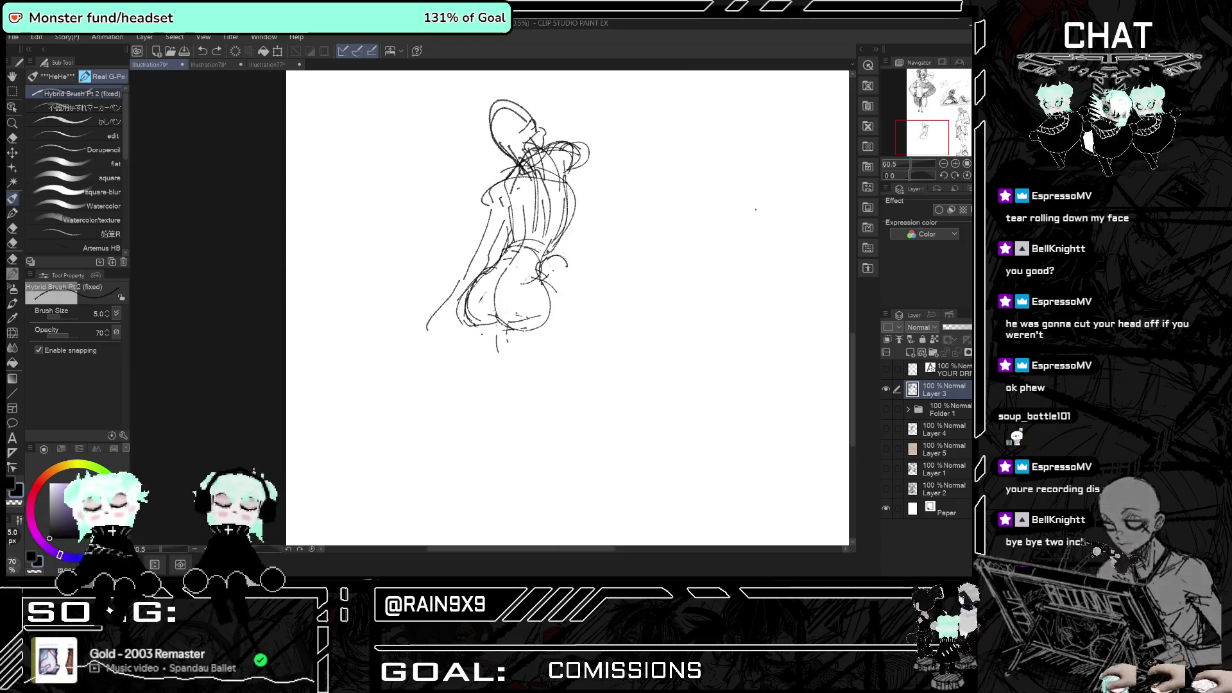
key("h")
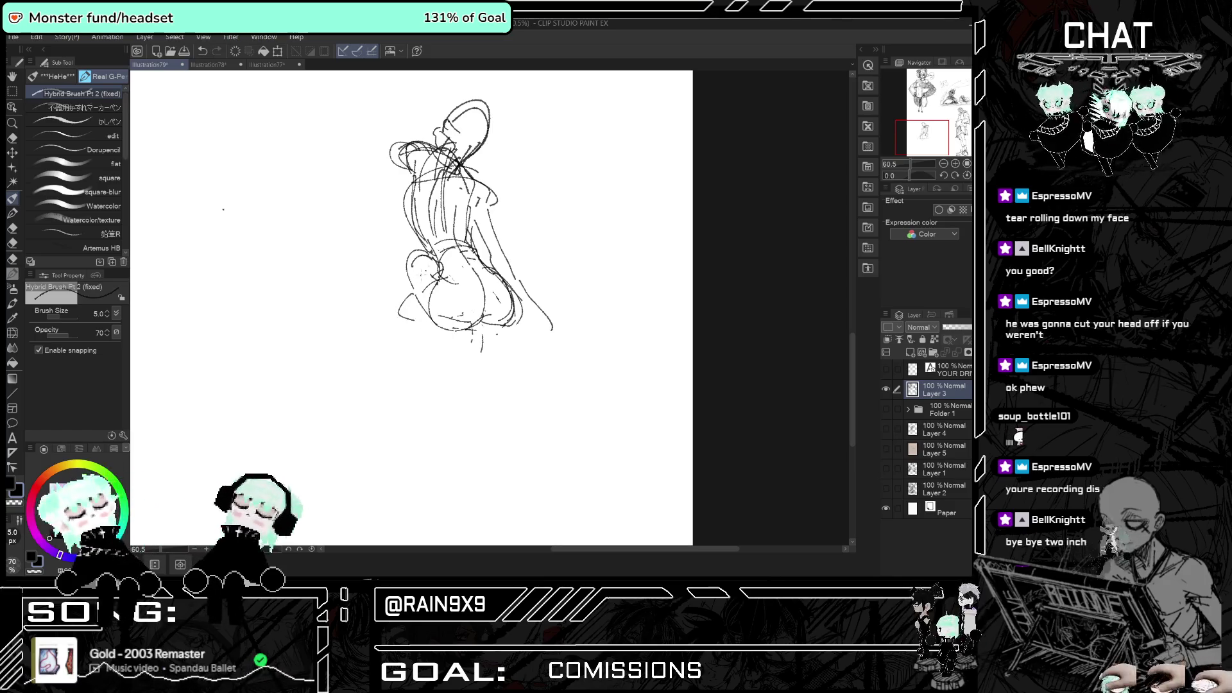
key("h")
key("ctrl+z")
left_click_drag(556, 283, 564, 317)
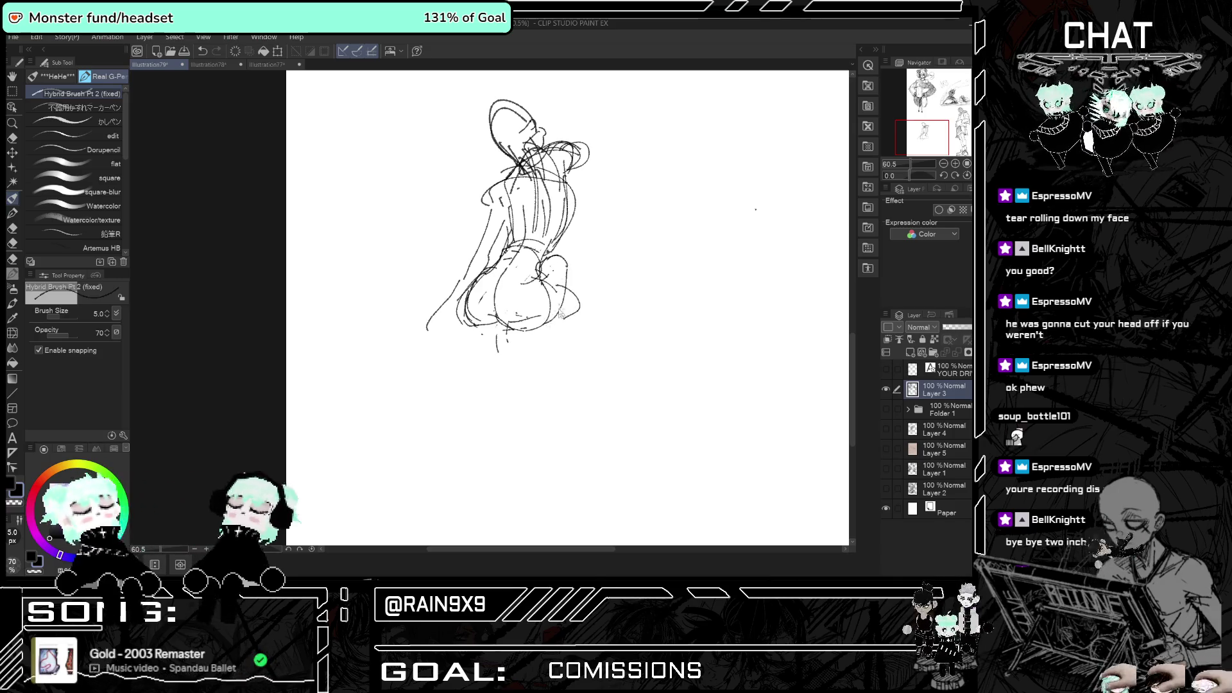
left_click_drag(549, 256, 576, 287)
key("h")
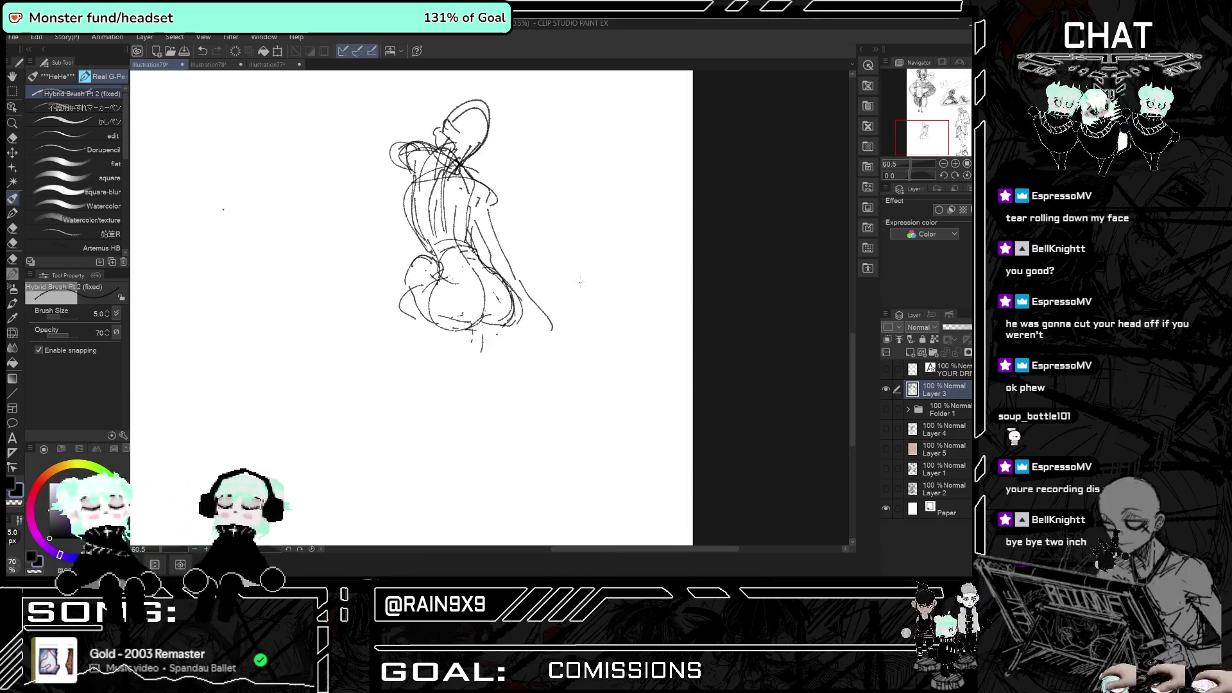
key("ctrl+z")
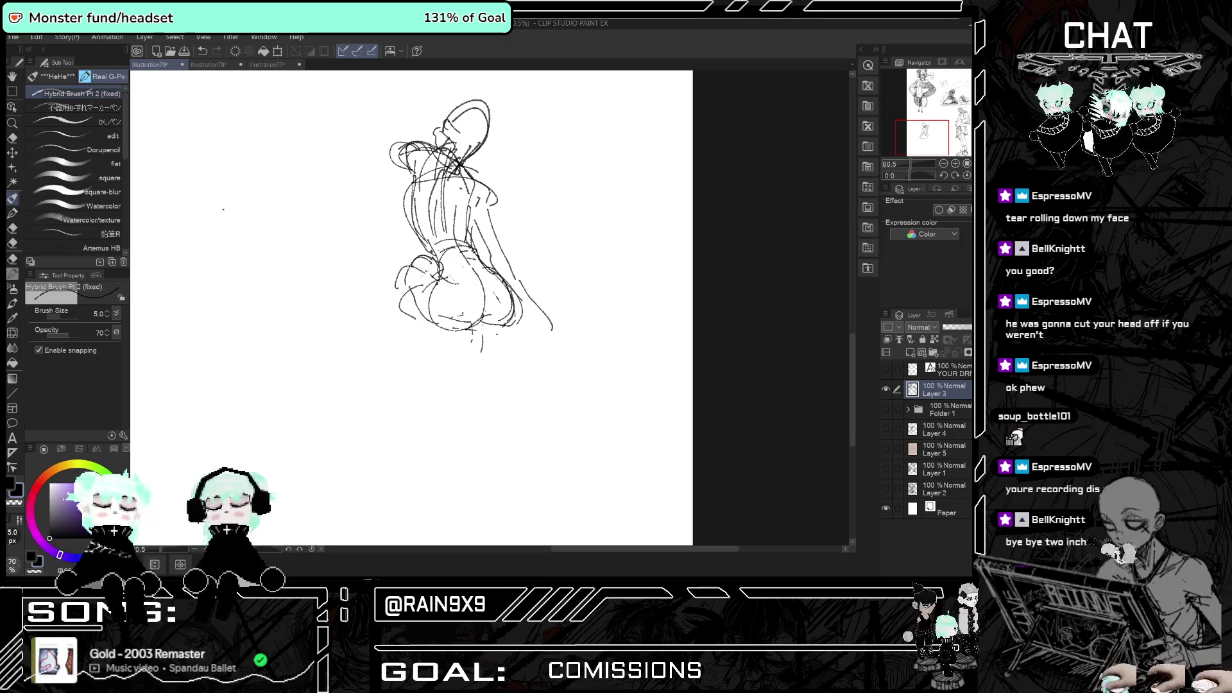
- Add a line on the upper back and sketch the arm reaching down left of the hips
key("h")
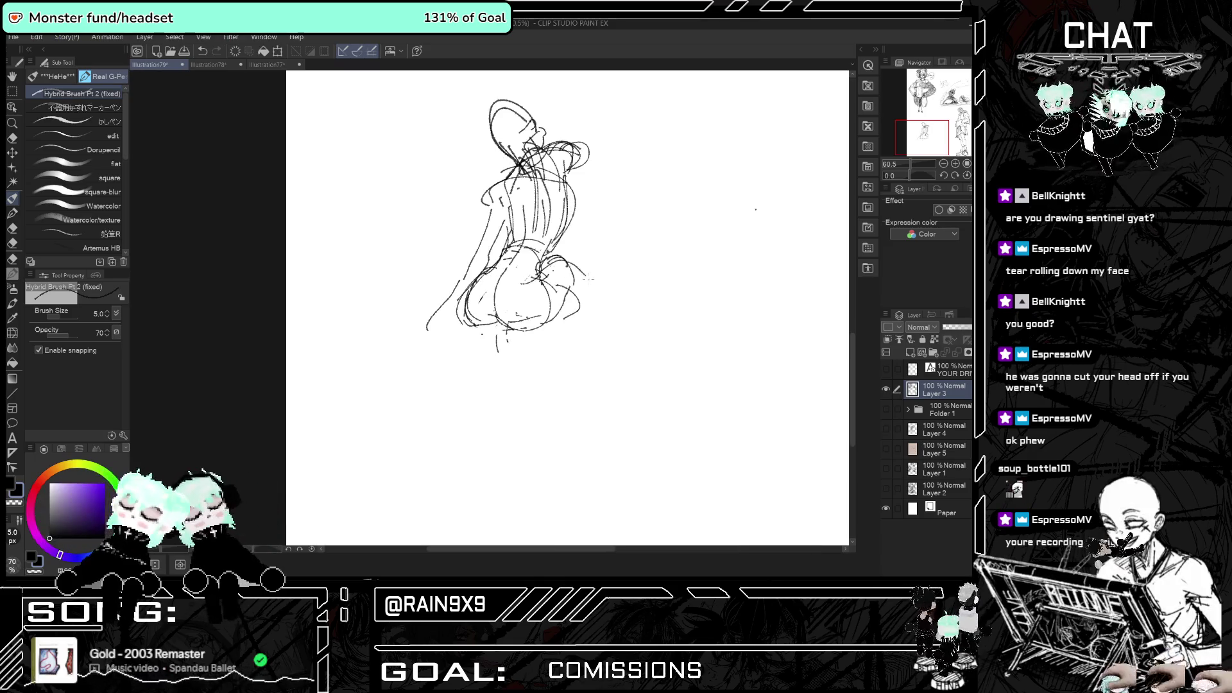
key("h")
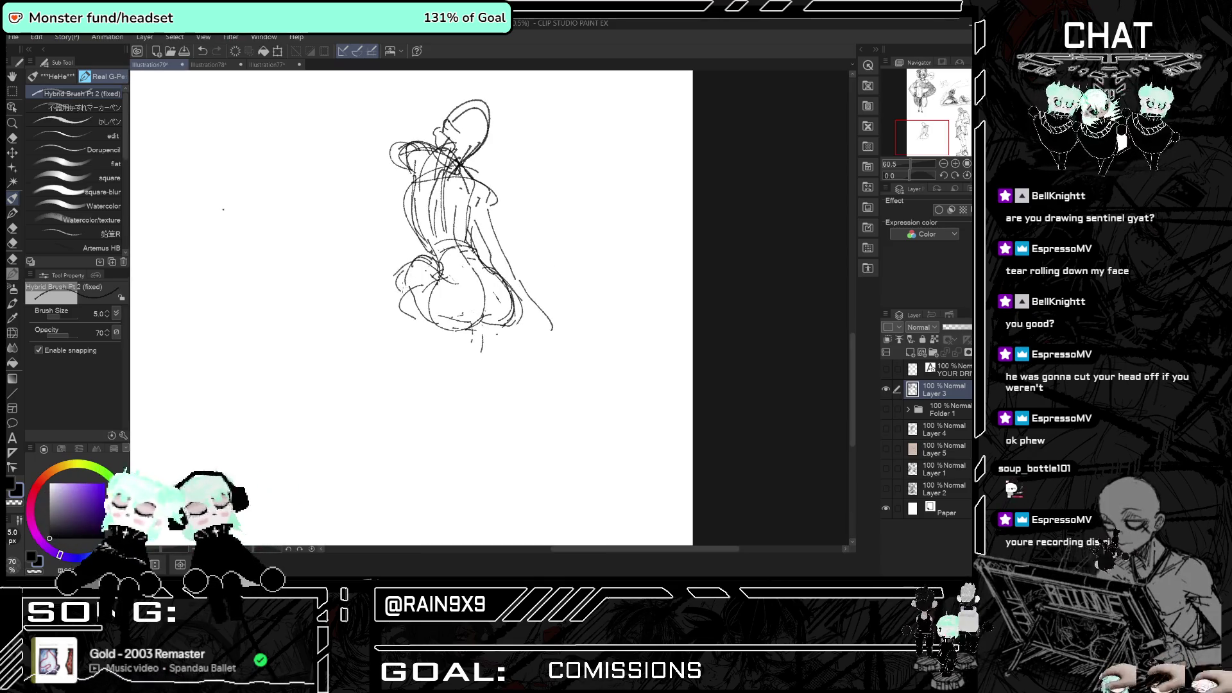
key("h")
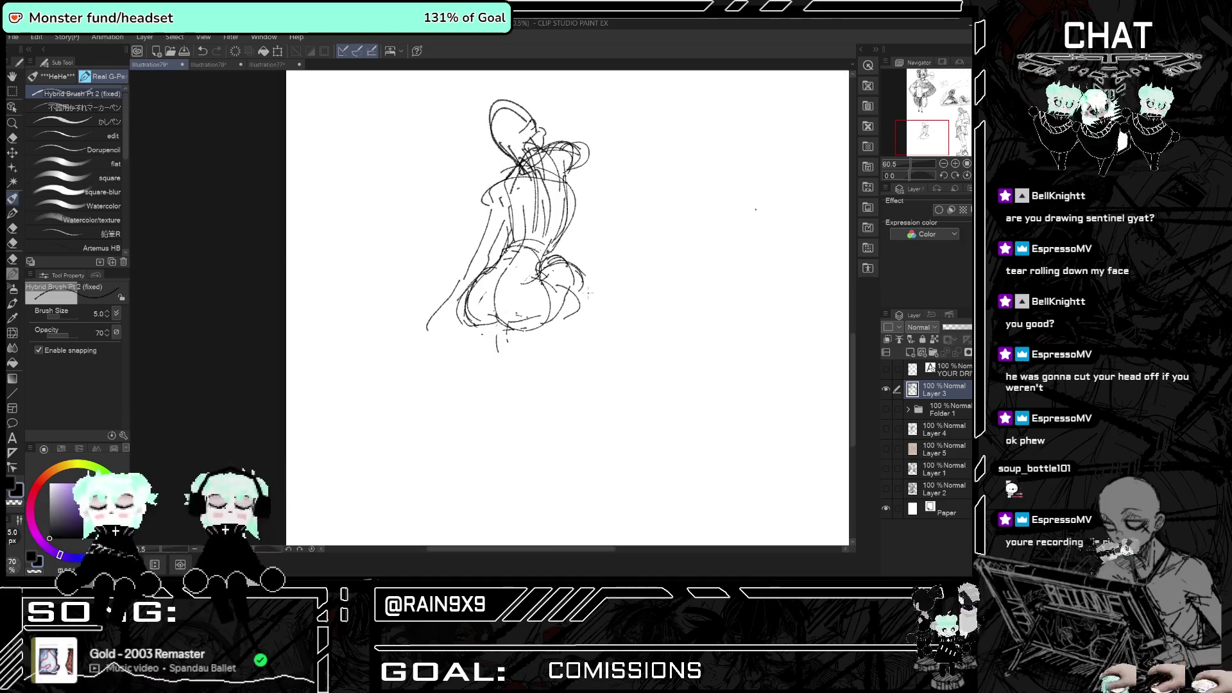
key("h")
key("h")
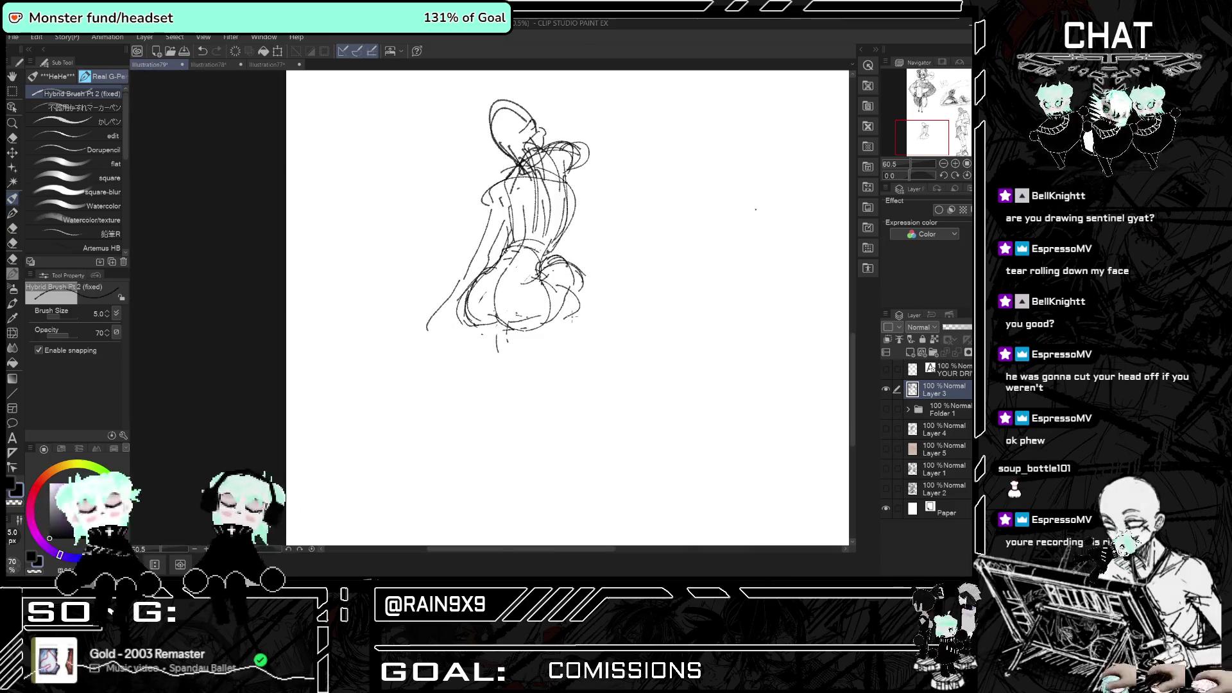
key("h")
key("h")
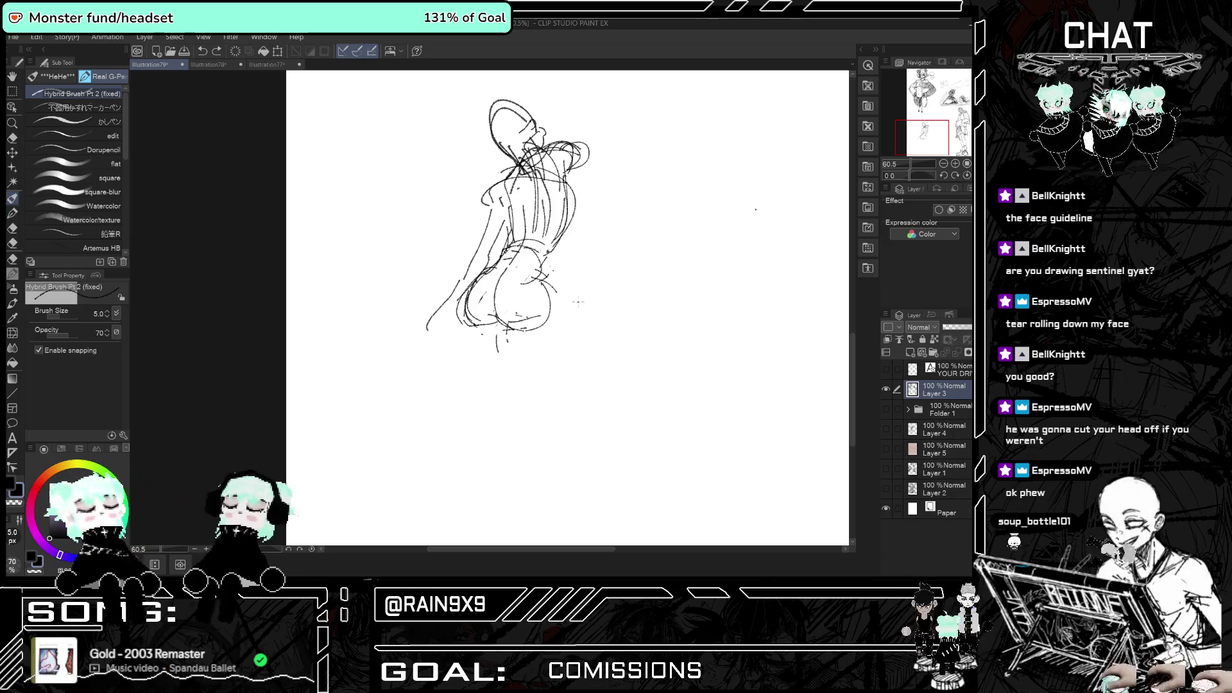
key("h")
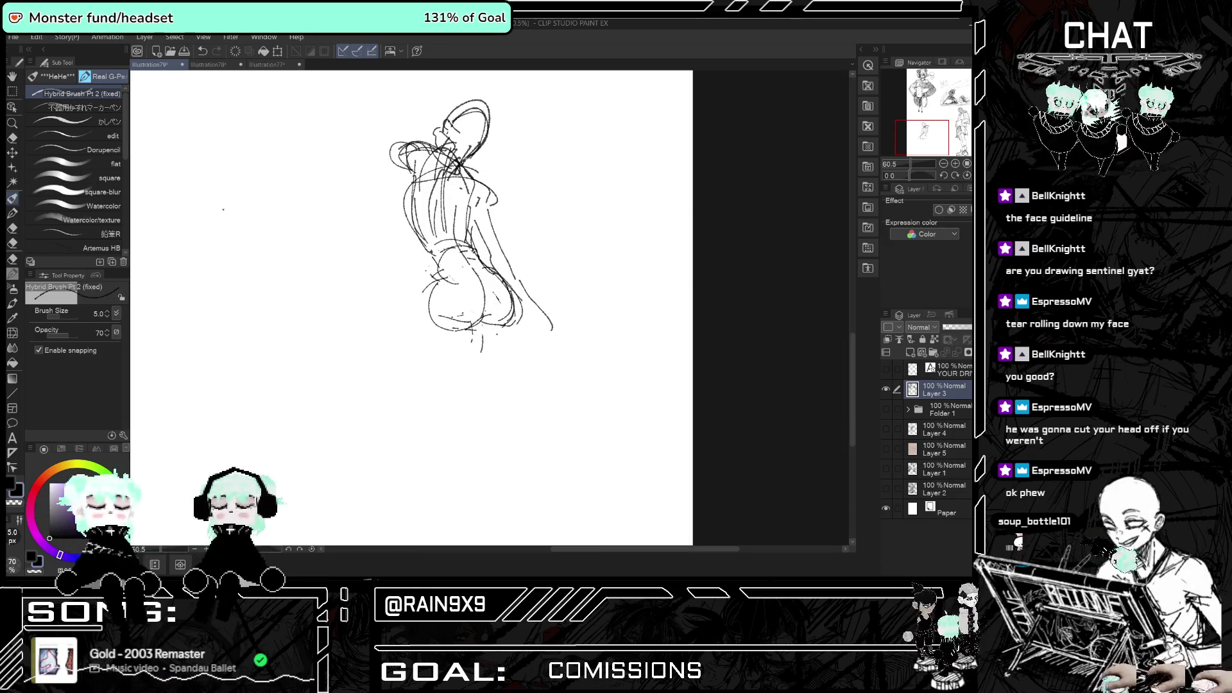
key("h")
key("h")
key("h")
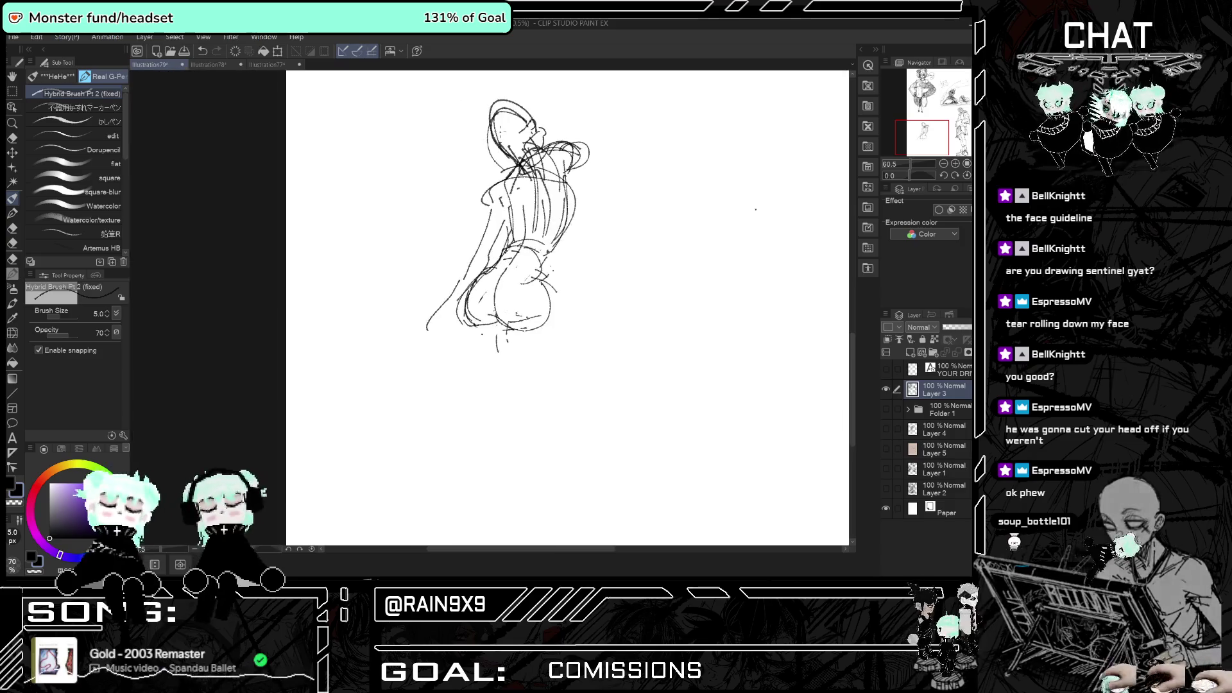
key("h")
key("h")
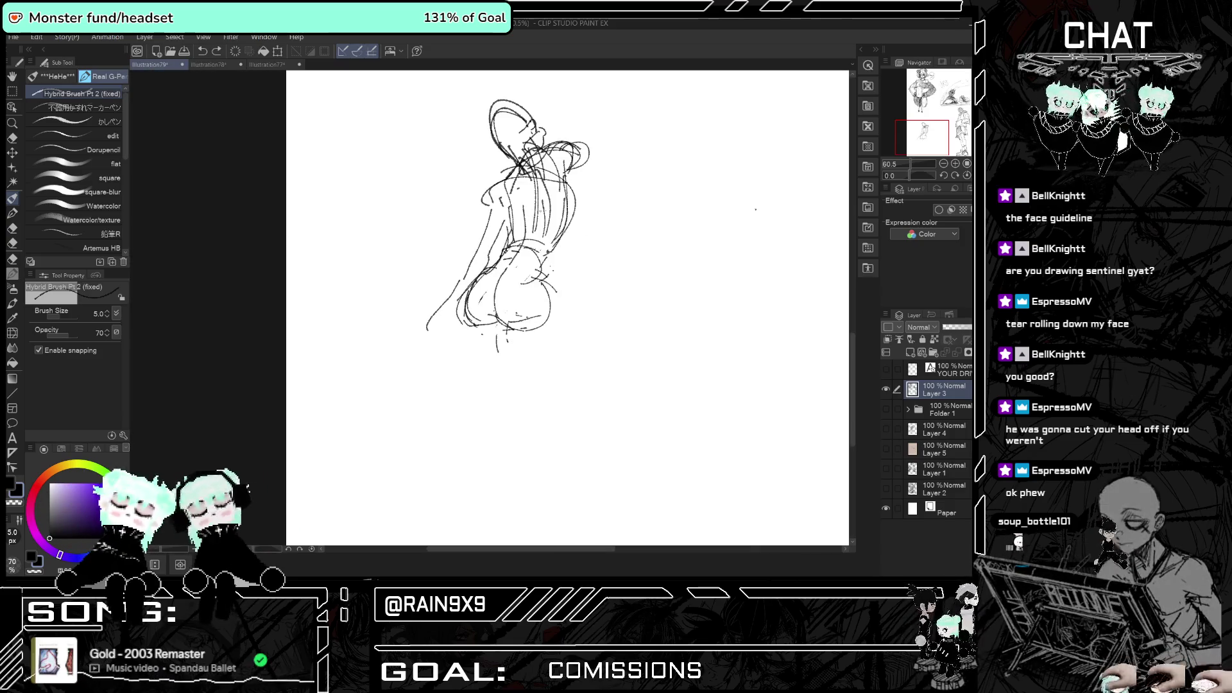
left_click_drag(568, 199, 560, 224)
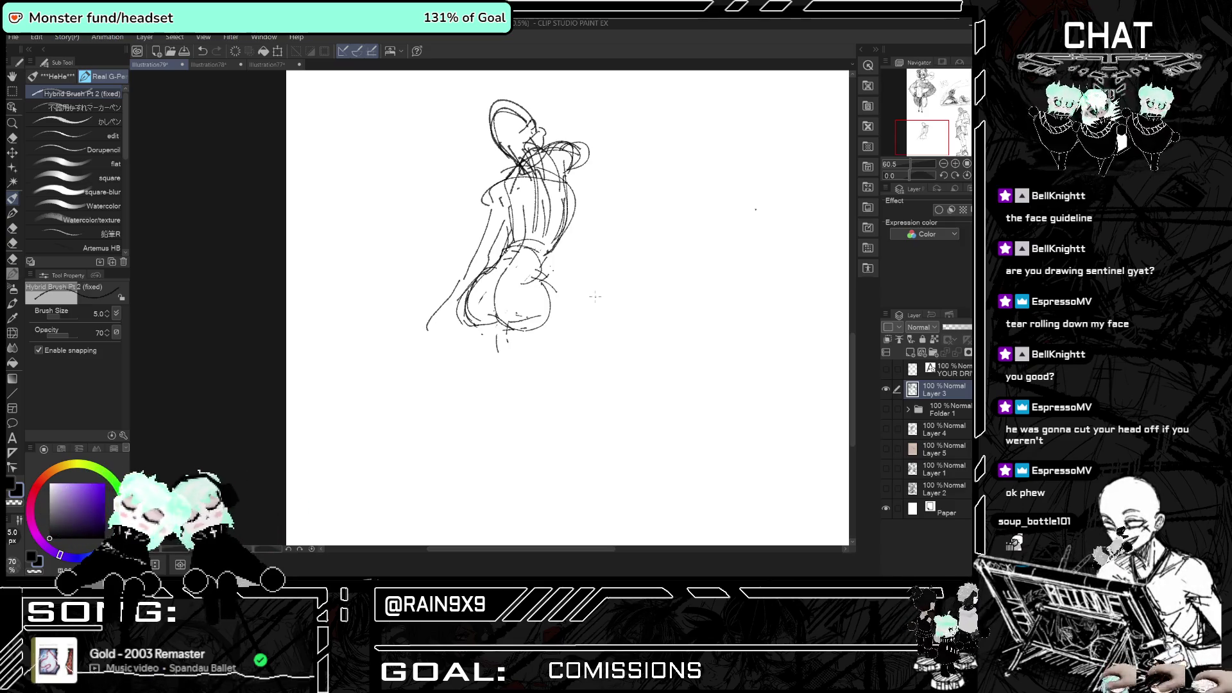
left_click_drag(515, 318, 544, 330)
key("h")
key("ctrl+z")
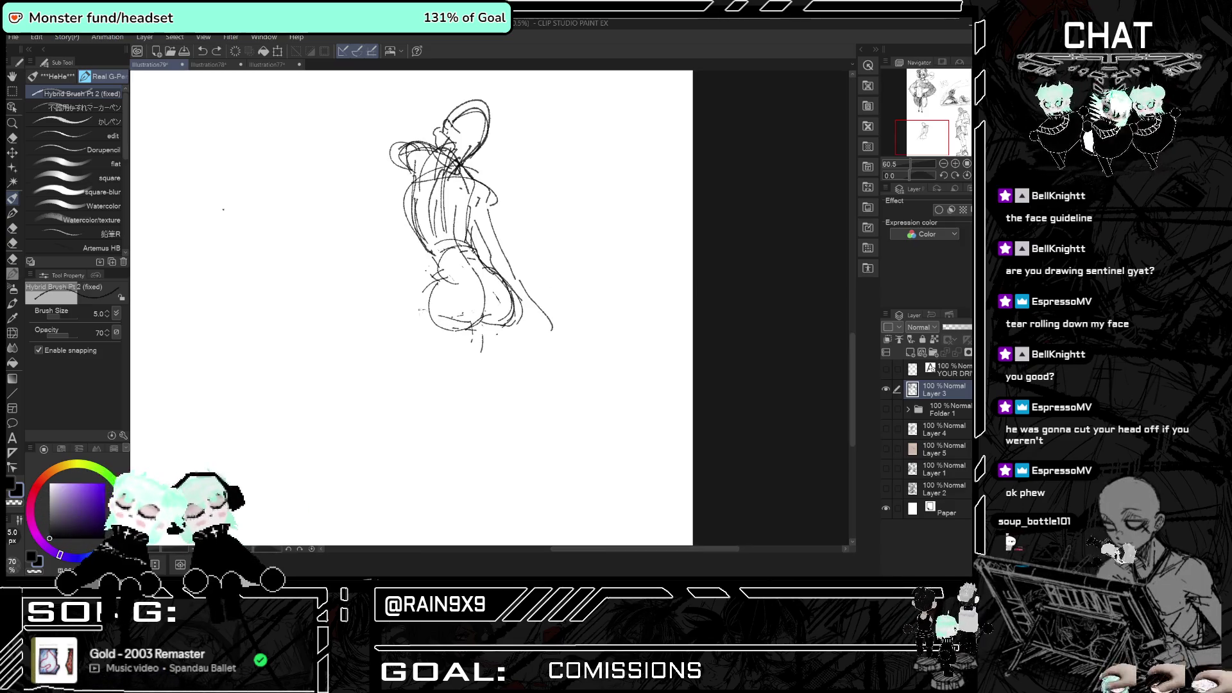
left_click_drag(439, 279, 389, 322)
key("h")
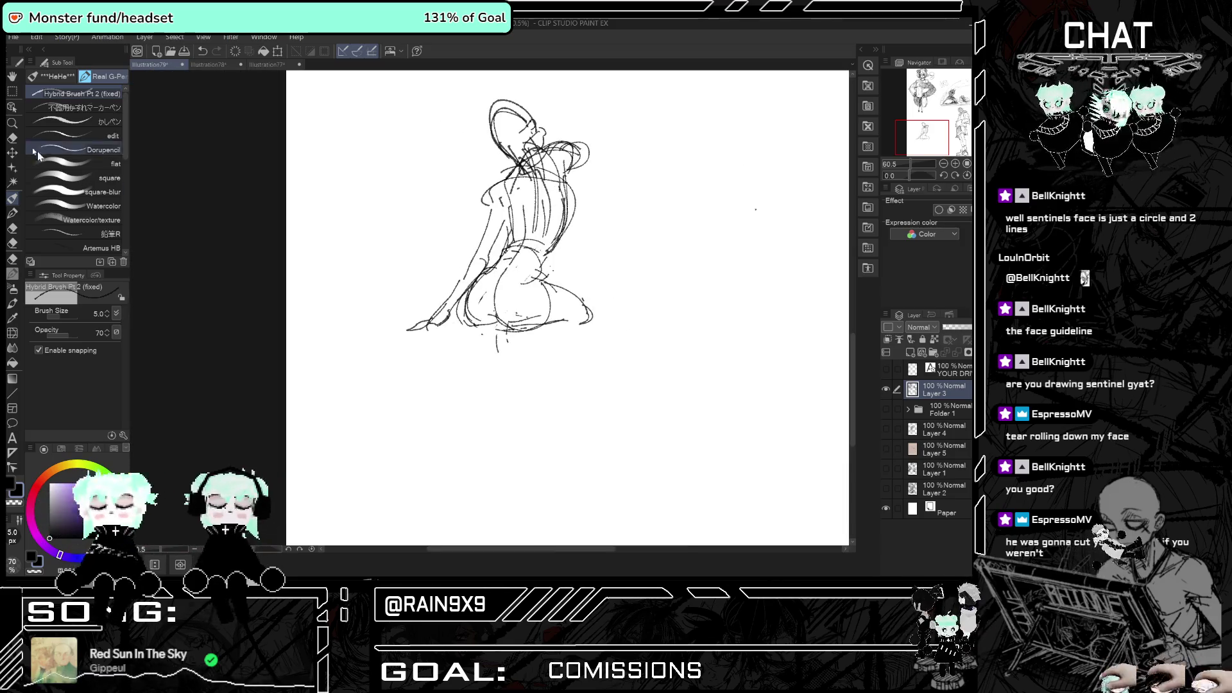
- Erase the crossing stray lines on the neck and along the upper back
key("e")
left_click_drag(544, 207, 545, 239)
mouse_move(552, 154)
left_mouse_down()
mouse_move(509, 191)
mouse_move(497, 176)
mouse_move(519, 168)
left_mouse_up()
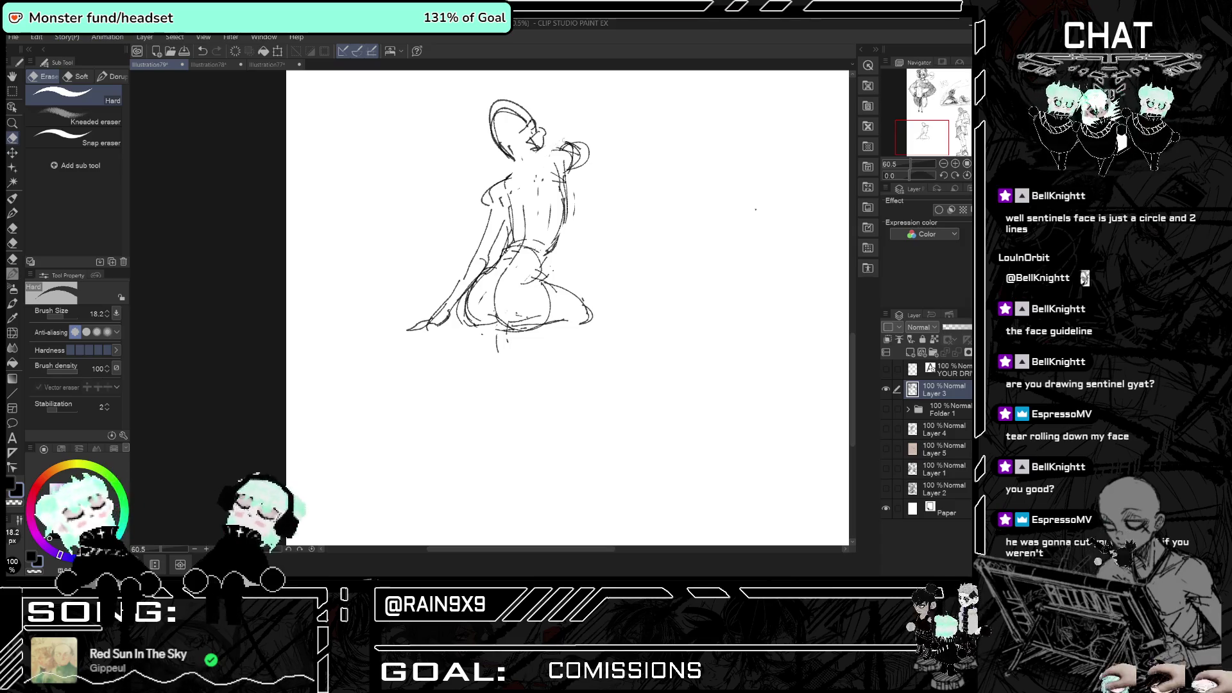
left_click(12, 197)
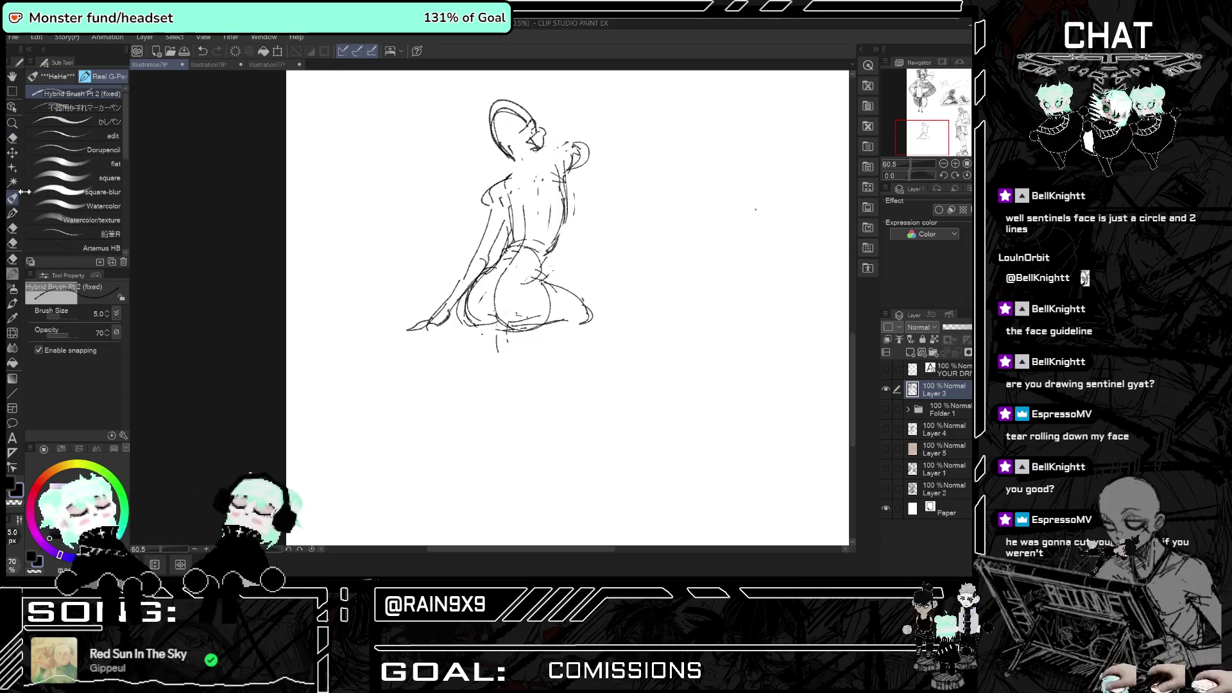
- Redraw the neck line and neck-and-shoulder contour, undoing one stray stroke and mirroring to check
left_click_drag(518, 150, 513, 171)
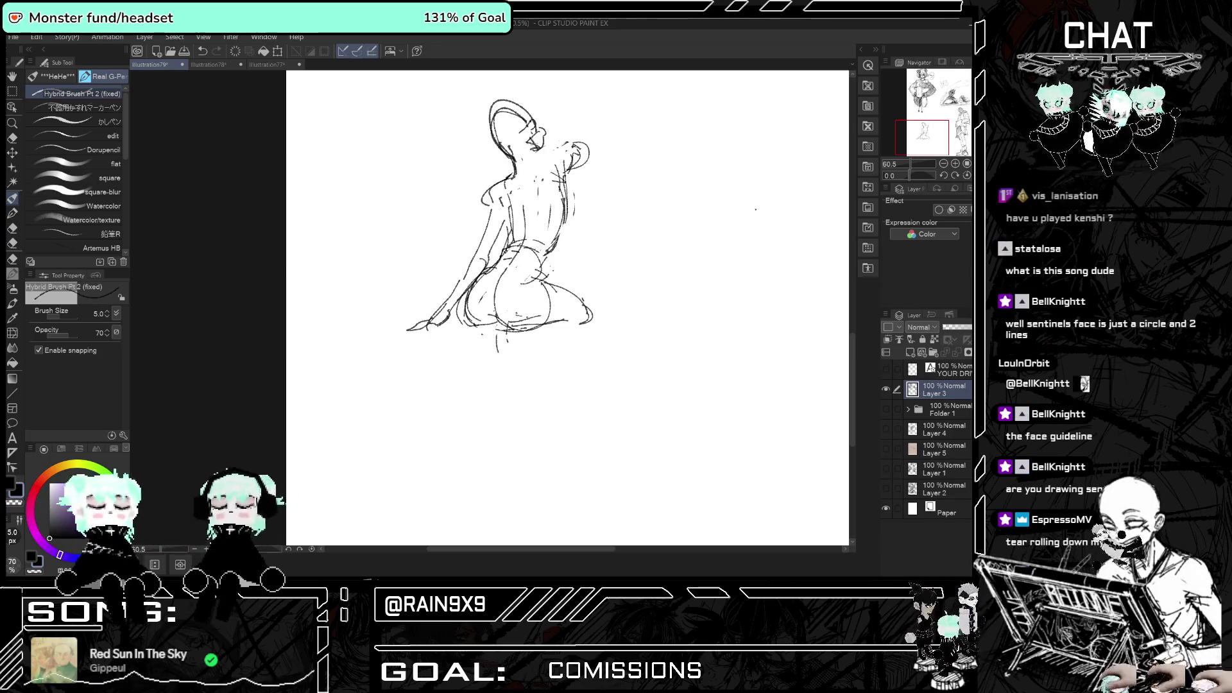
left_click_drag(527, 154, 550, 170)
key("ctrl+z")
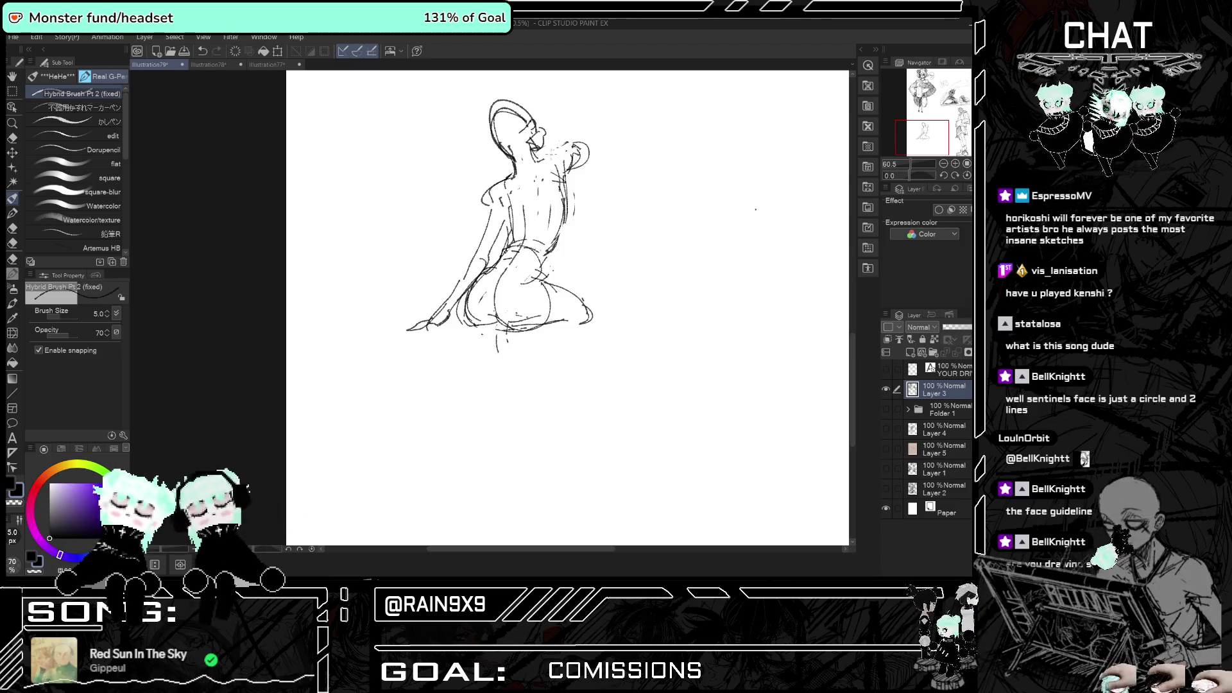
left_click_drag(564, 156, 571, 184)
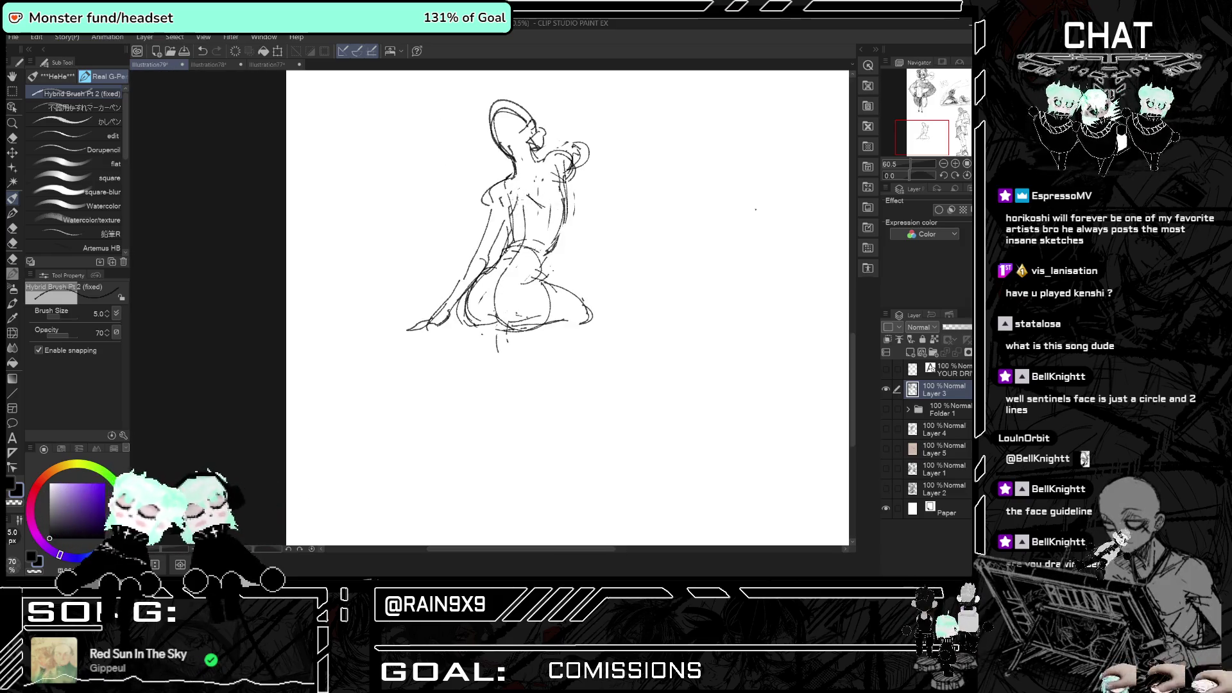
key("h")
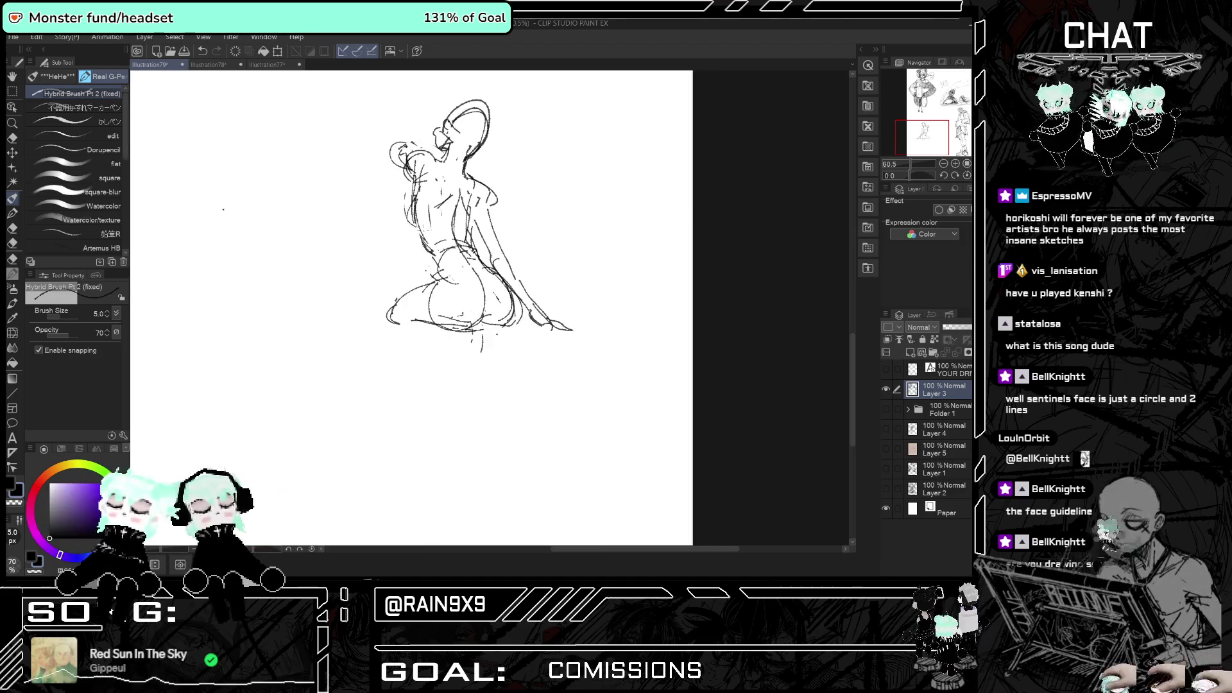
key("h")
key("h")
key("h")
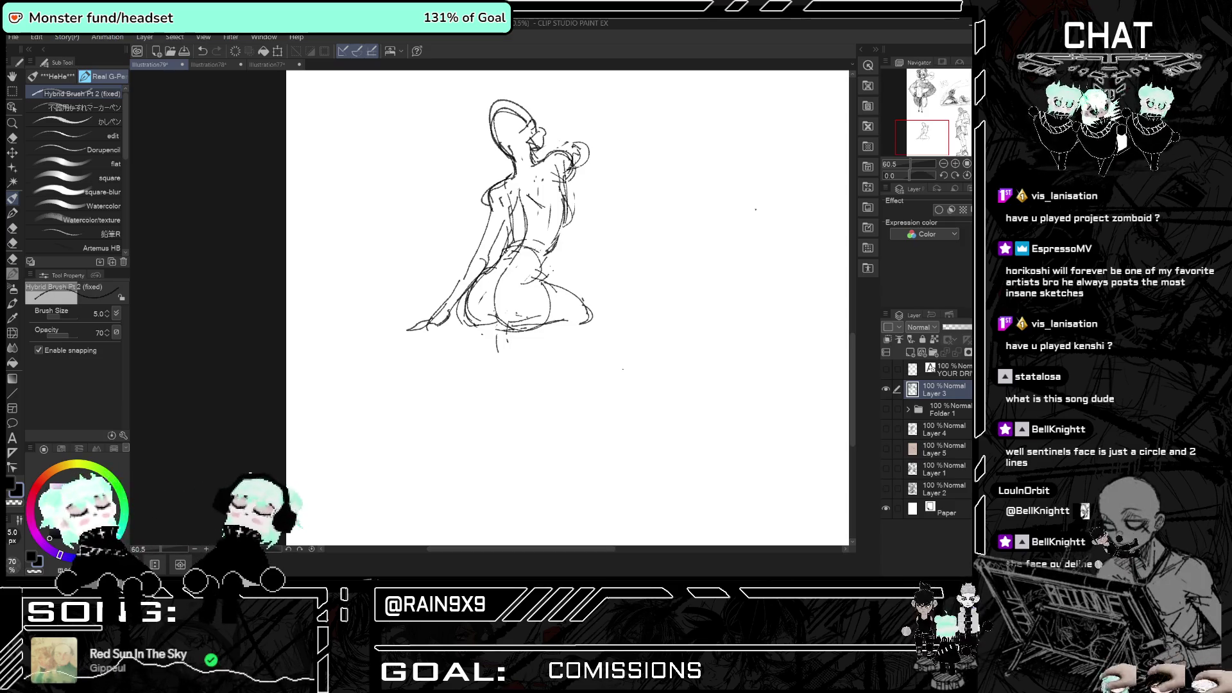
left_click(585, 208)
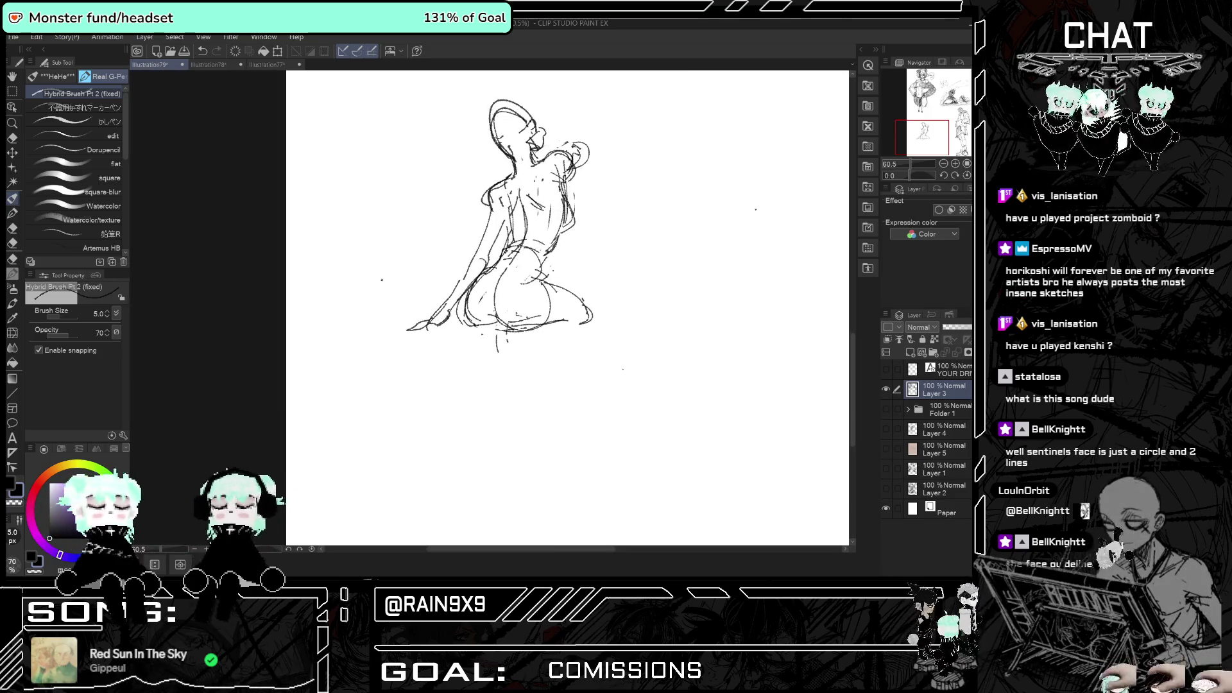
key("h")
key("h")
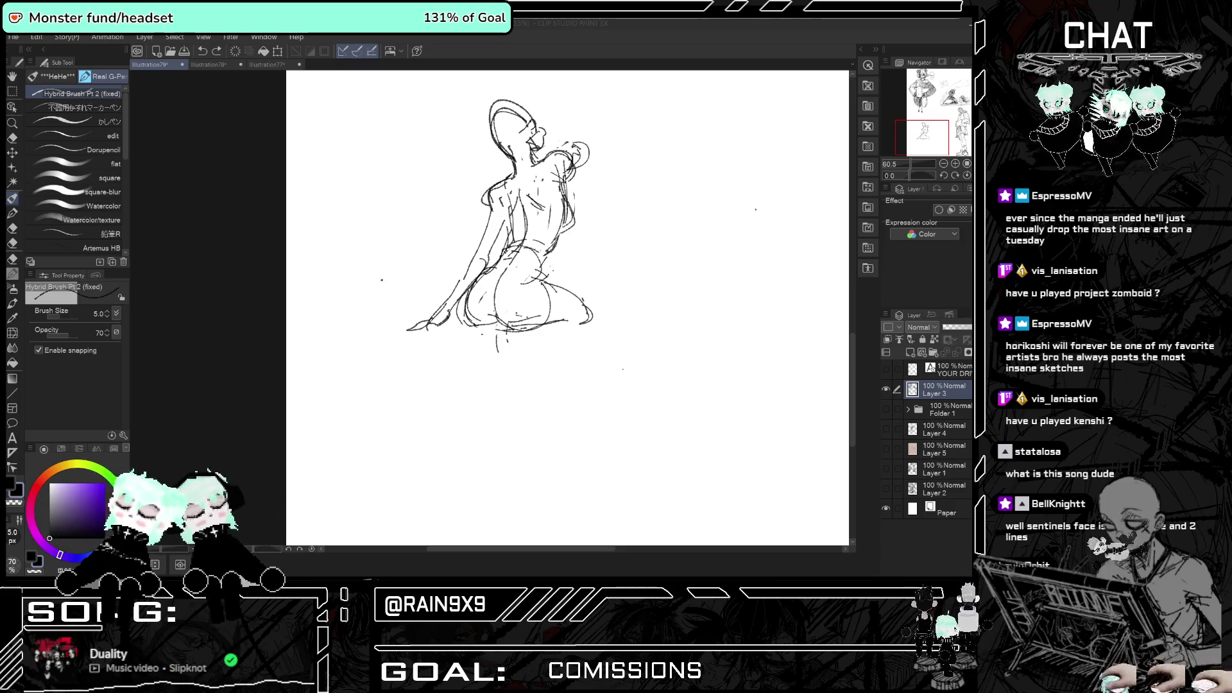
- Add short strokes along the back, a hip curve and two long leg lines
mouse_move(496, 188)
left_mouse_down()
mouse_move(490, 212)
mouse_move(508, 221)
left_mouse_up()
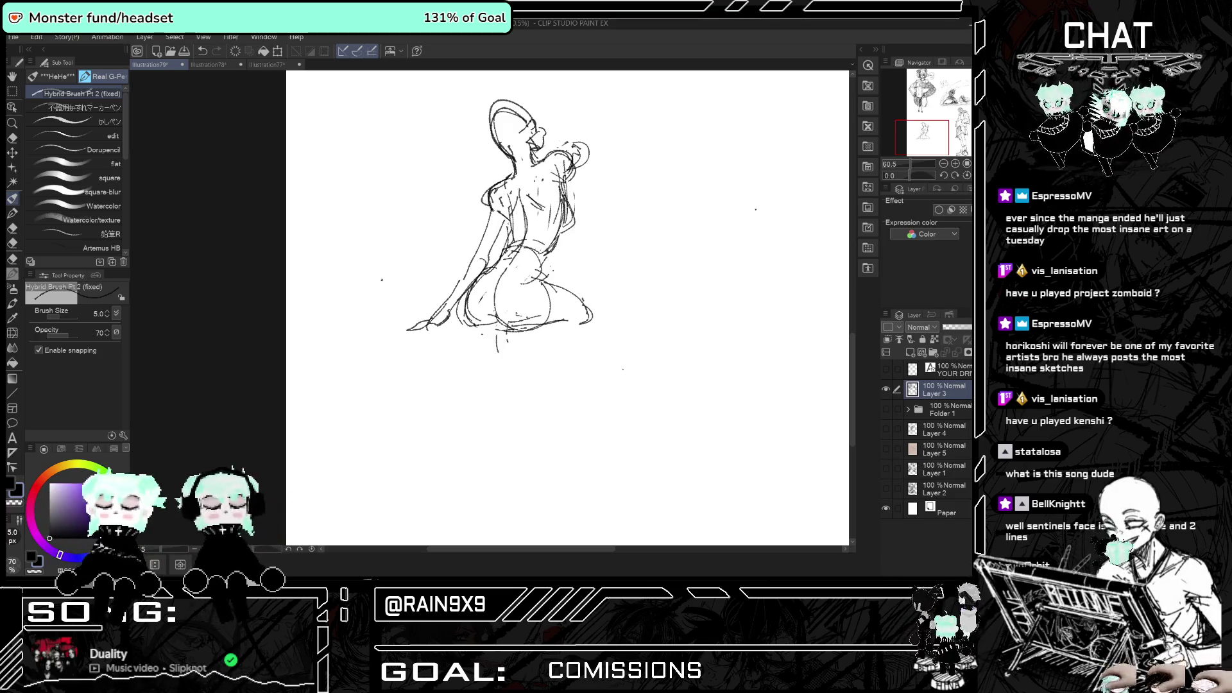
key("h")
left_click_drag(399, 296, 381, 324)
left_click_drag(381, 336, 461, 476)
left_click_drag(411, 326, 473, 482)
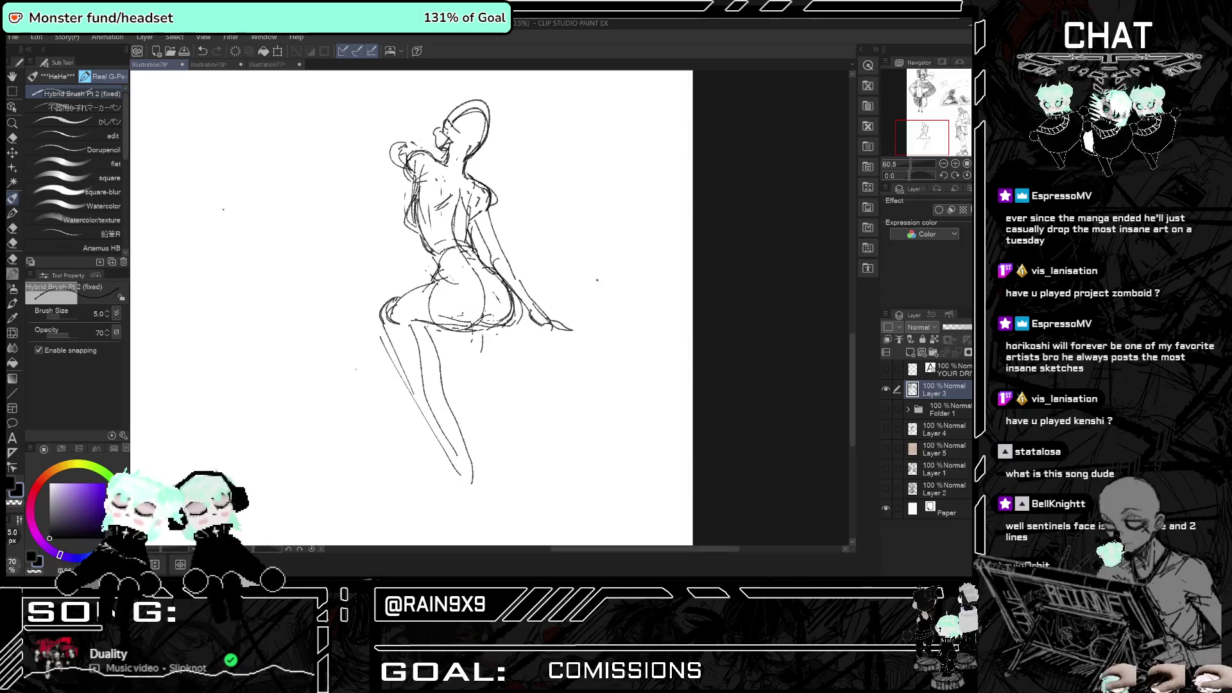
scroll(470, 275, "down", 2)
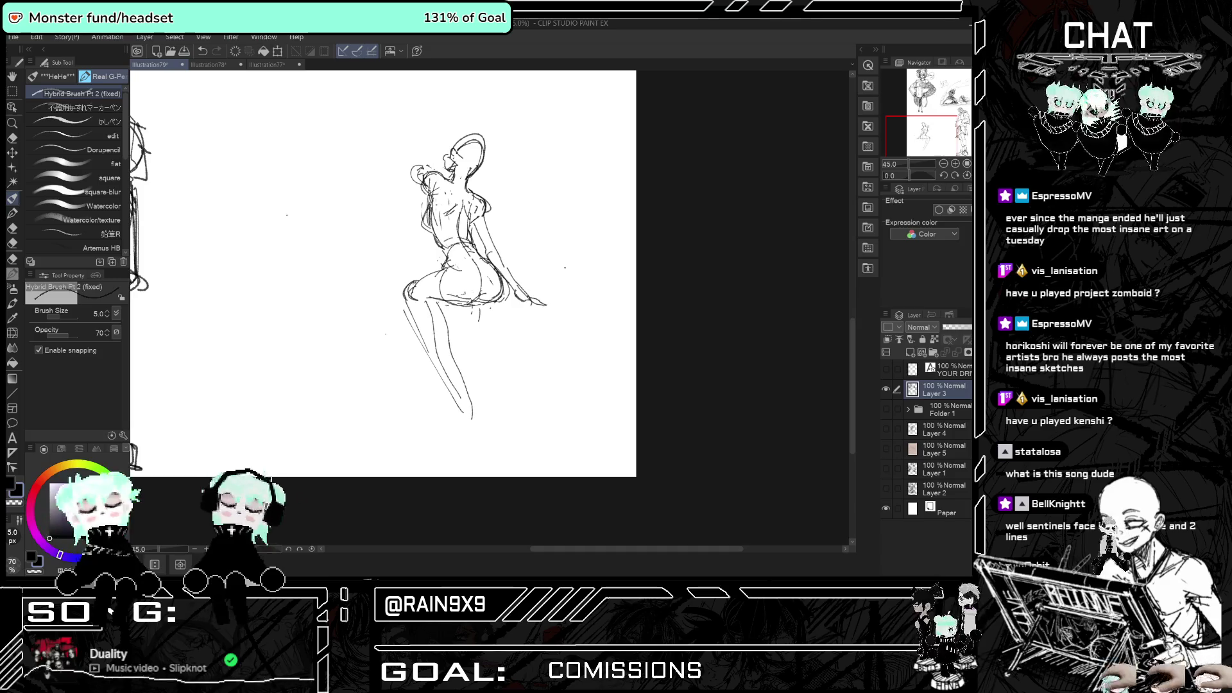
key("h")
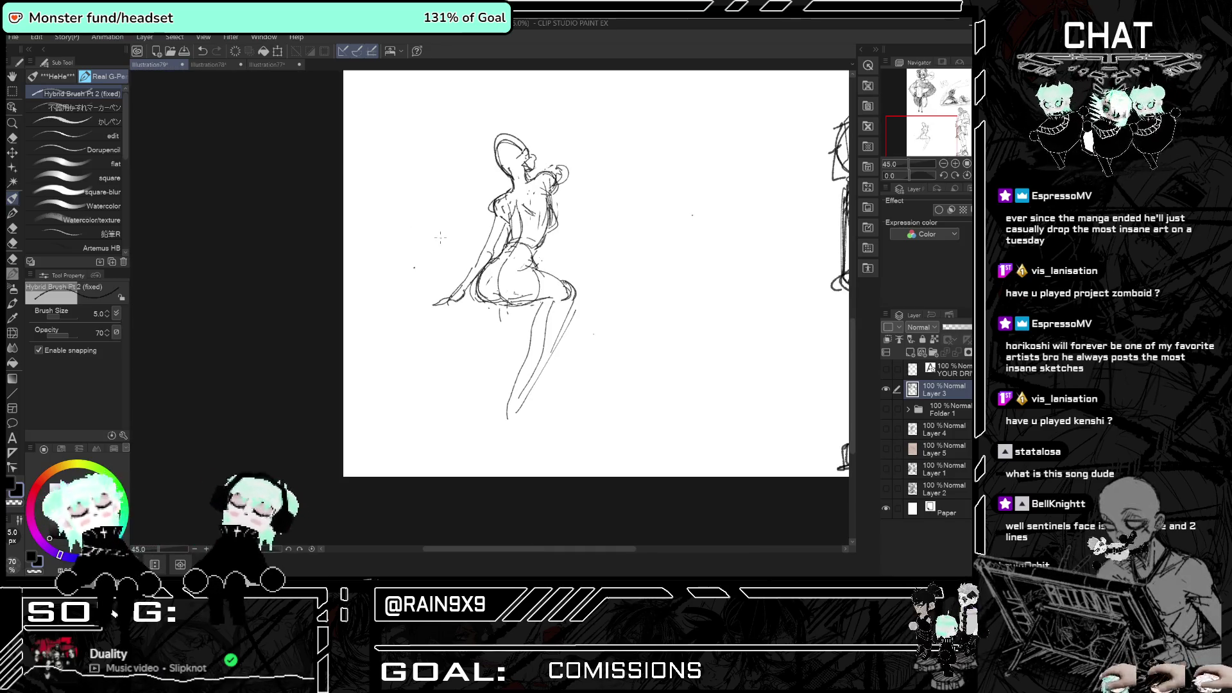
- Add short strokes at the lower leg and foot, undoing a stray knee mark
left_click_drag(518, 375, 506, 397)
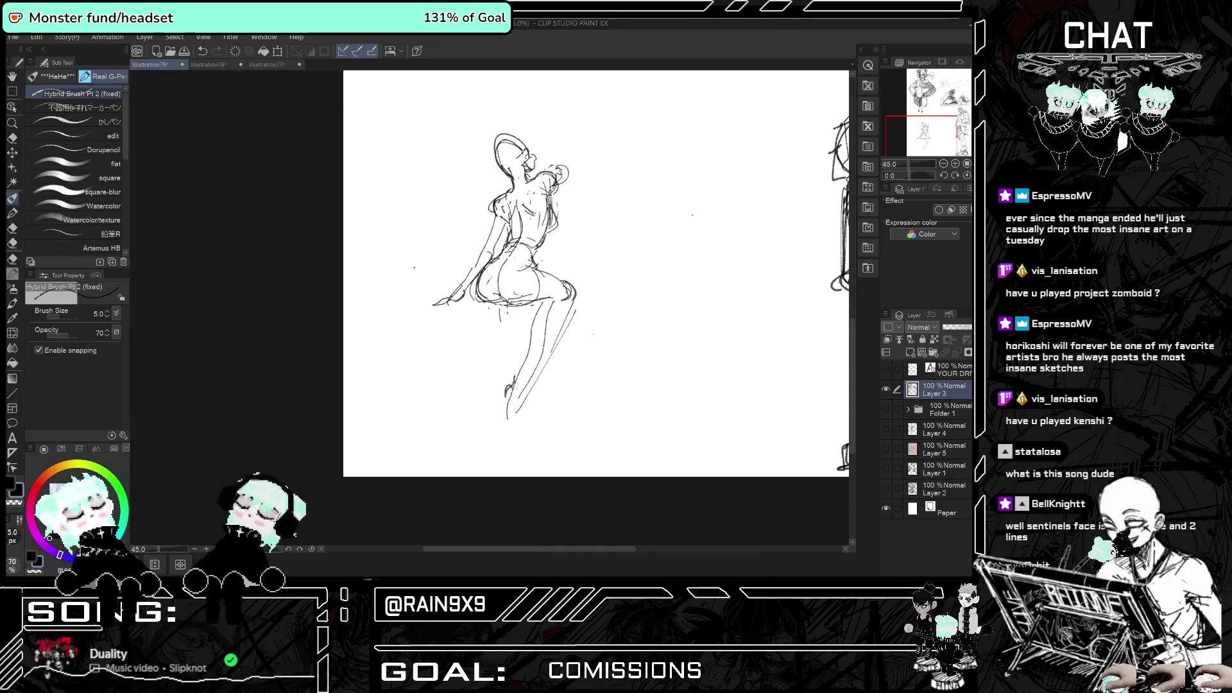
key("ctrl+z")
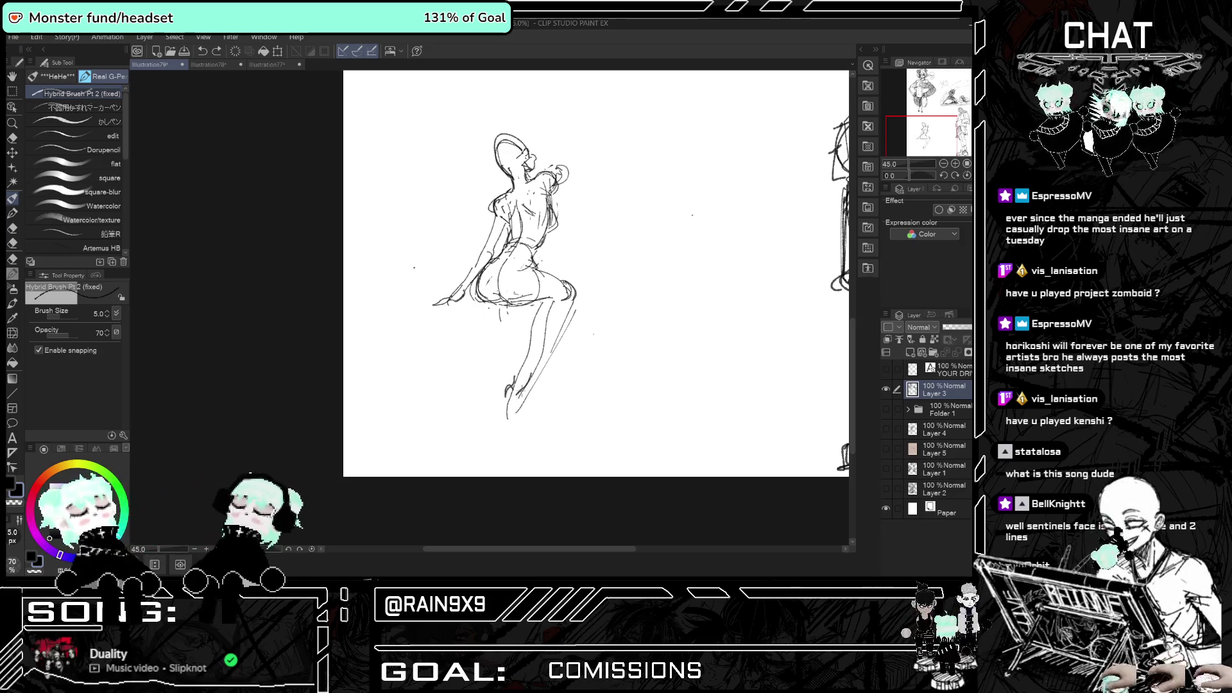
key("ctrl+y")
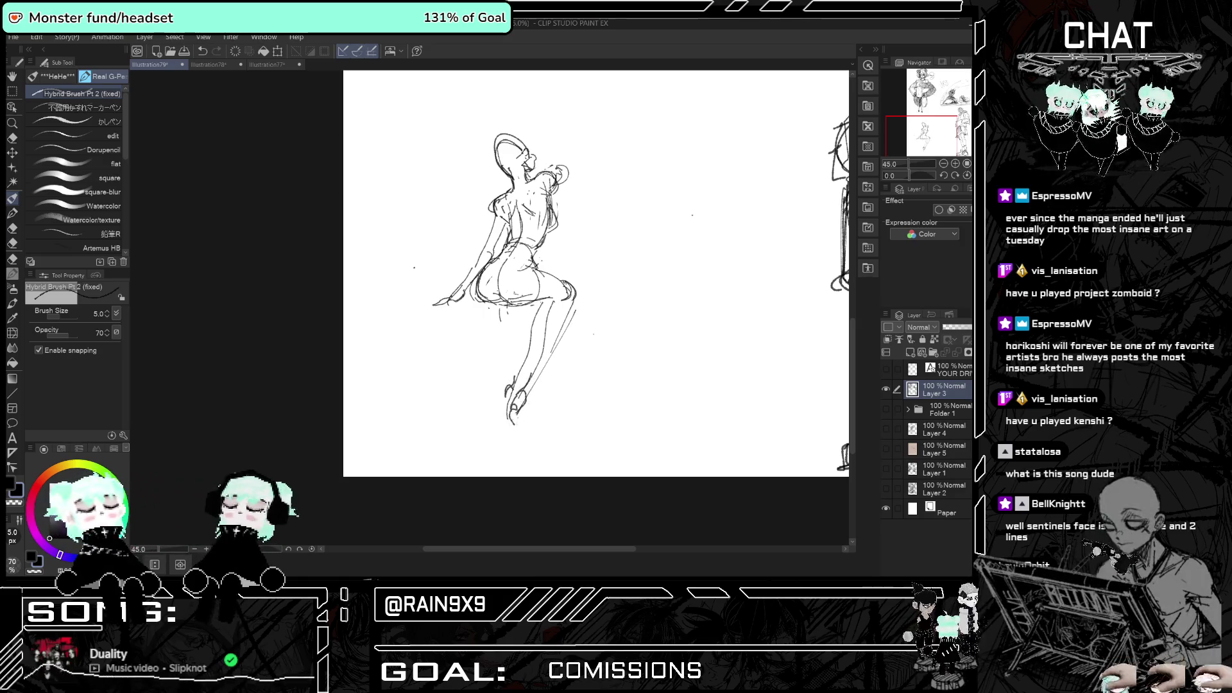
left_click_drag(534, 393, 526, 429)
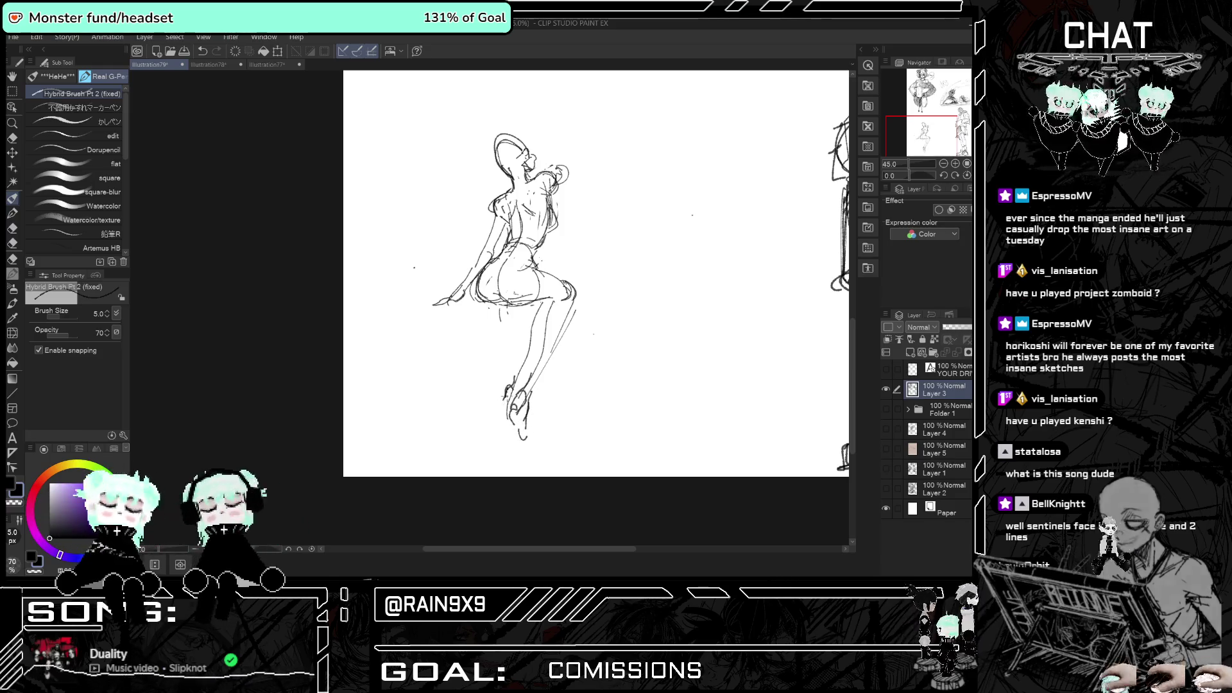
key("h")
key("h")
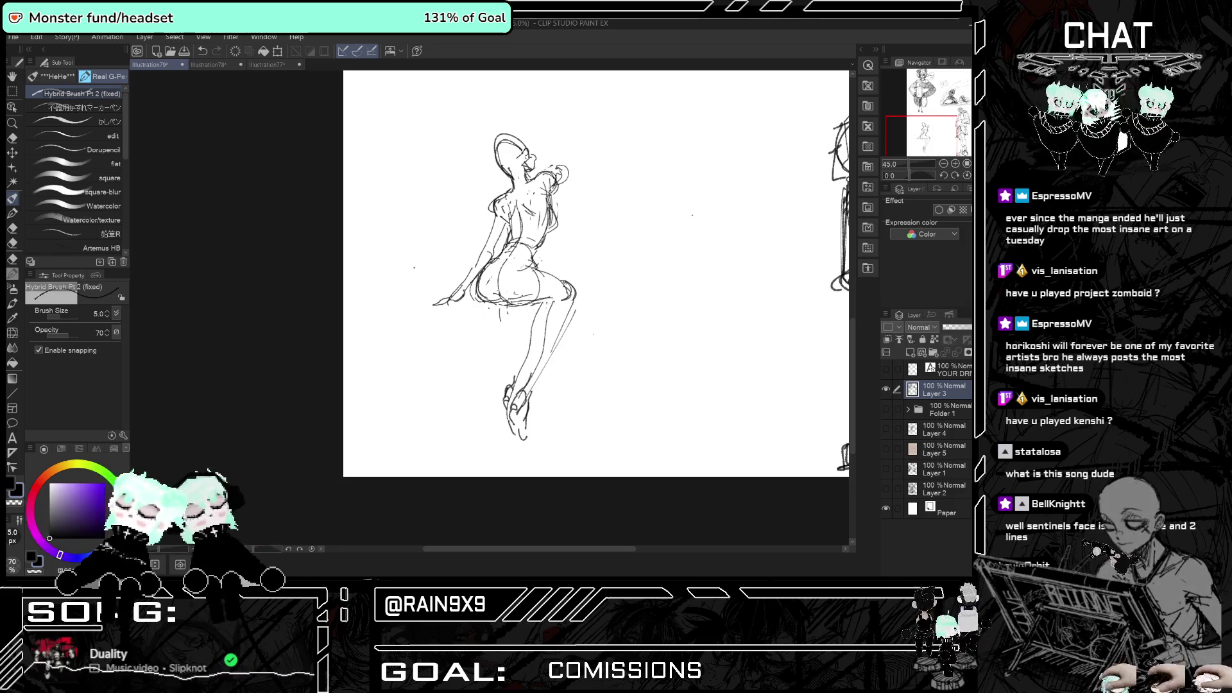
key("h")
key("h")
key("ctrl+z")
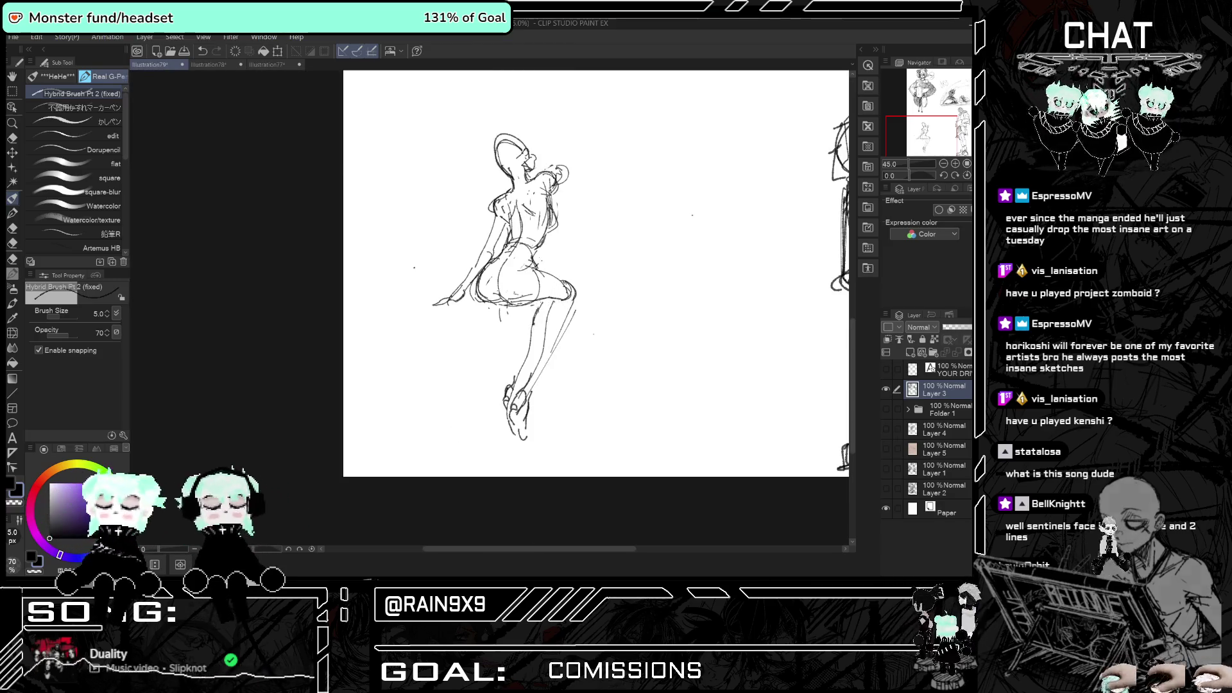
- Add small marks at the shin and knee, checking the figure mirrored
left_click_drag(527, 338, 525, 360)
left_click_drag(542, 302, 532, 312)
key("h")
key("h")
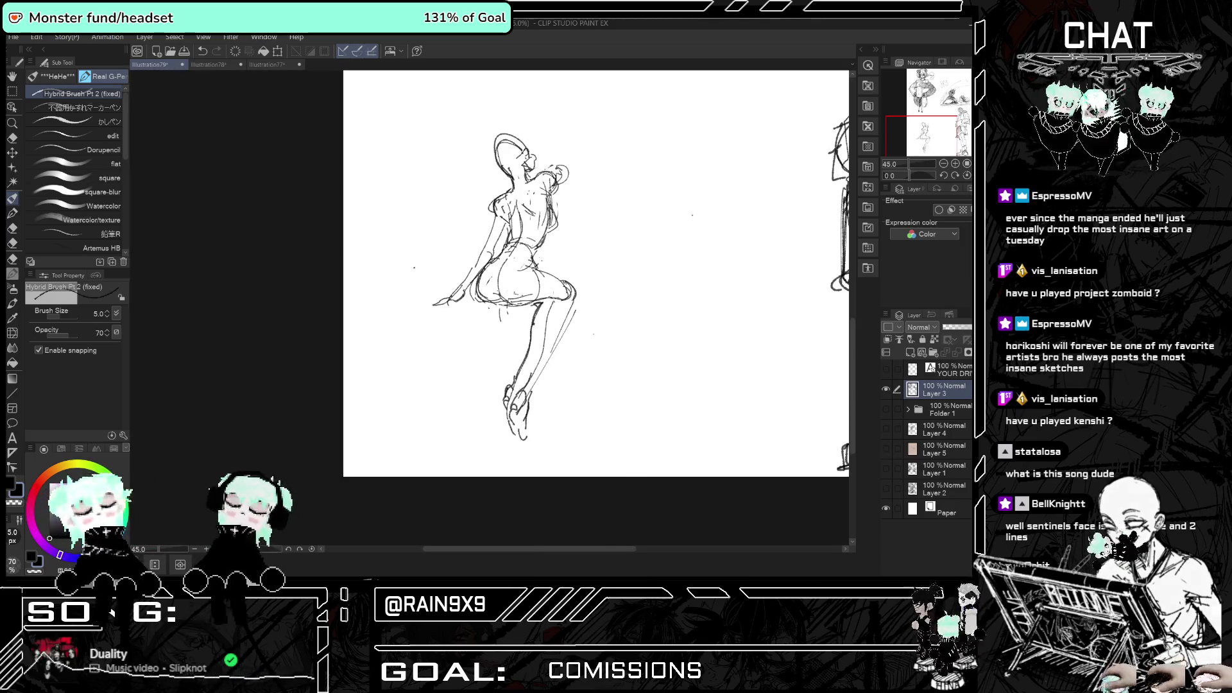
key("h")
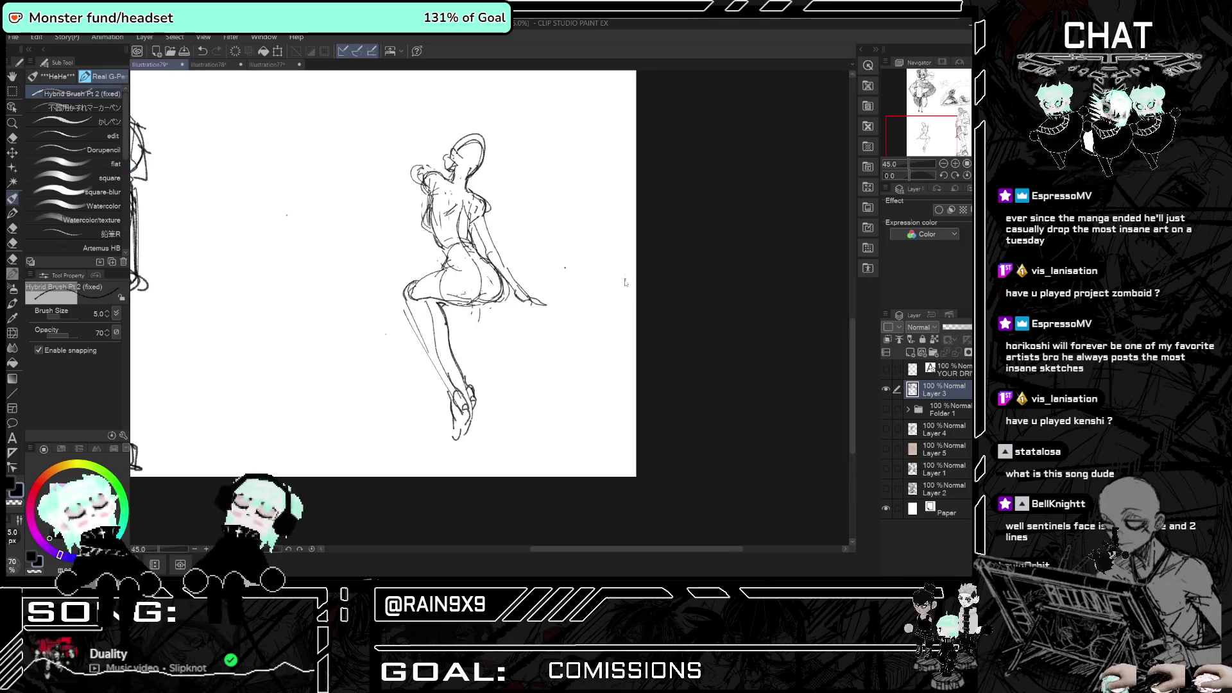
key("h")
key("h")
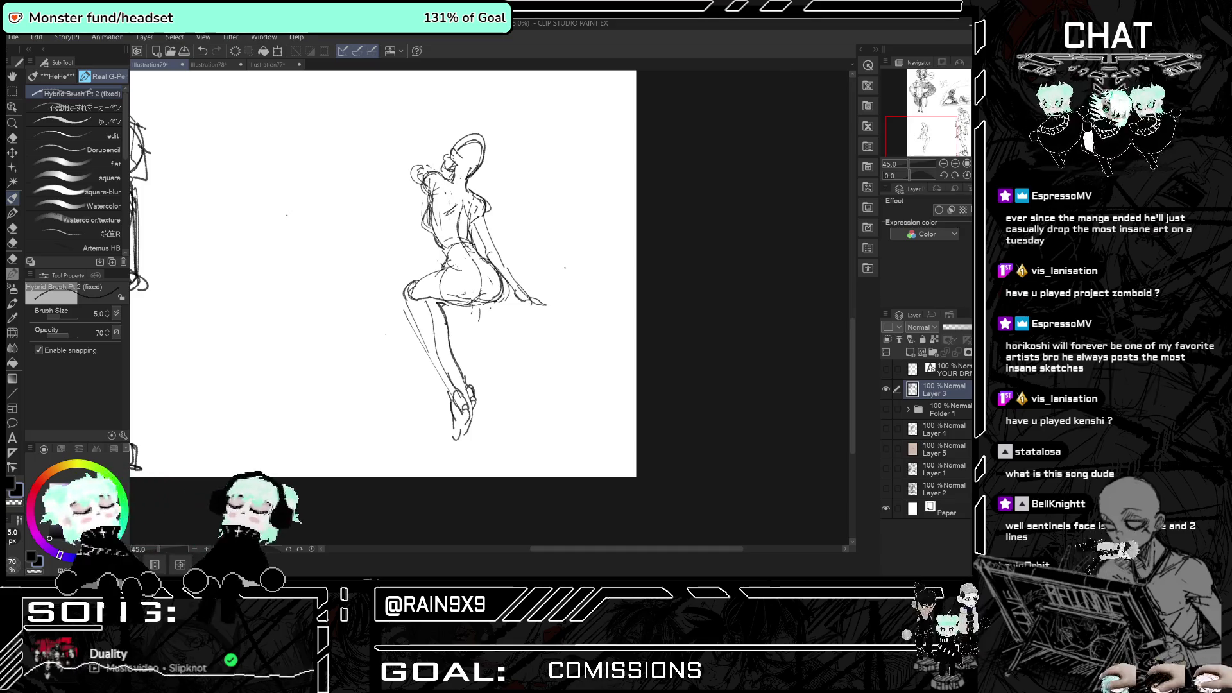
key("h")
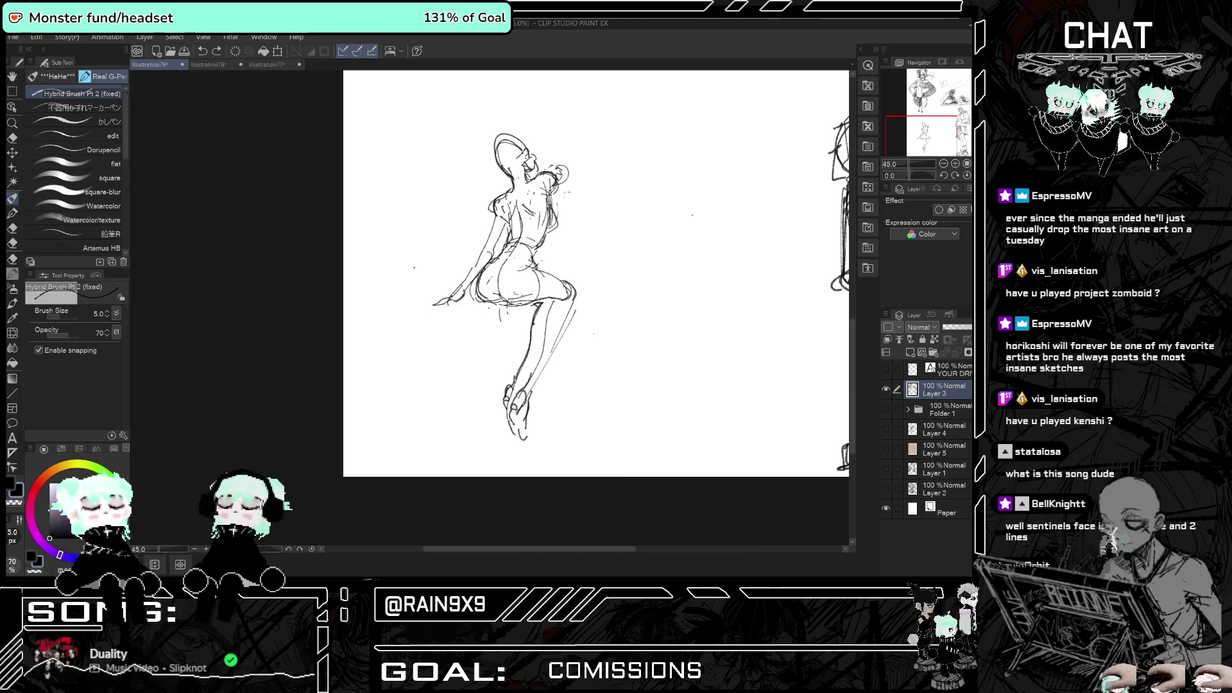
key("h")
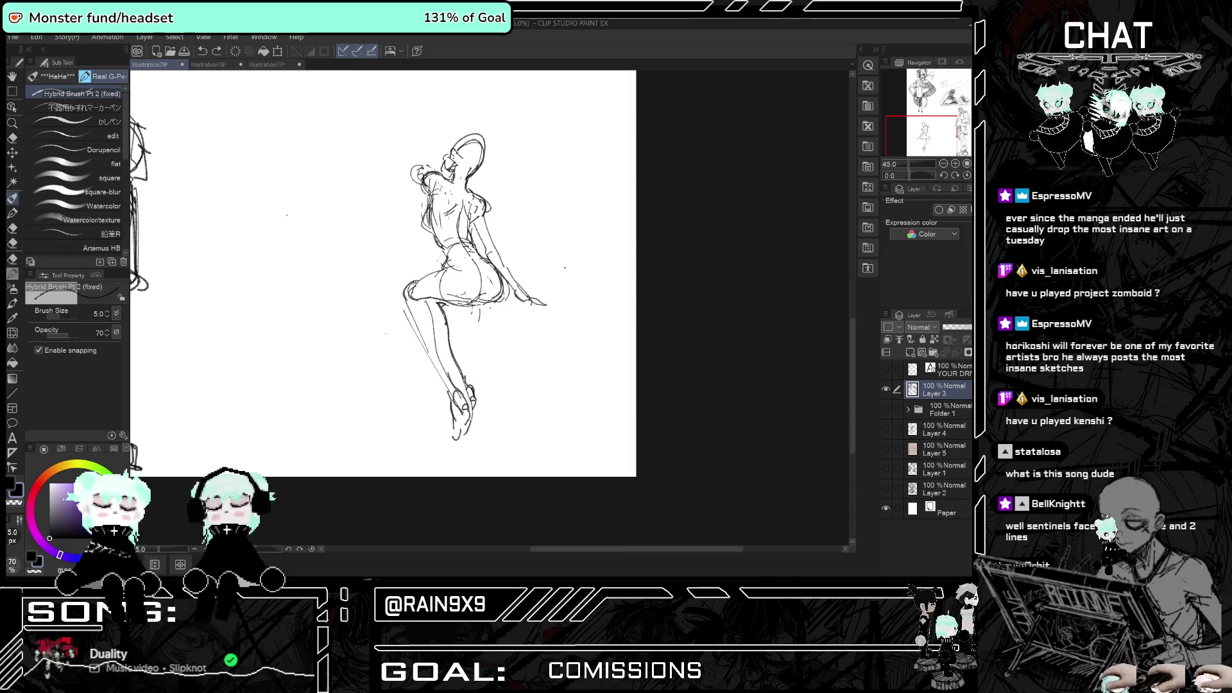
- Sketch strokes beside the figure's head, check them mirrored, and switch to the eraser
left_click_drag(429, 178, 402, 199)
key("h")
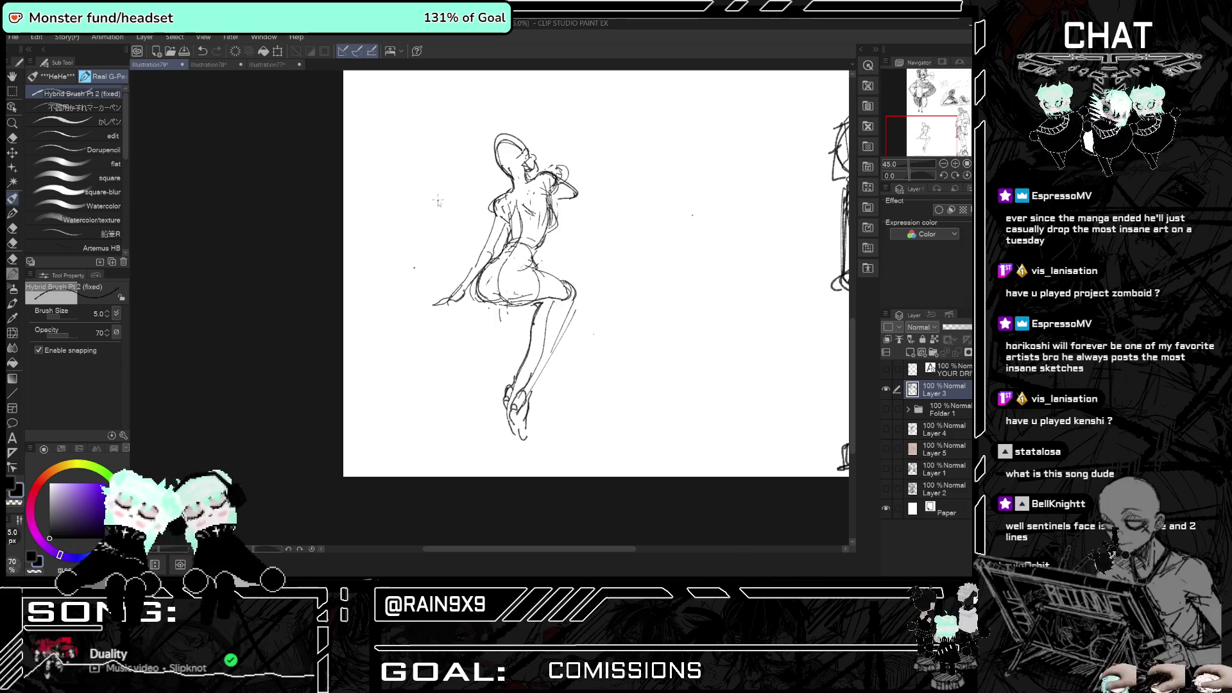
key("h")
key("h")
key("h")
key("h")
left_click(12, 138)
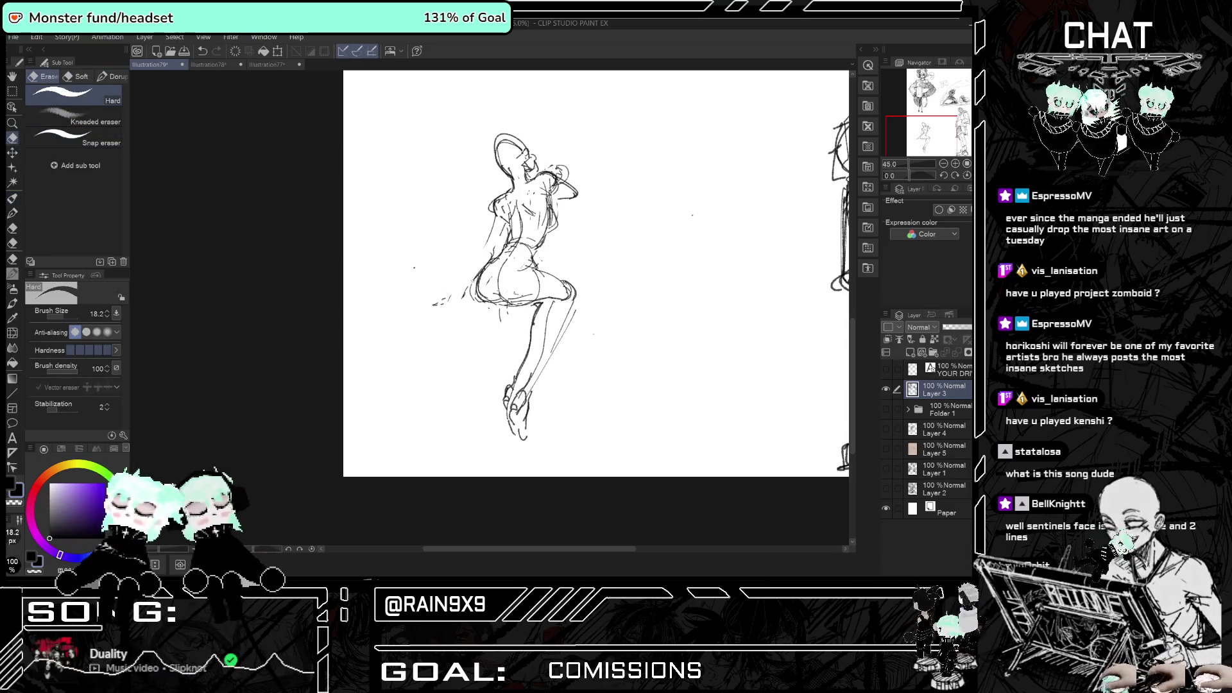
- Flip the canvas back and forth to check the sketch, then return to the pen
key("h")
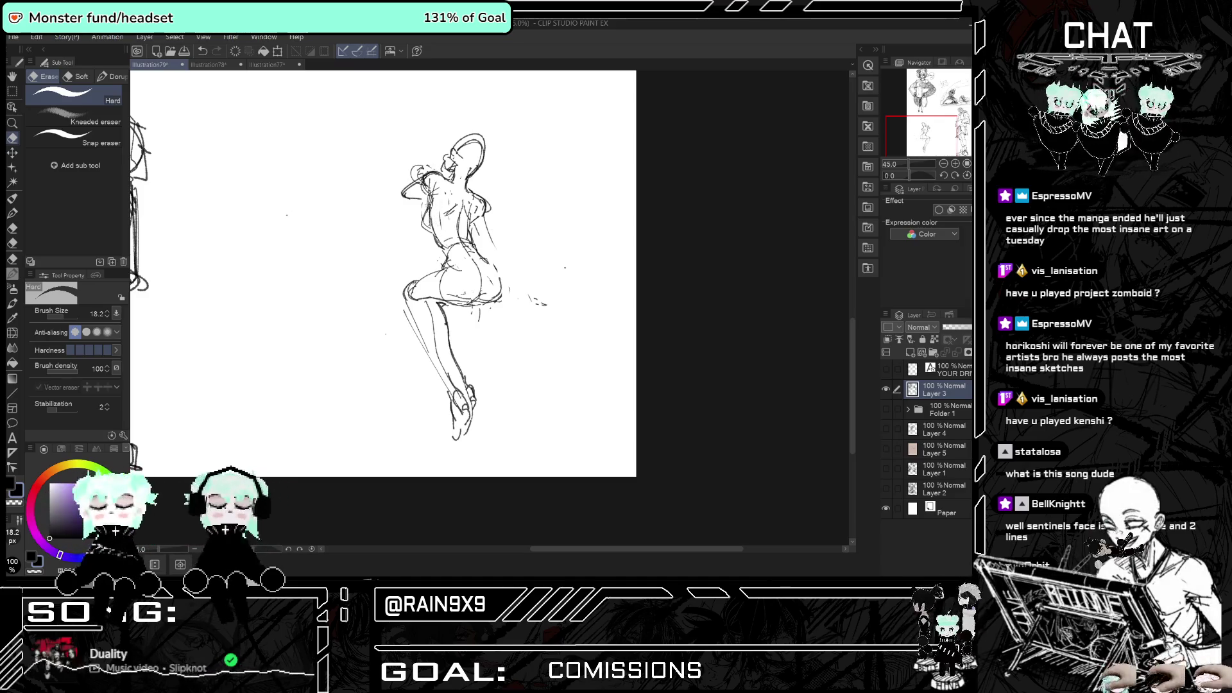
key("h")
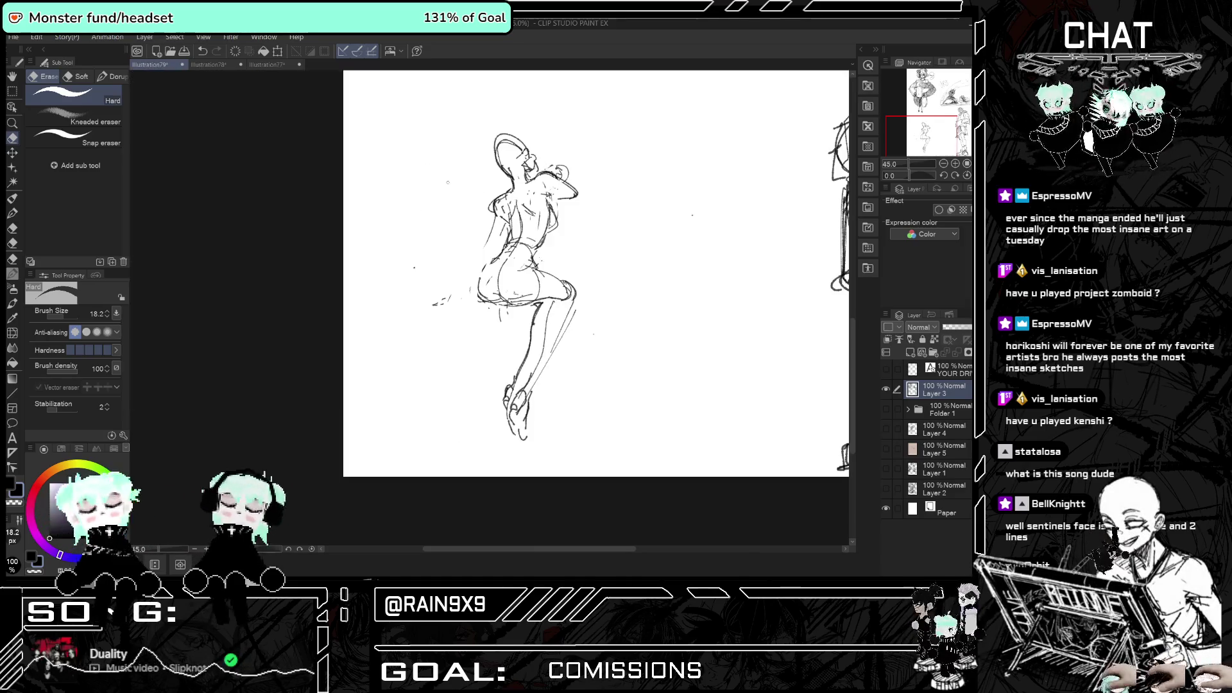
key("h")
key("h")
key("h")
key("h")
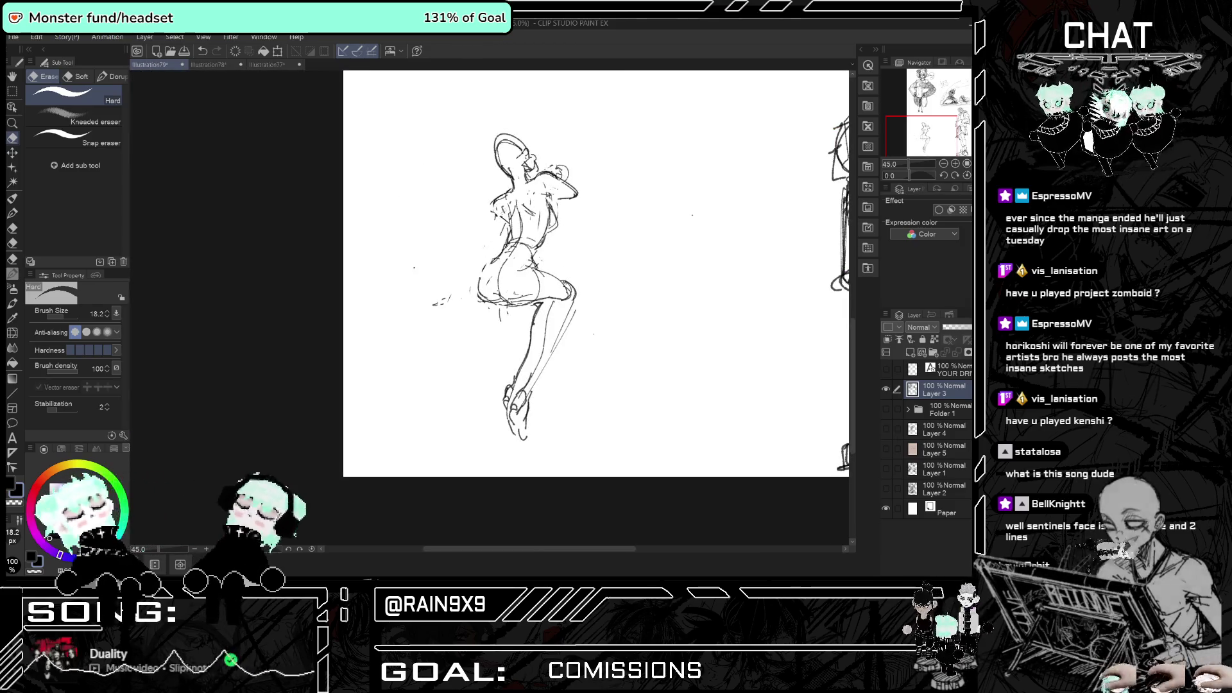
key("h")
key("h")
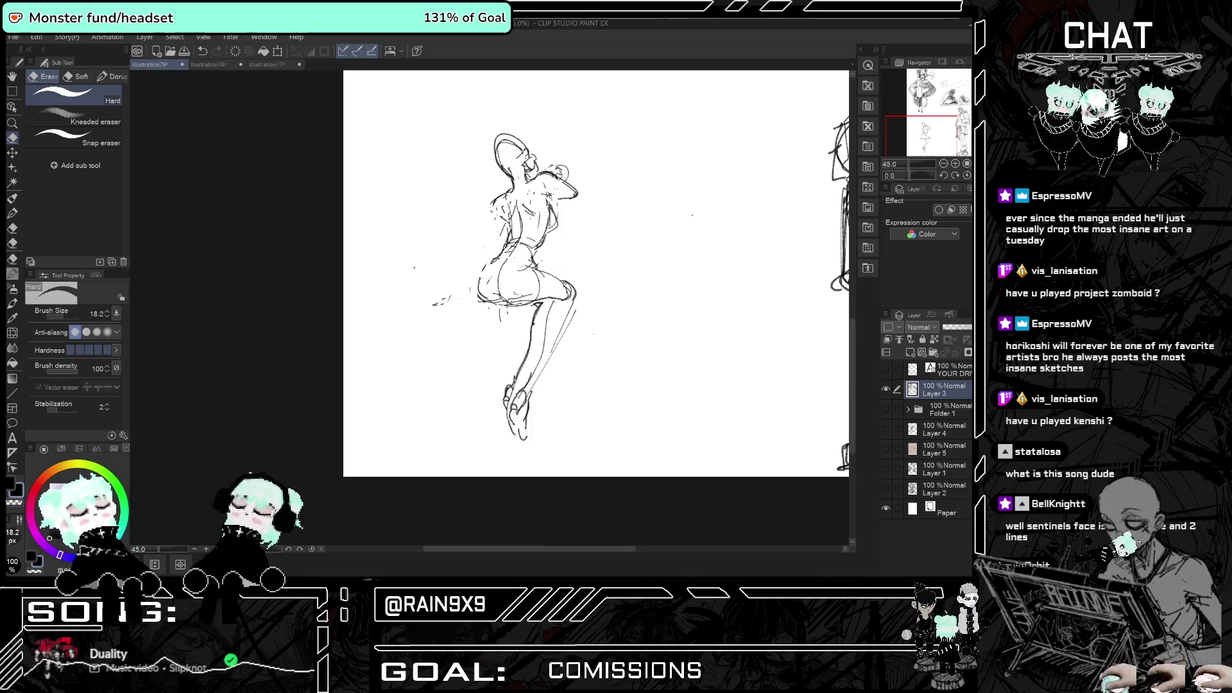
key("h")
key("h")
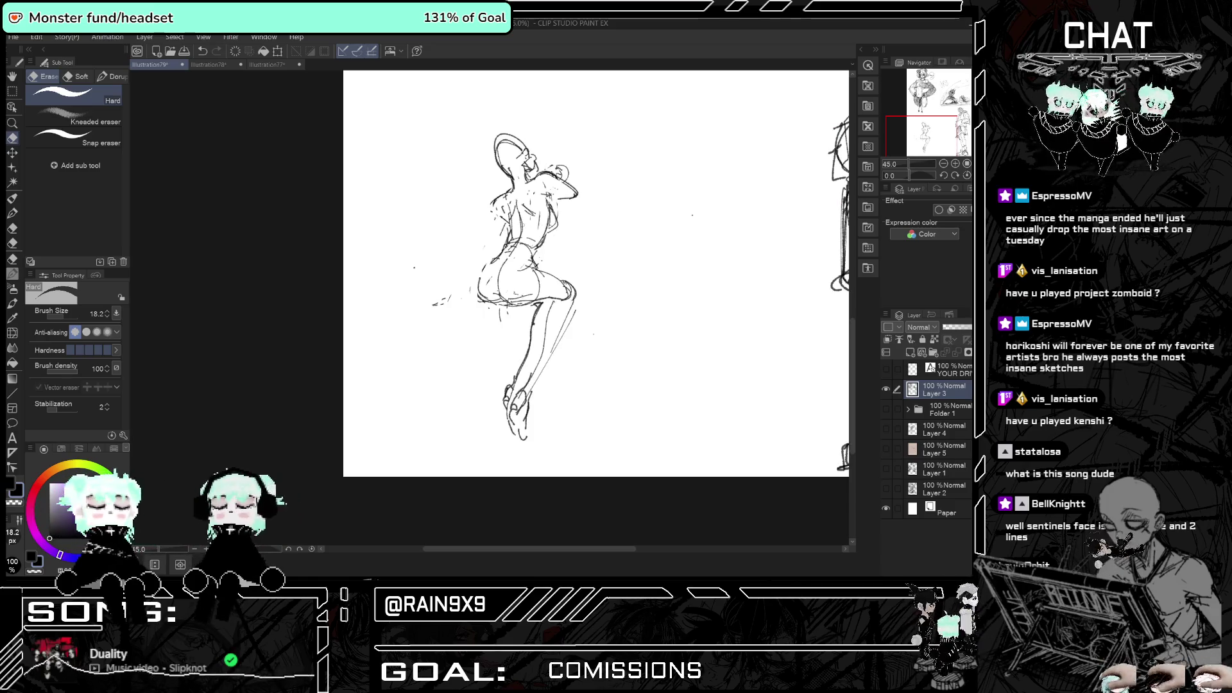
key("p")
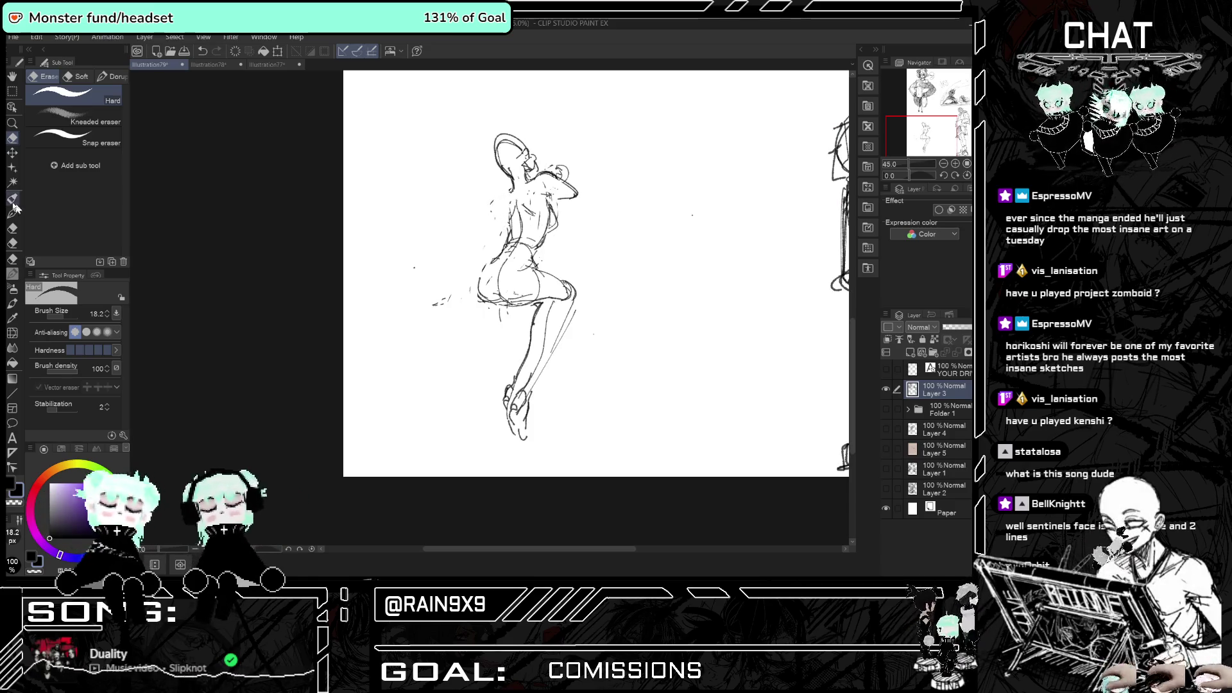
key("h")
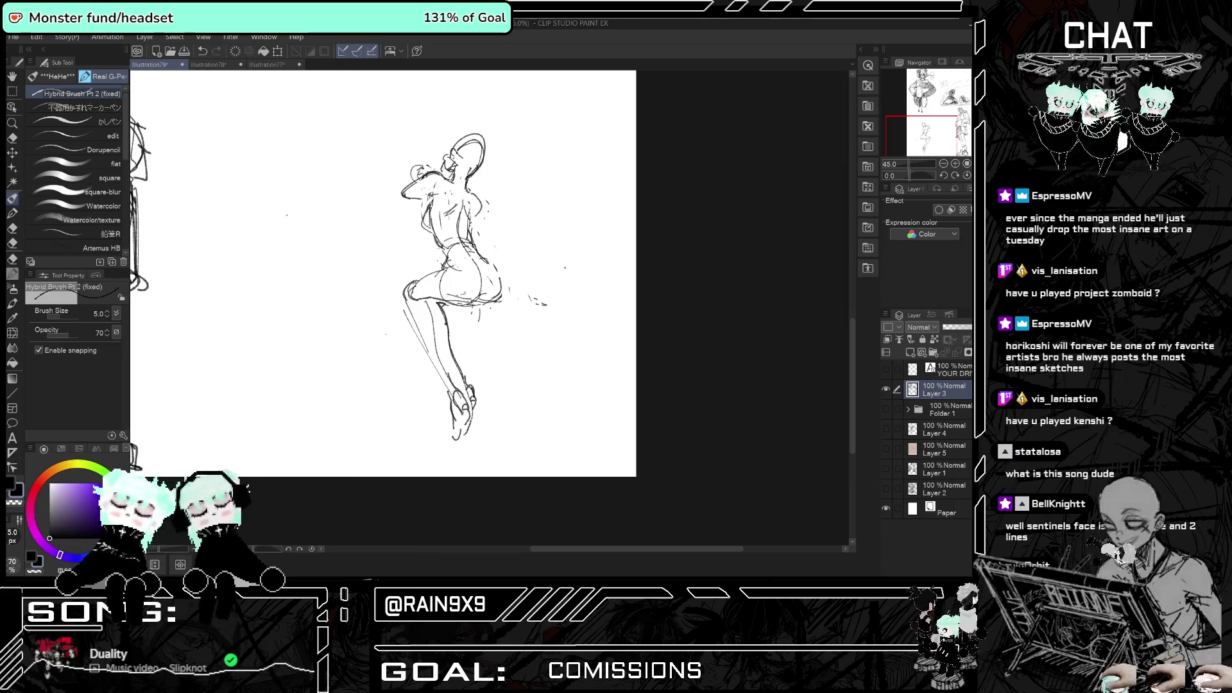
- Undo a small stroke and add a short stroke at the figure's hip, checking it mirrored
key("h")
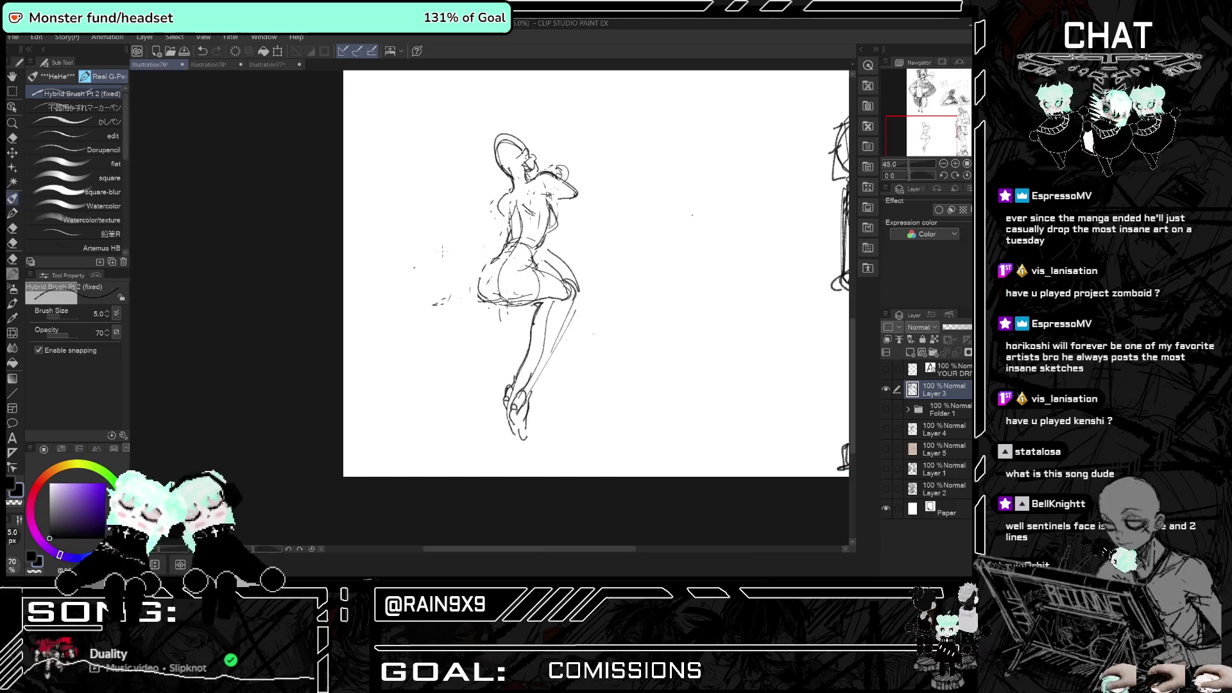
key("h")
key("ctrl+z")
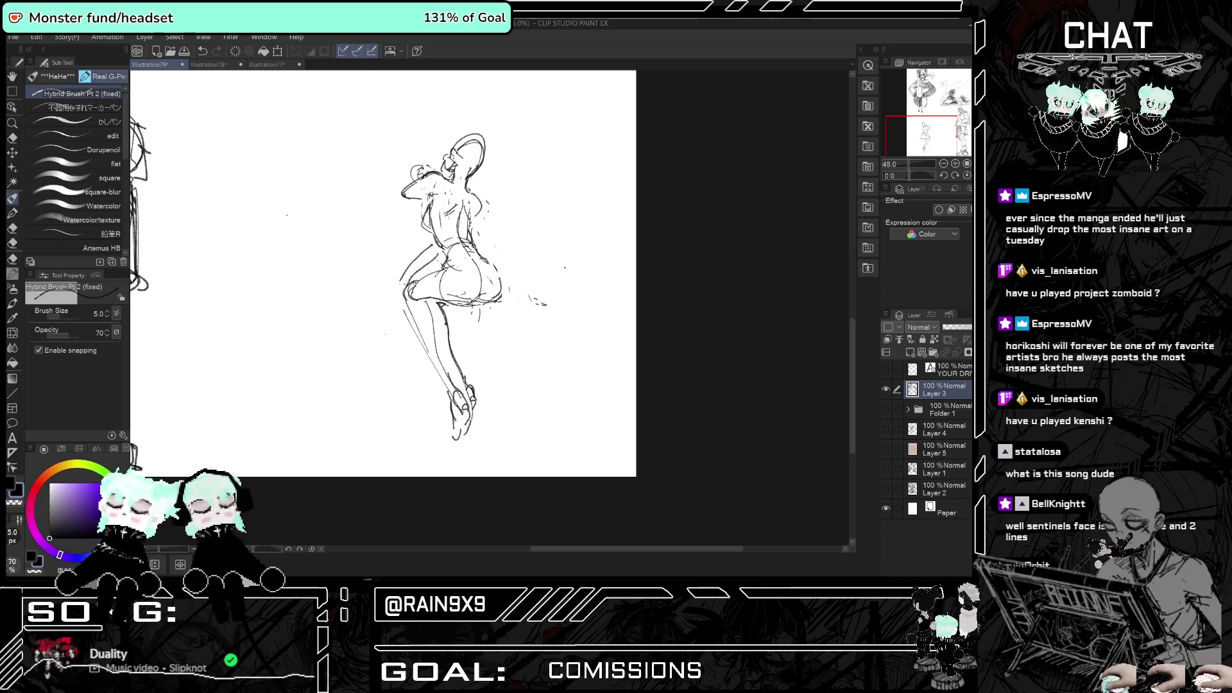
key("h")
scroll(581, 265, "up", 1)
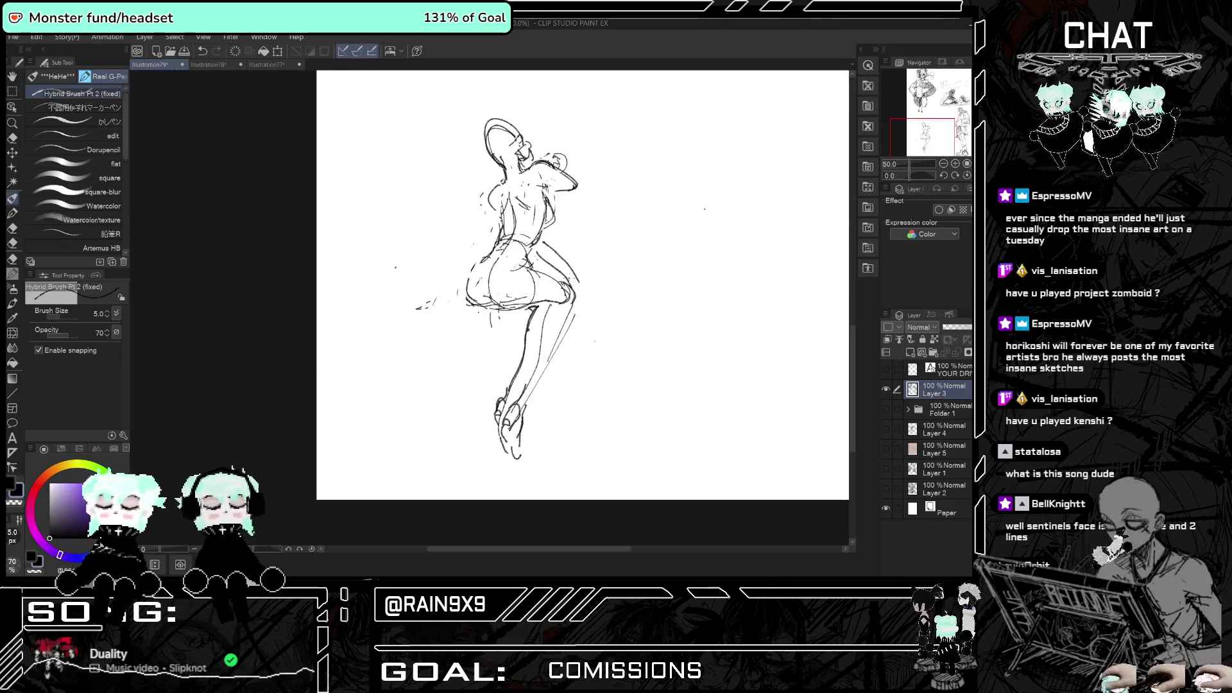
left_click_drag(575, 282, 584, 292)
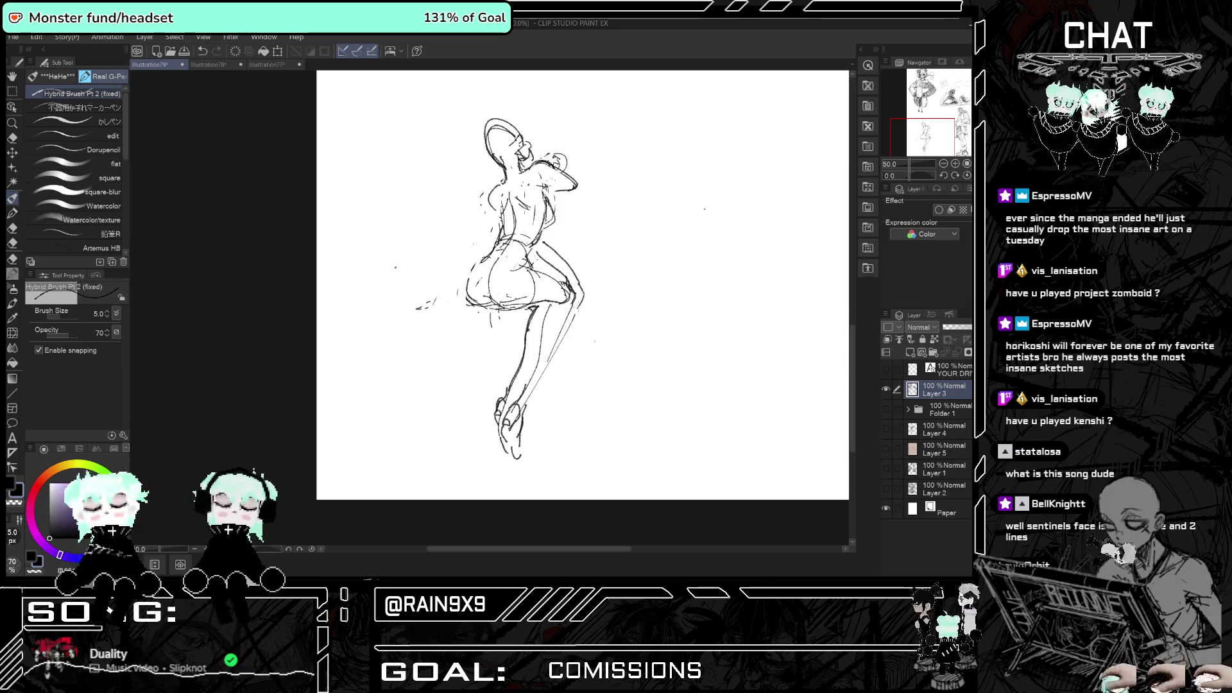
key("h")
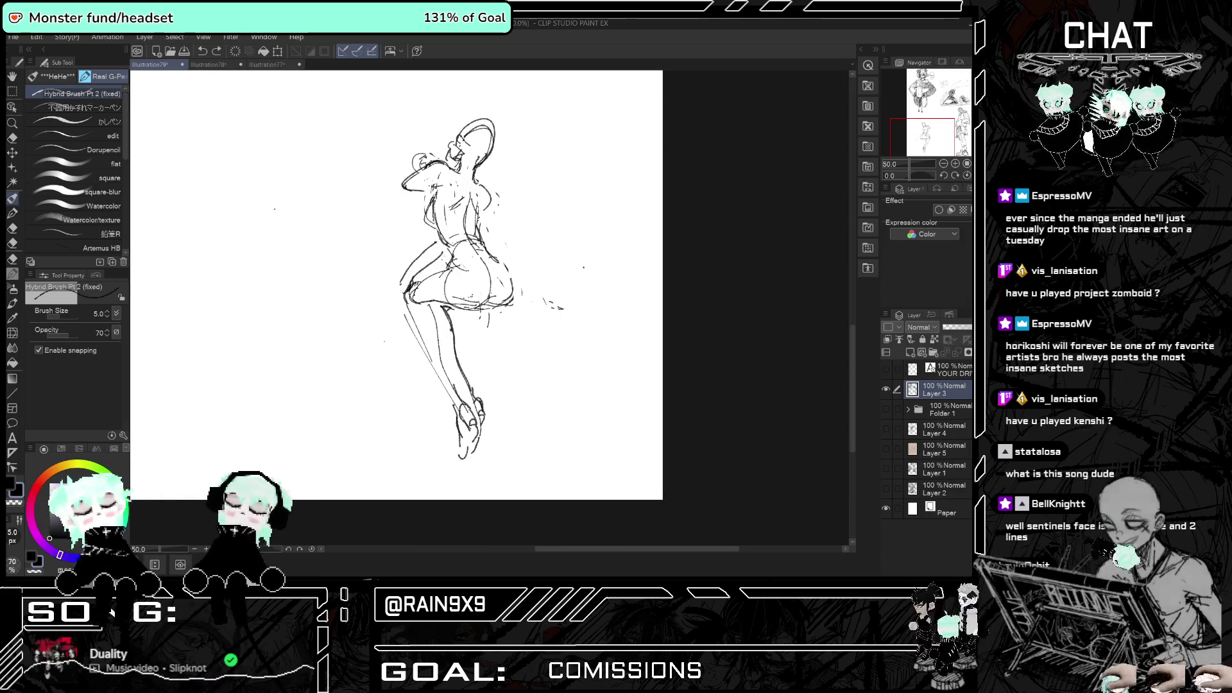
key("h")
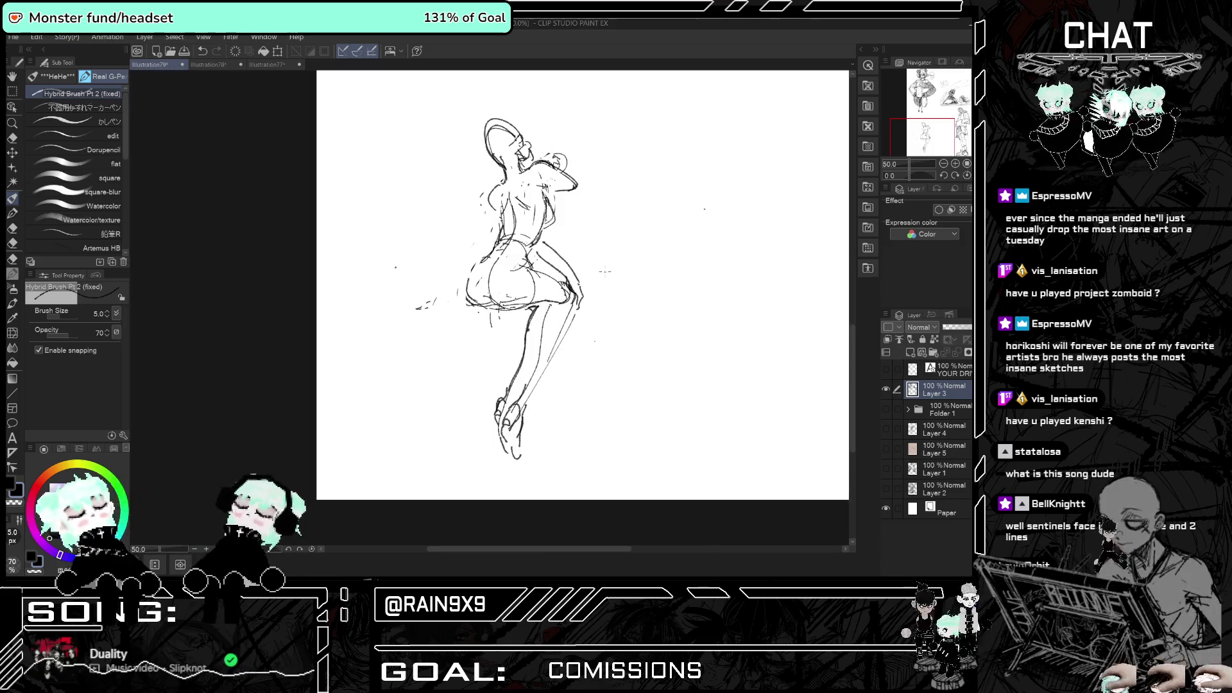
key("h")
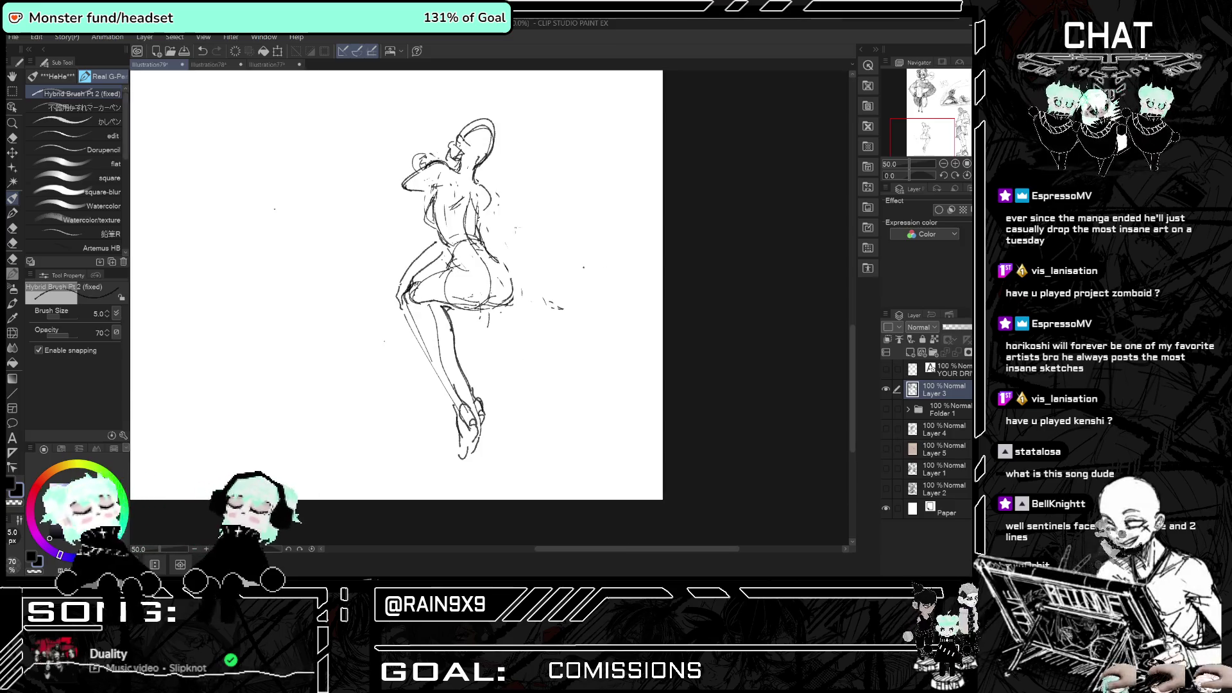
key("h")
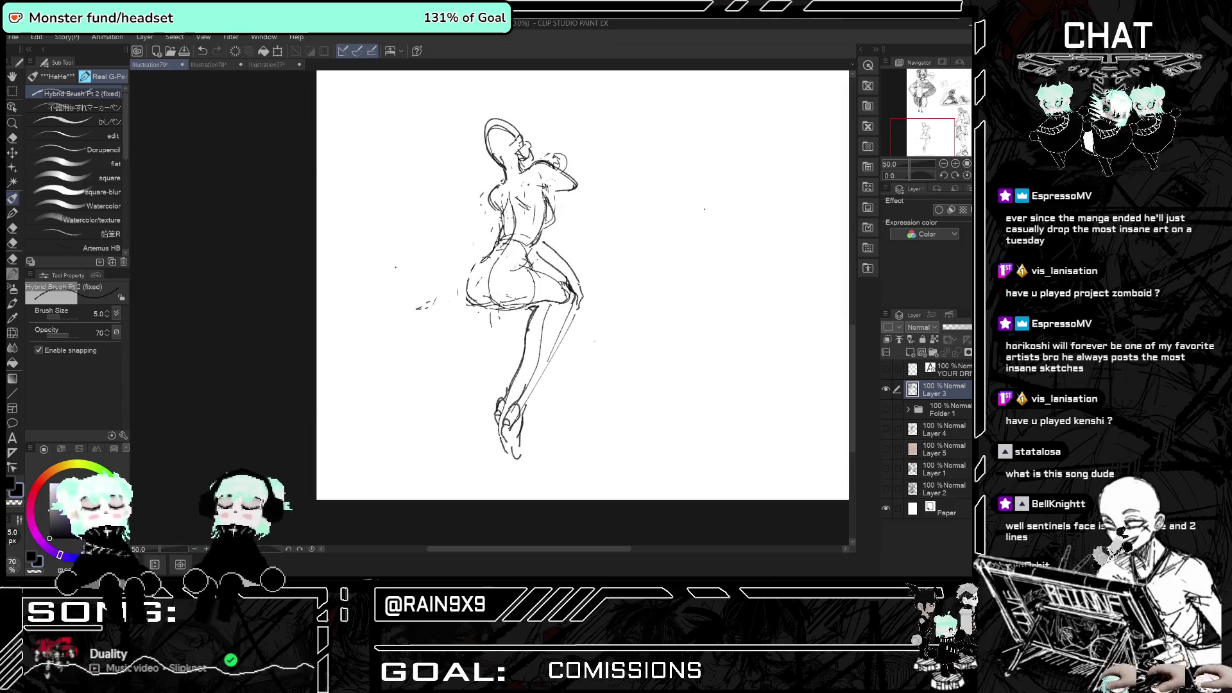
key("h")
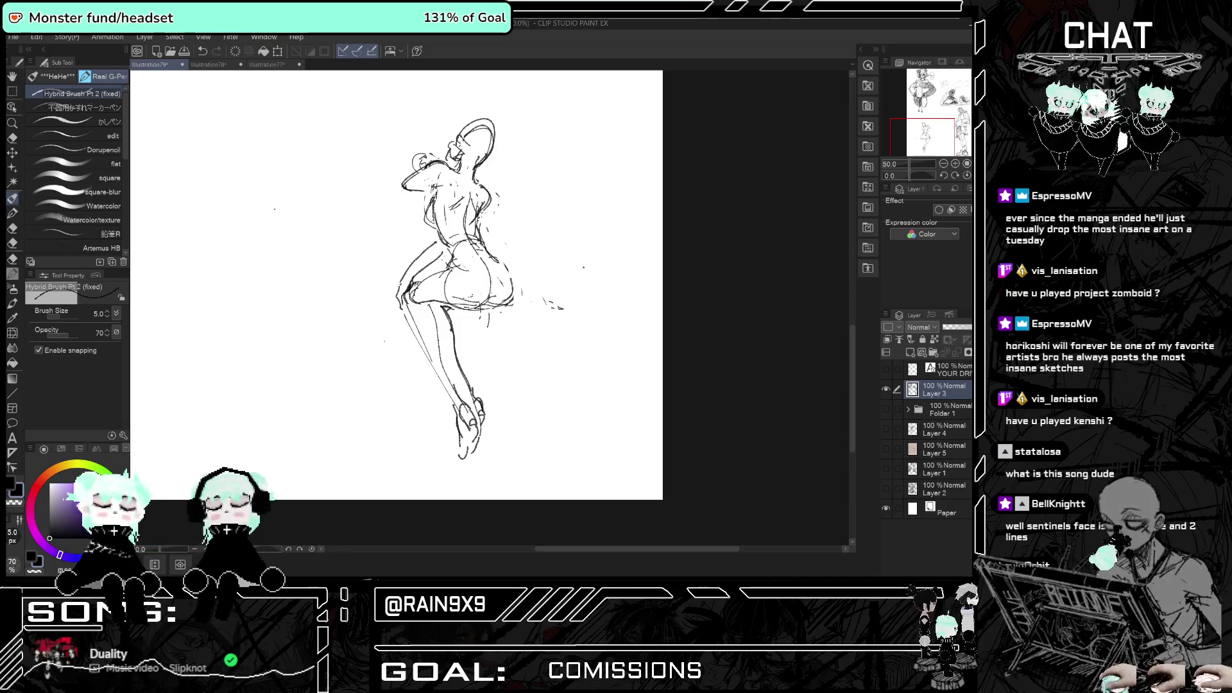
key("h")
- Undo a stray stroke beside the figure and refine the raised arm at the elbow
key("ctrl+minus")
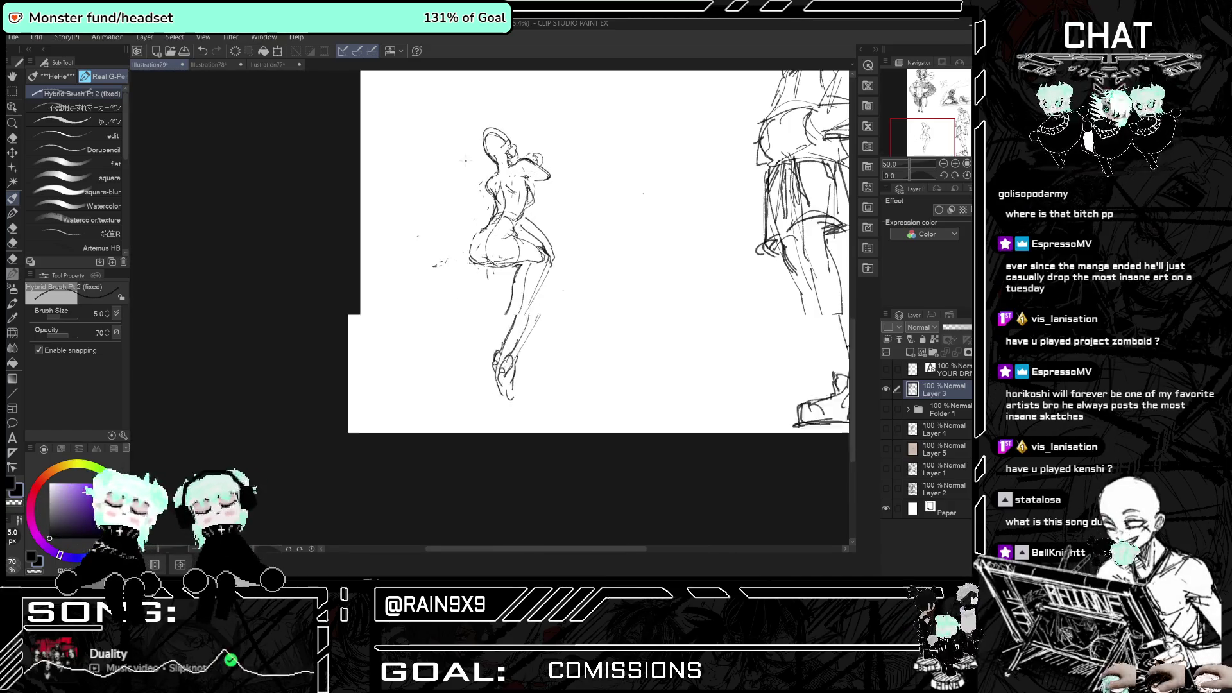
scroll(467, 168, "up", 1)
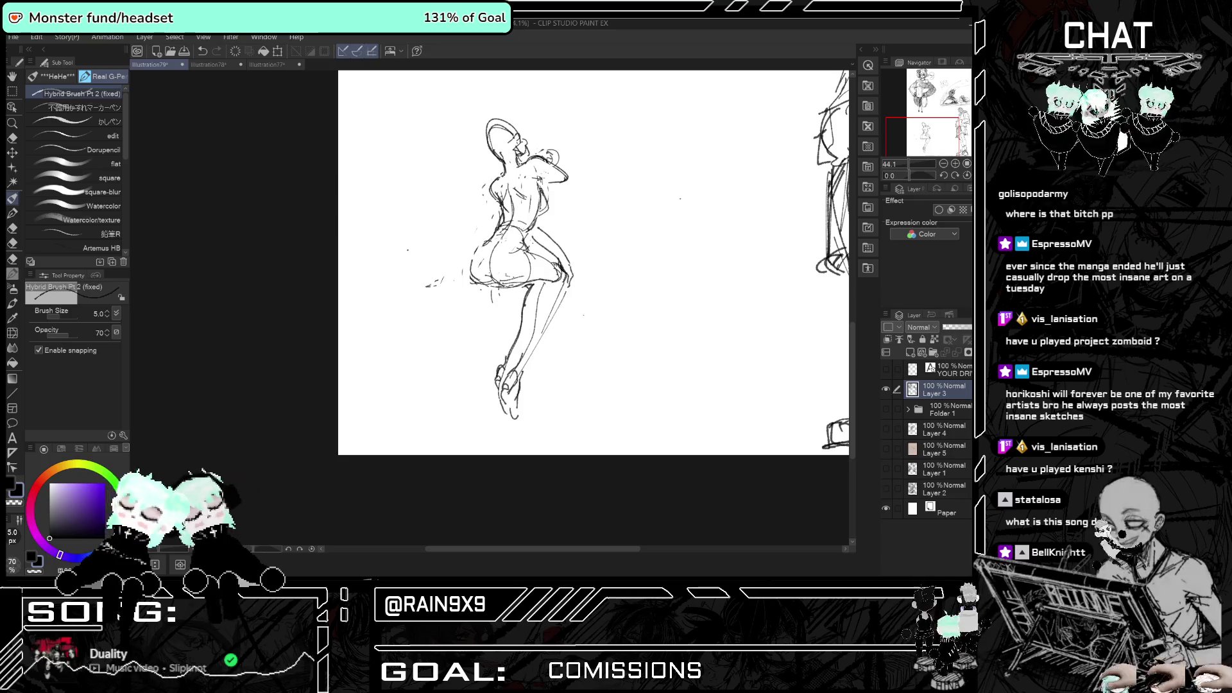
left_click_drag(482, 243, 480, 268)
key("ctrl+z")
key("h")
key("h")
key("h")
key("h")
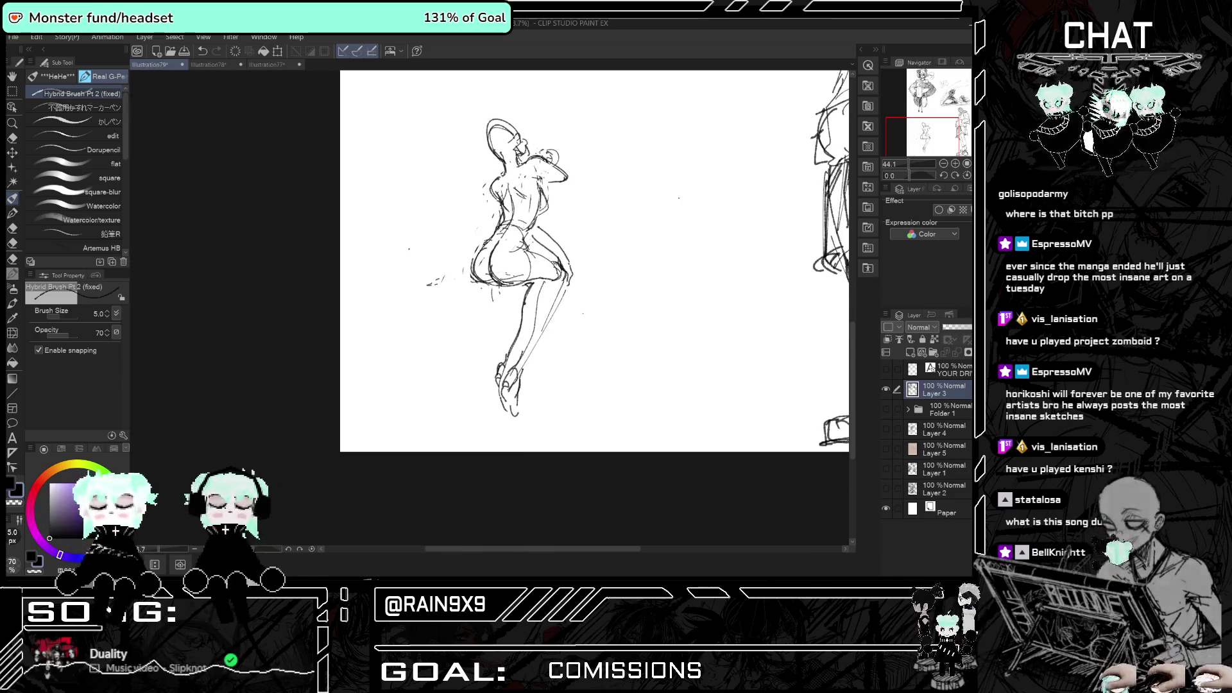
key("ctrl+plus")
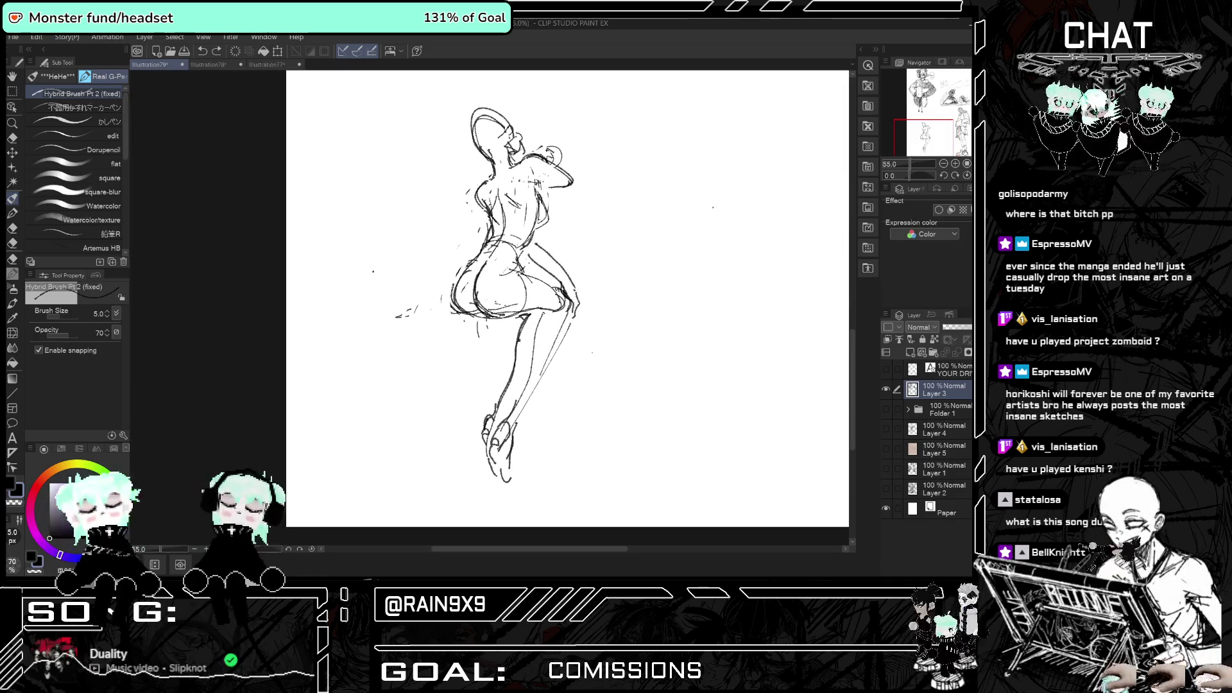
key("h")
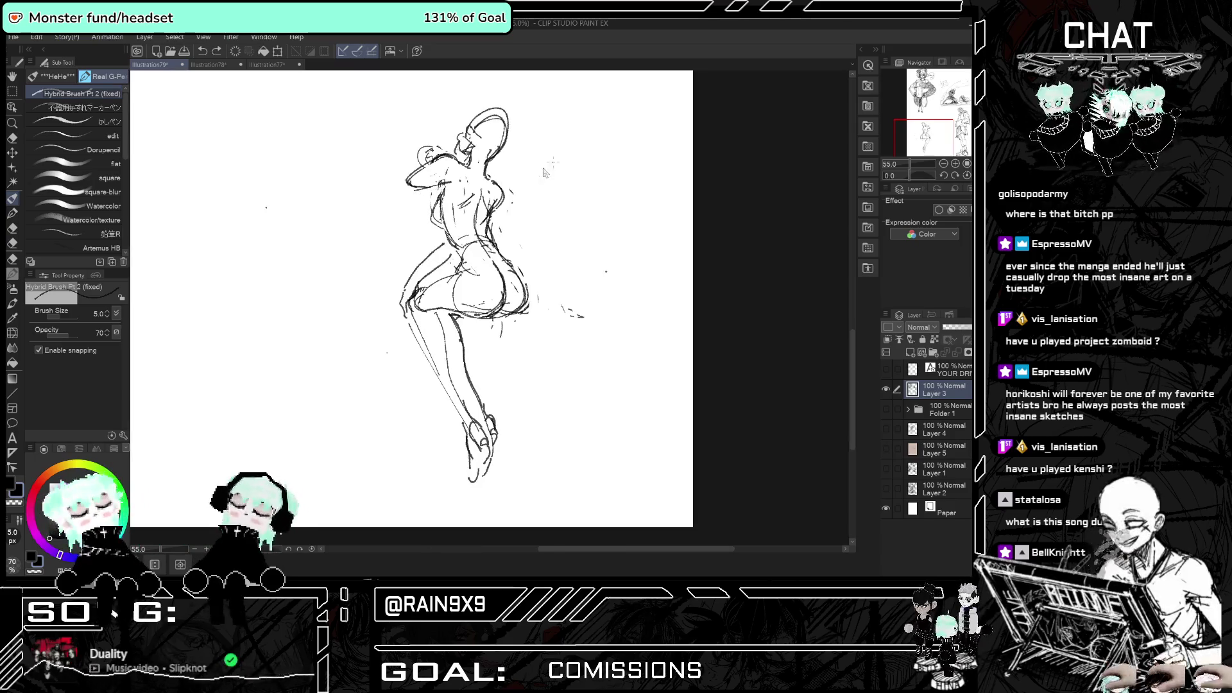
left_click_drag(416, 175, 400, 194)
key("h")
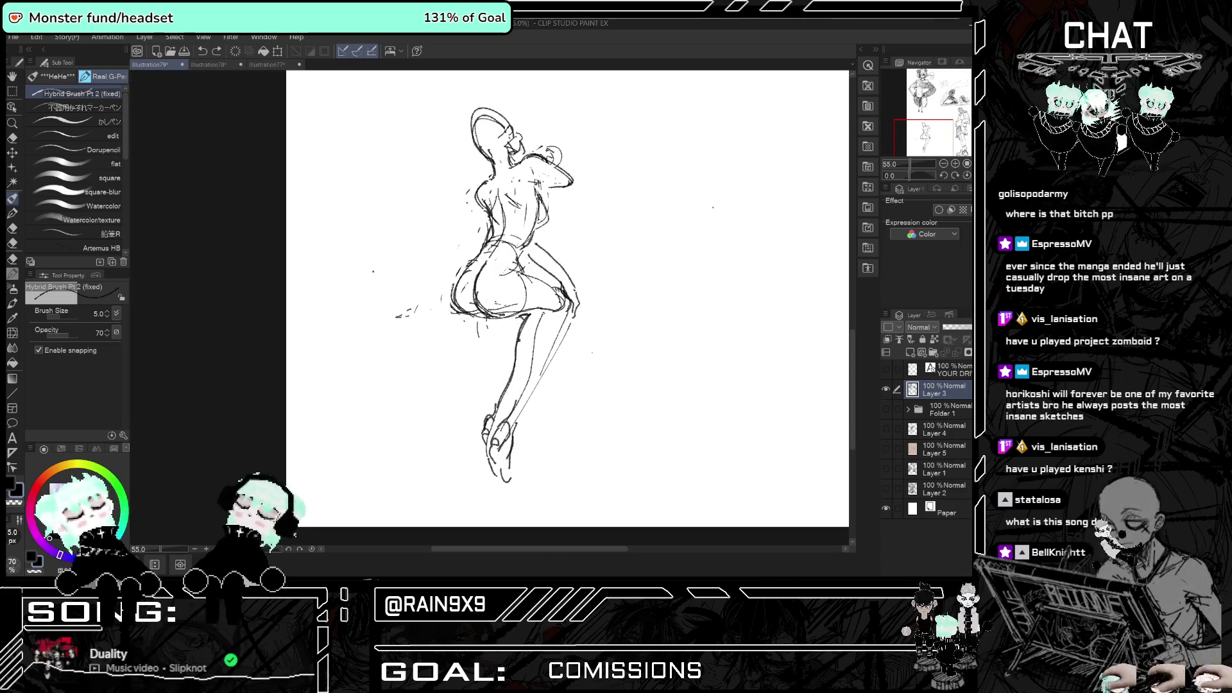
key("h")
key("h")
key("h")
key("h")
- Erase the arm and hand around the head with an enlarged eraser, then return to the pen
left_click(13, 138)
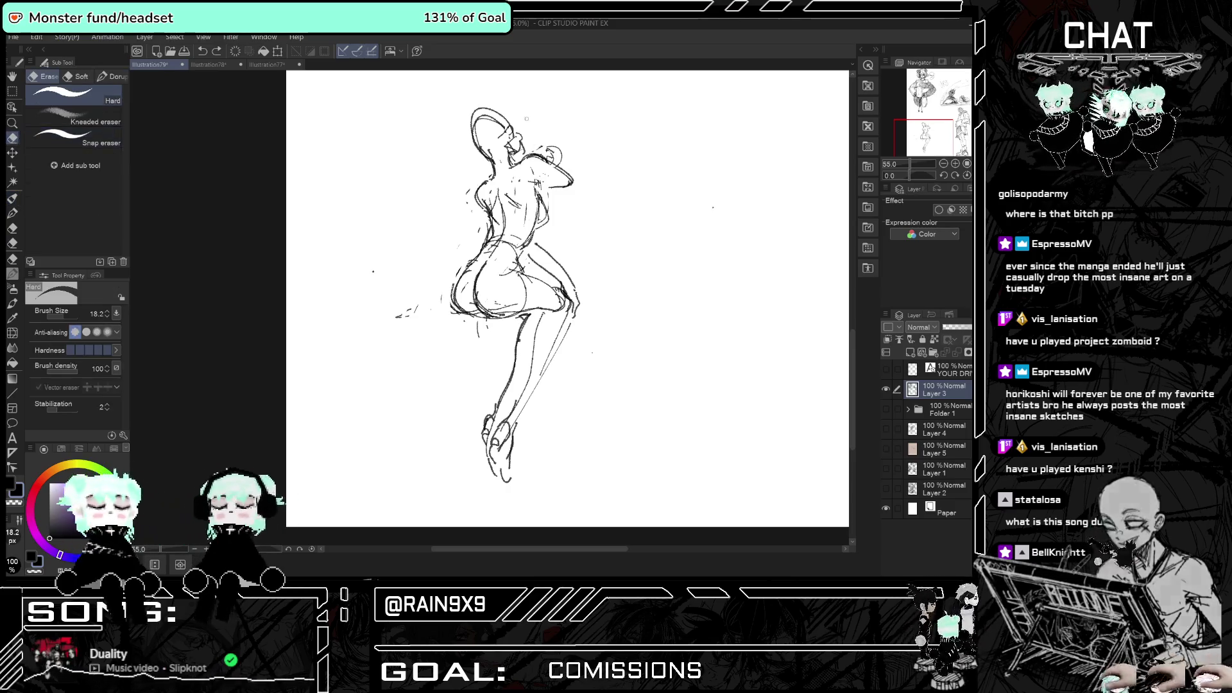
left_click(74, 316)
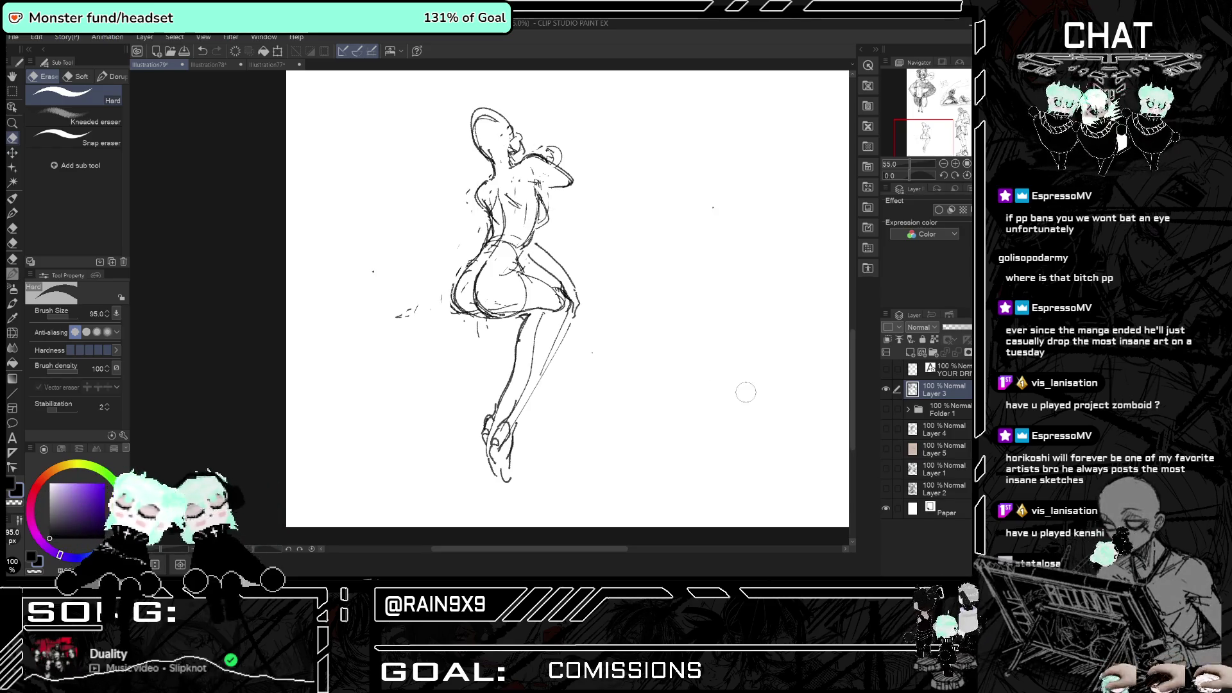
mouse_move(568, 183)
left_mouse_down()
mouse_move(539, 151)
mouse_move(519, 154)
mouse_move(564, 279)
mouse_move(539, 257)
mouse_move(573, 294)
left_mouse_up()
key("h")
key("h")
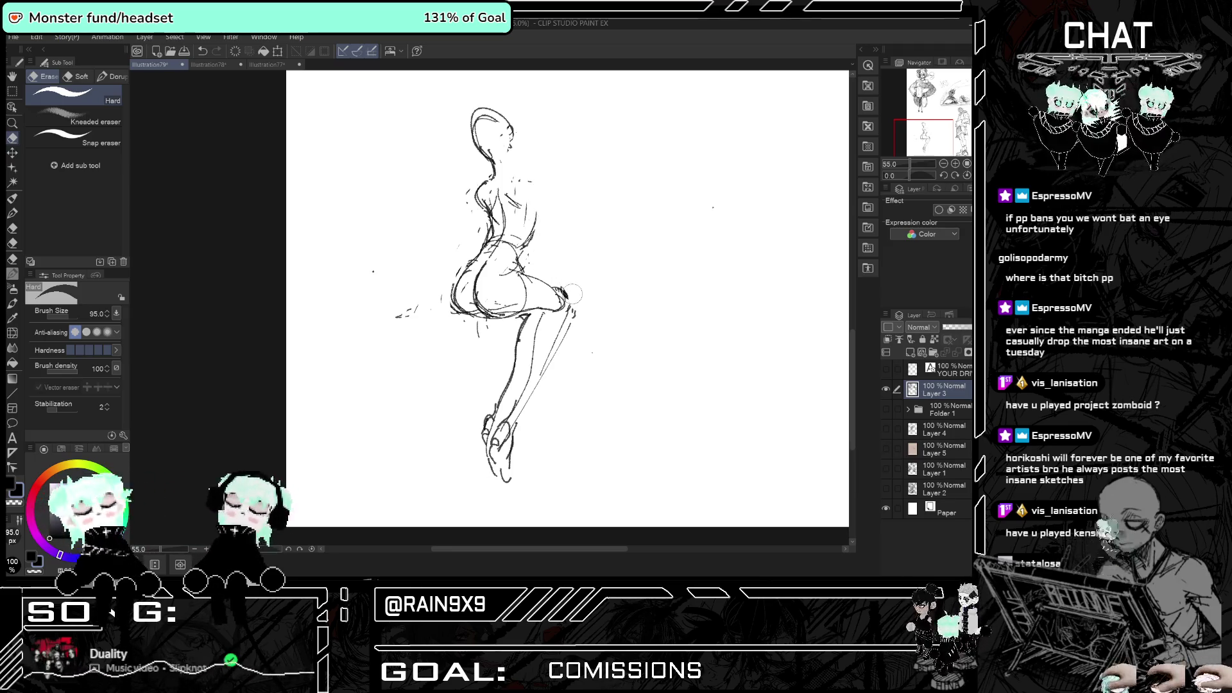
left_click(12, 198)
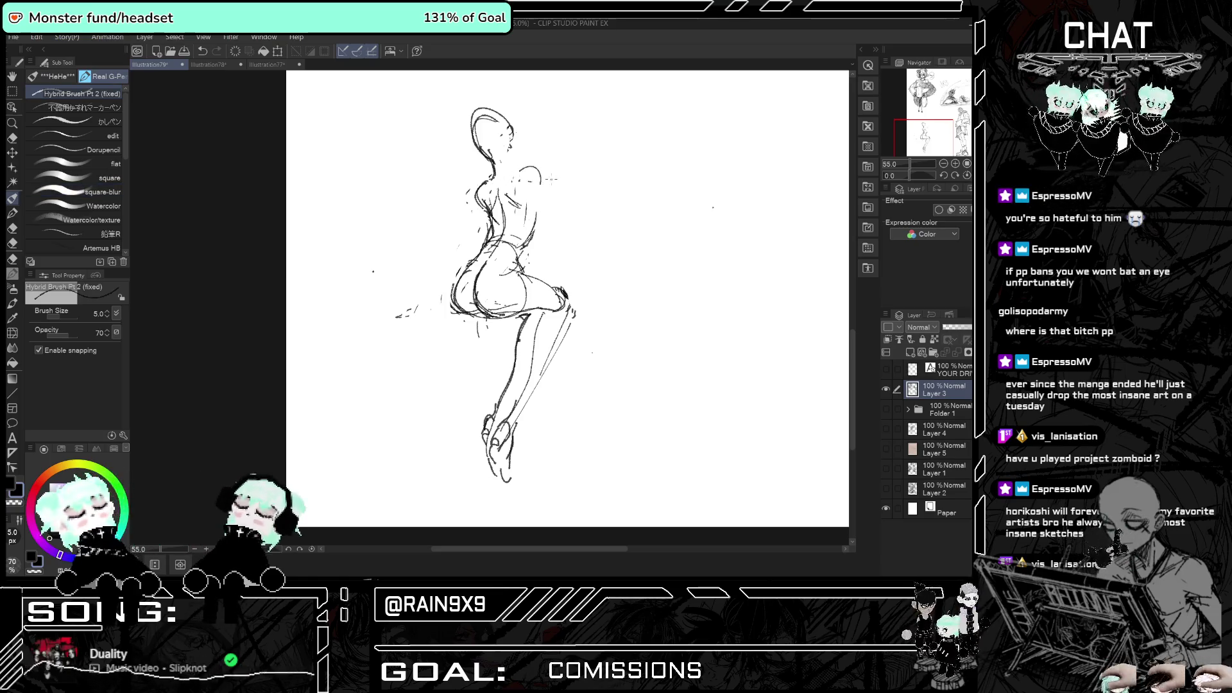
- Draw a line down the side of the back and undo the small strokes across the hips
key("h")
left_click_drag(447, 205, 417, 287)
key("h")
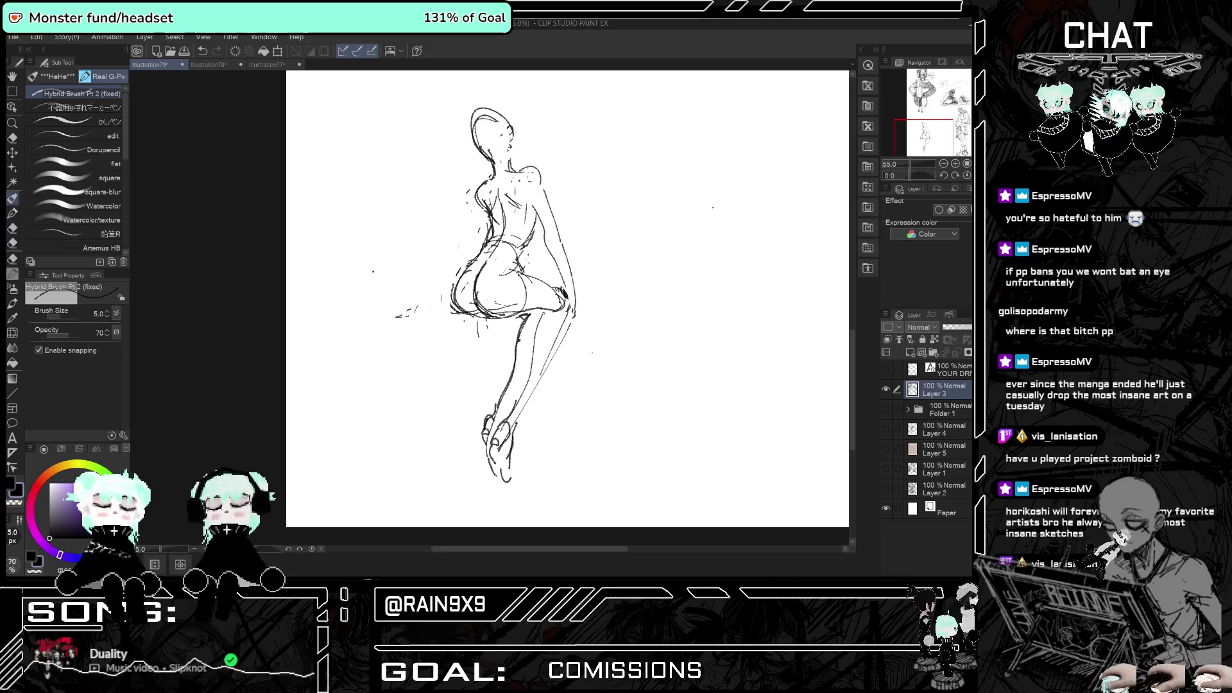
key("h")
key("ctrl+z")
key("h")
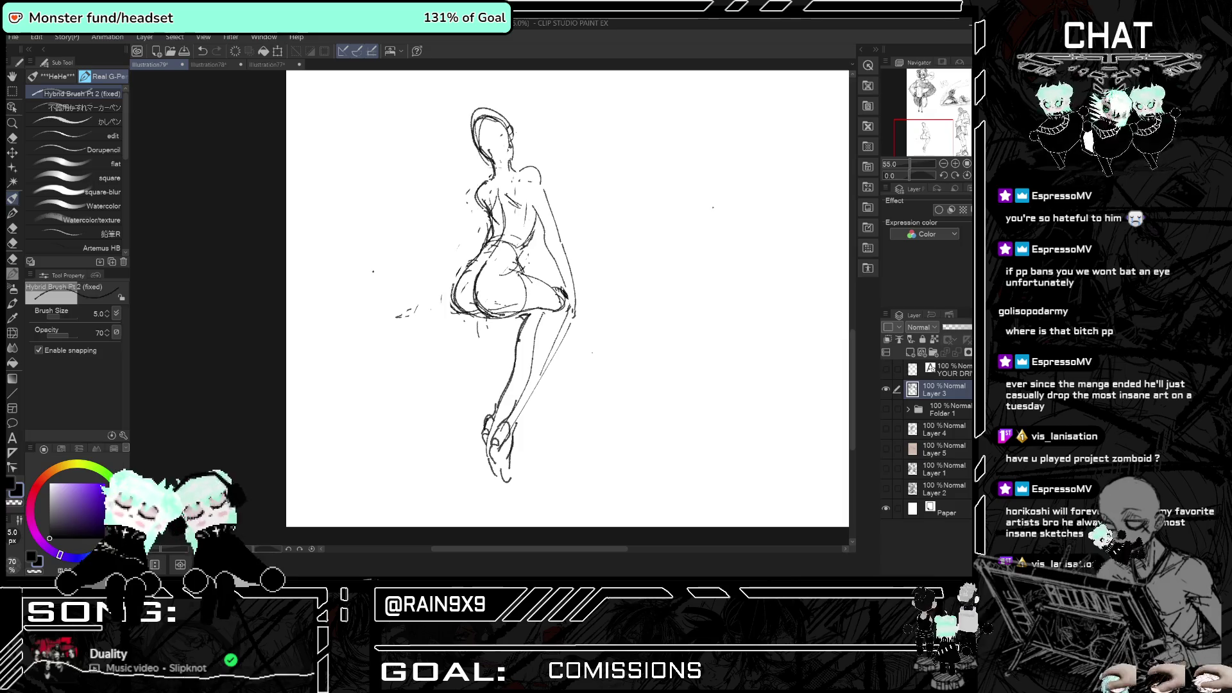
scroll(567, 298, "down", 1)
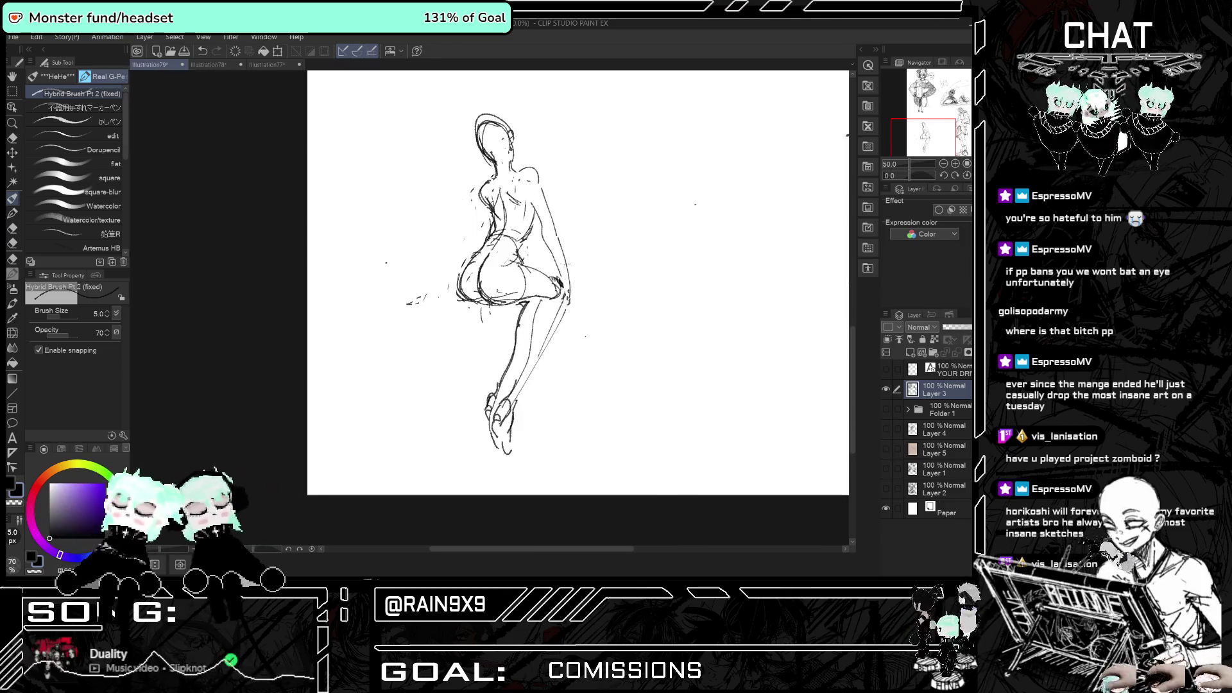
key("h")
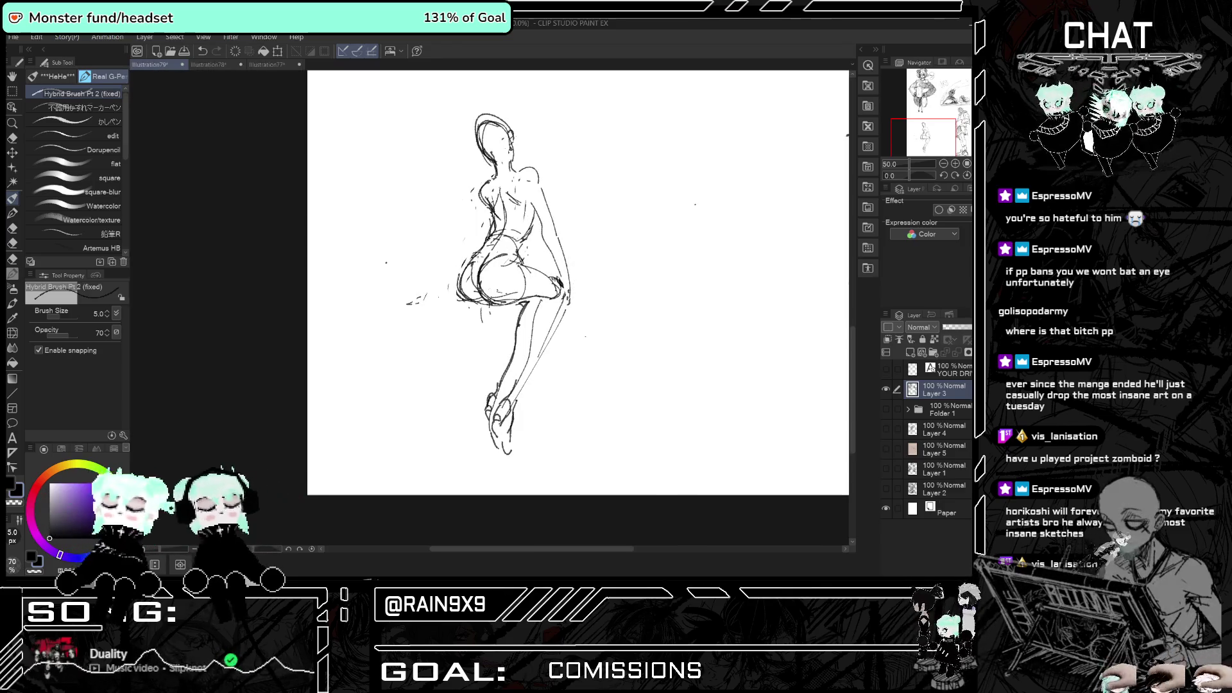
key("h")
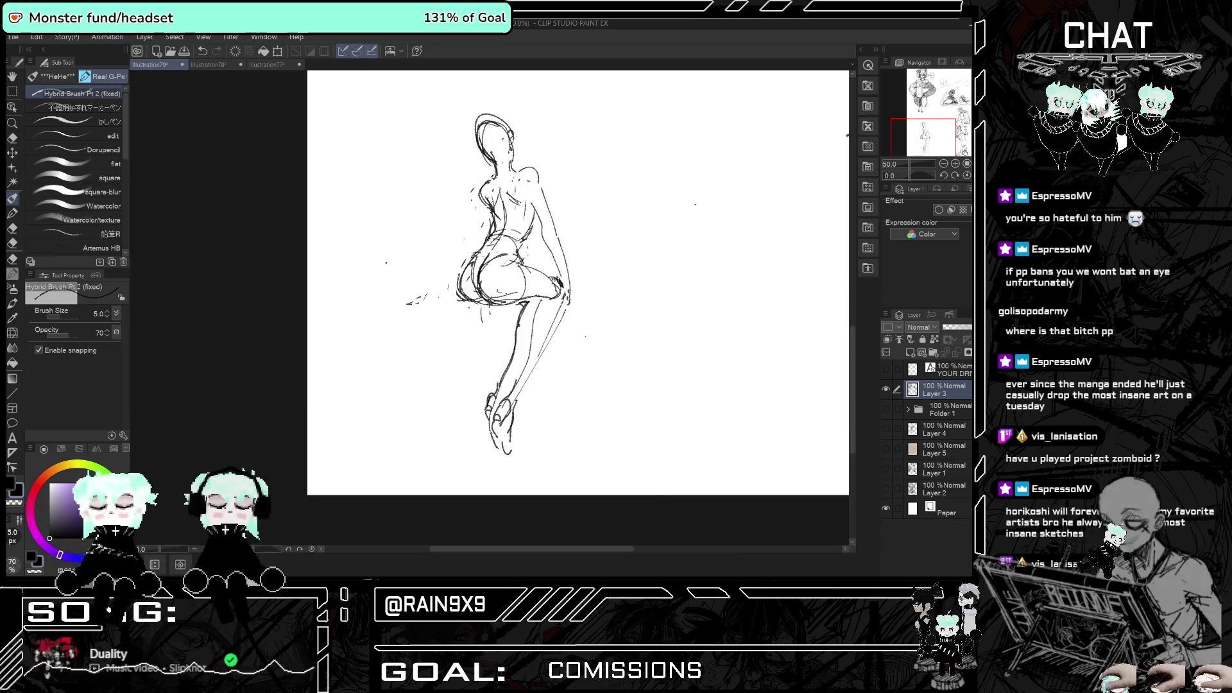
key("h")
key("h")
key("h")
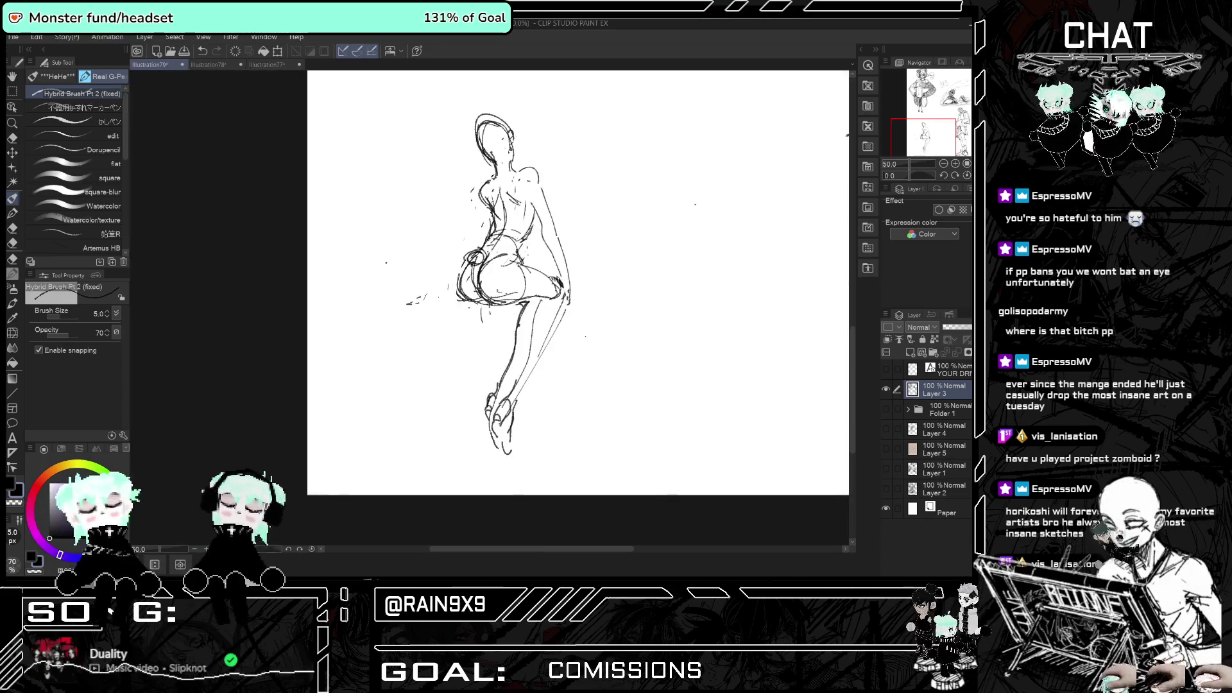
key("ctrl+z")
key("ctrl+z")
key("ctrl+z")
key("h")
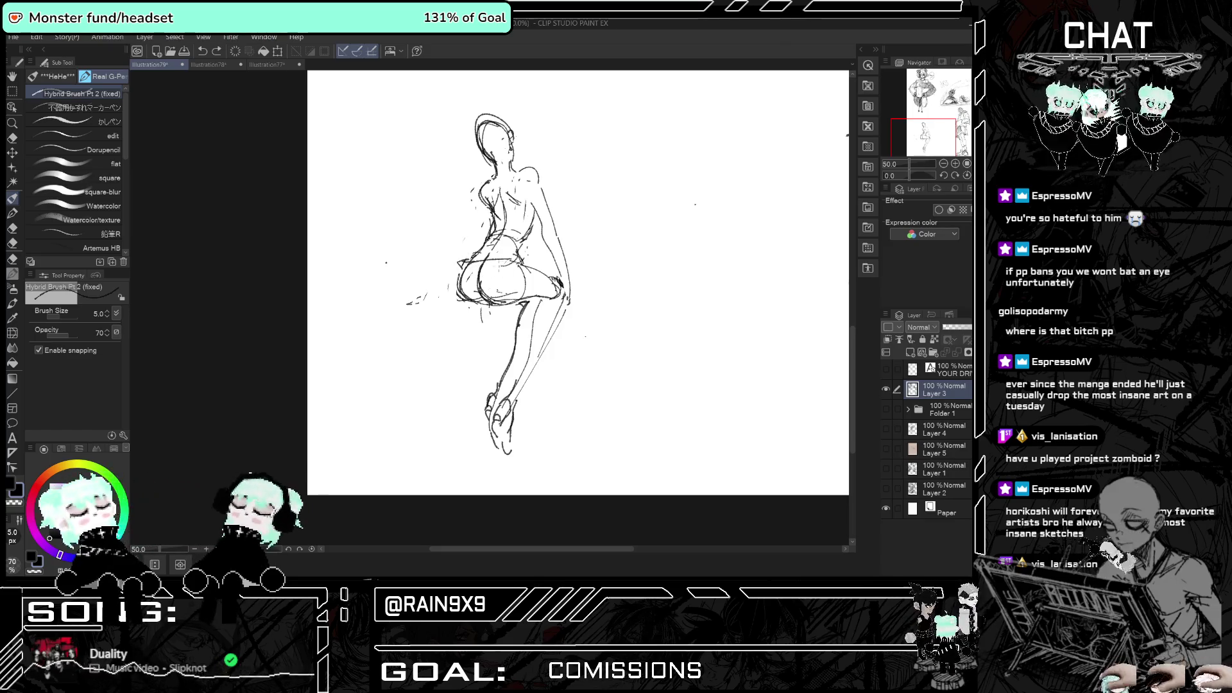
key("ctrl+z")
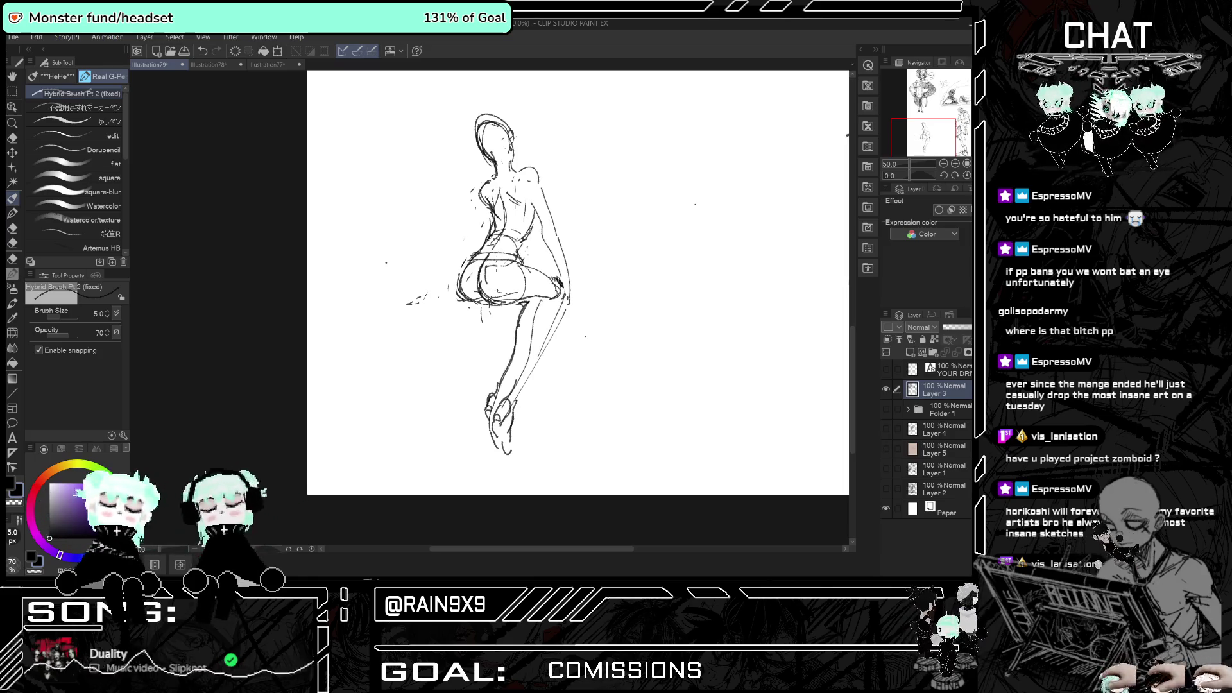
key("h")
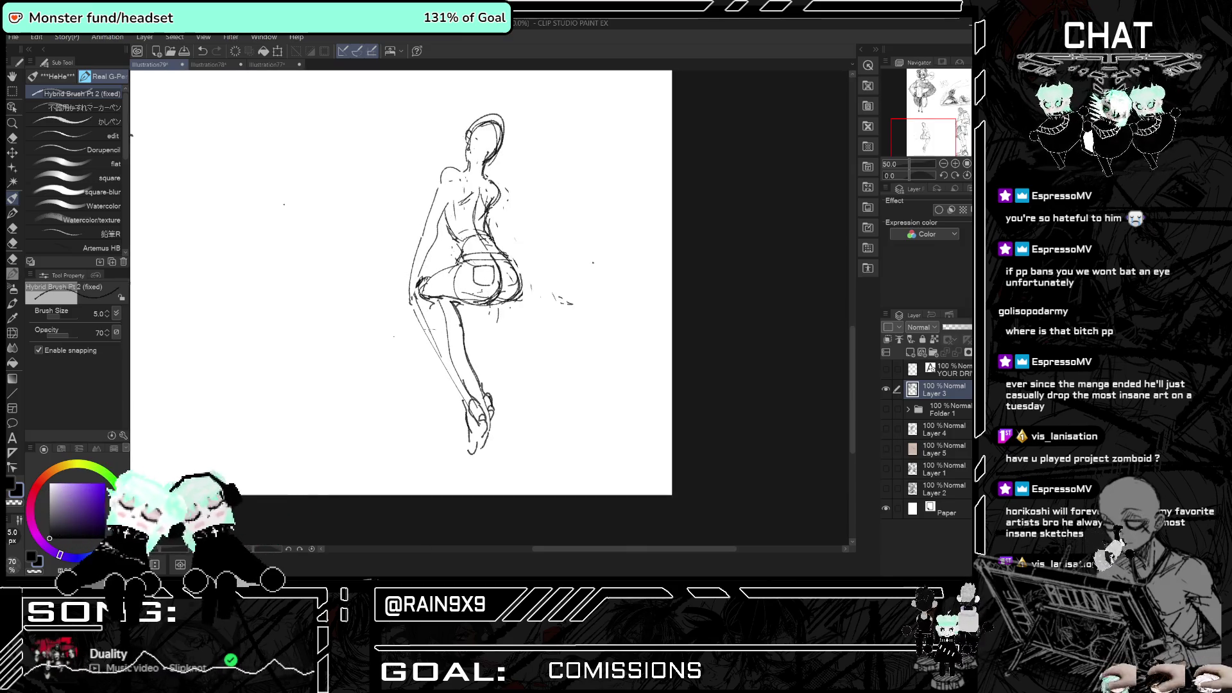
- Add short lines along the lower leg and beside the hip, checking them mirrored
left_click_drag(451, 385, 457, 394)
left_click_drag(478, 351, 467, 397)
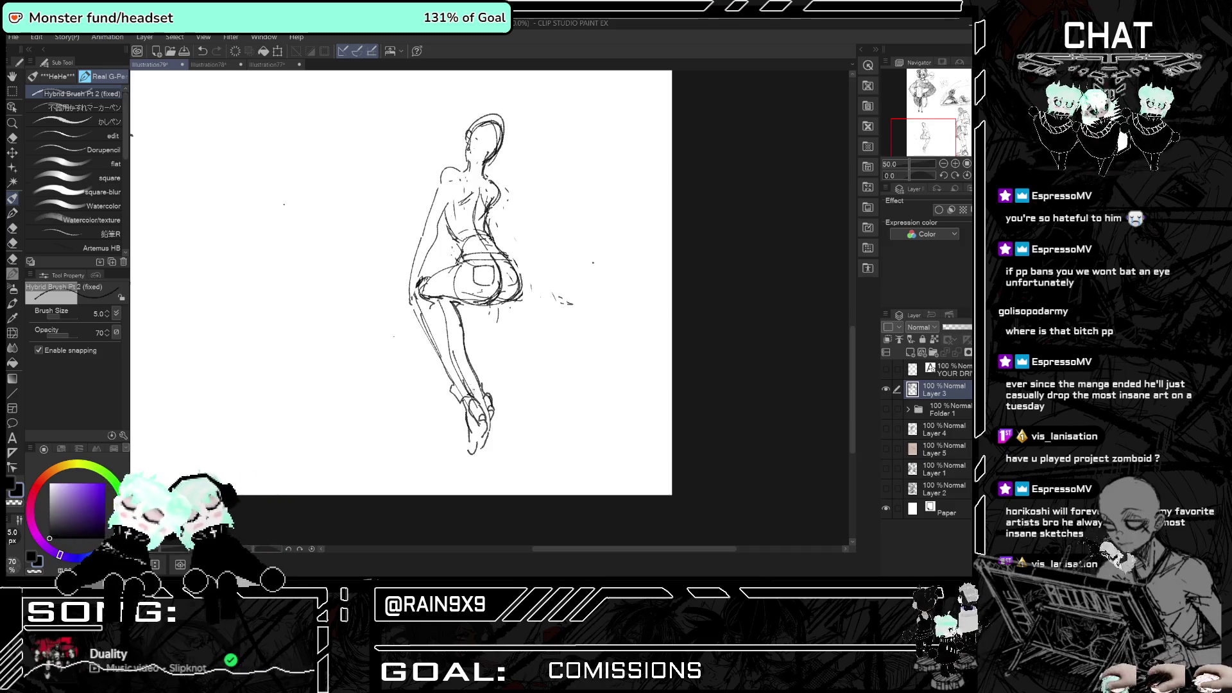
key("h")
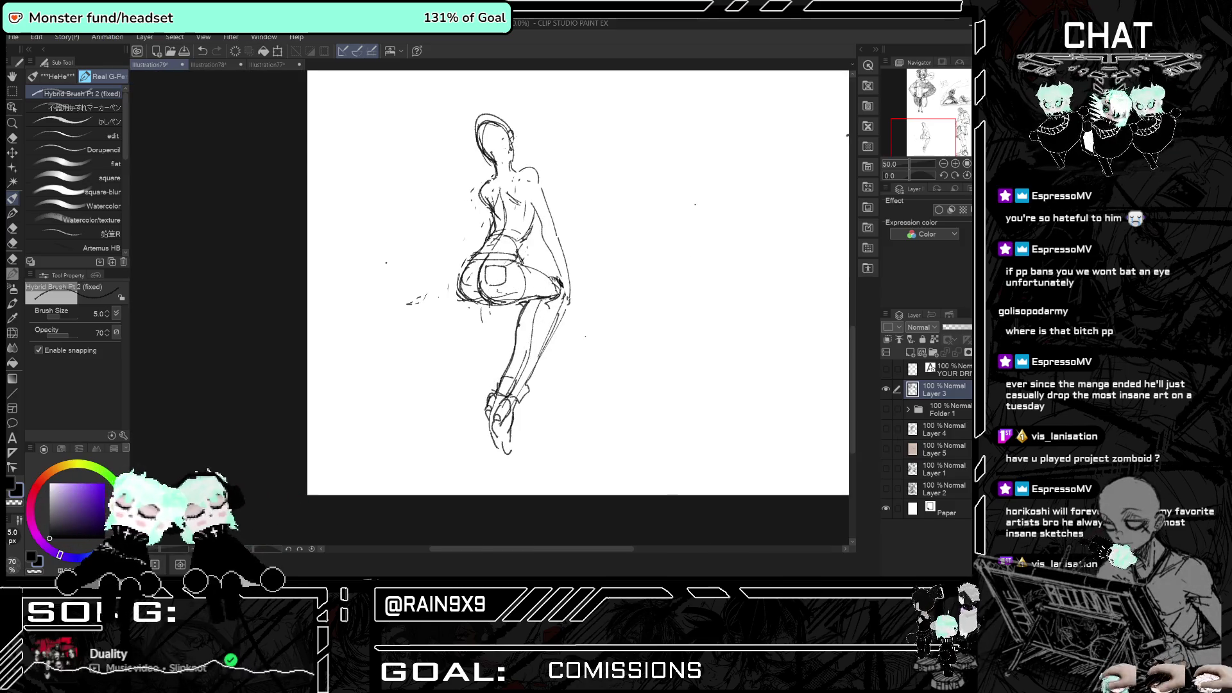
left_click_drag(523, 277, 551, 286)
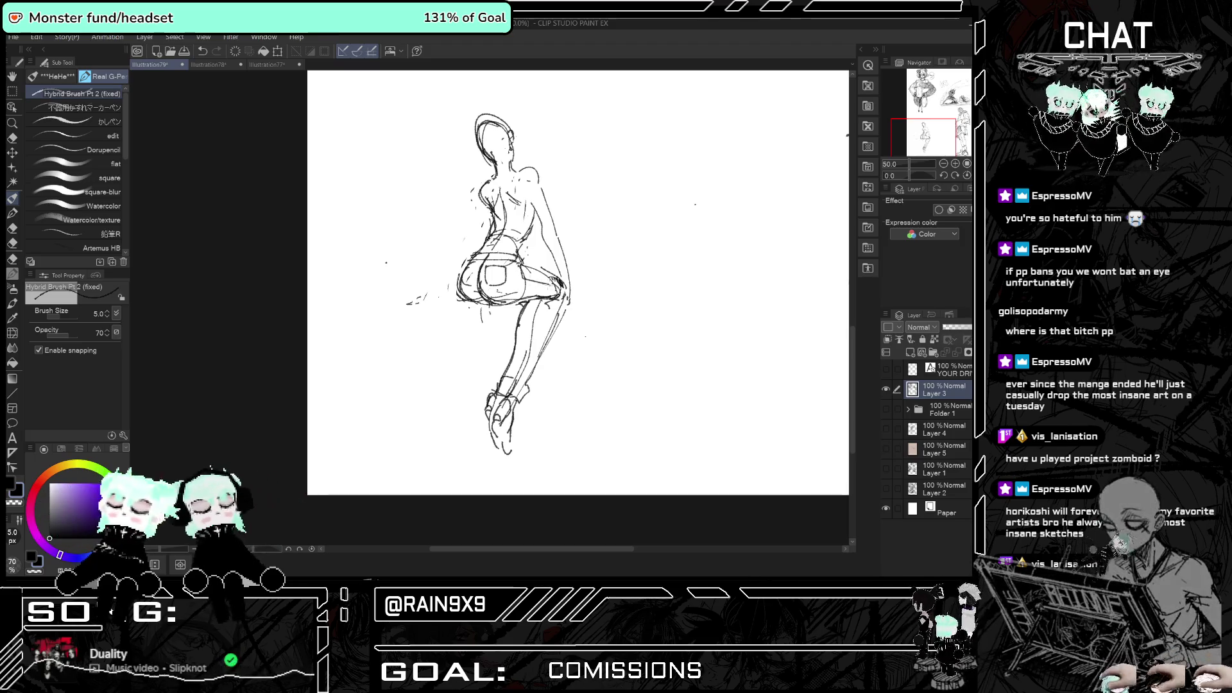
key("h")
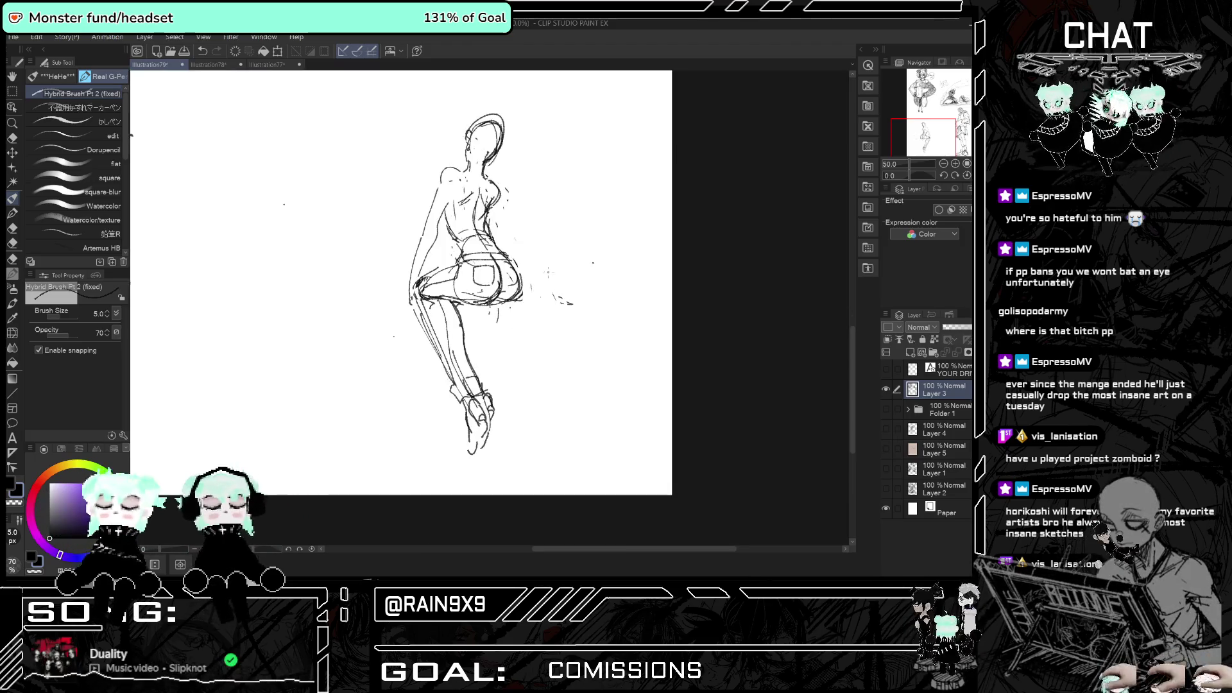
key("h")
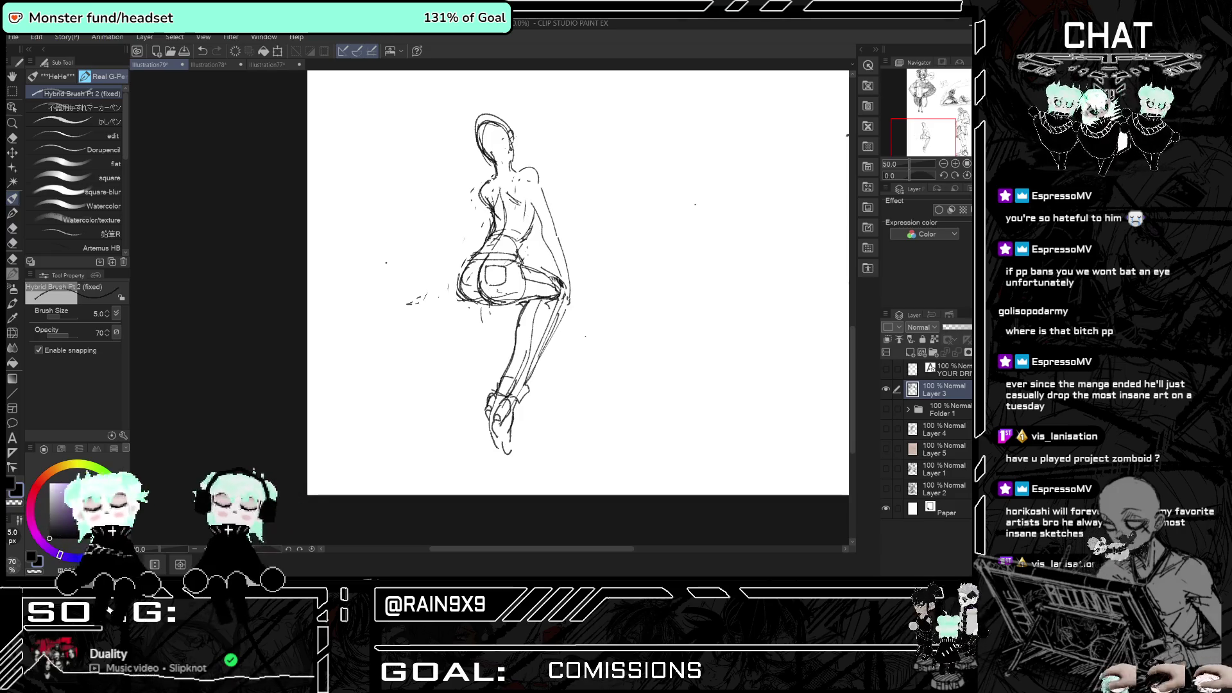
- Swap to the eraser and back to the thin pen, comparing mirrored and normal views
left_click(12, 138)
key("h")
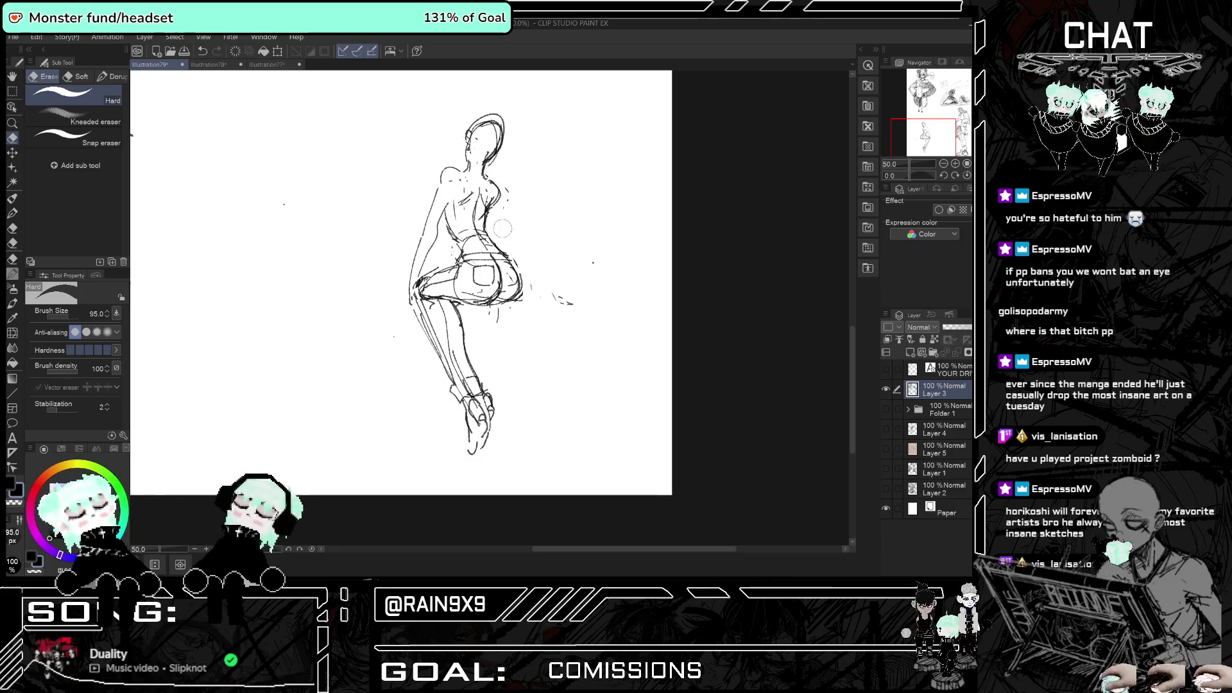
key("h")
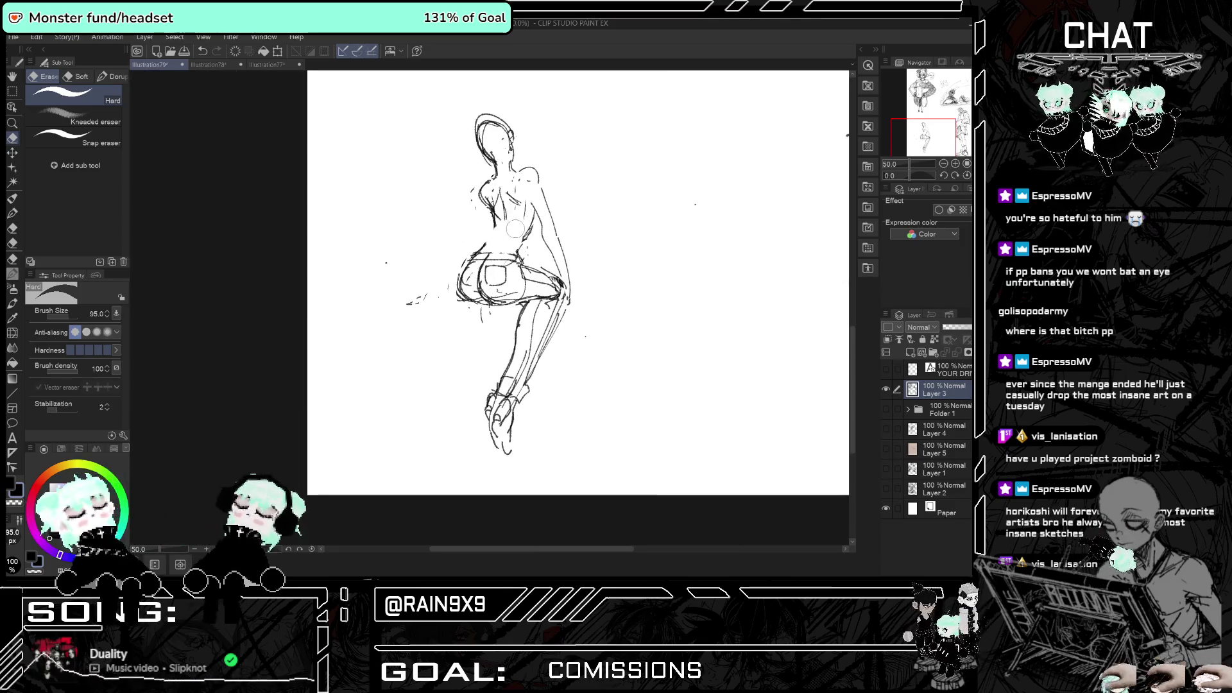
key("p")
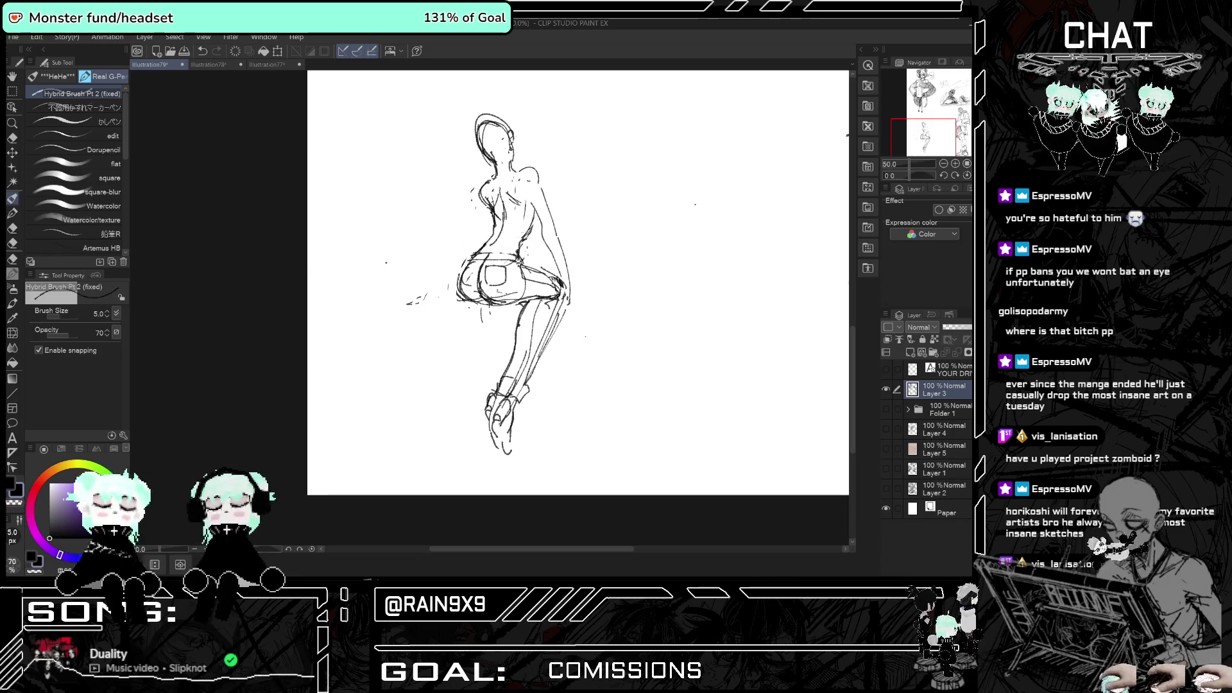
key("h")
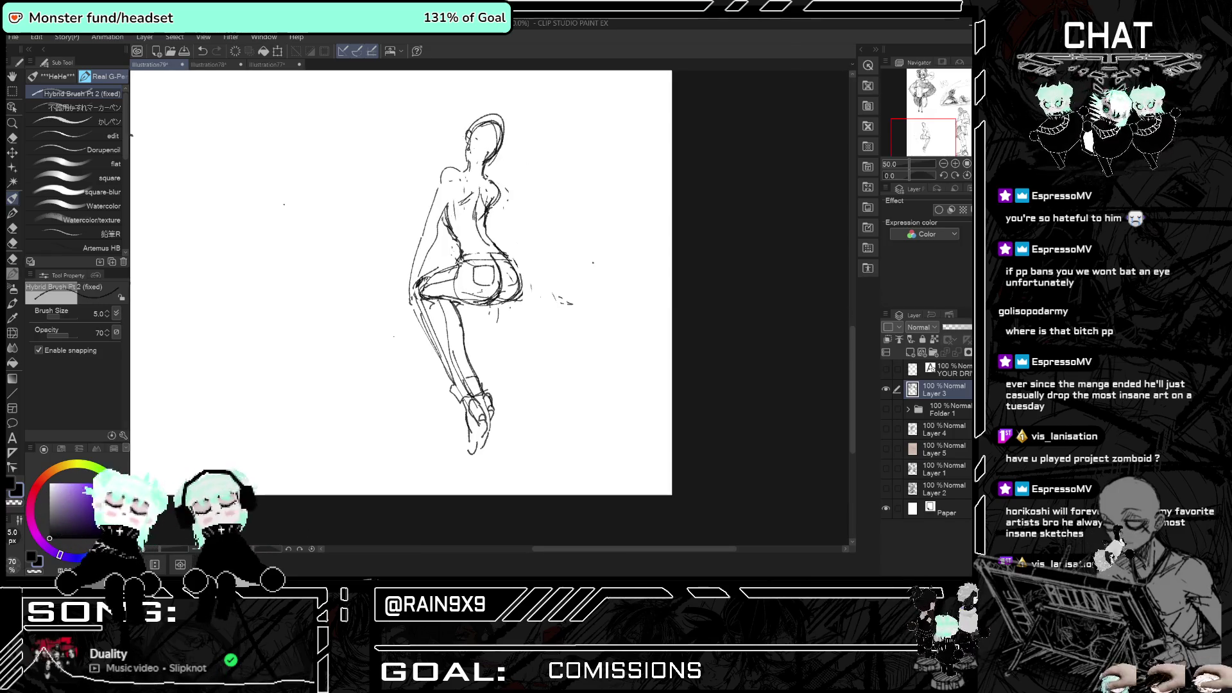
key("h")
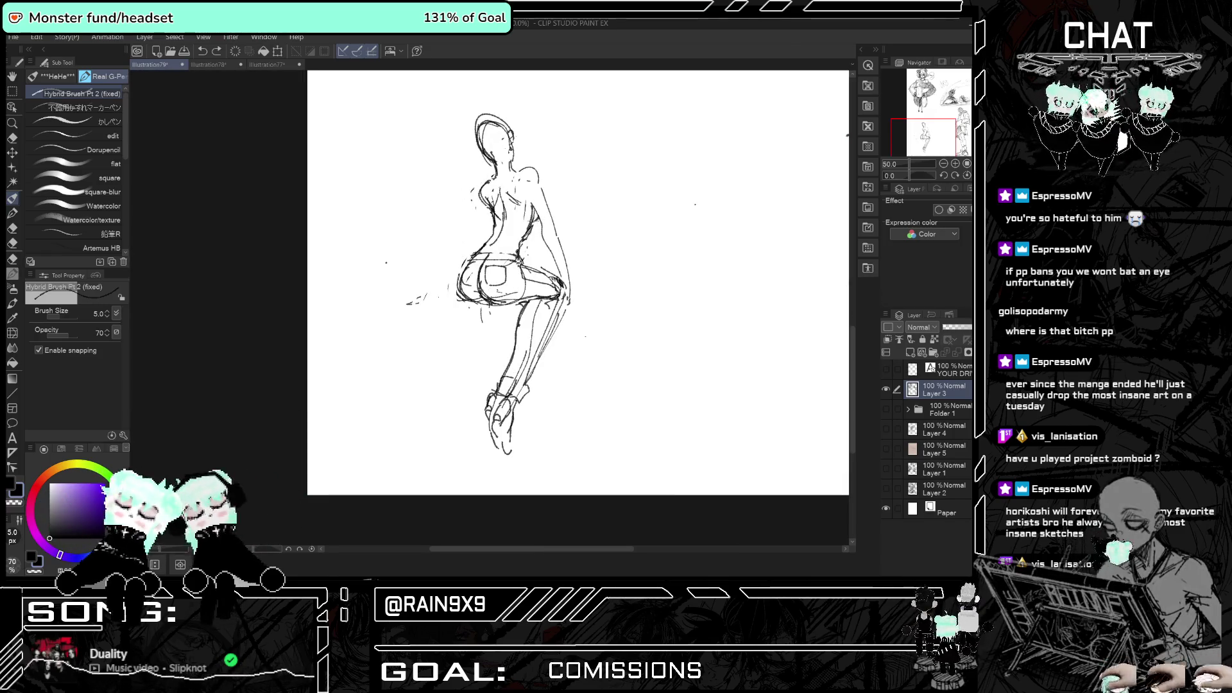
key("h")
key("h")
key("h")
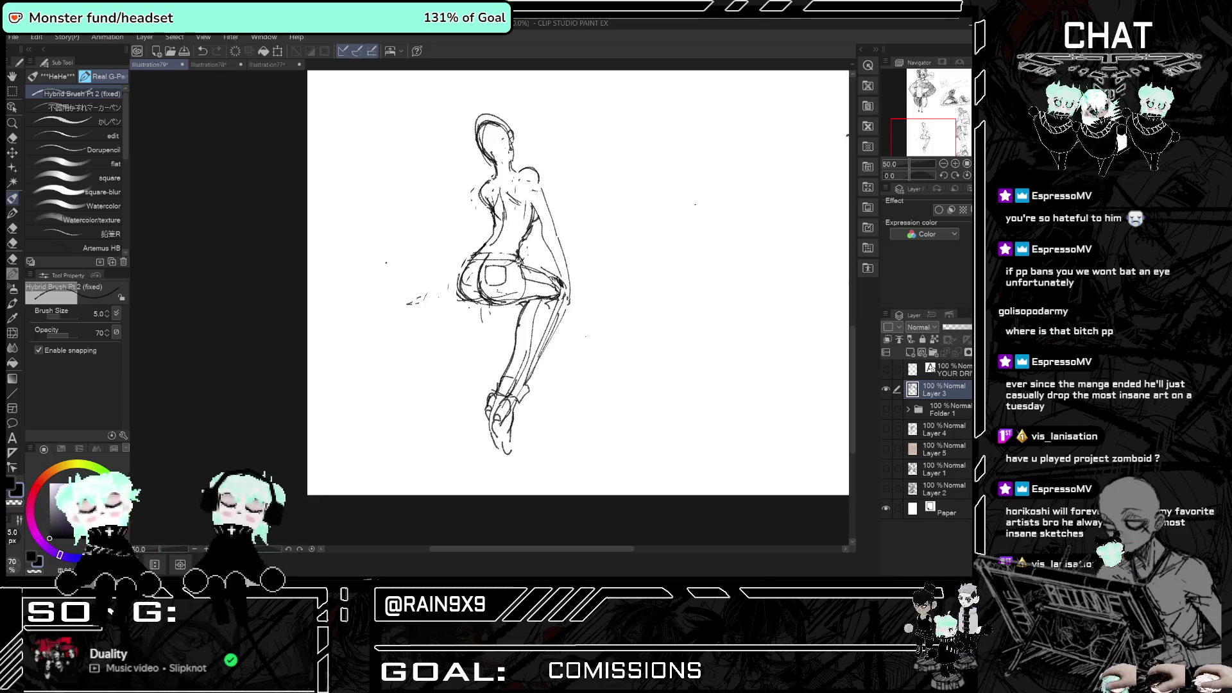
key("h")
key("h")
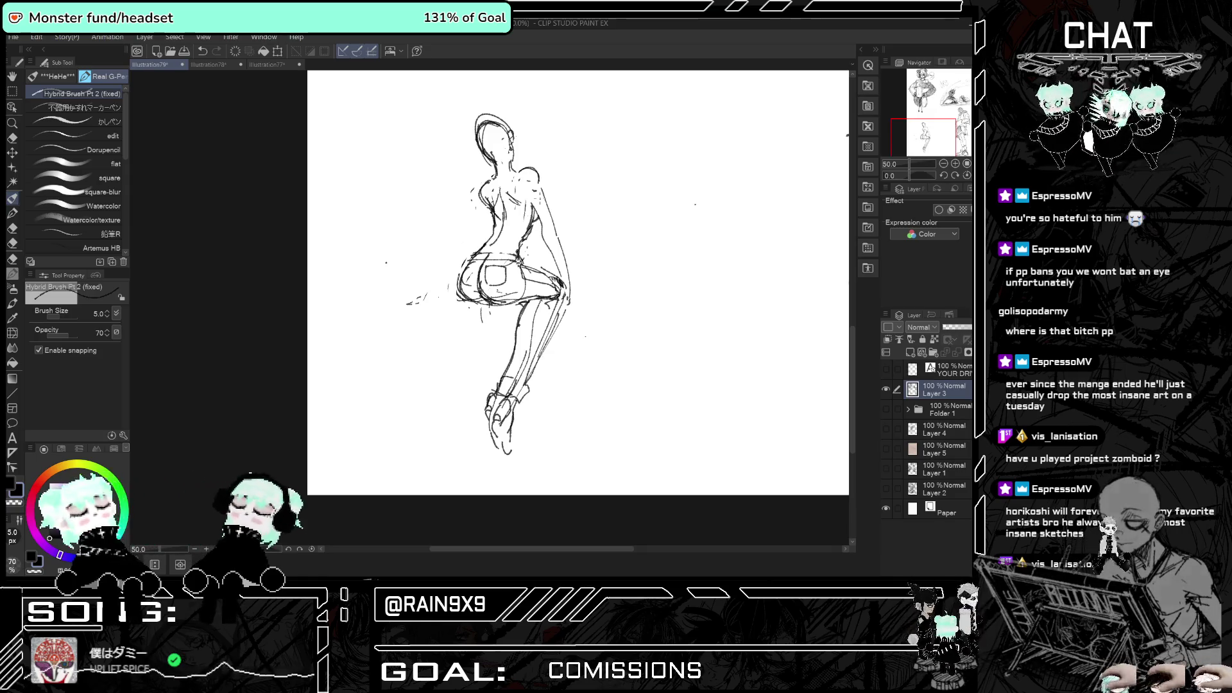
key("h")
key("h")
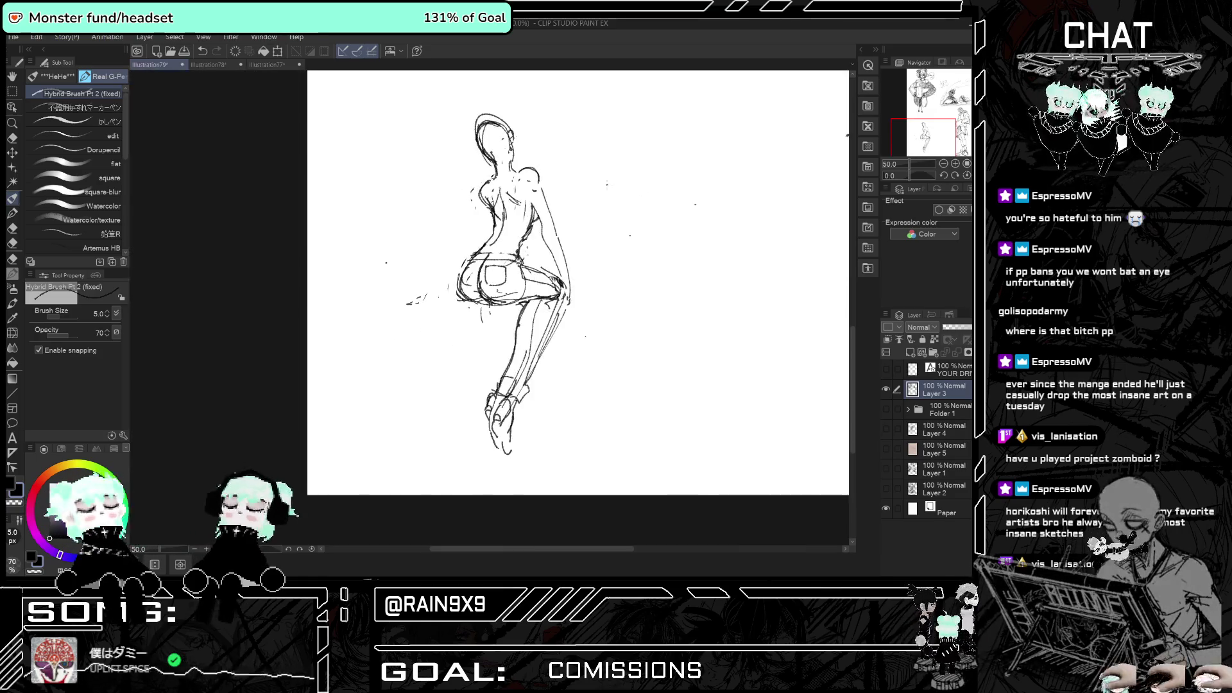
key("h")
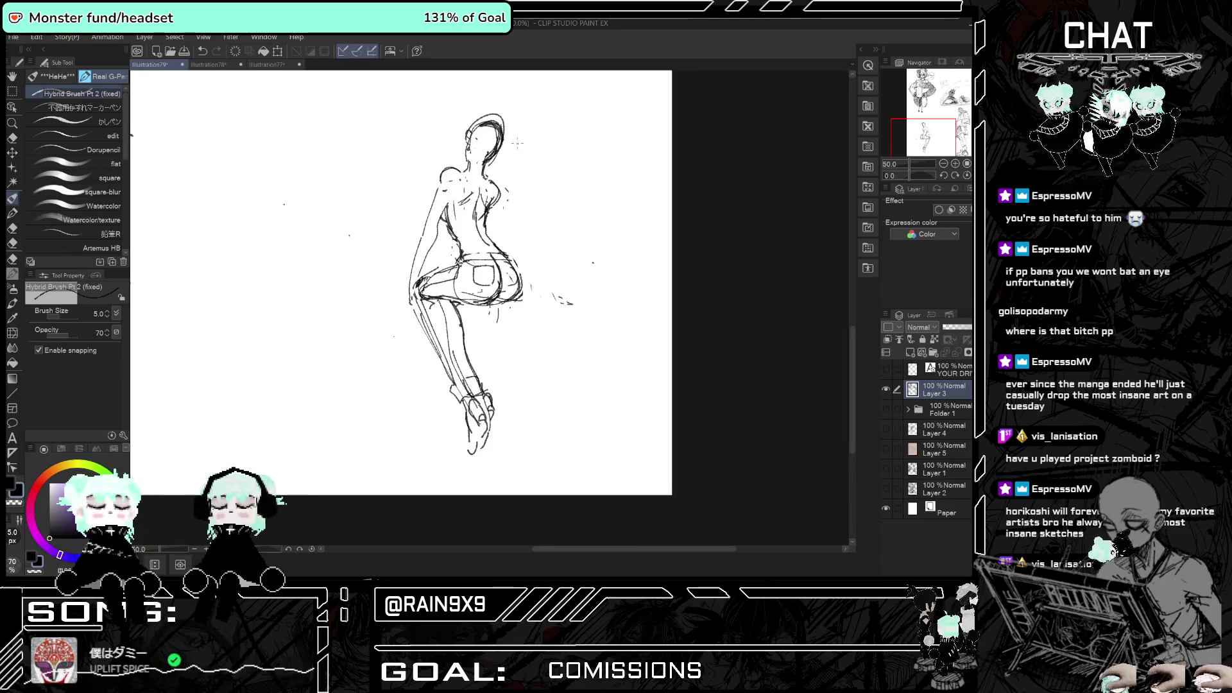
key("h")
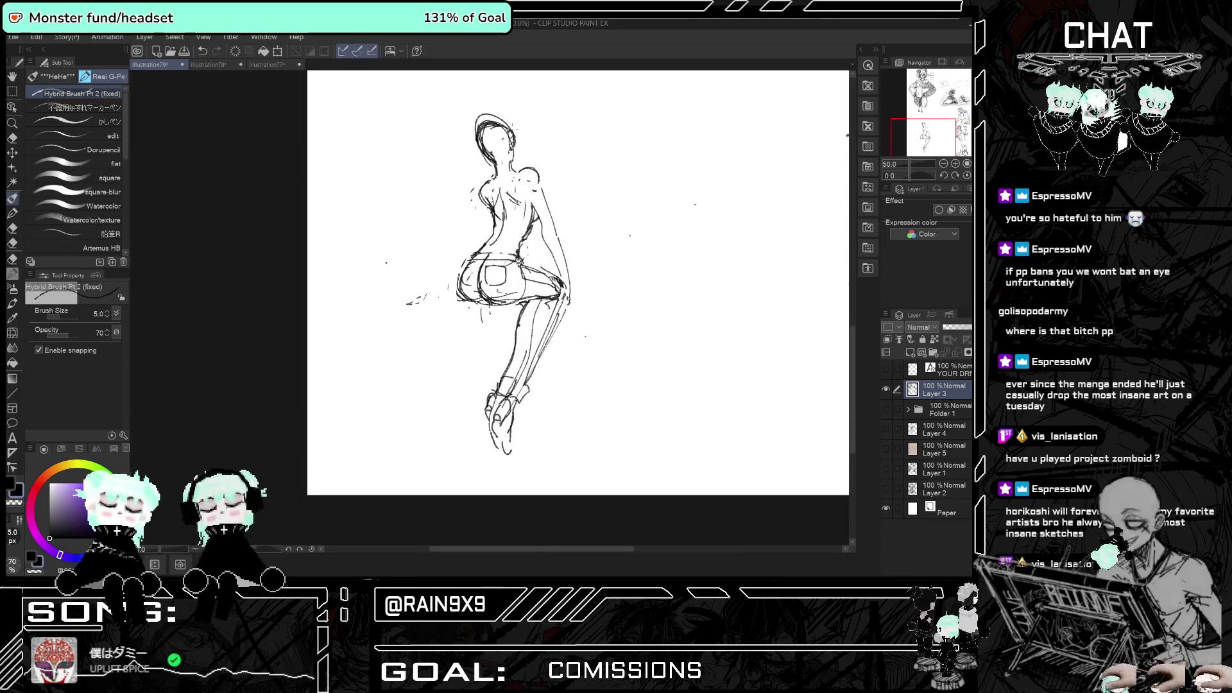
- Scribble short hair strokes inside the head, checking them mirrored
mouse_move(492, 140)
left_mouse_down()
mouse_move(490, 163)
mouse_move(503, 160)
left_mouse_up()
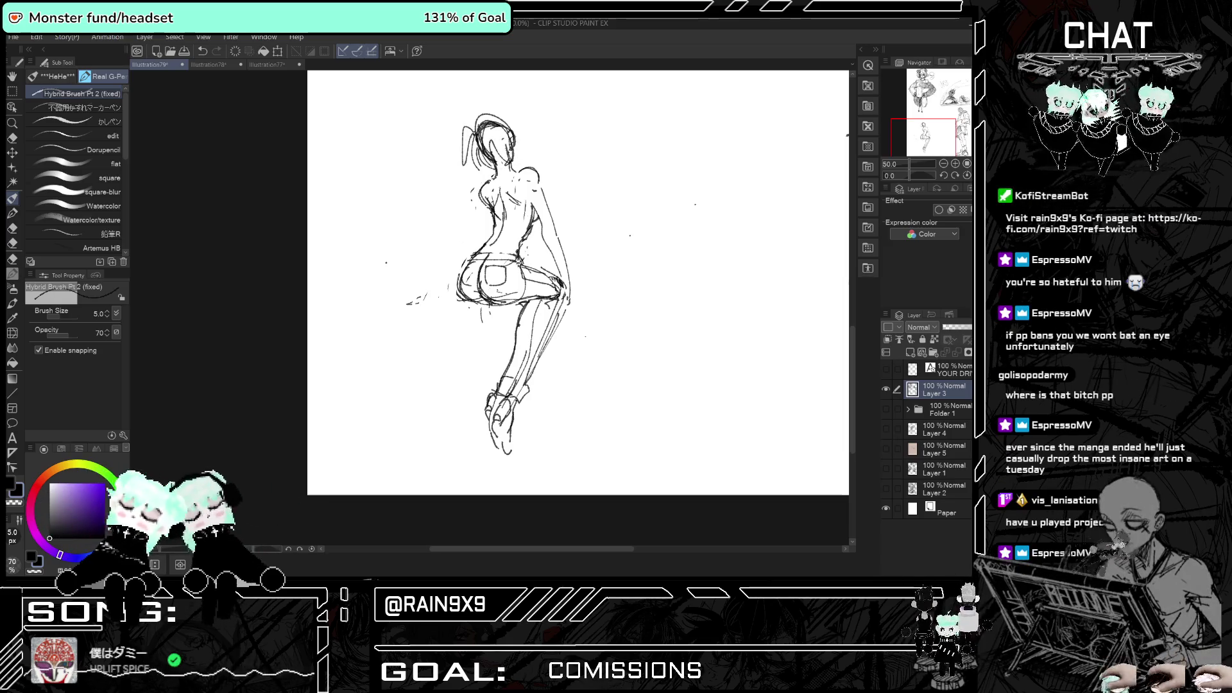
key("h")
left_click_drag(473, 132, 495, 159)
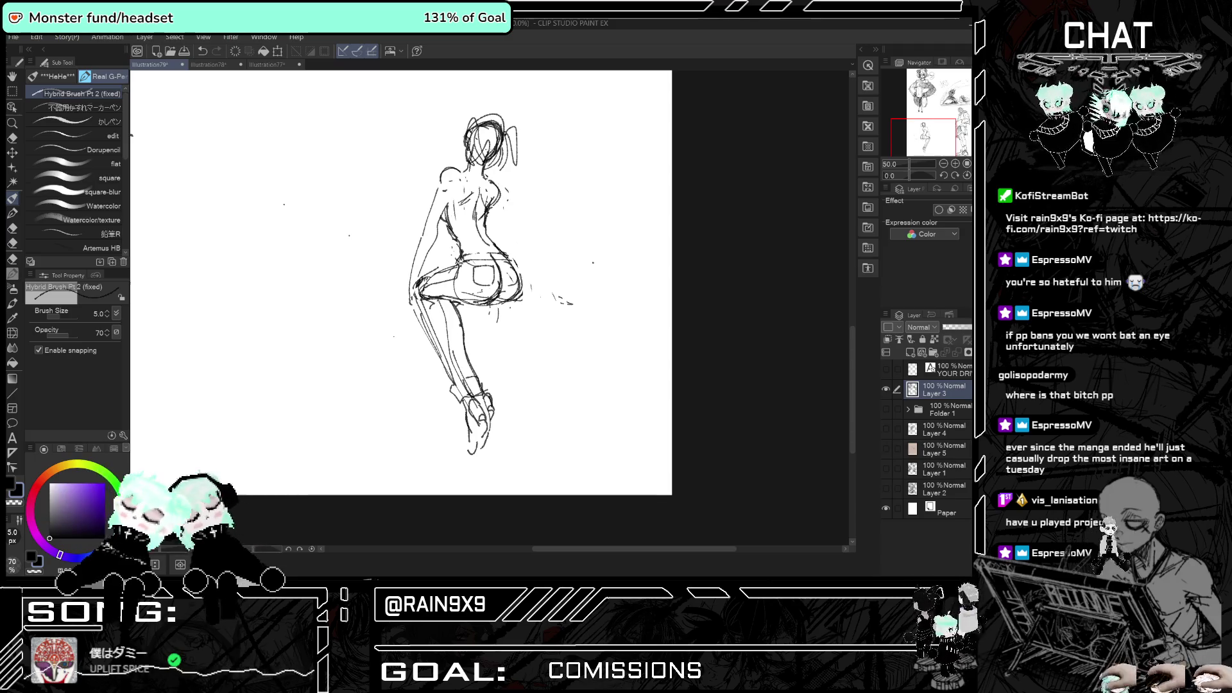
key("h")
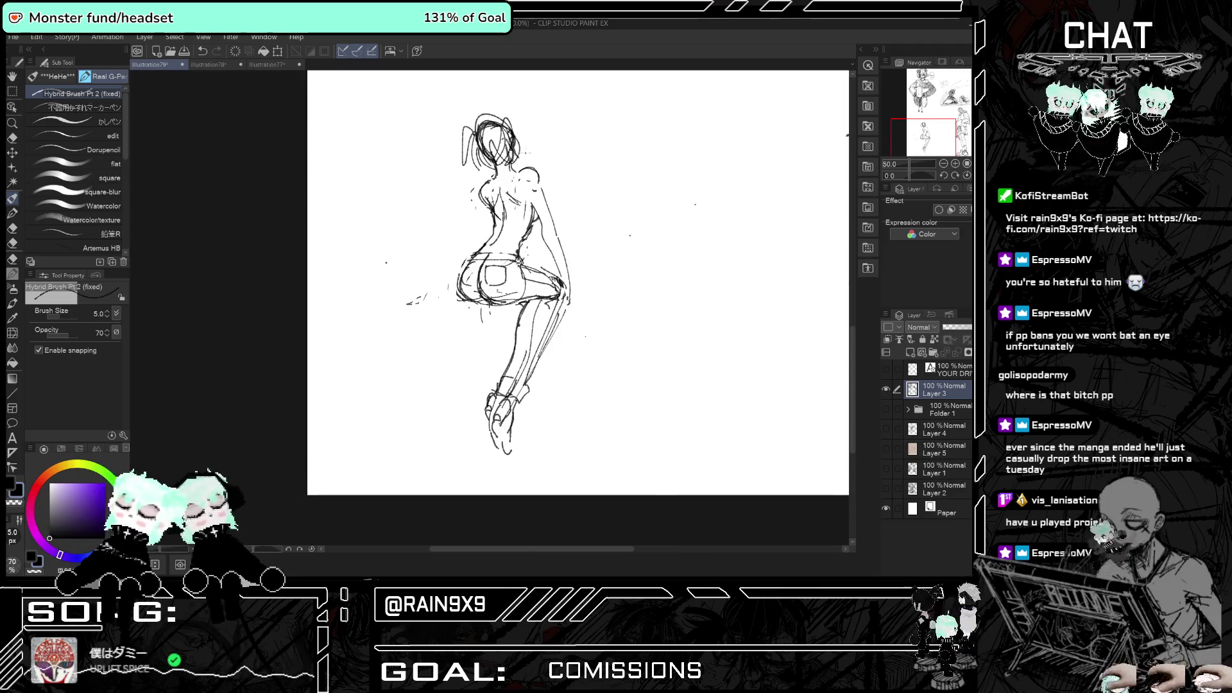
key("h")
key("h")
key("h")
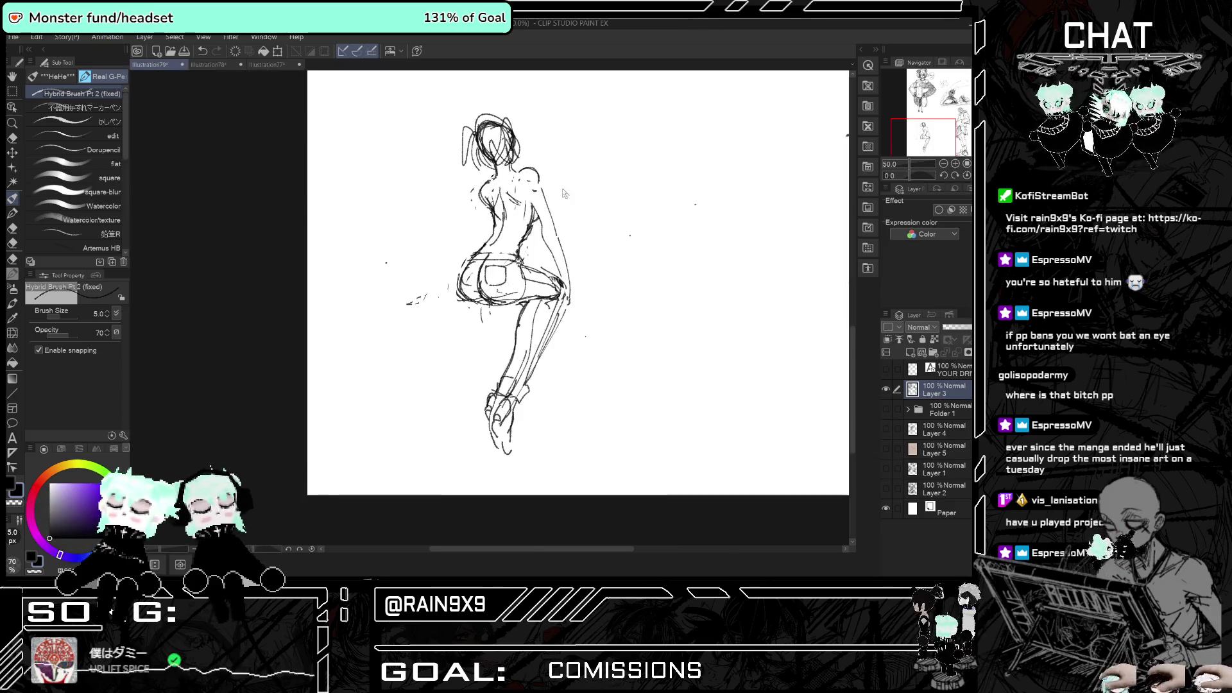
- Zoom in on the seated figure and toggle the mirrored view to check proportions
key("h")
key("h")
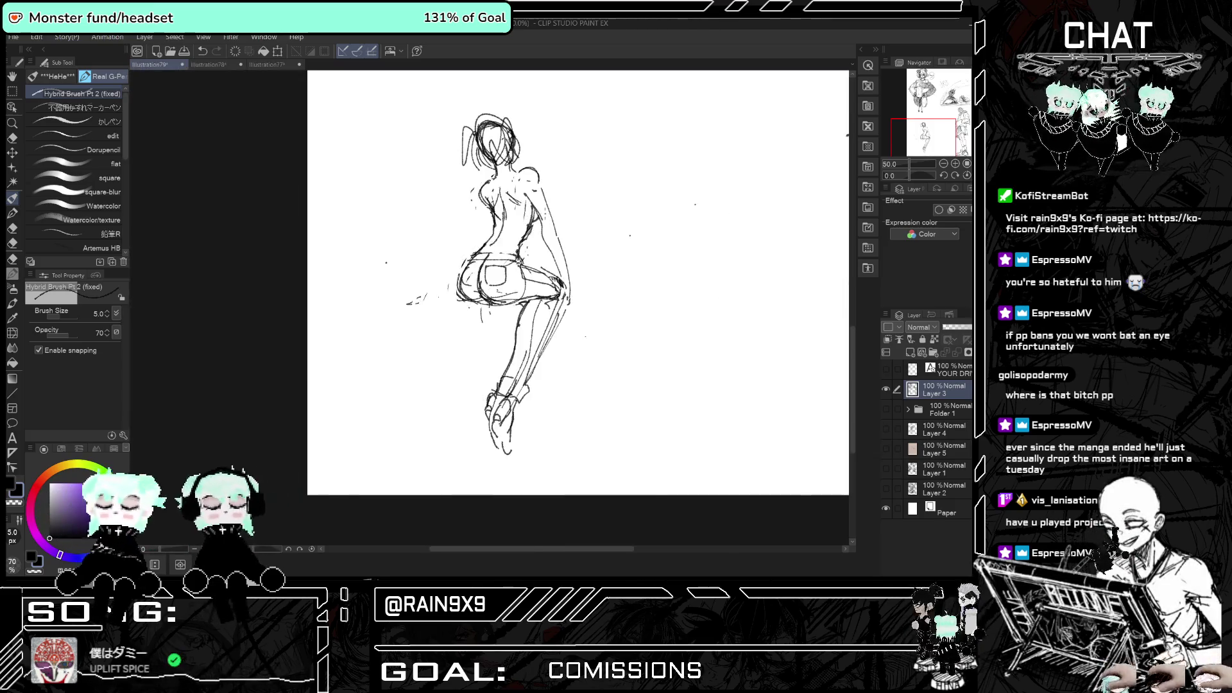
key("ctrl+minus")
key("ctrl+minus")
key("h")
key("h")
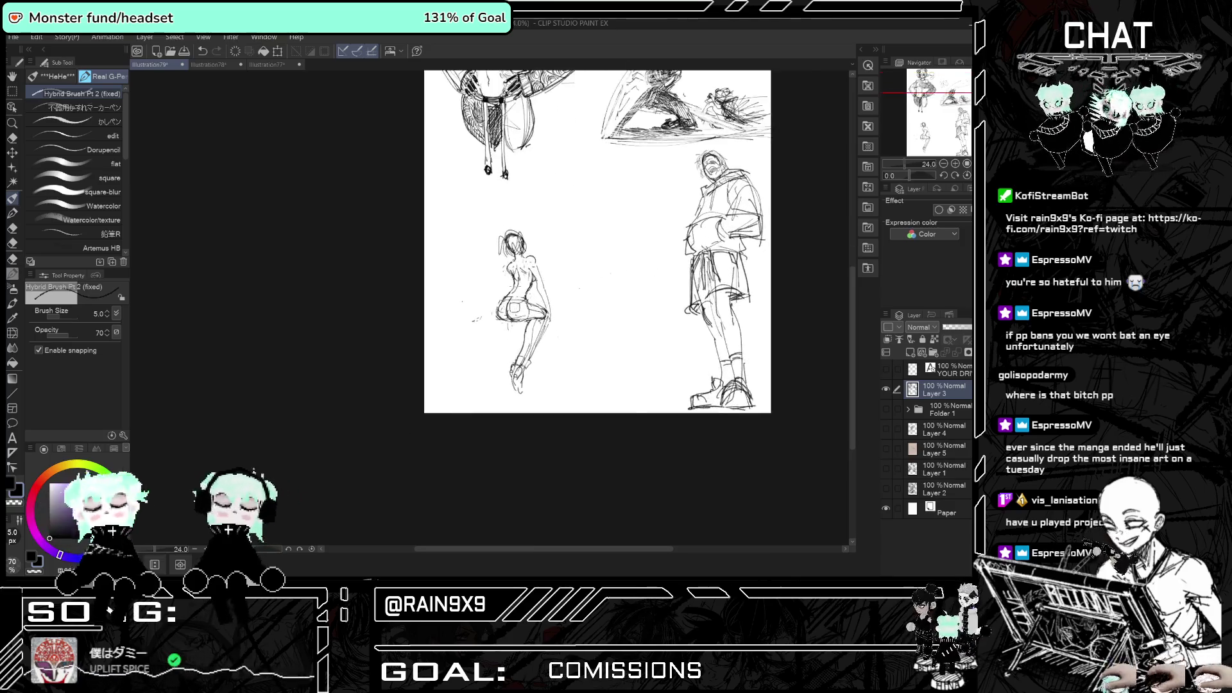
key("ctrl+plus")
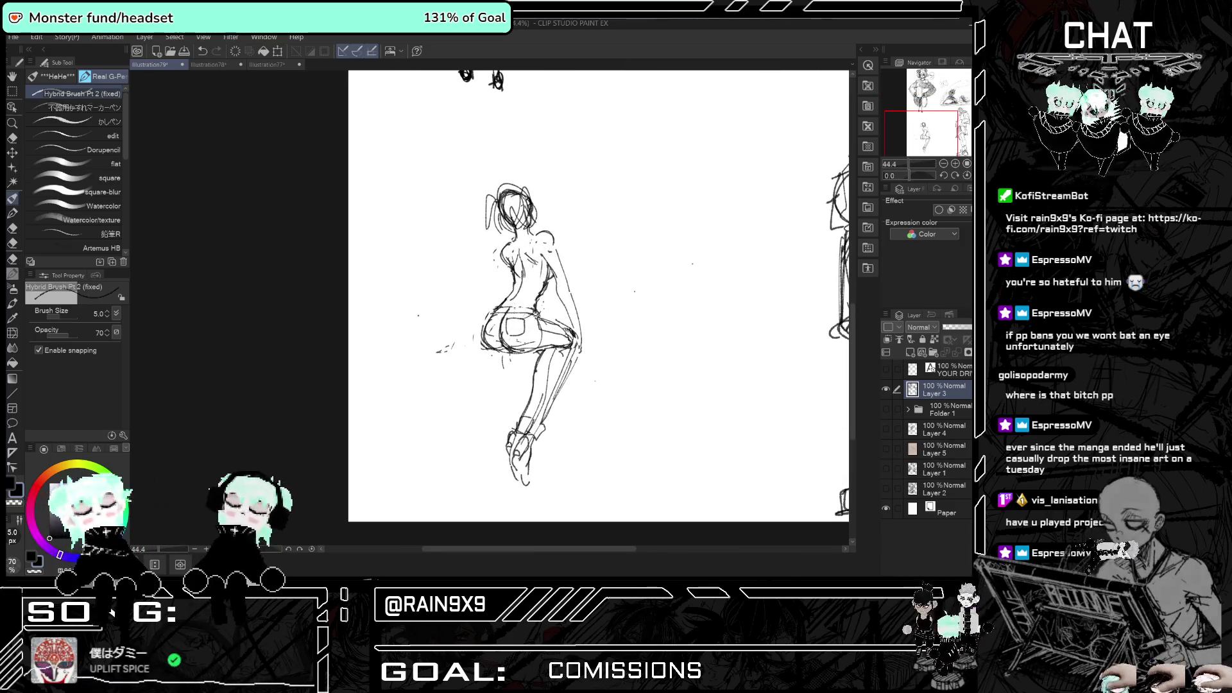
key("h")
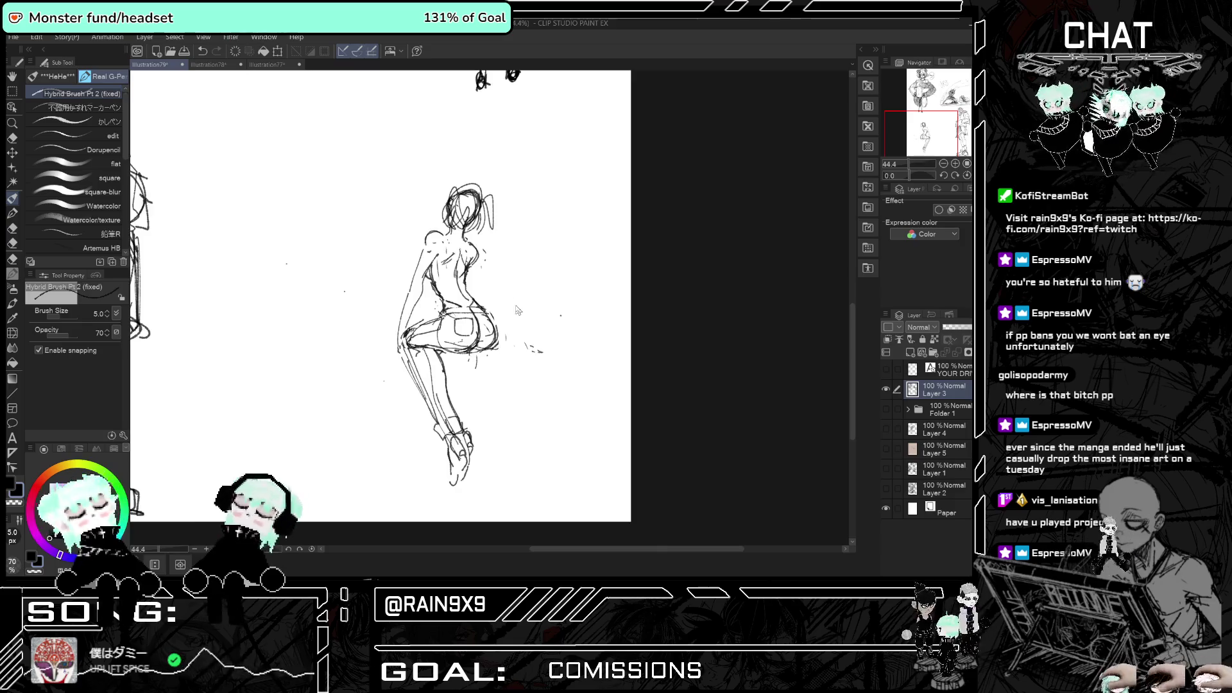
key("h")
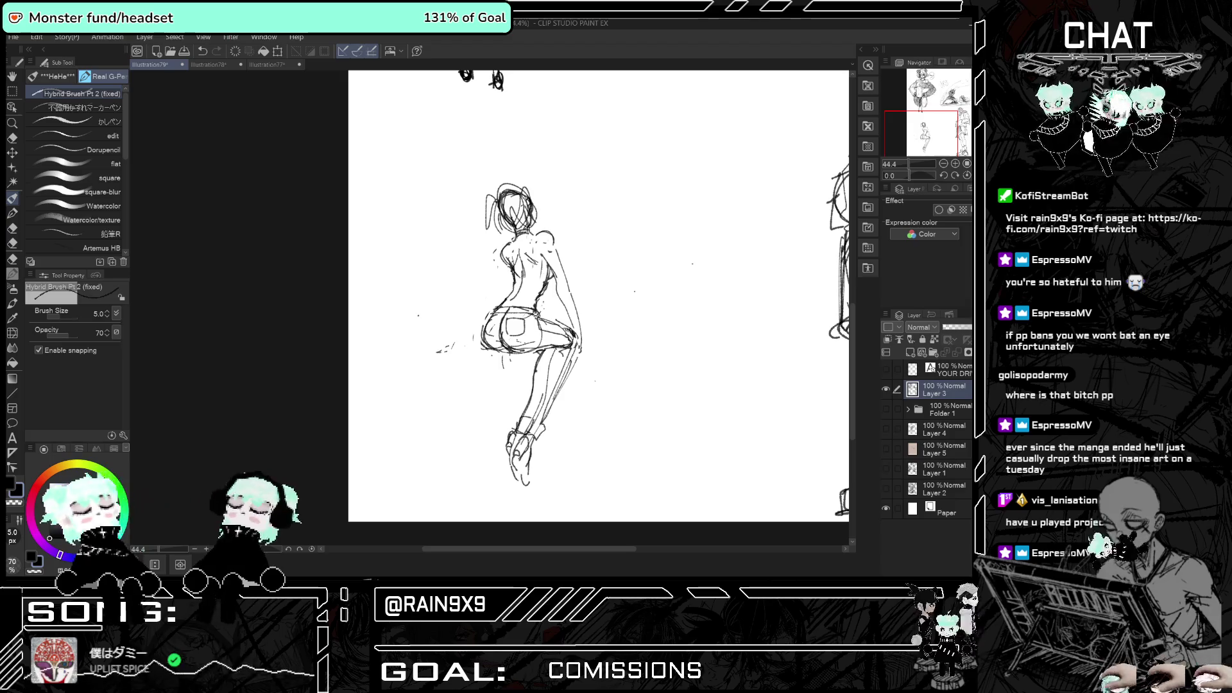
key("h")
key("h")
key("ctrl+minus")
key("h")
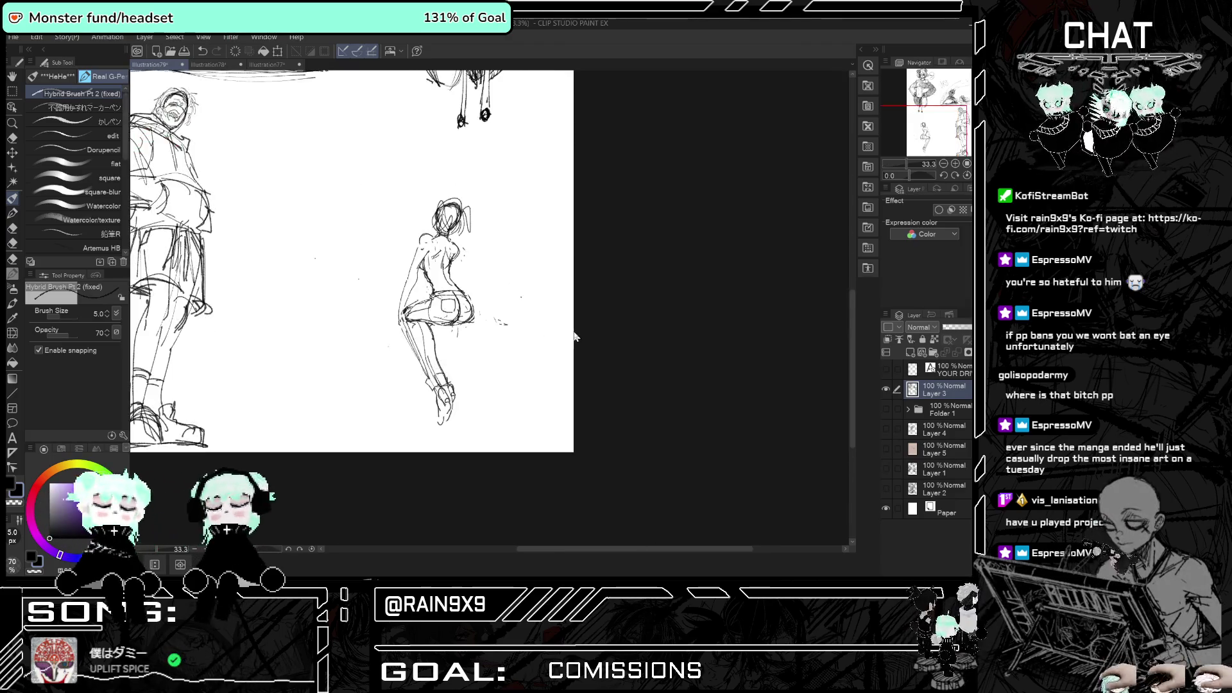
key("h")
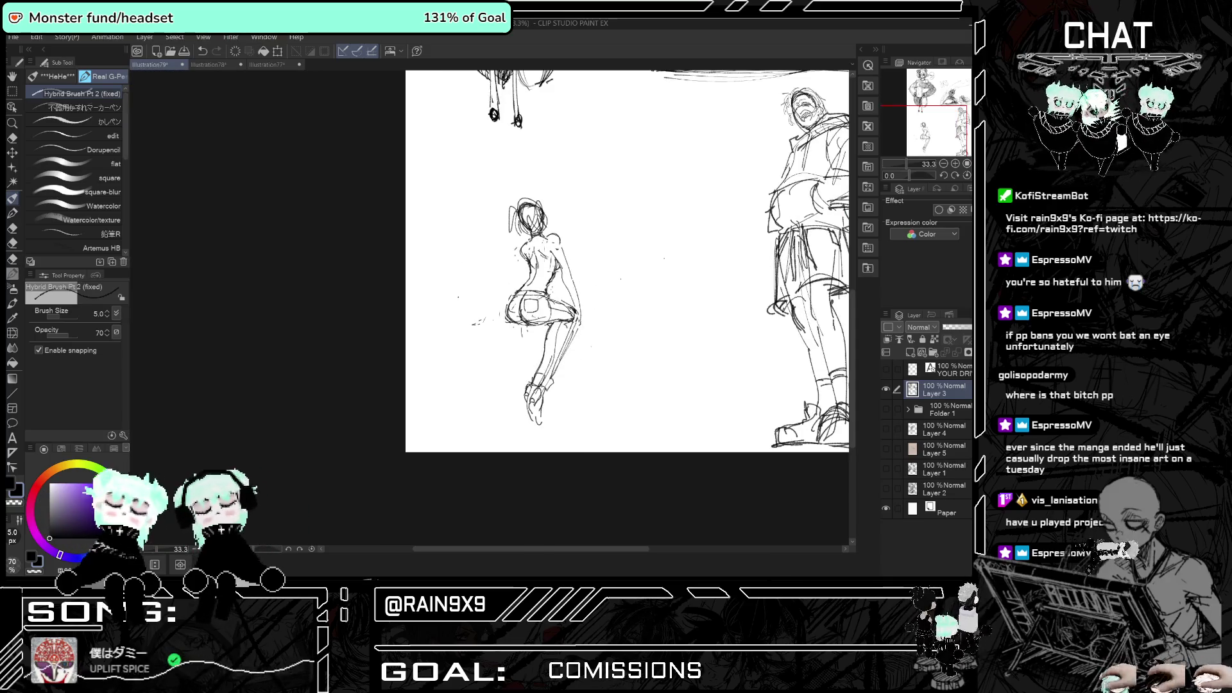
scroll(560, 346, "up", 1)
scroll(563, 295, "up", 2)
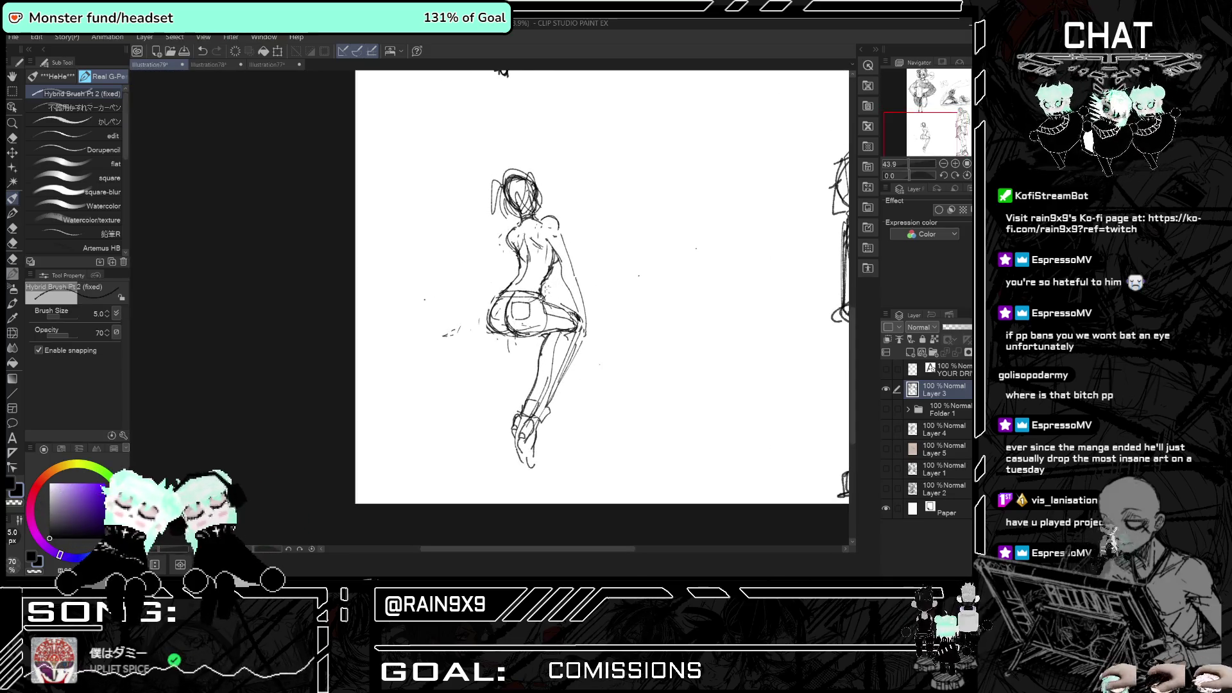
- Redraw the back contour and sketch a hand reaching down beside the hip
key("h")
key("h")
key("h")
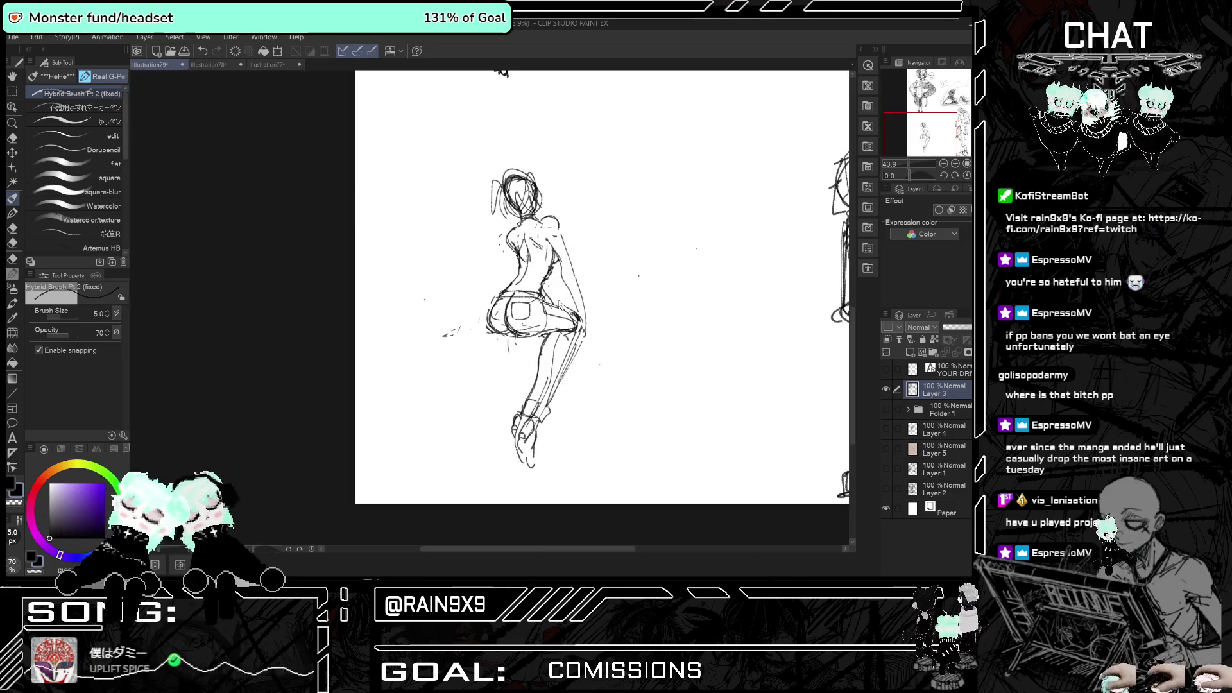
key("h")
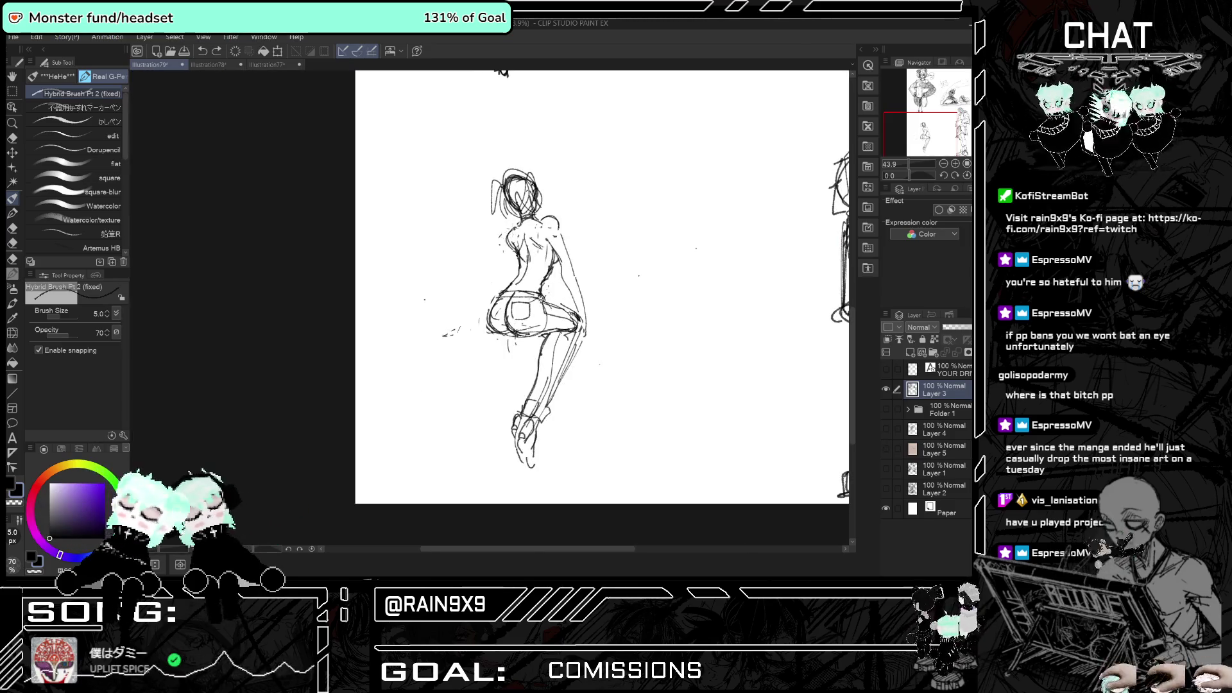
left_click_drag(501, 239, 485, 290)
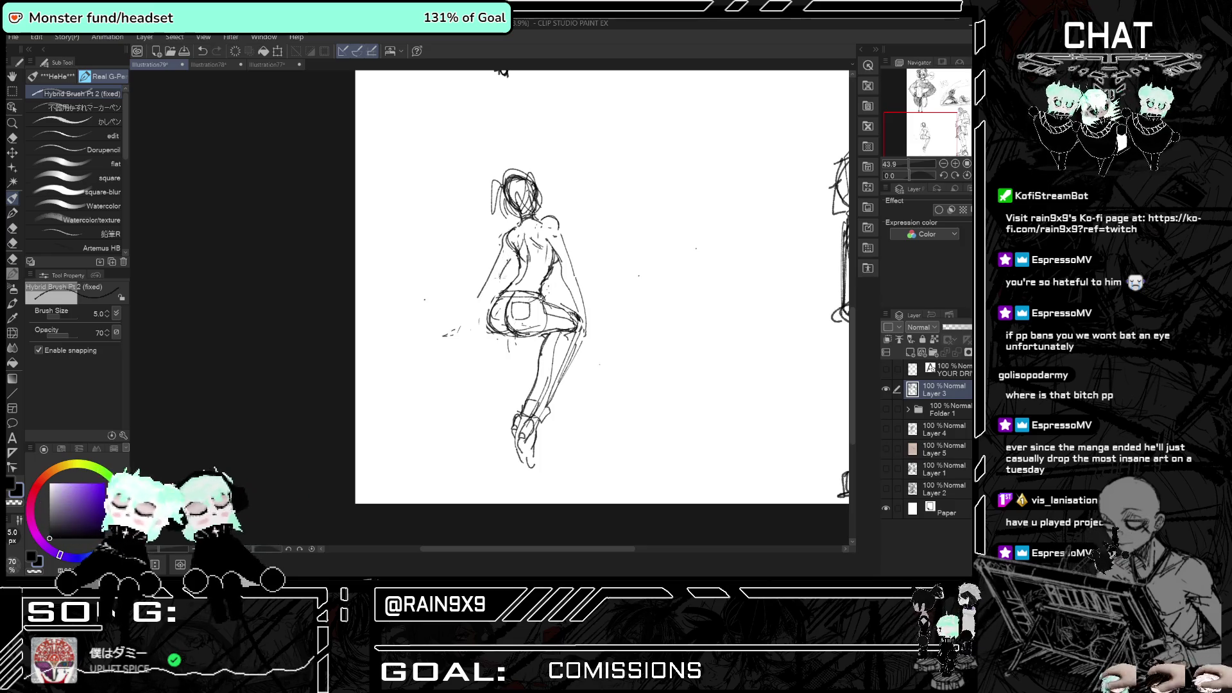
key("h")
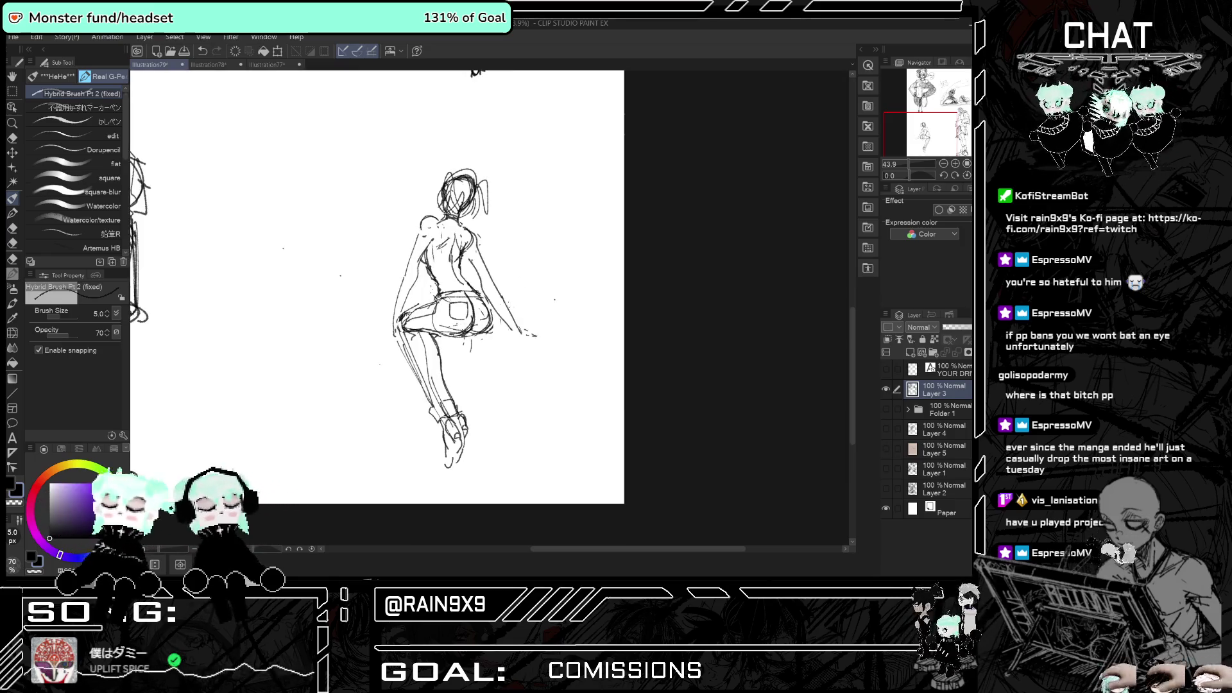
key("h")
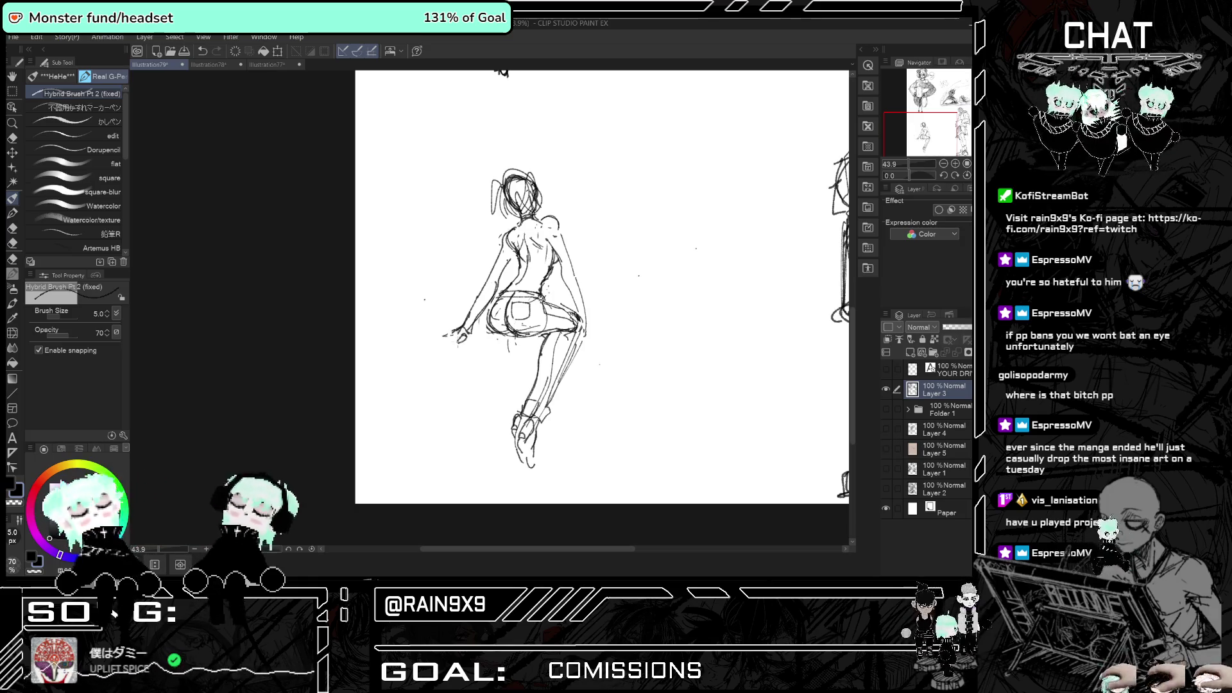
mouse_move(448, 327)
left_mouse_down()
mouse_move(464, 341)
mouse_move(439, 335)
left_mouse_up()
key("h")
key("h")
key("h")
key("h")
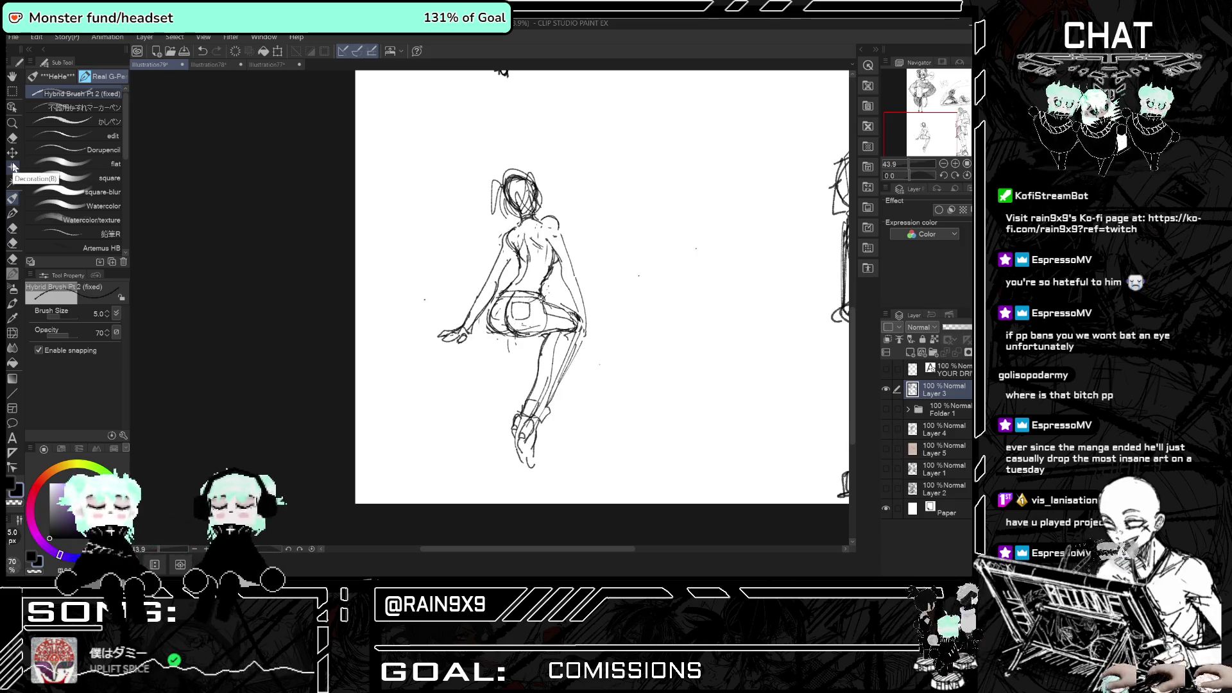
- Lighten faint upper-back marks with the eraser at size 34.4, then return to the pen
left_click(12, 138)
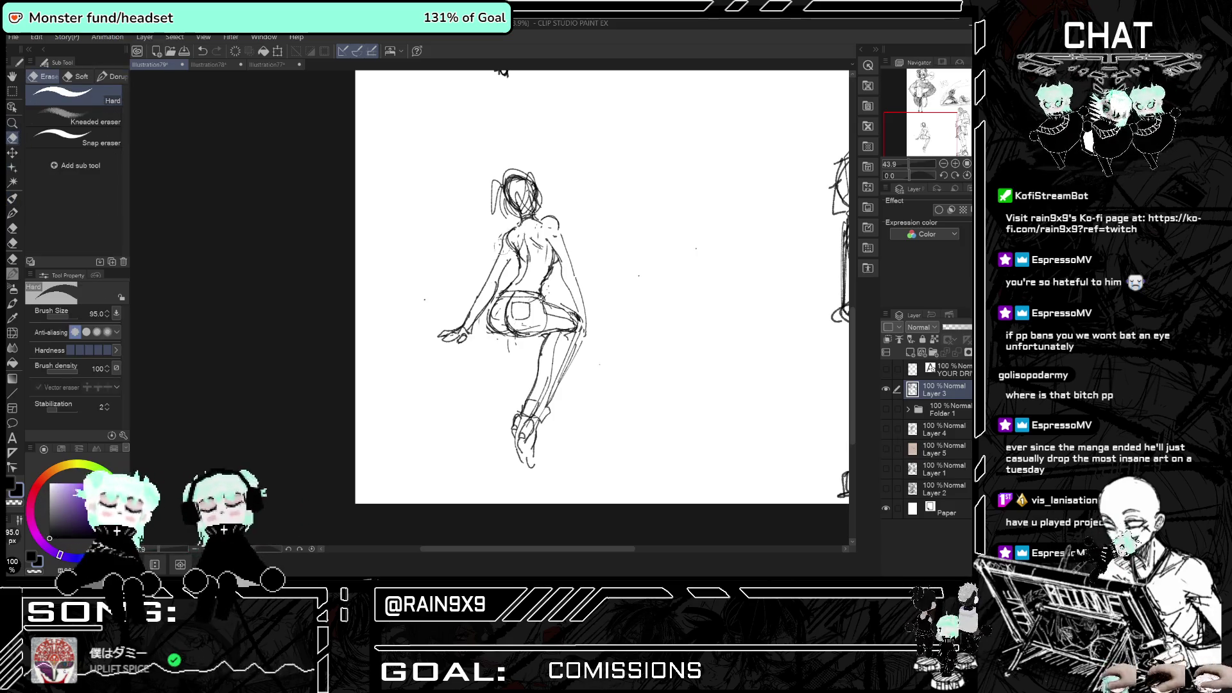
left_click_drag(510, 243, 513, 237)
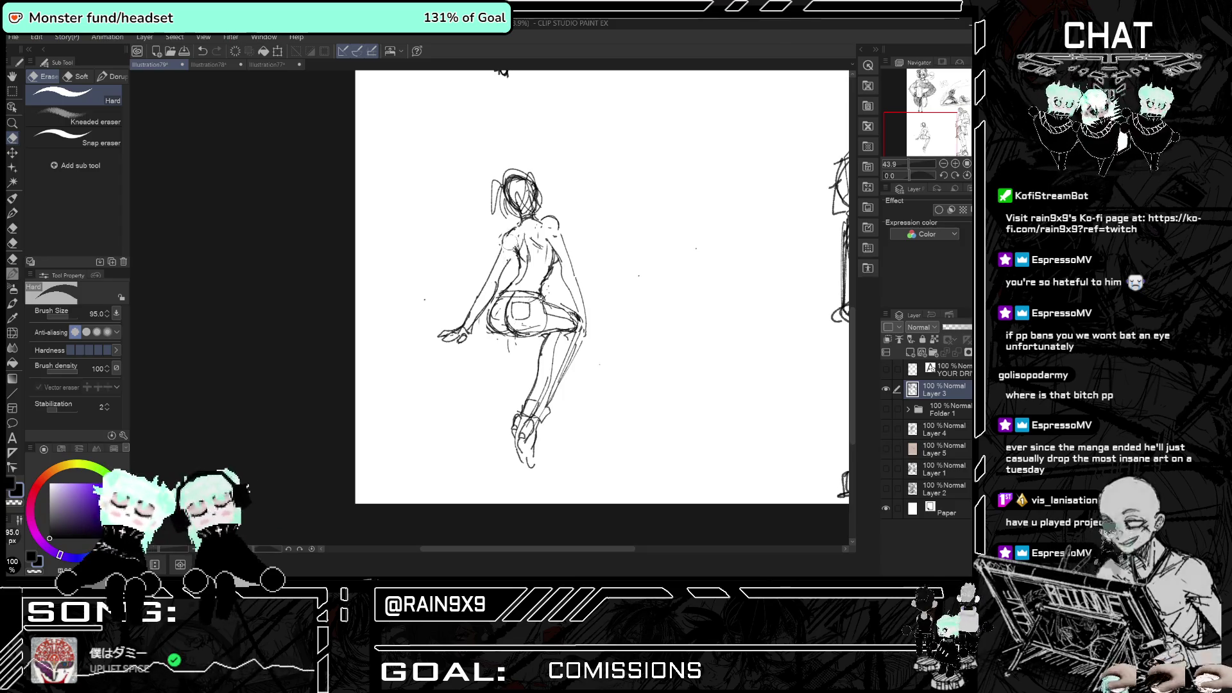
key("h")
key("h")
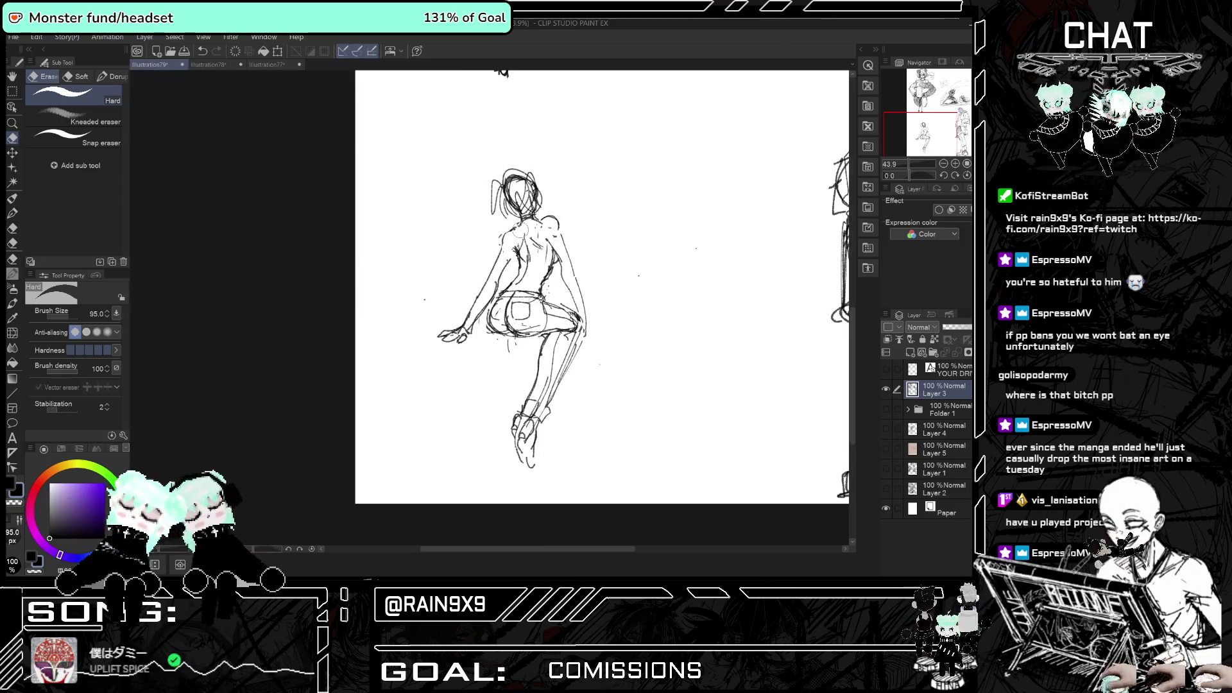
left_click_drag(71, 317, 69, 317)
key("h")
key("h")
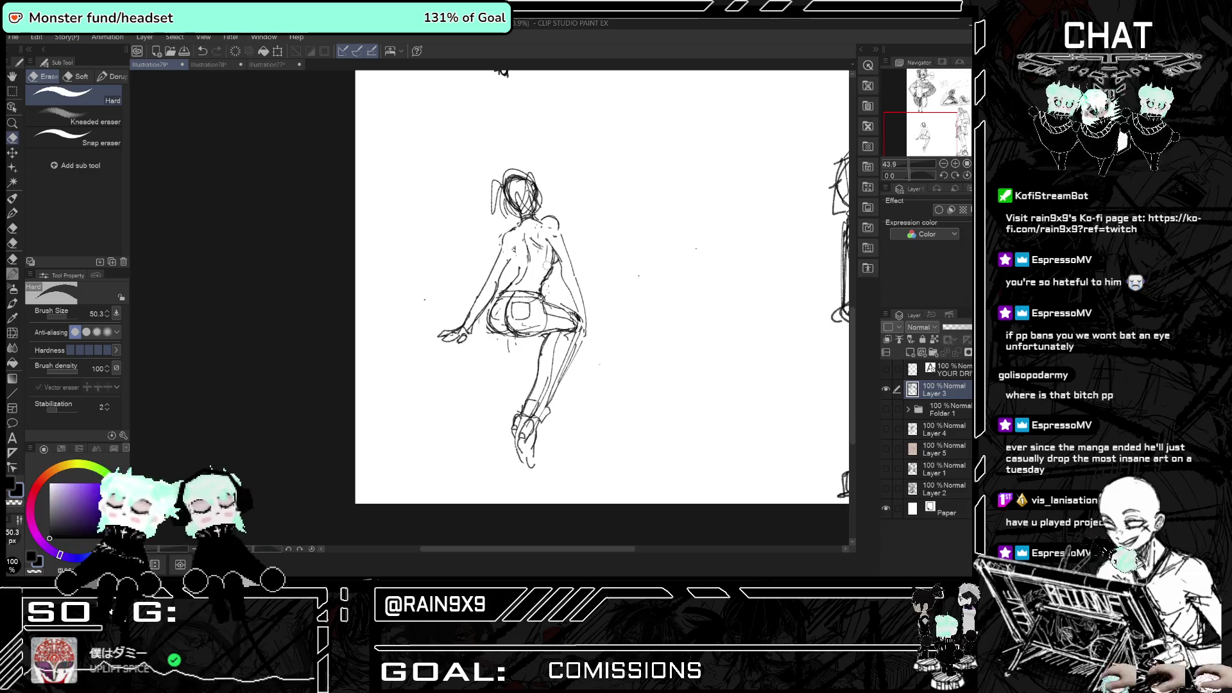
key("h")
key("h")
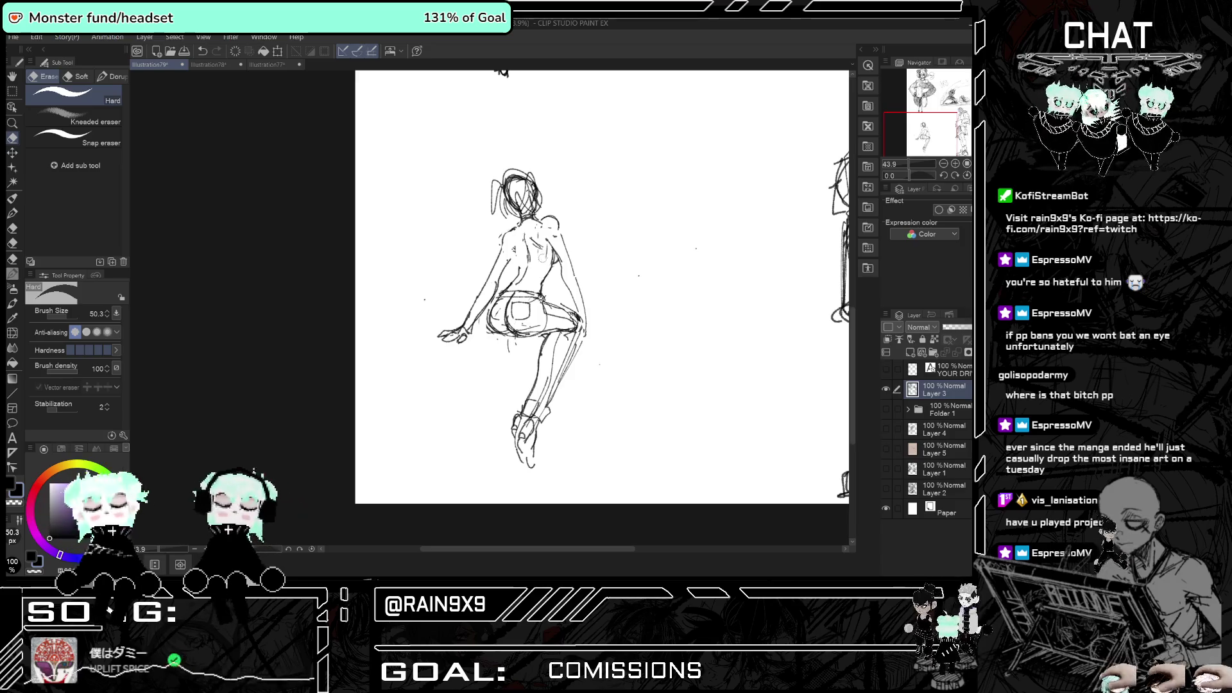
left_click(9, 200)
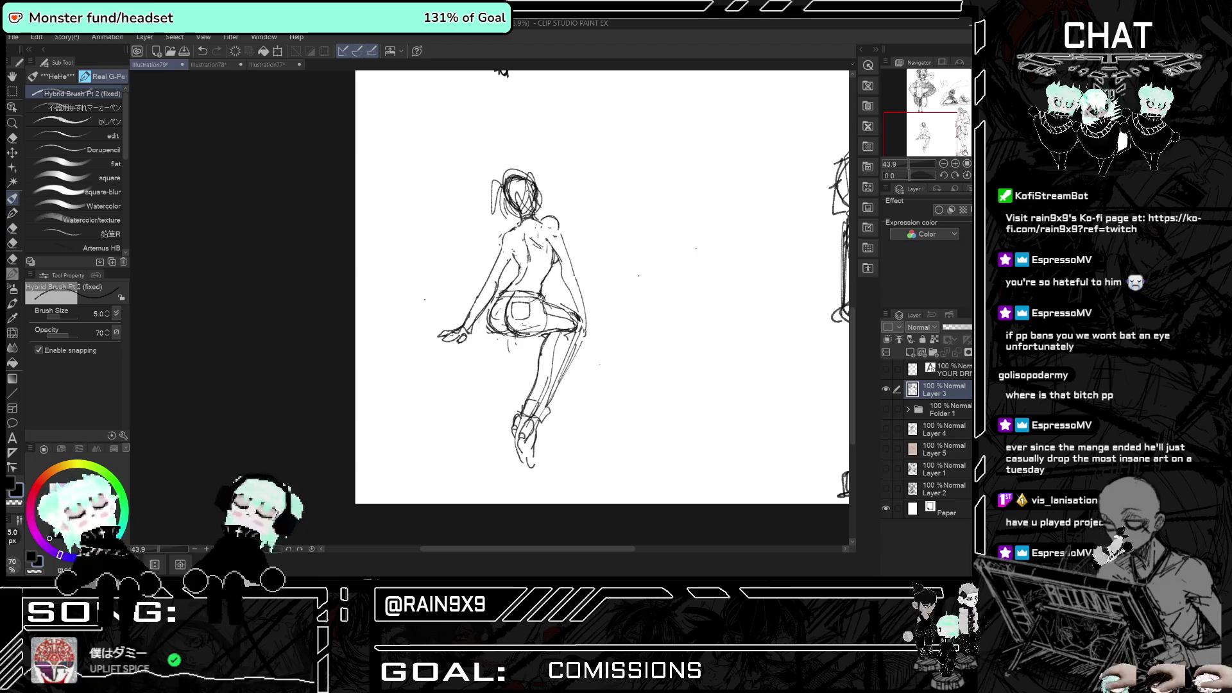
key("h")
key("h")
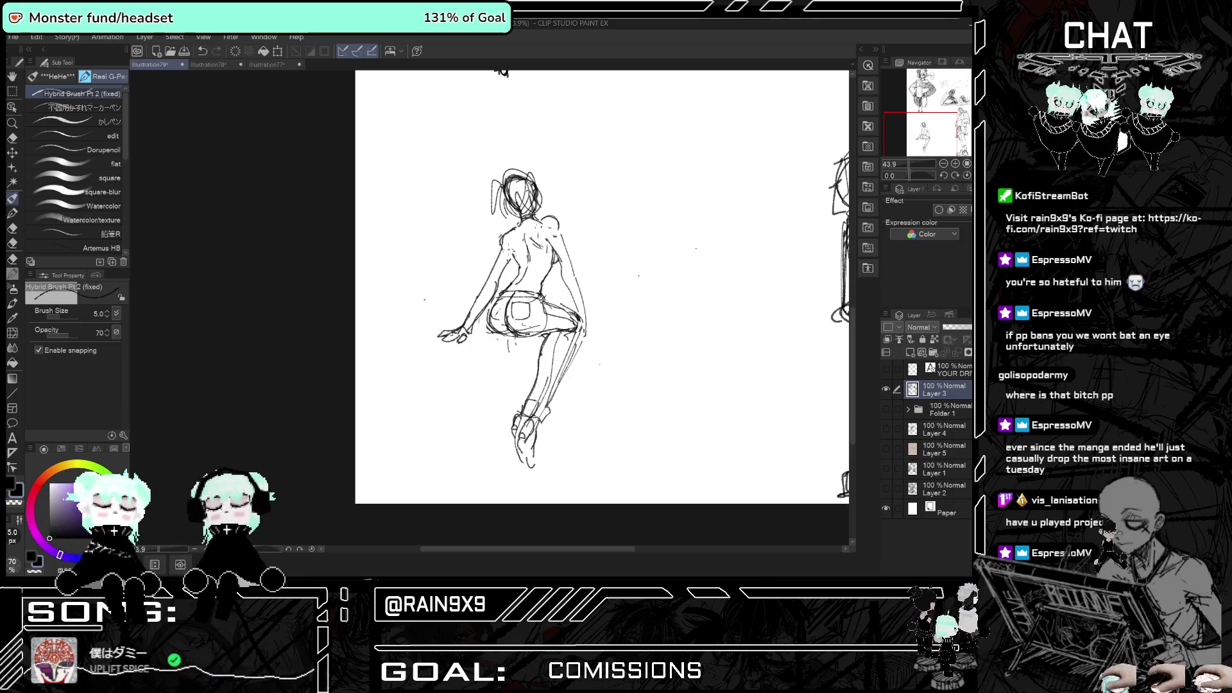
key("h")
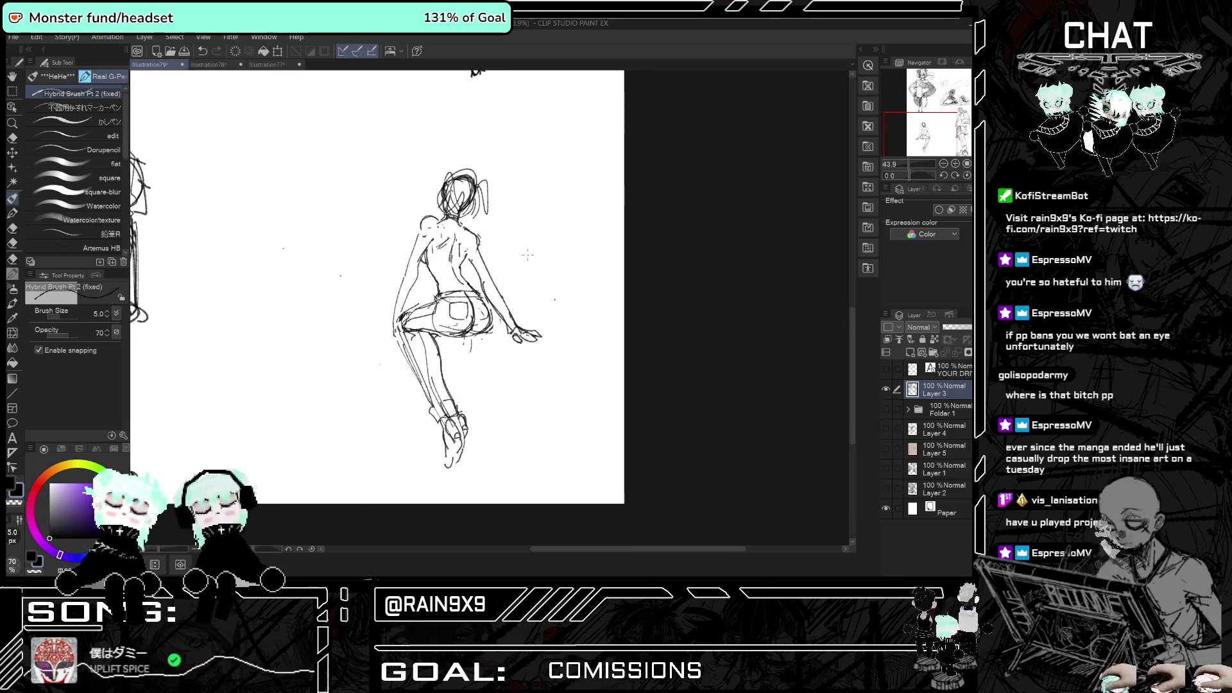
key("h")
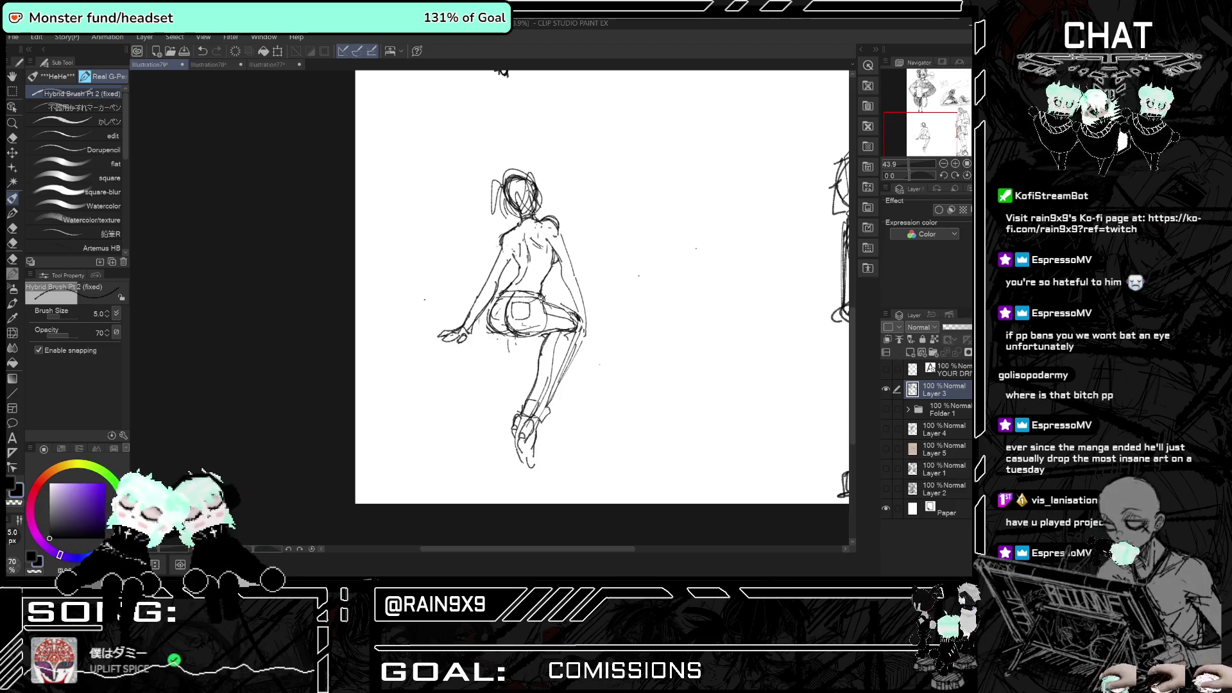
key("h")
key("h")
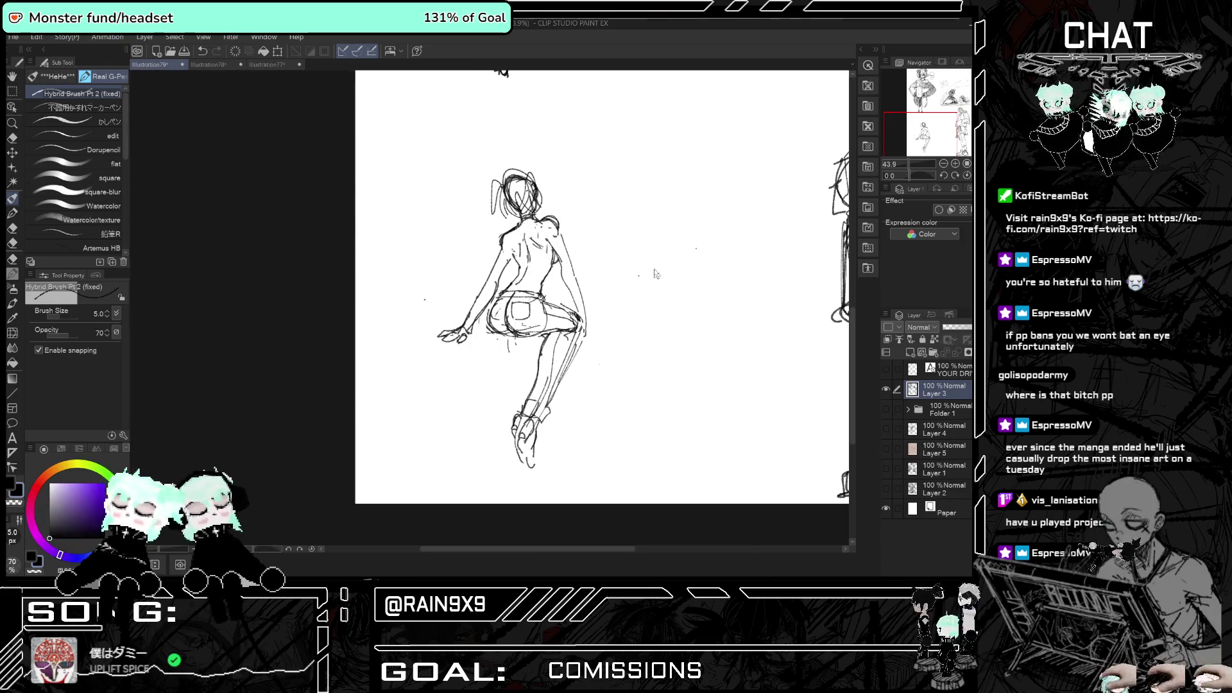
key("h")
scroll(594, 381, "down", 5)
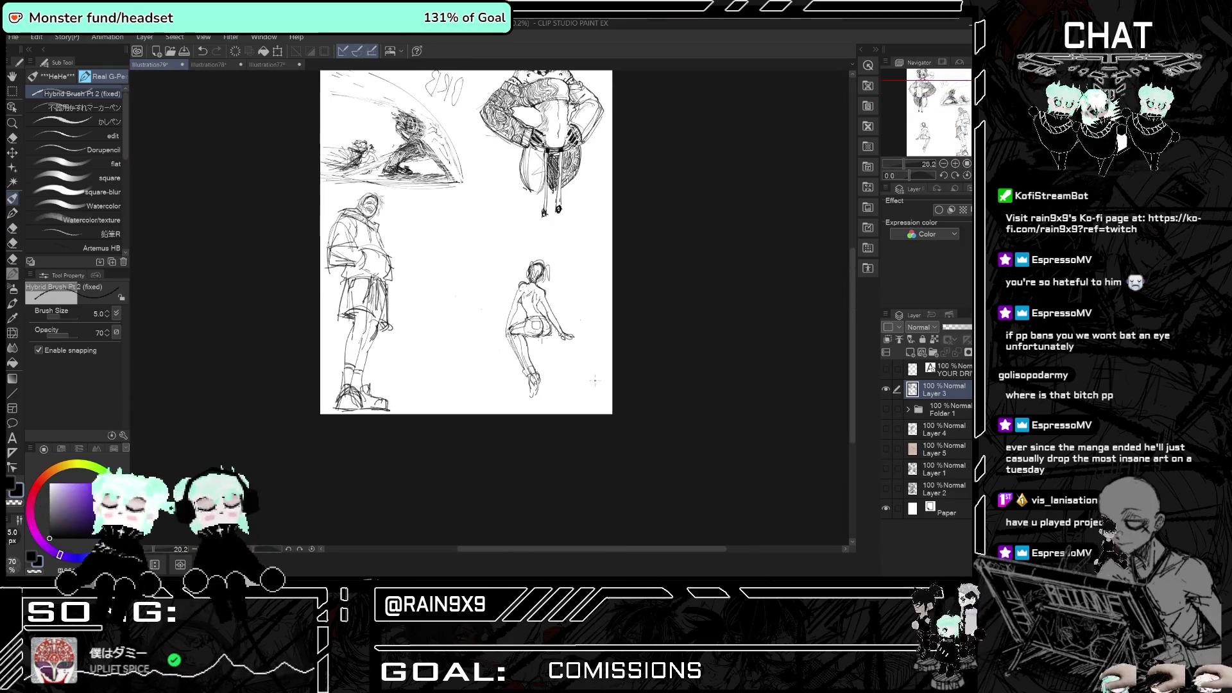
- Undo the stray stroke and erase the hand and lower-arm lines beside the hip
key("h")
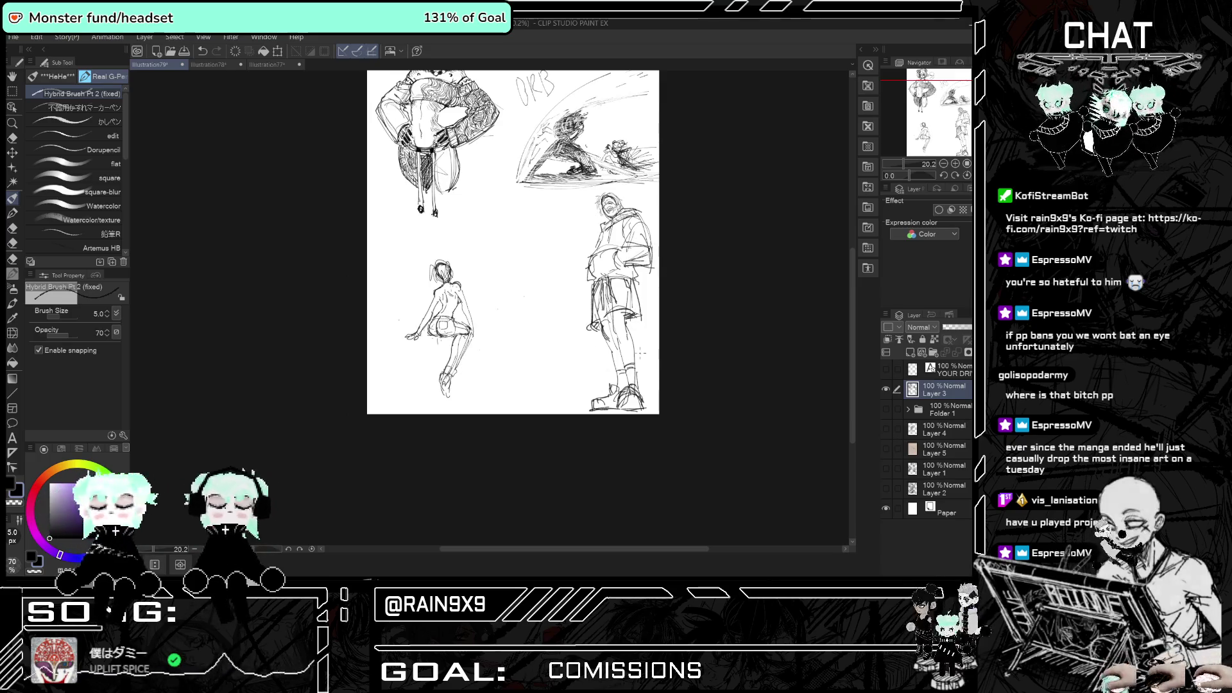
scroll(347, 329, "up", 5)
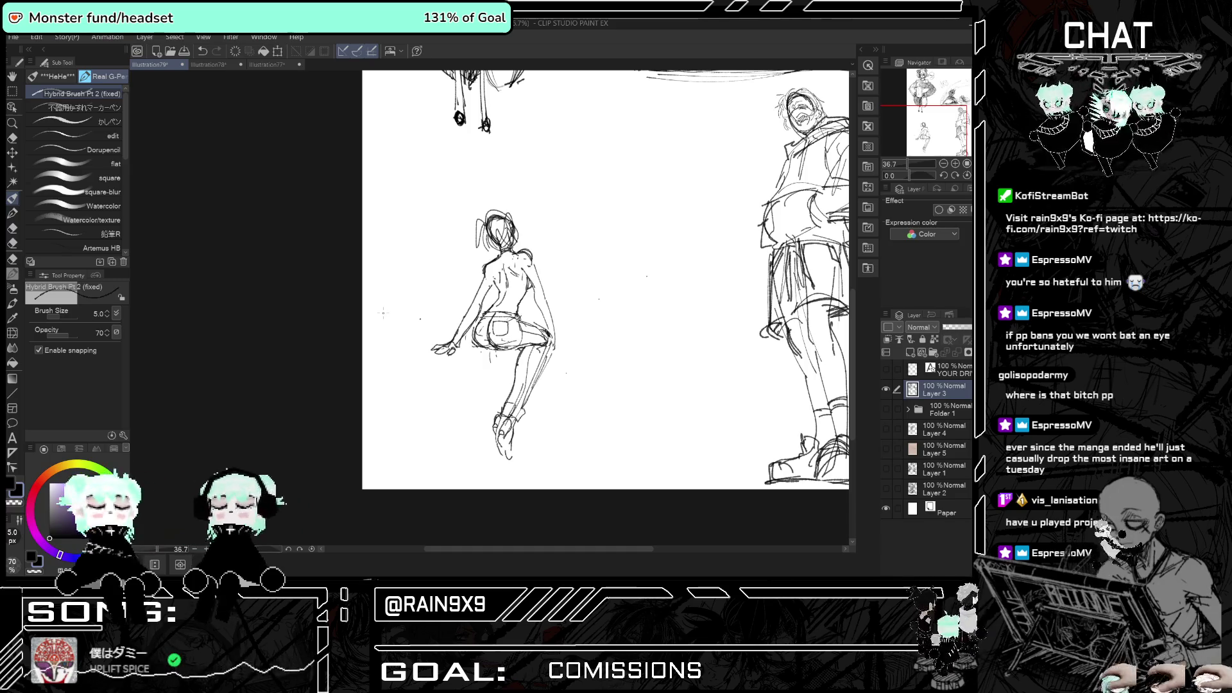
key("ctrl+z")
left_click(12, 137)
mouse_move(435, 349)
left_mouse_down()
mouse_move(471, 302)
mouse_move(477, 311)
mouse_move(492, 270)
left_mouse_up()
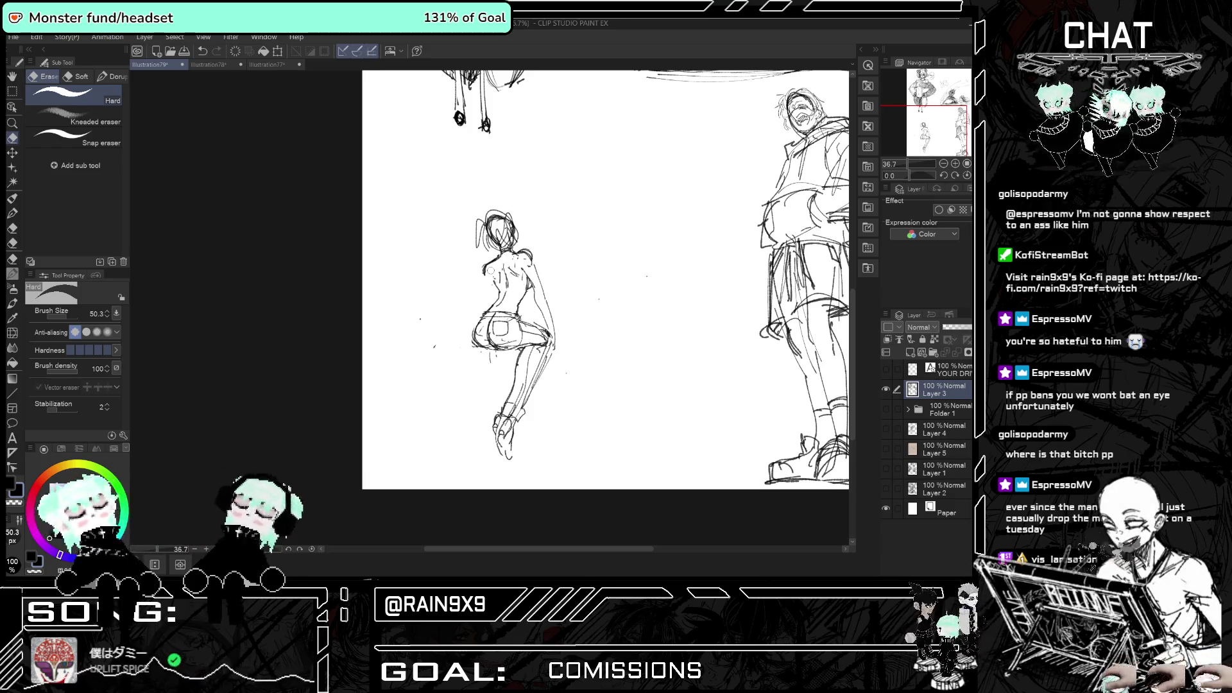
- With the pen selected, flip the canvas back and forth to check the figure
scroll(478, 263, "up", 2)
key("p")
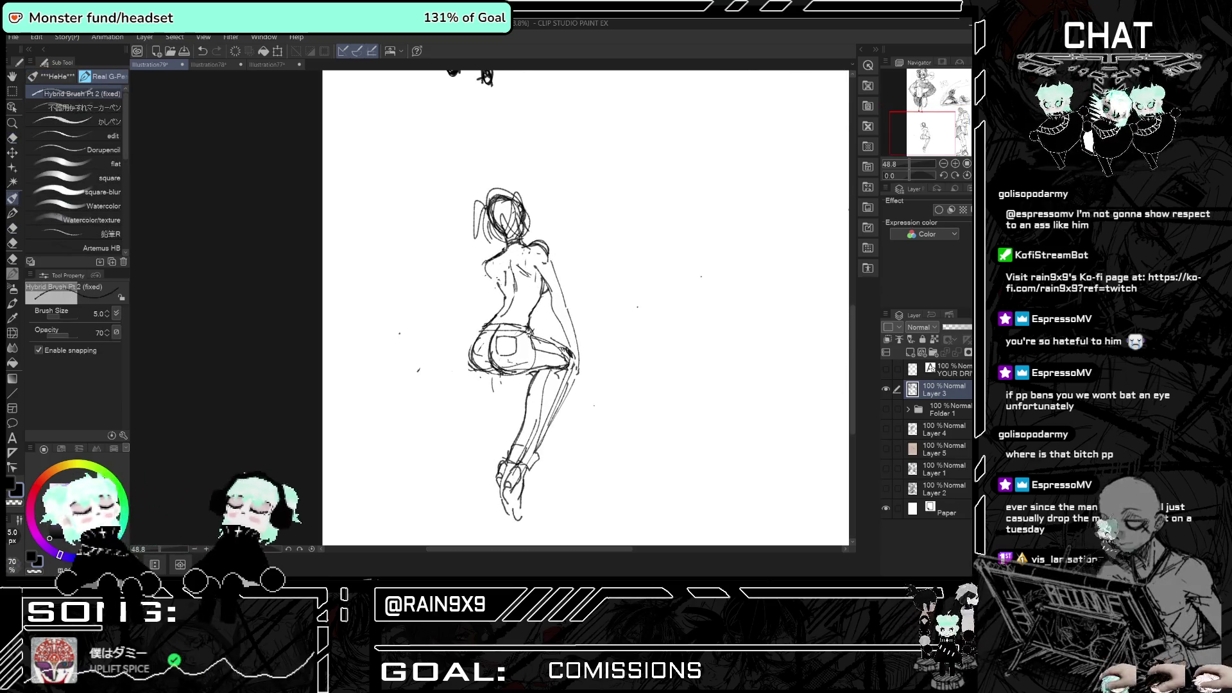
key("h")
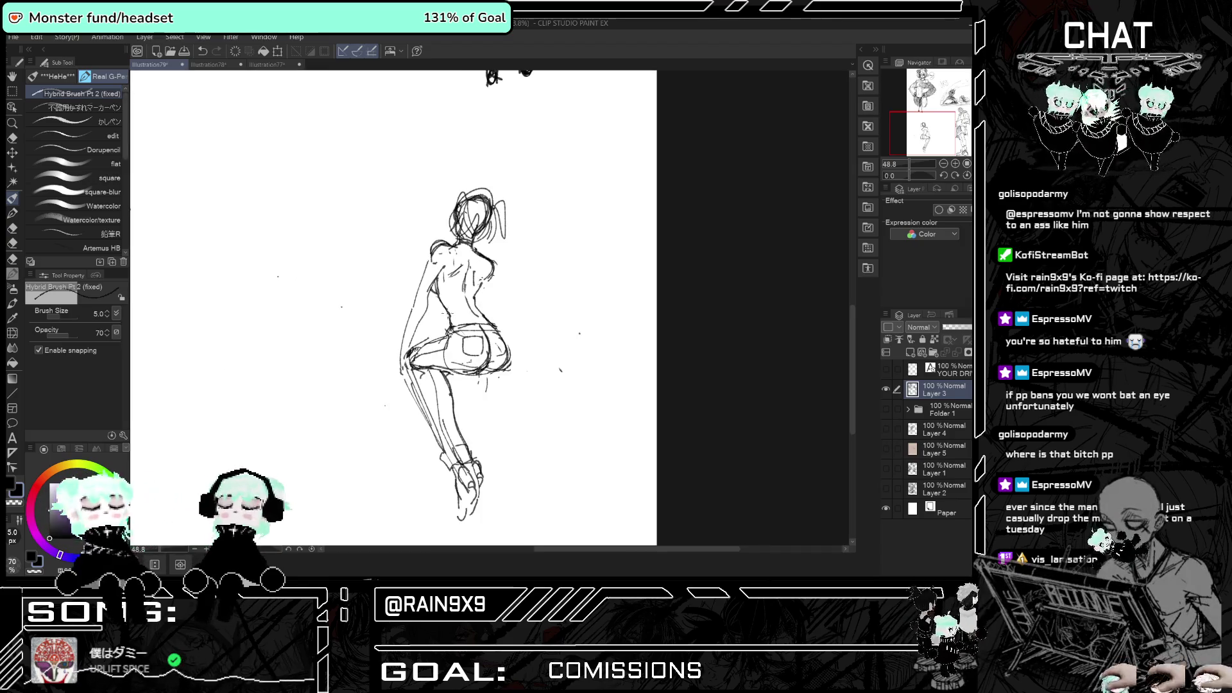
key("h")
key("h")
key("h")
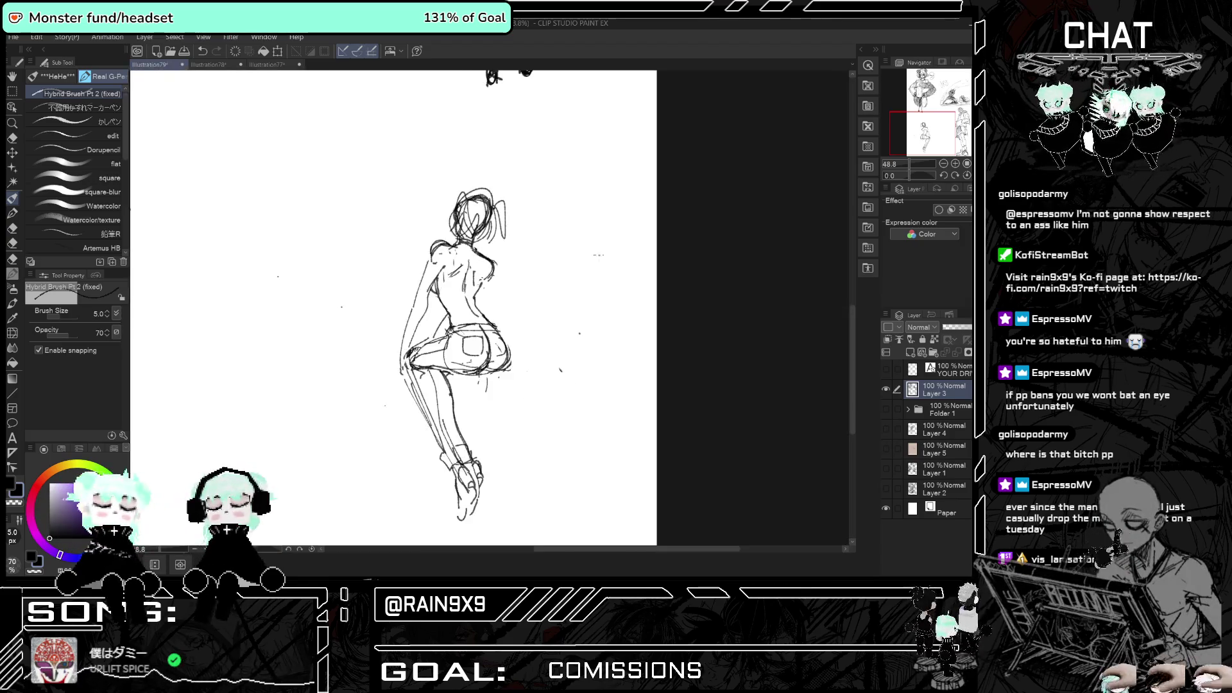
key("h")
- Erase rough lines around the head with the eraser shrunk to 18.2
left_click(12, 138)
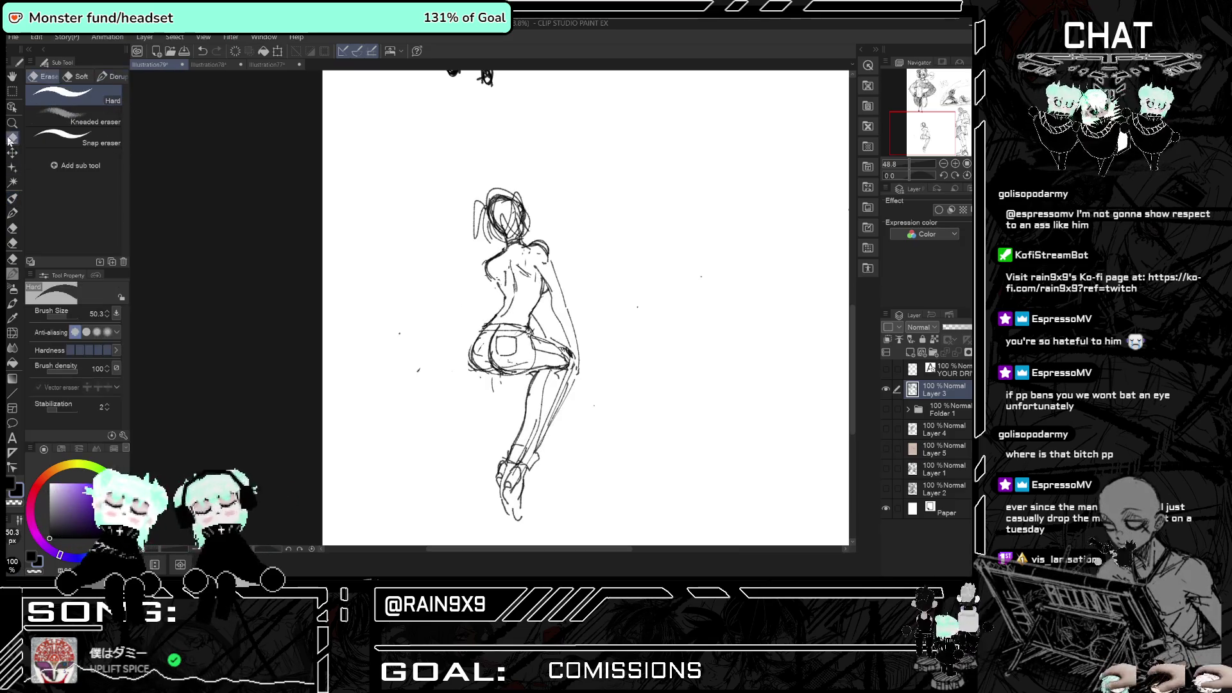
left_click_drag(68, 316, 63, 318)
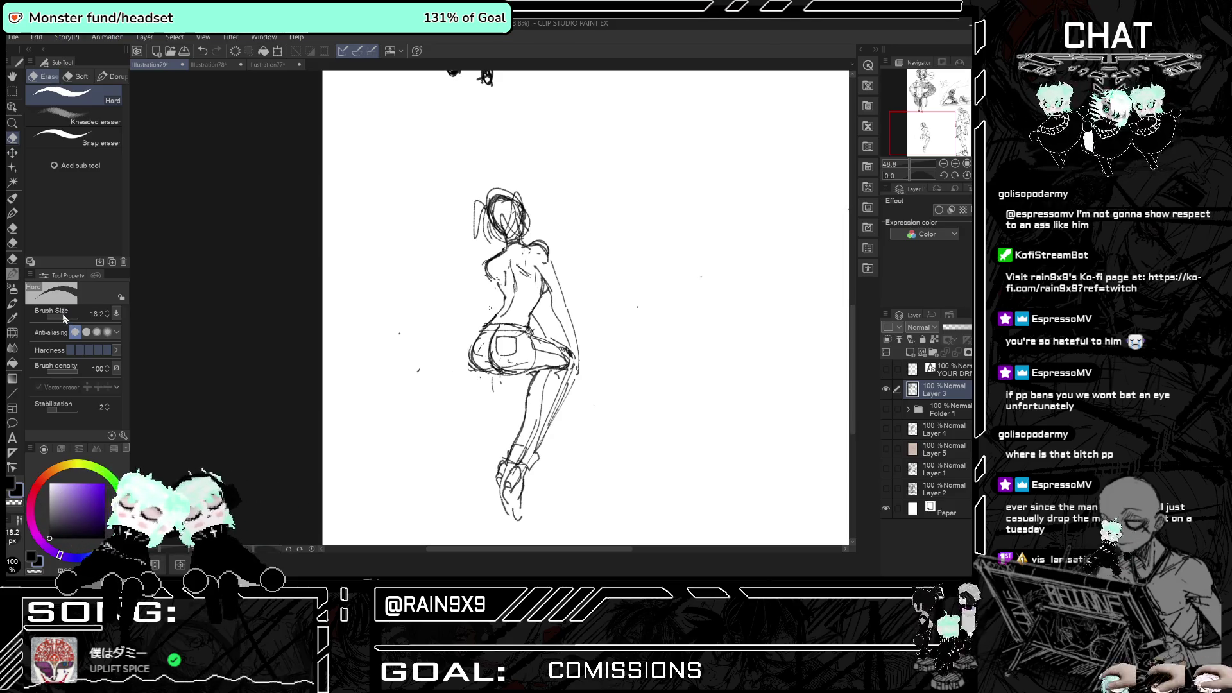
mouse_move(495, 207)
left_mouse_down()
mouse_move(492, 222)
mouse_move(523, 224)
mouse_move(508, 204)
mouse_move(500, 212)
left_mouse_up()
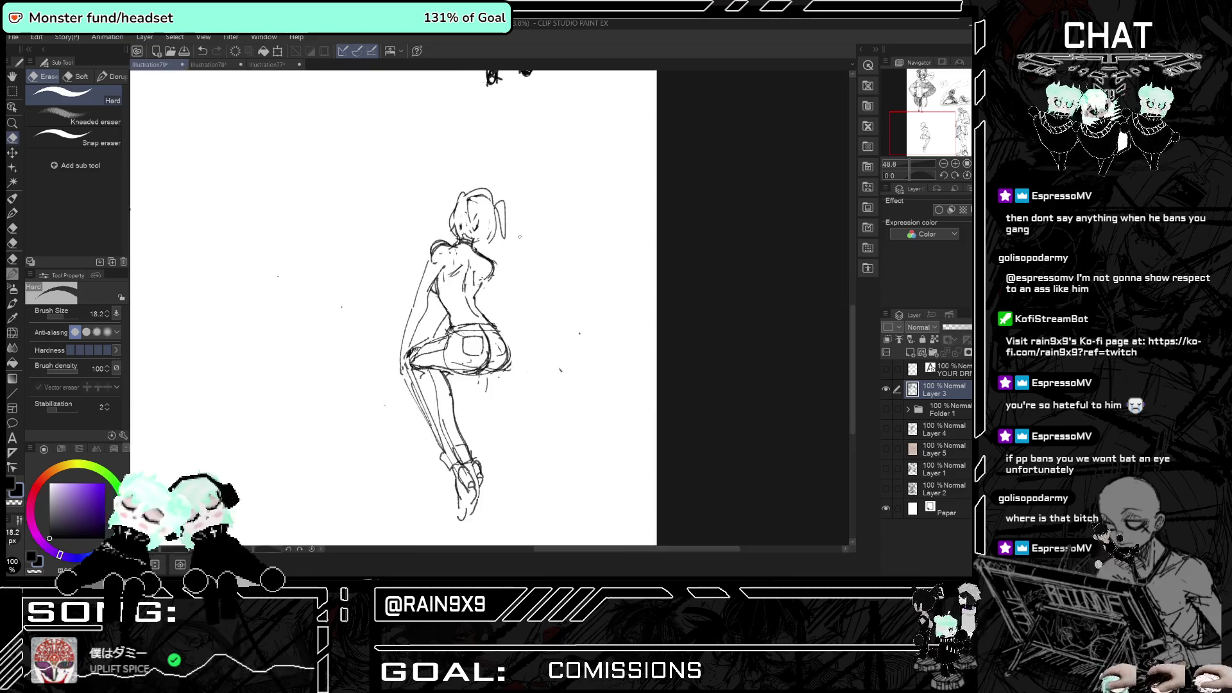
- Draw diagonal hatching strokes across the girl's thigh, then mirror the view to check
scroll(497, 338, "down", 3)
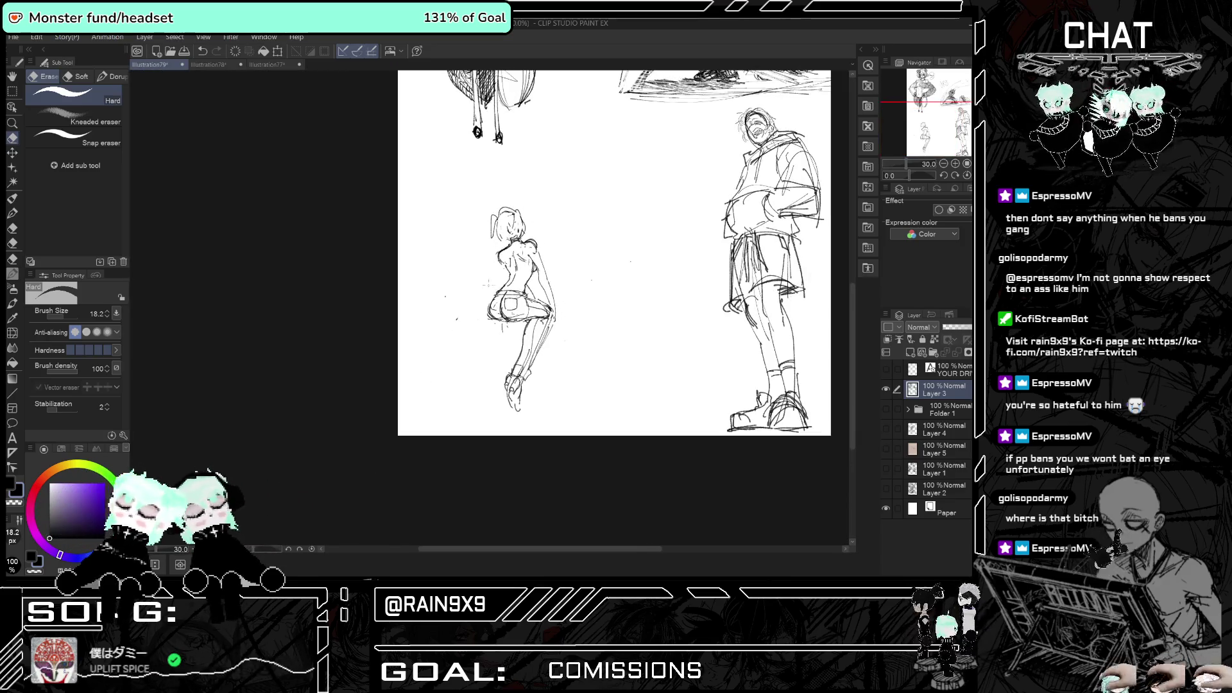
key("h")
key("h")
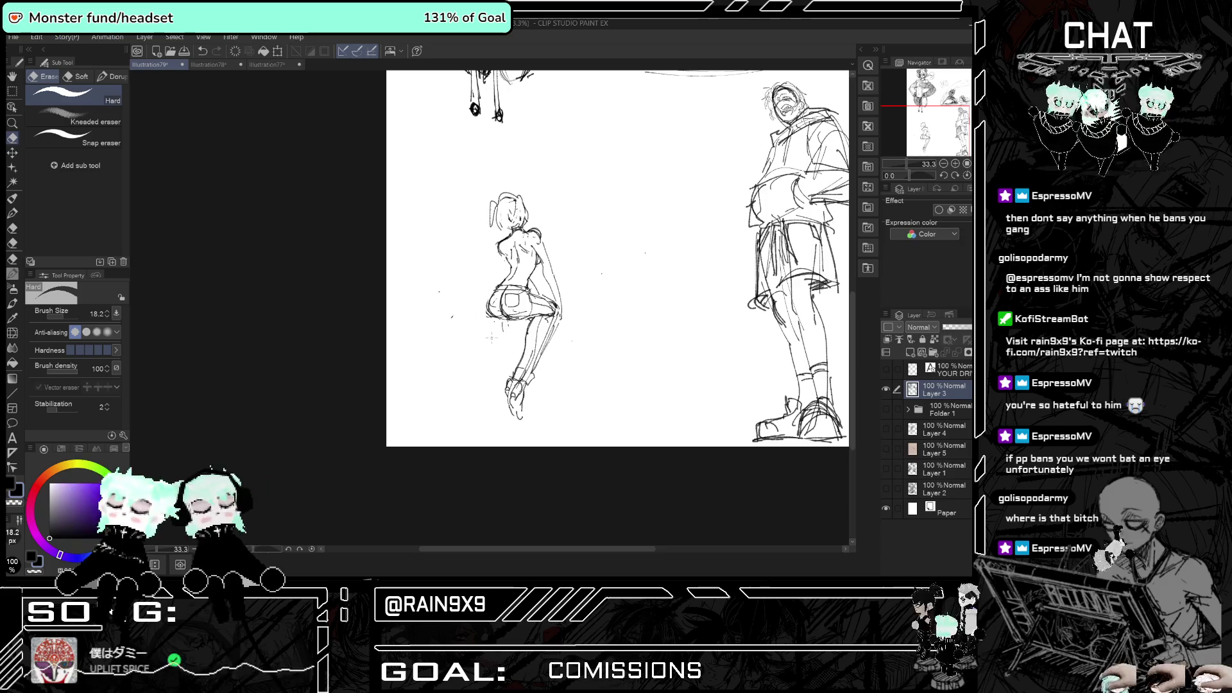
scroll(520, 343, "up", 2)
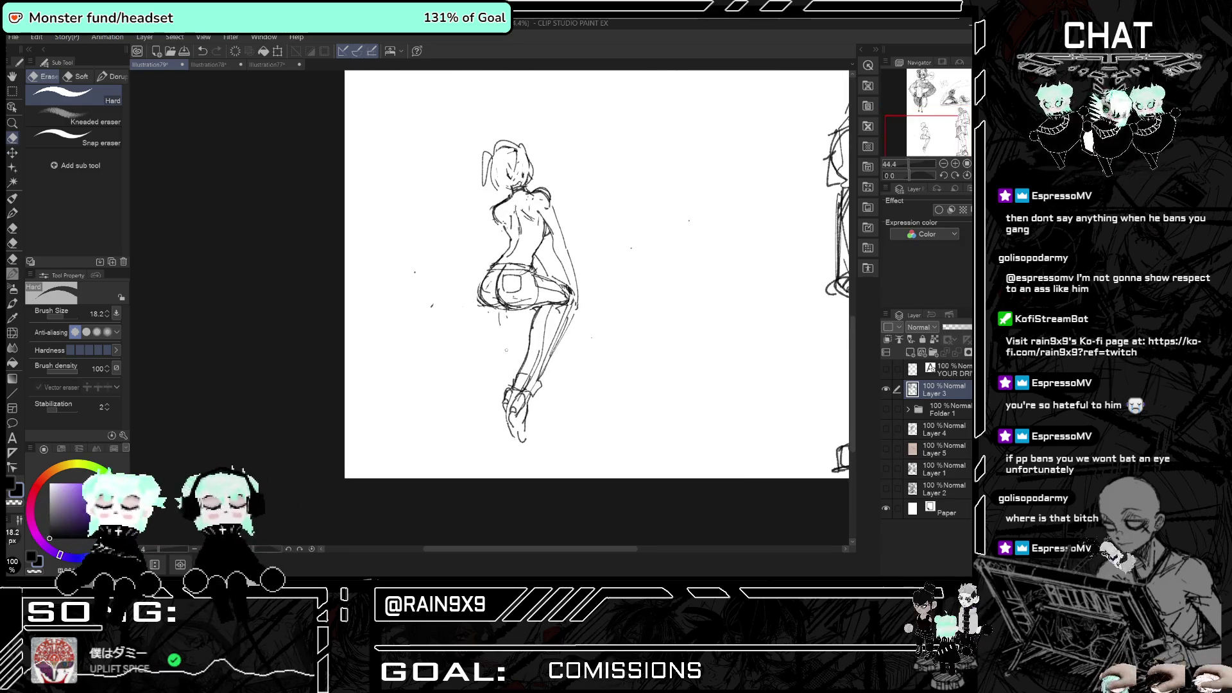
left_click(13, 200)
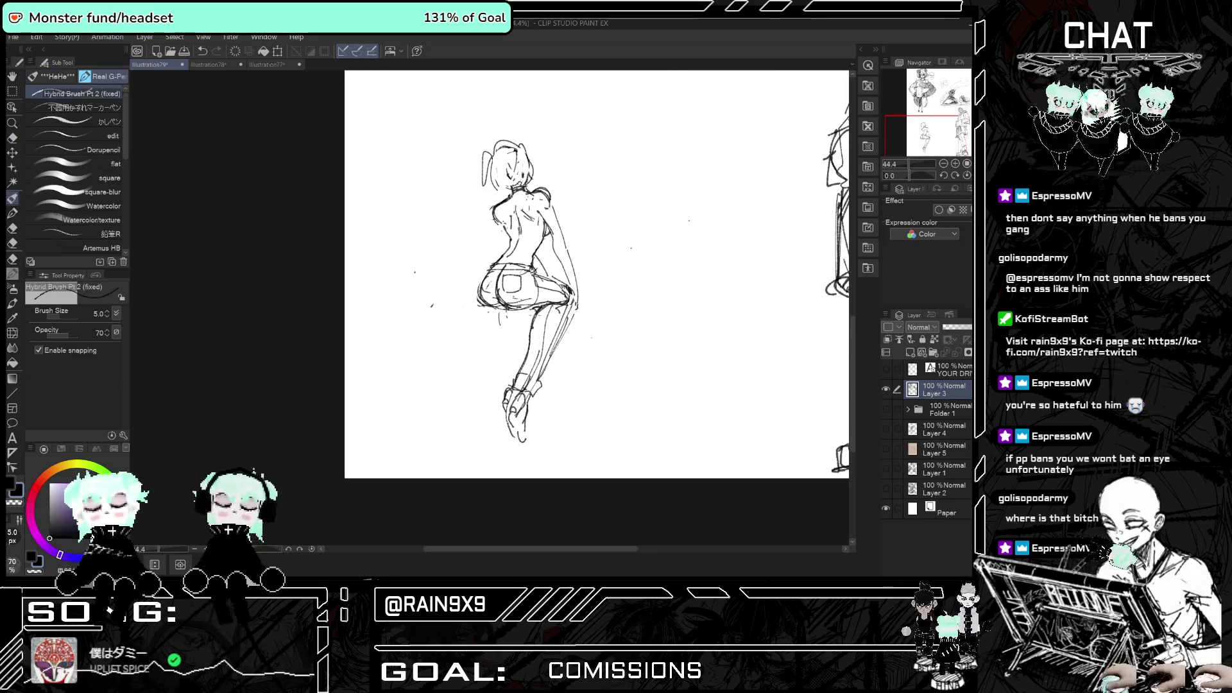
left_click_drag(544, 320, 530, 340)
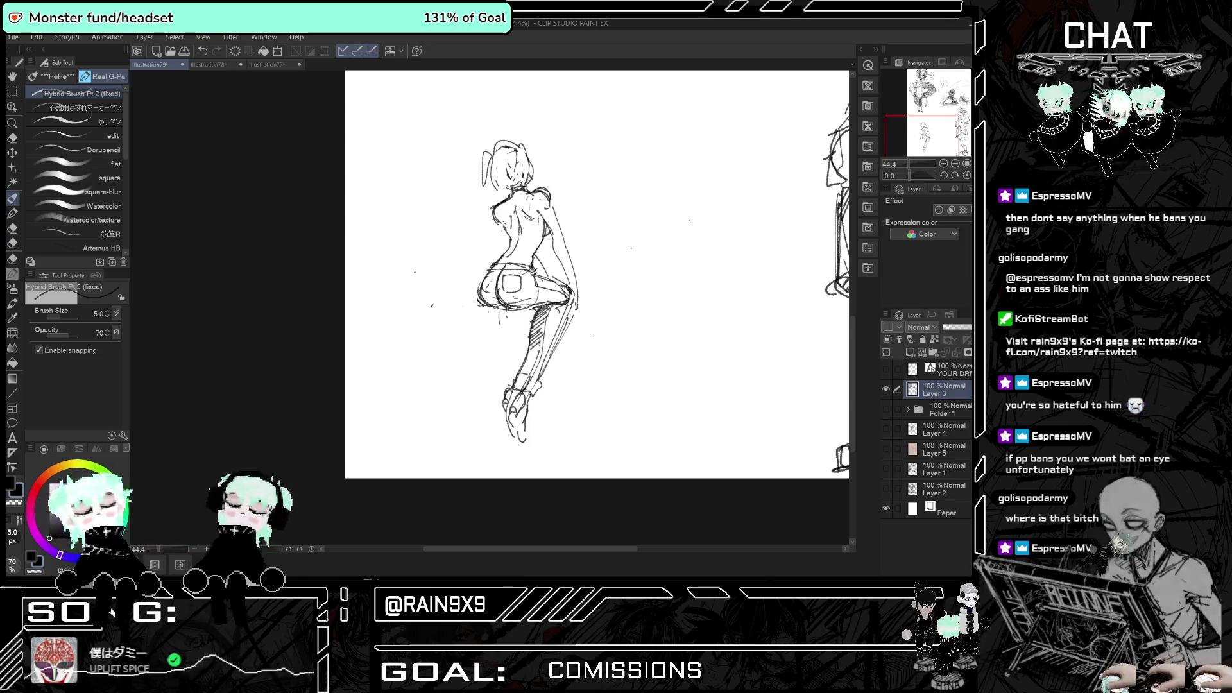
mouse_move(553, 311)
left_mouse_down()
mouse_move(540, 347)
mouse_move(555, 339)
left_mouse_up()
key("h")
key("h")
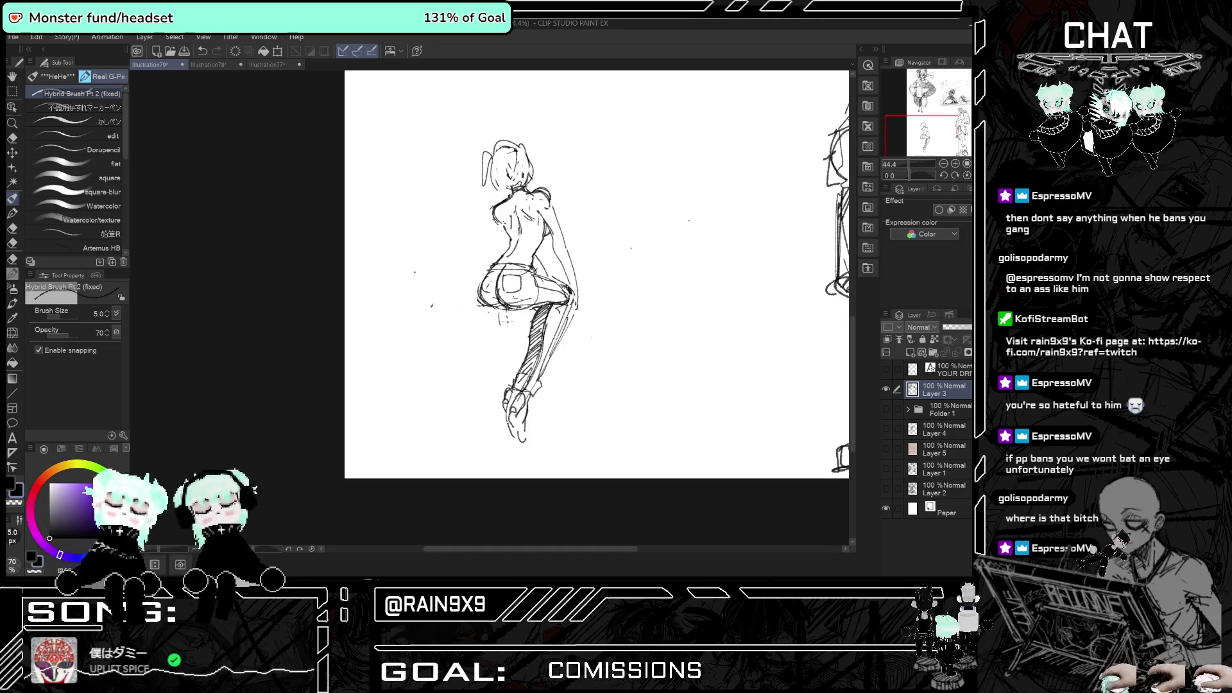
- Lasso the lower leg and boots, then scale them to 95% and tilt about 11°
left_click(12, 92)
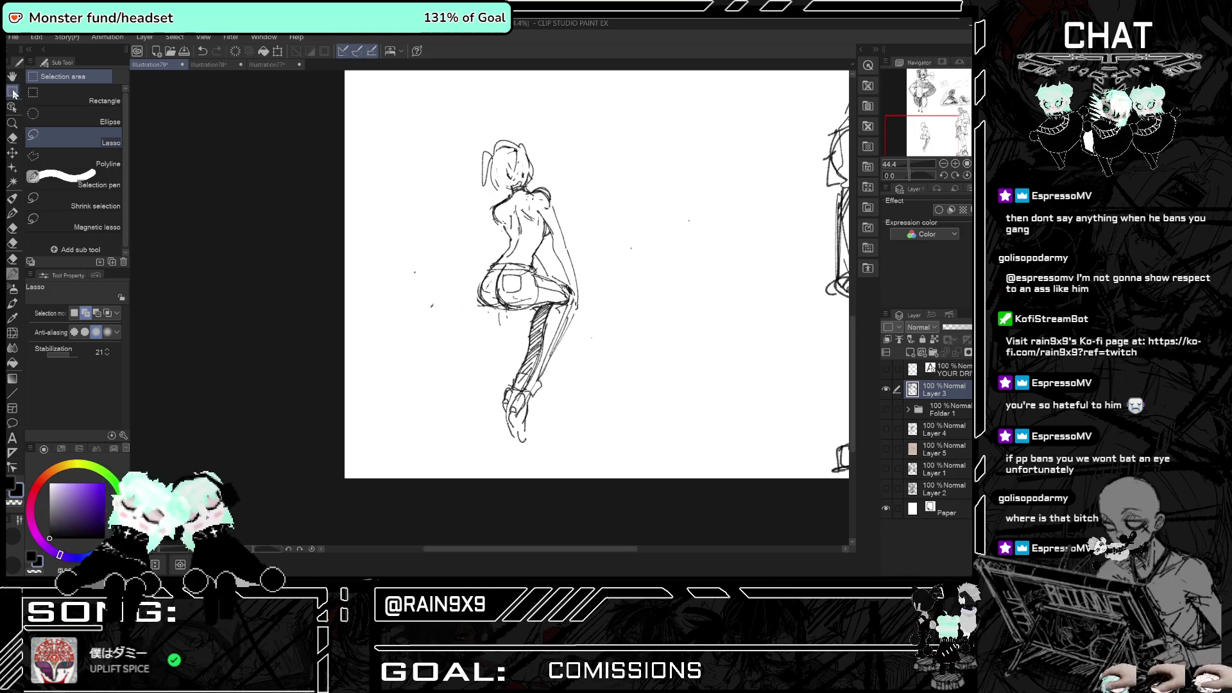
mouse_move(500, 383)
left_mouse_down()
mouse_move(513, 444)
mouse_move(515, 391)
mouse_move(544, 324)
mouse_move(521, 336)
left_mouse_up()
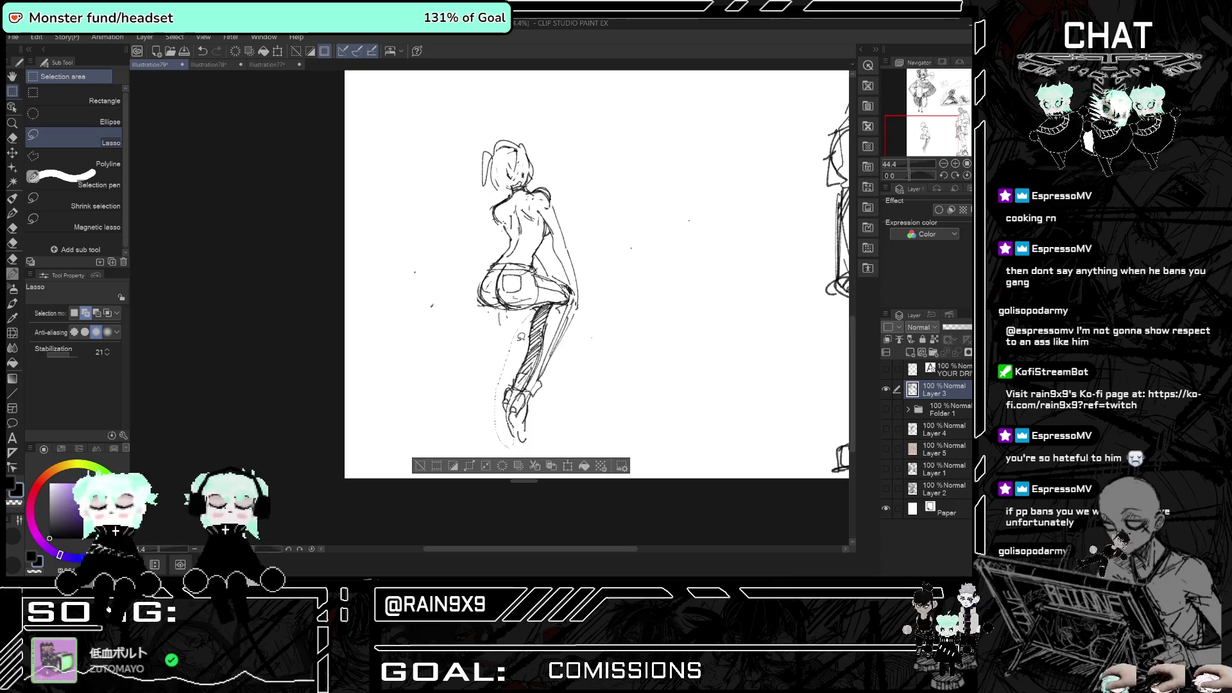
left_click(568, 465)
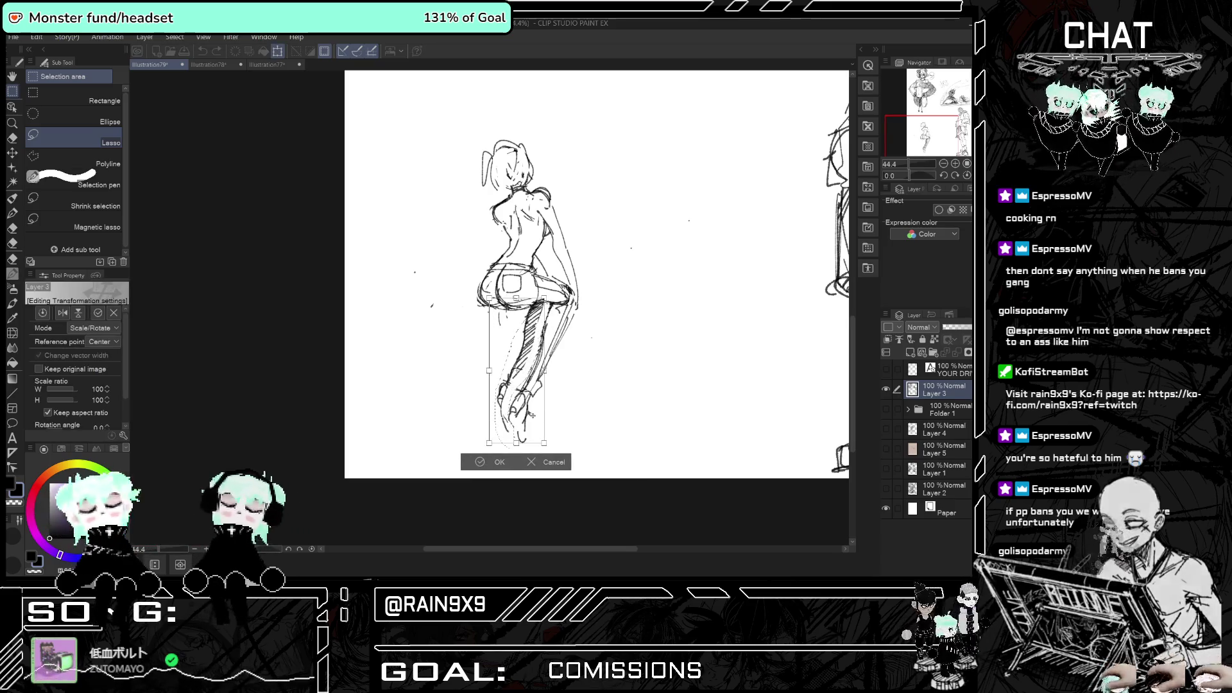
mouse_move(544, 443)
left_mouse_down()
mouse_move(511, 412)
mouse_move(518, 380)
left_mouse_up()
key("h")
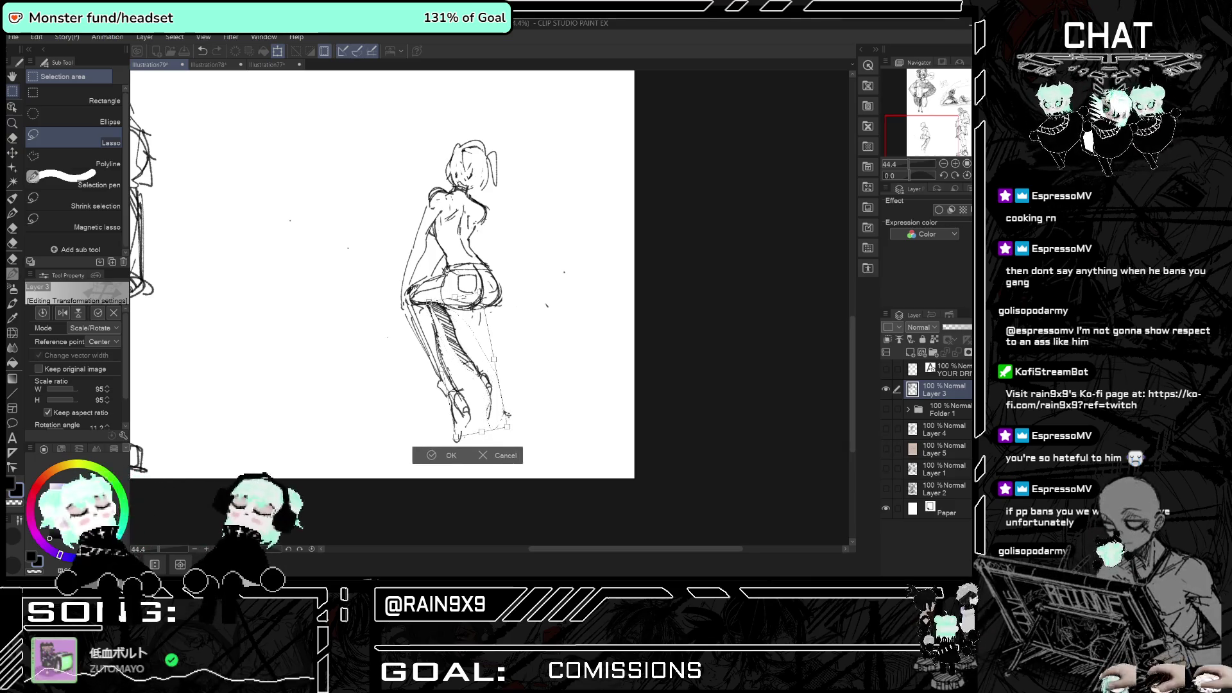
key("h")
left_click(485, 454)
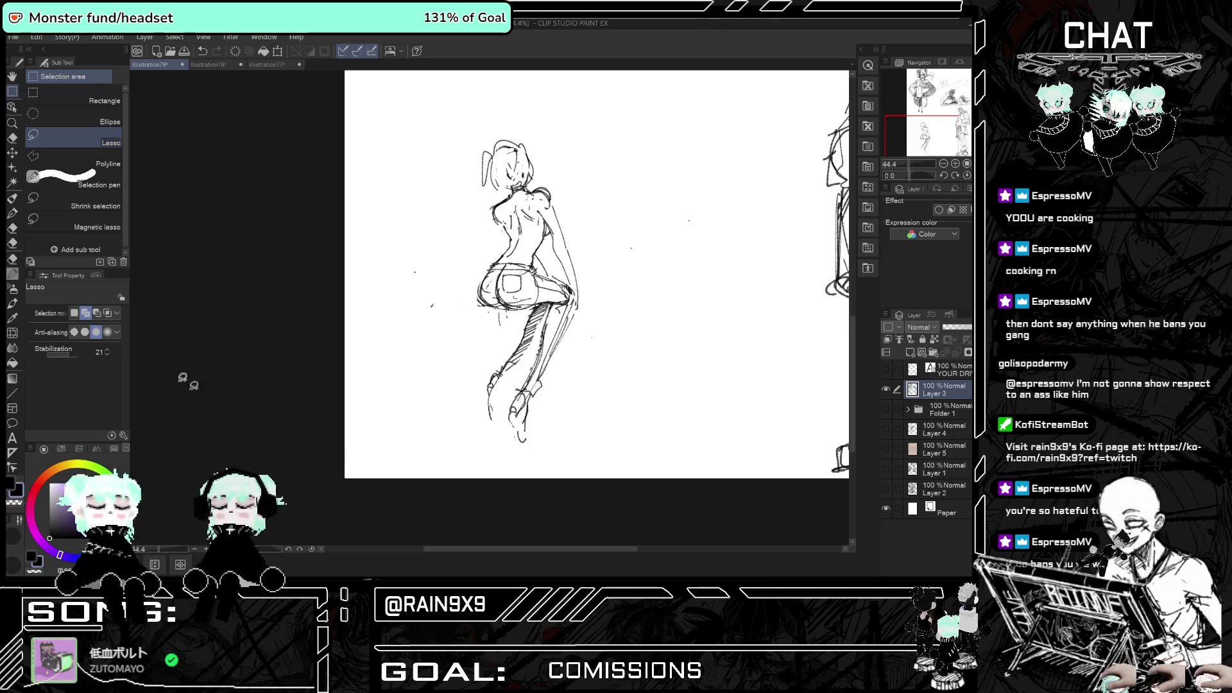
left_click(12, 200)
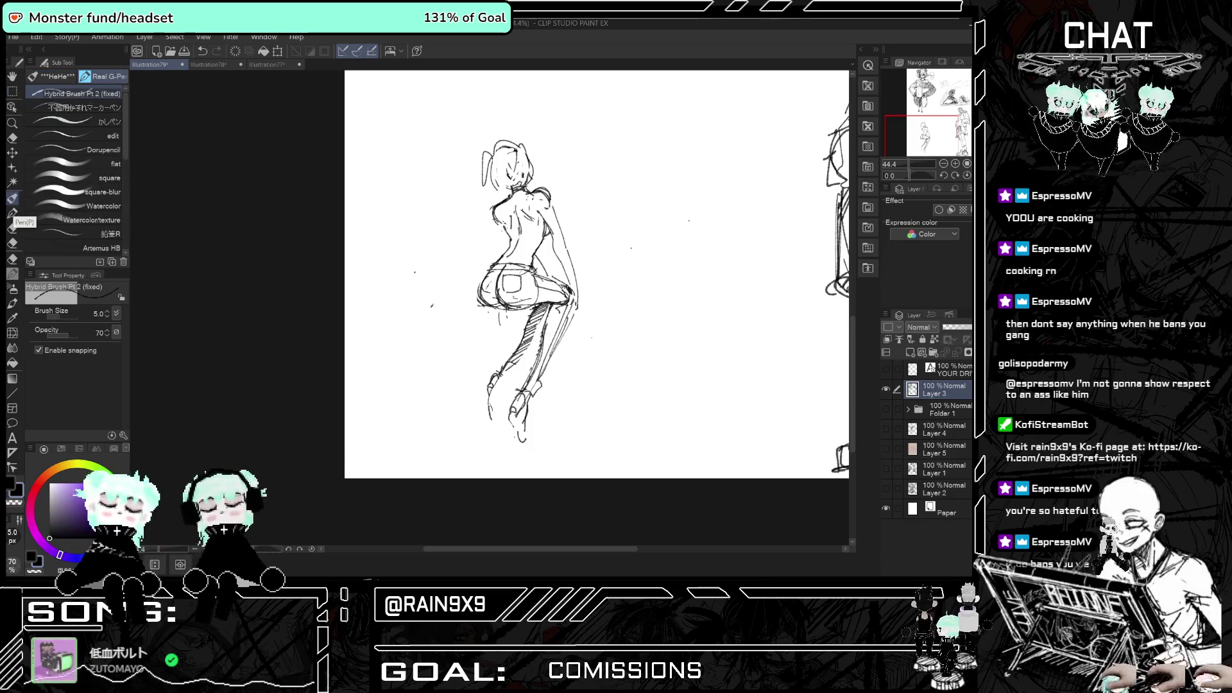
- Check the figure in mirrored view, then redraw the hair as a short cut
scroll(597, 275, "right", 5)
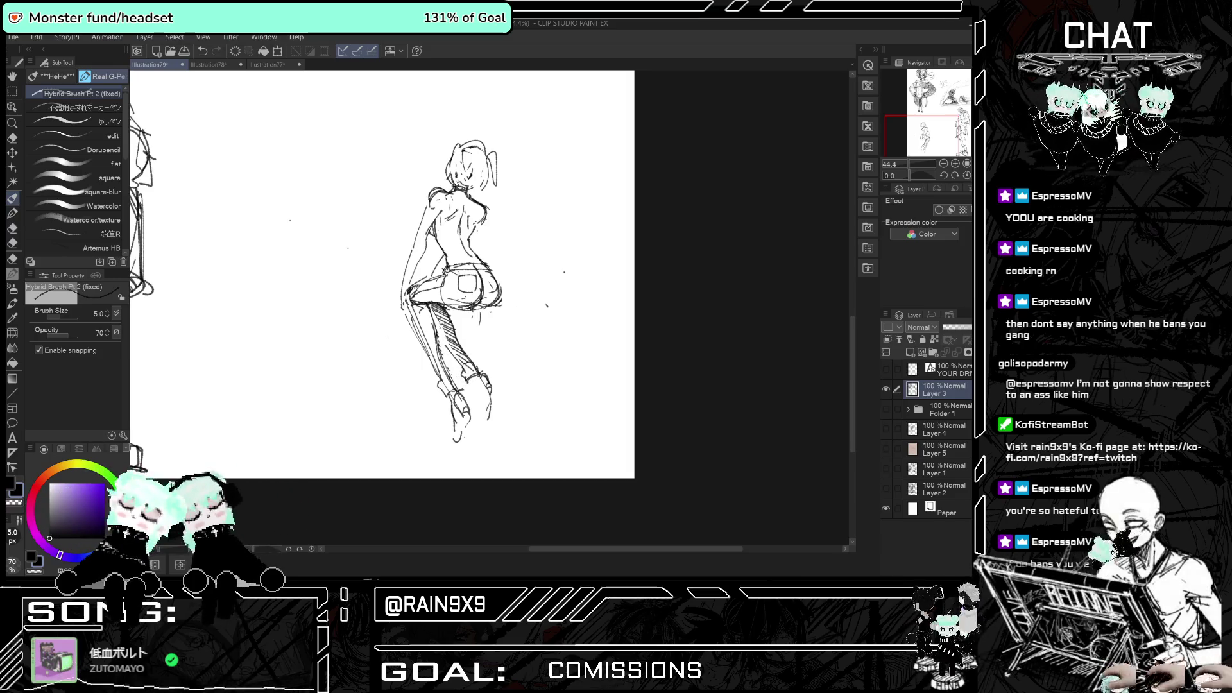
key("h")
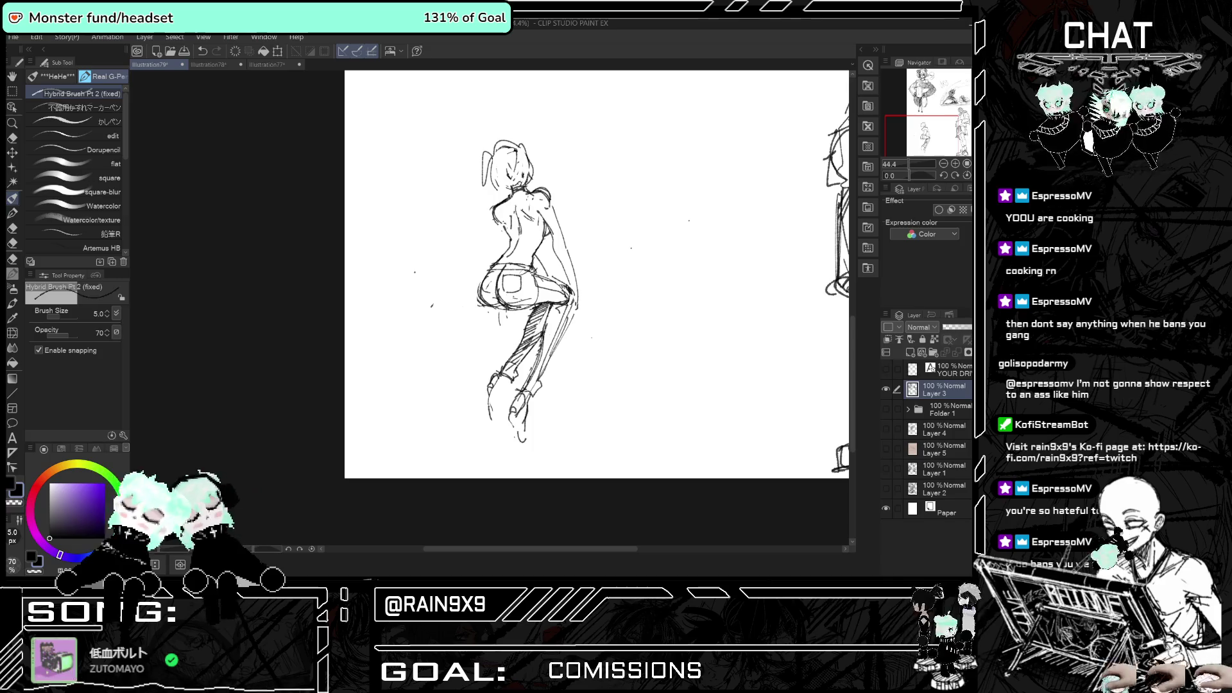
key("h")
key("h")
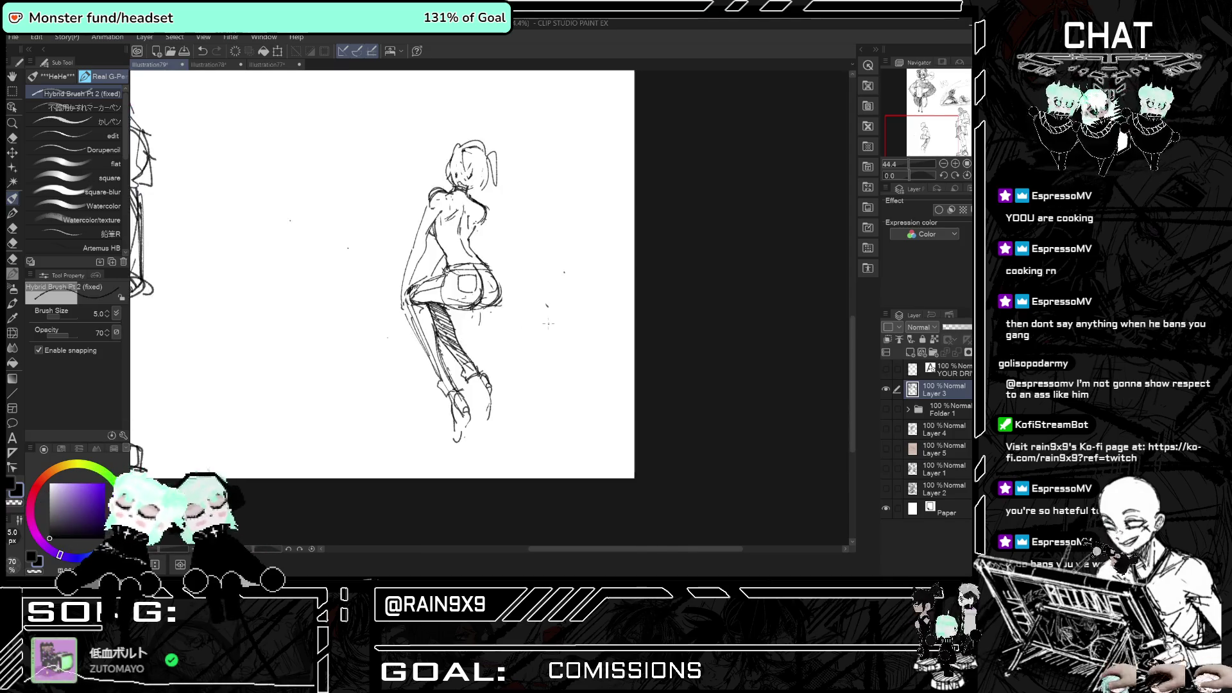
key("h")
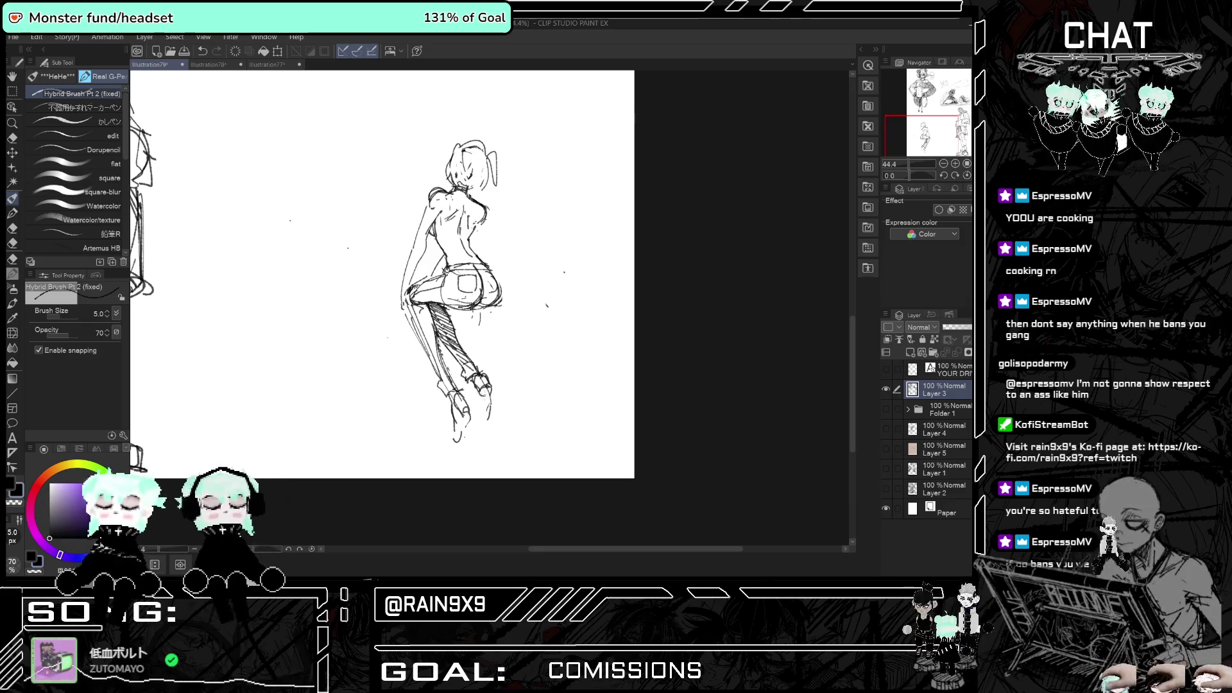
key("h")
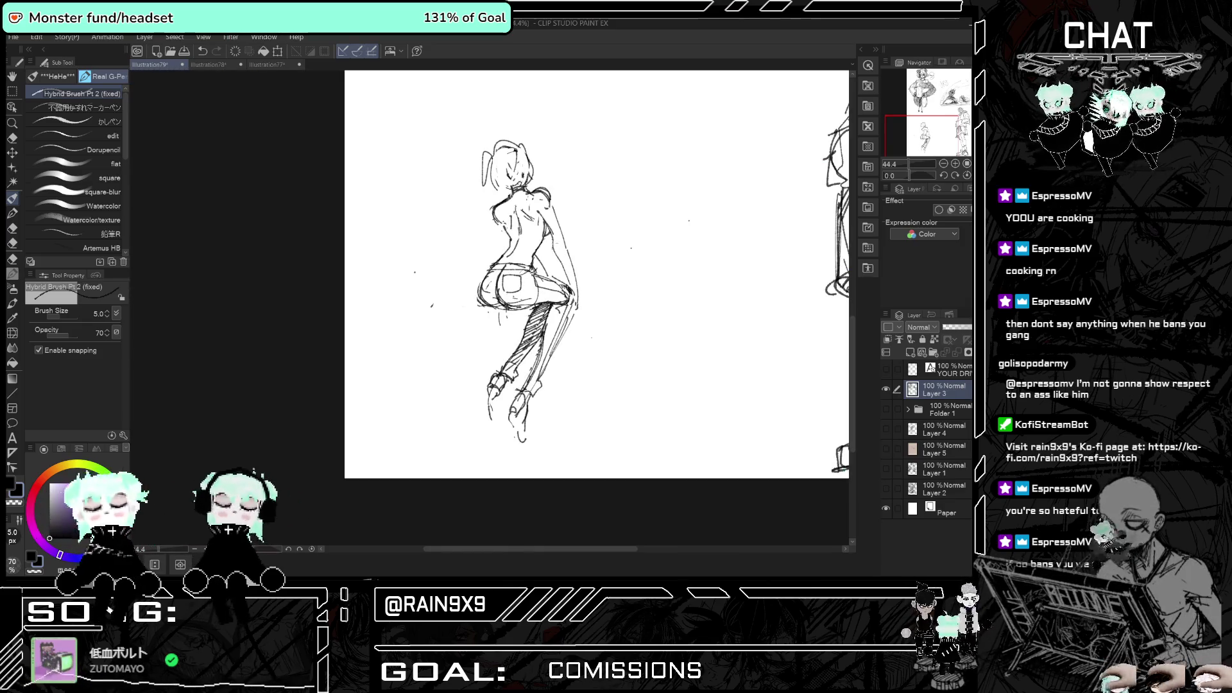
key("h")
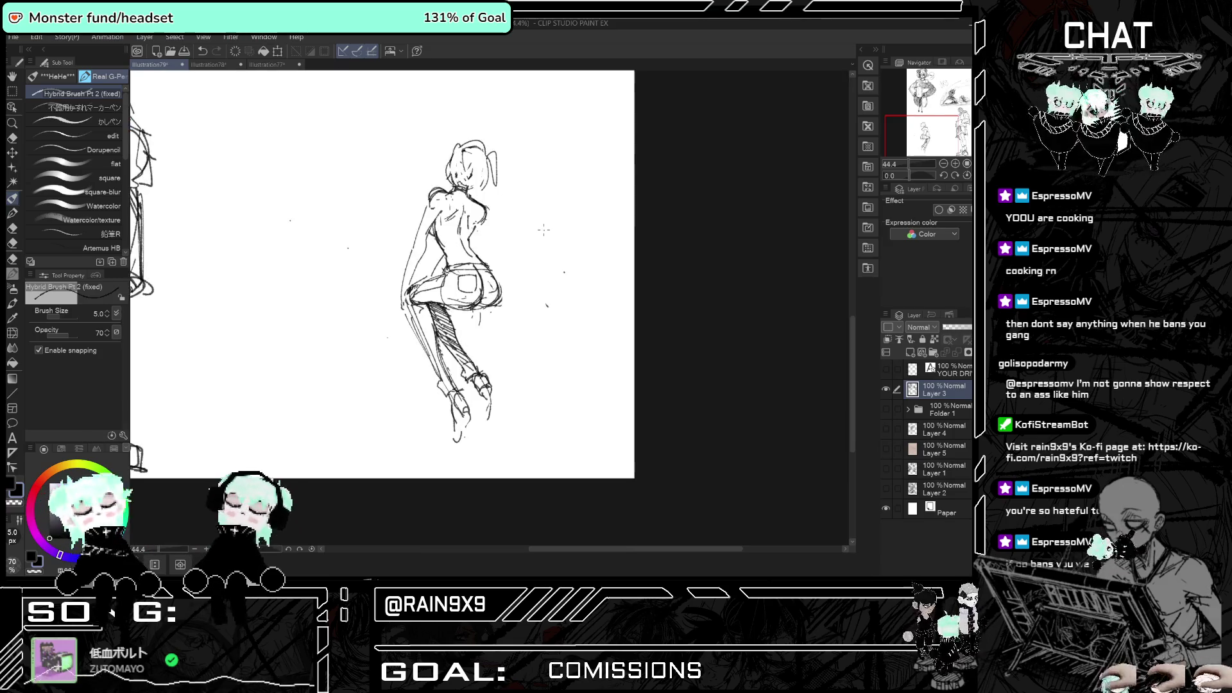
key("h")
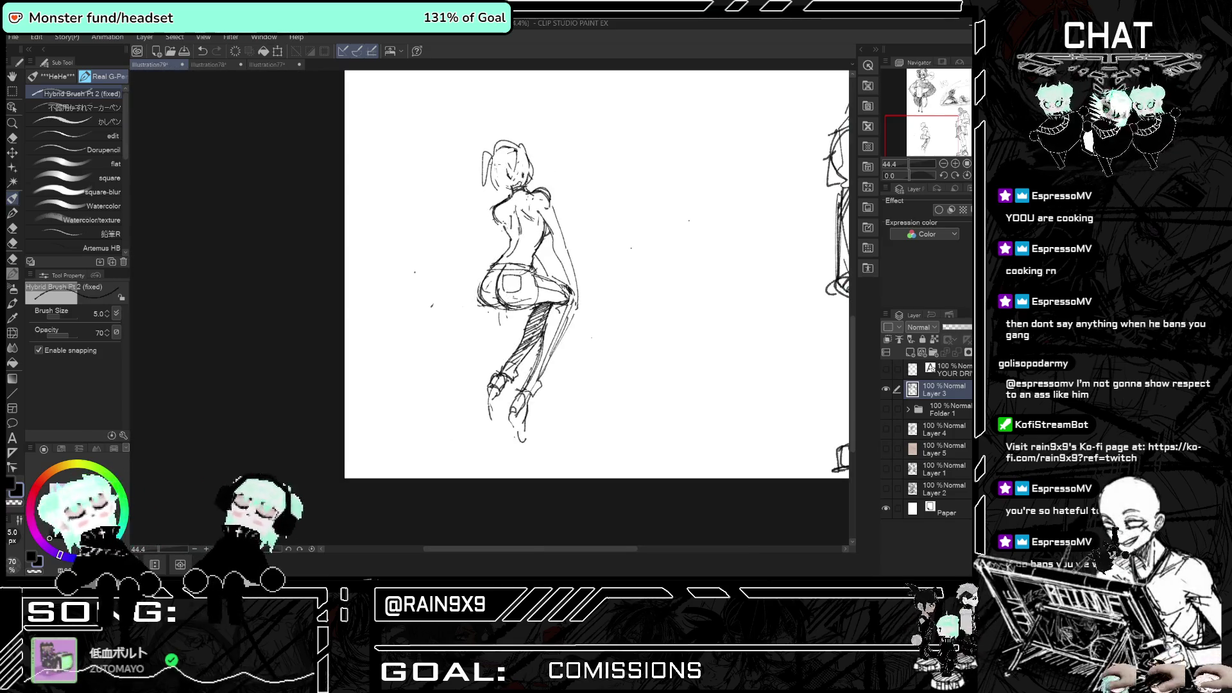
left_click_drag(485, 161, 491, 188)
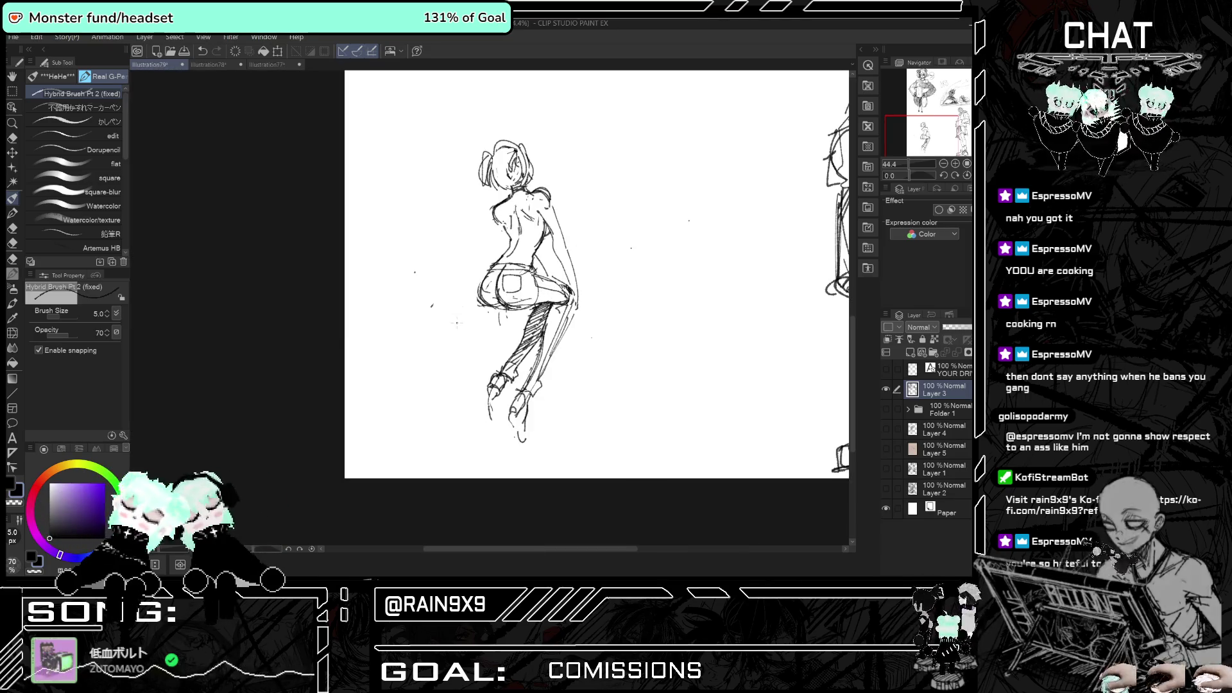
- Erase the stray strokes below the hips and undo the last small pen stroke
left_click(11, 138)
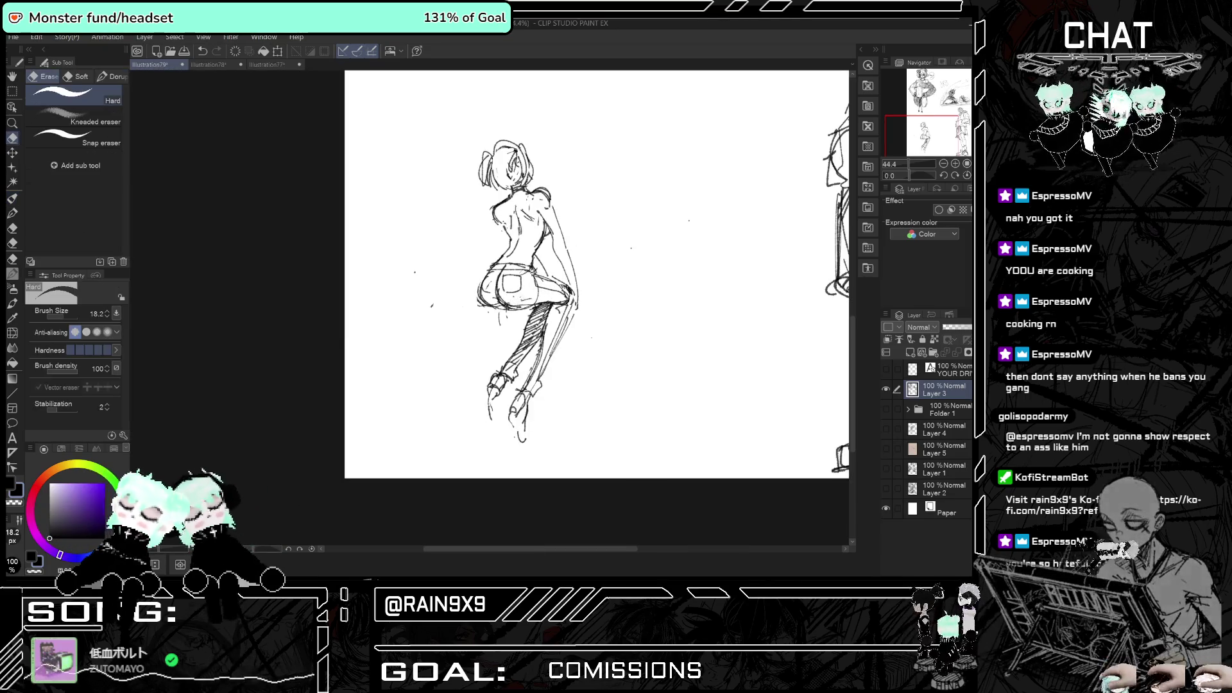
left_click_drag(500, 318, 497, 312)
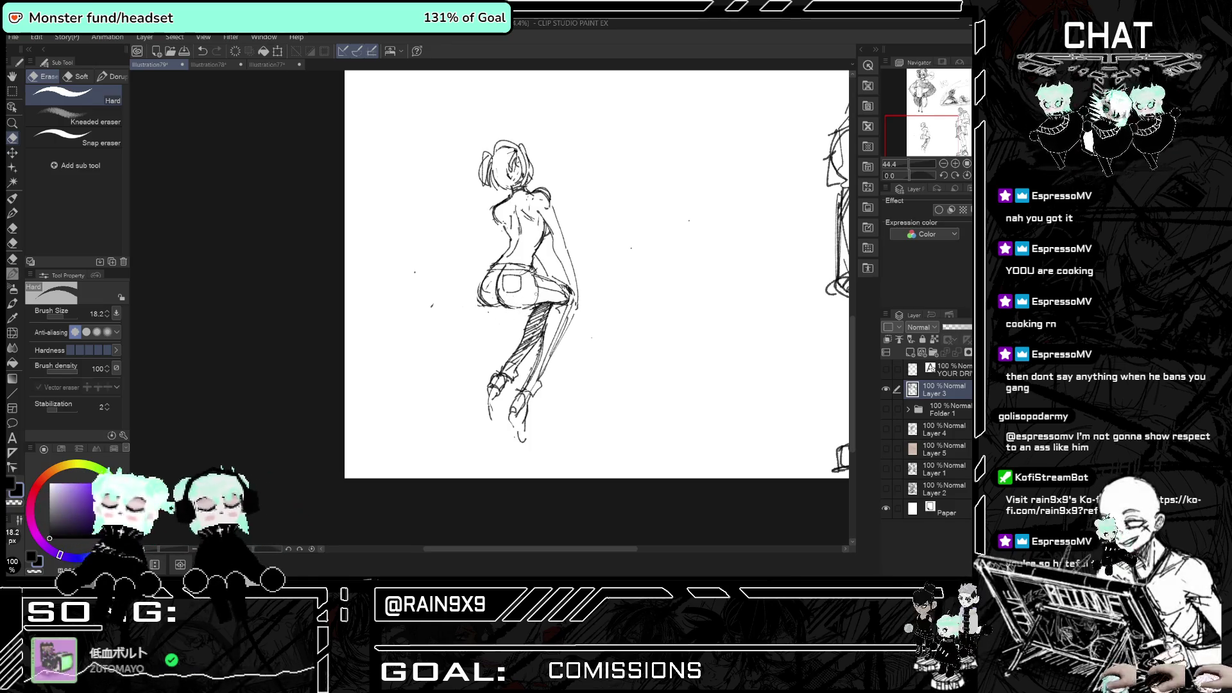
left_click(12, 200)
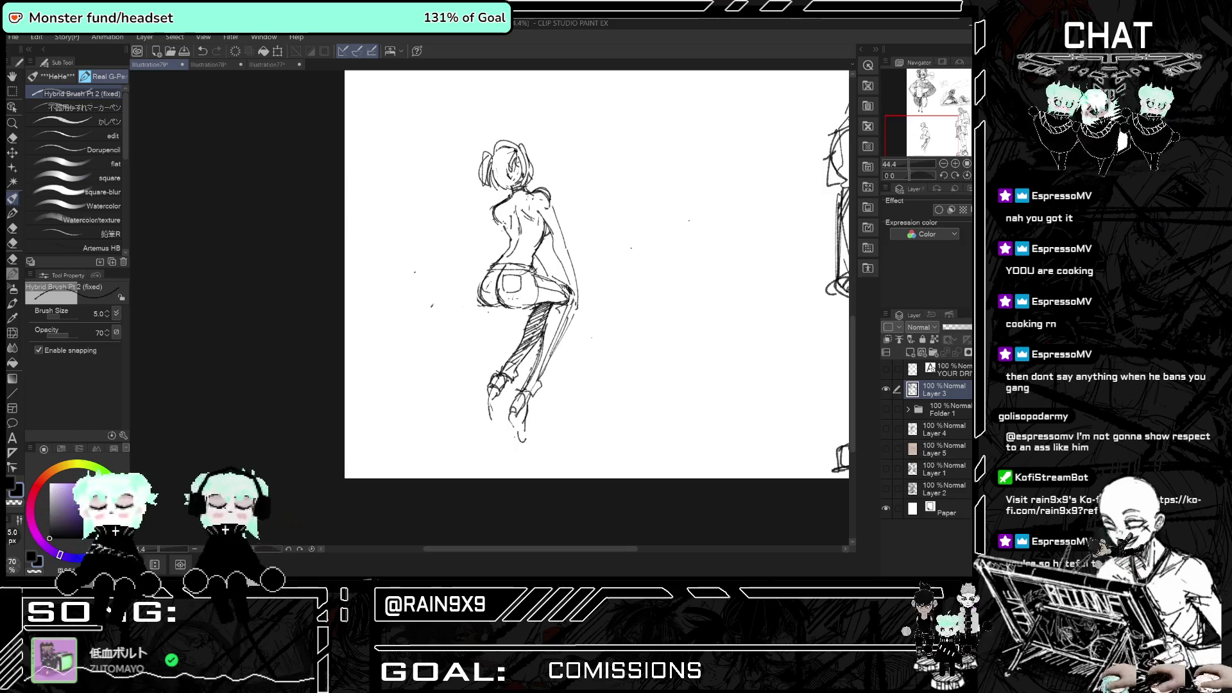
key("ctrl+plus")
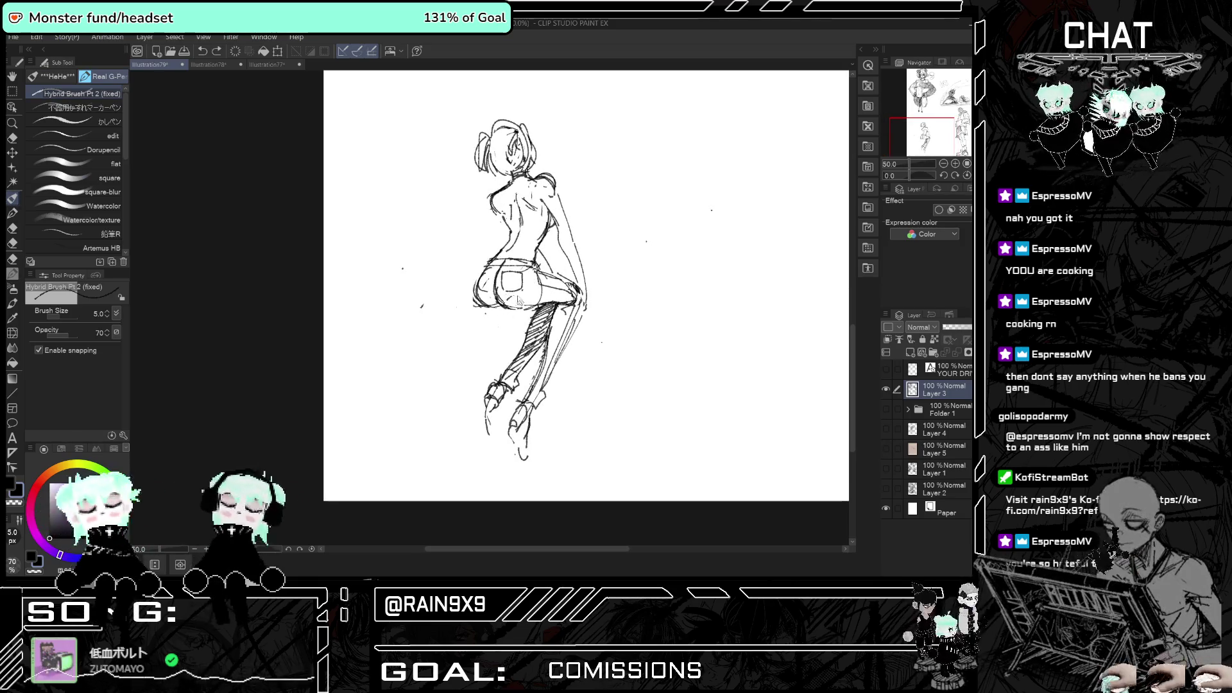
key("ctrl+z")
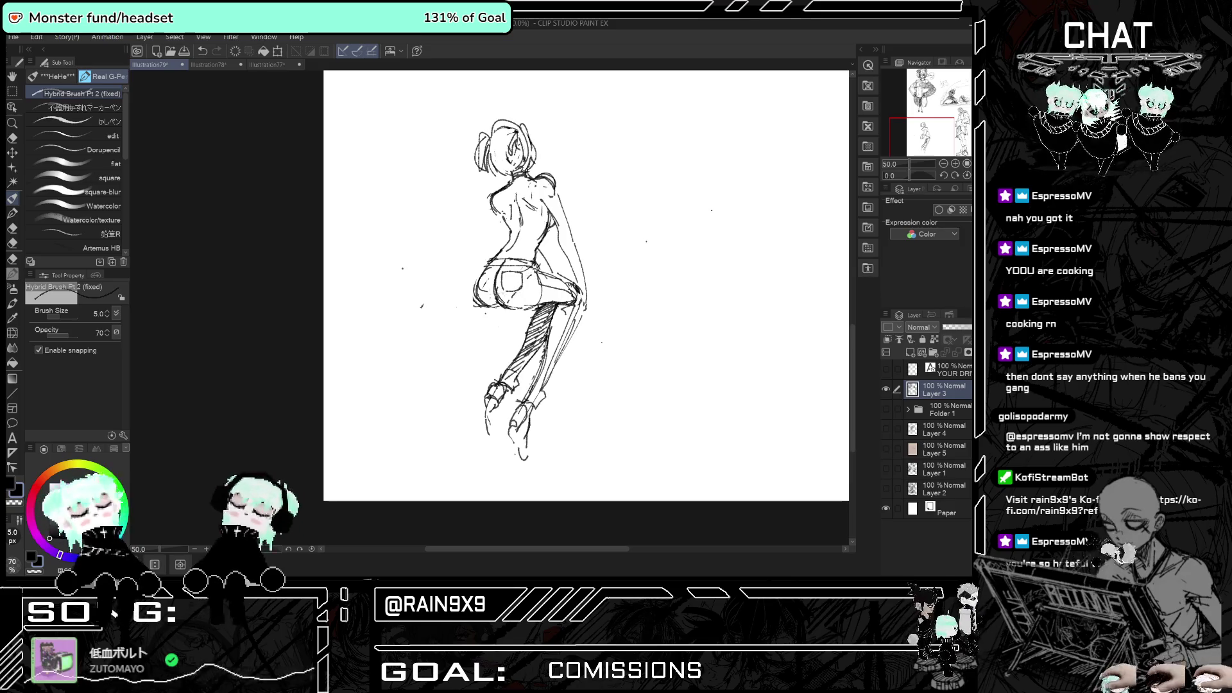
- Compare the figure in mirrored and normal views, then zoom out to the full page
key("h")
scroll(510, 306, "down", 2)
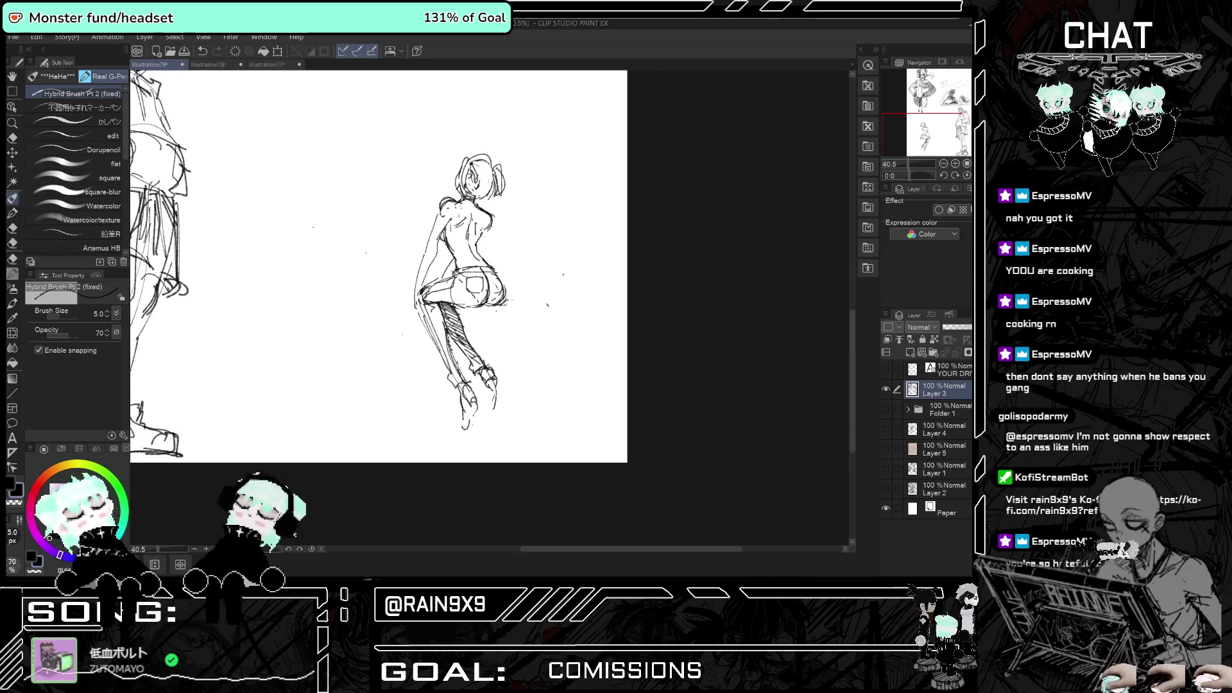
key("h")
scroll(513, 288, "up", 1)
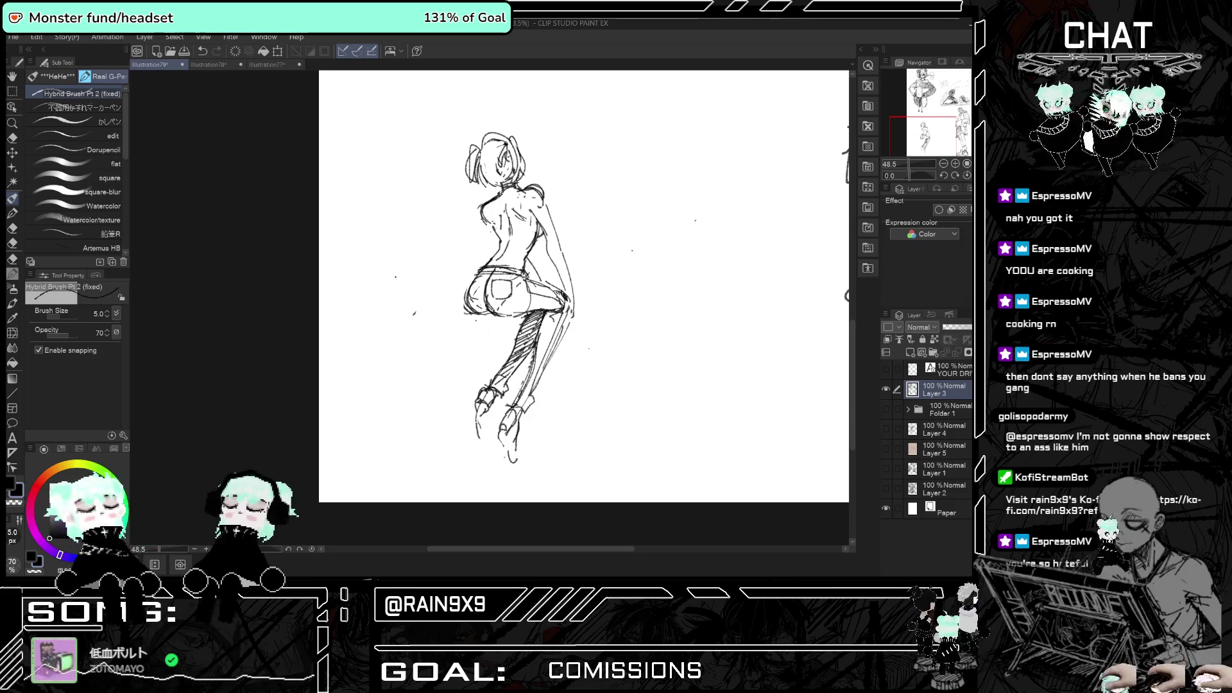
scroll(584, 285, "down", 1)
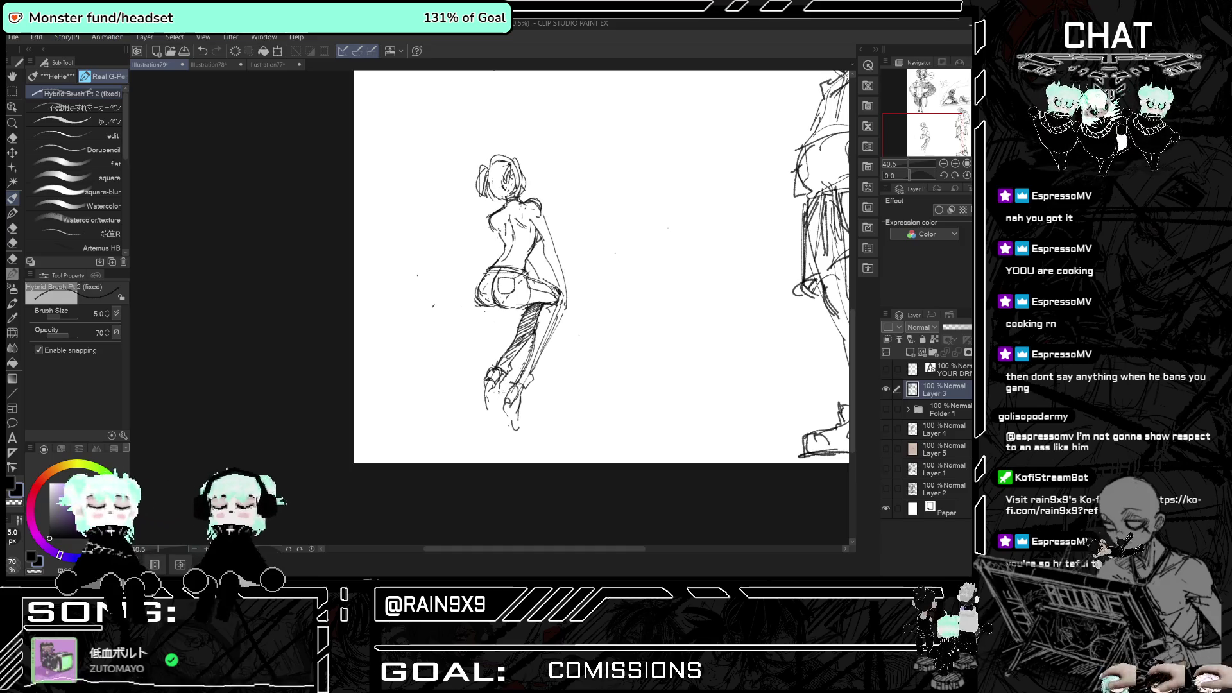
key("h")
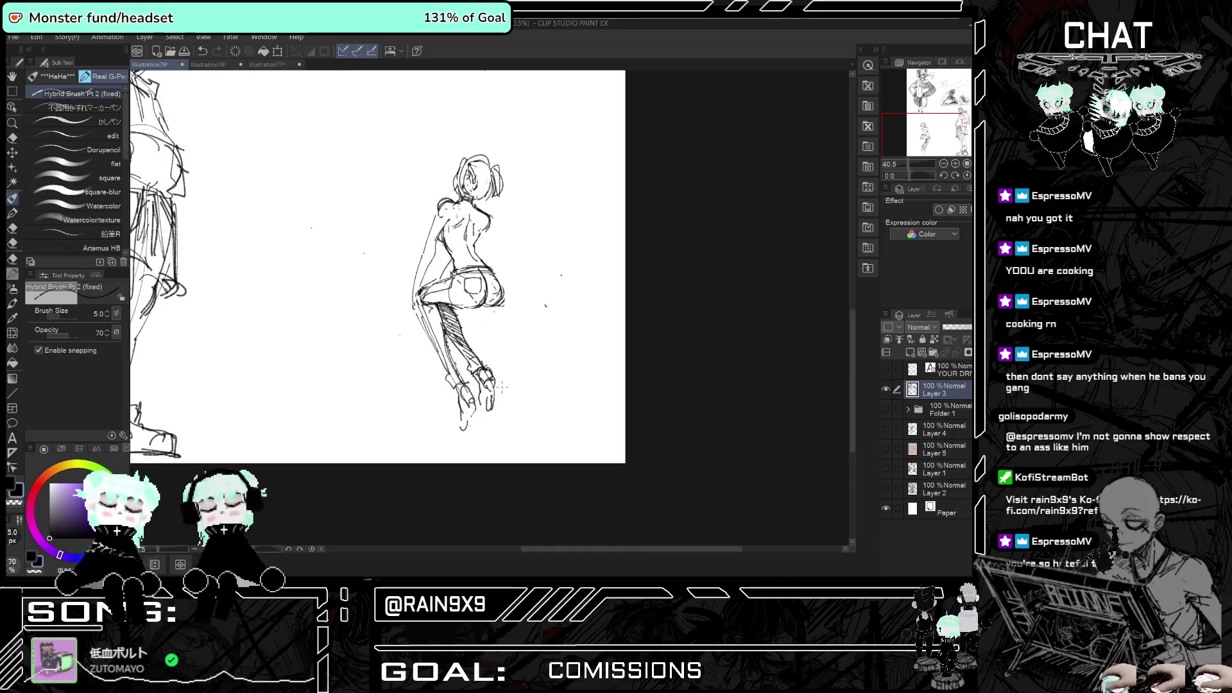
key("h")
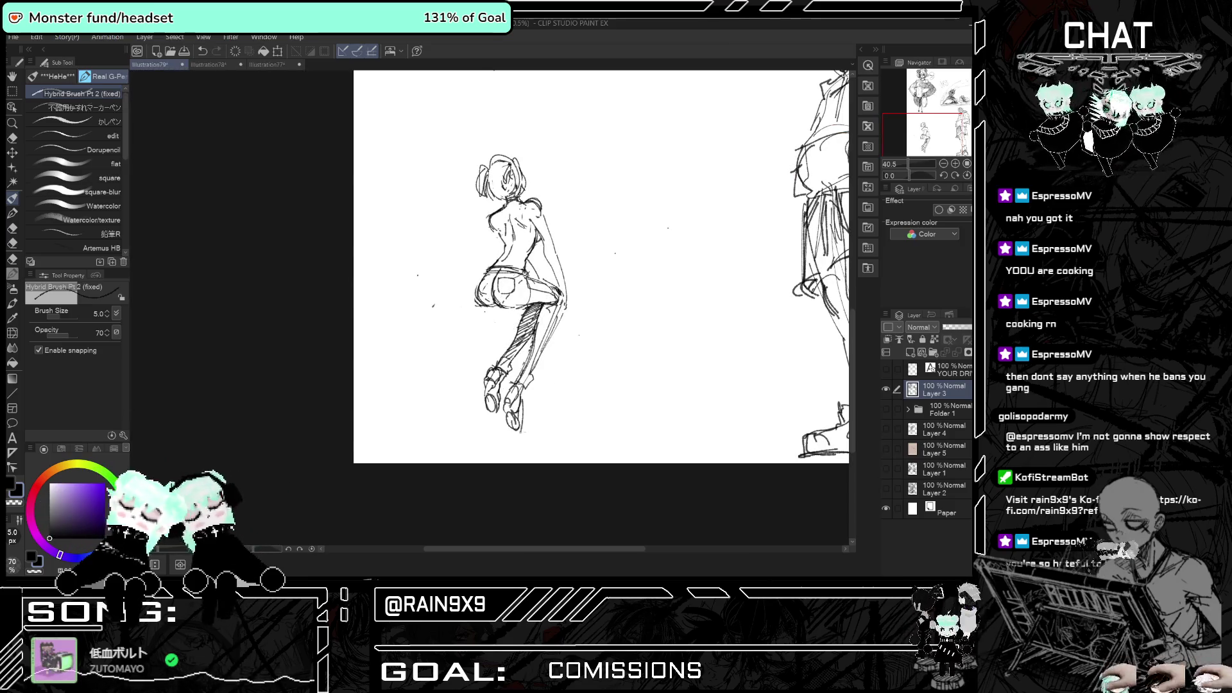
key("h")
key("h")
key("h")
key("h")
scroll(398, 433, "down", 2)
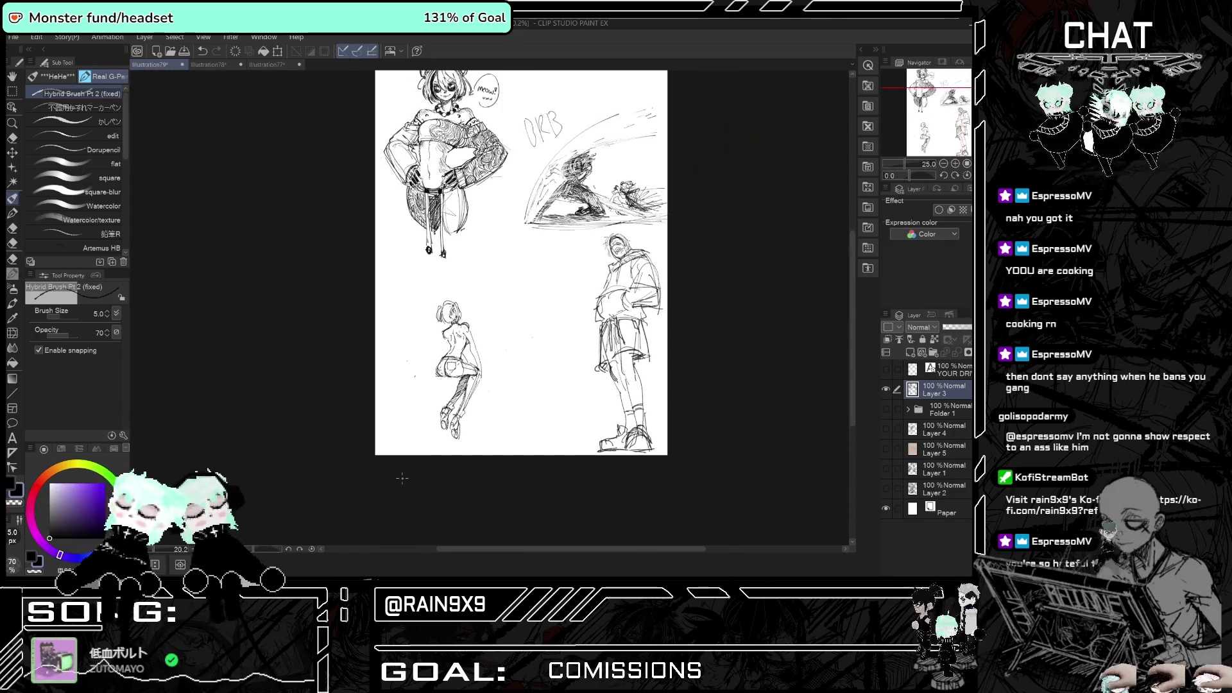
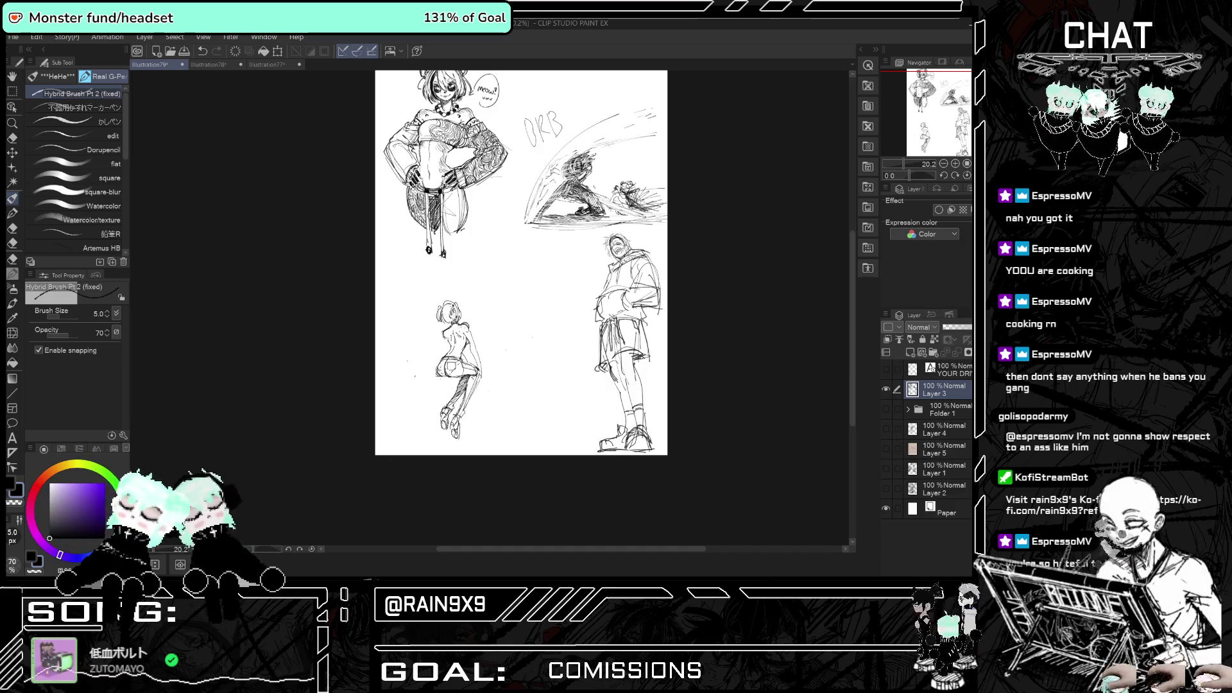
- Mirror the canvas view several times to check the girl's pose
scroll(320, 429, "up", 2)
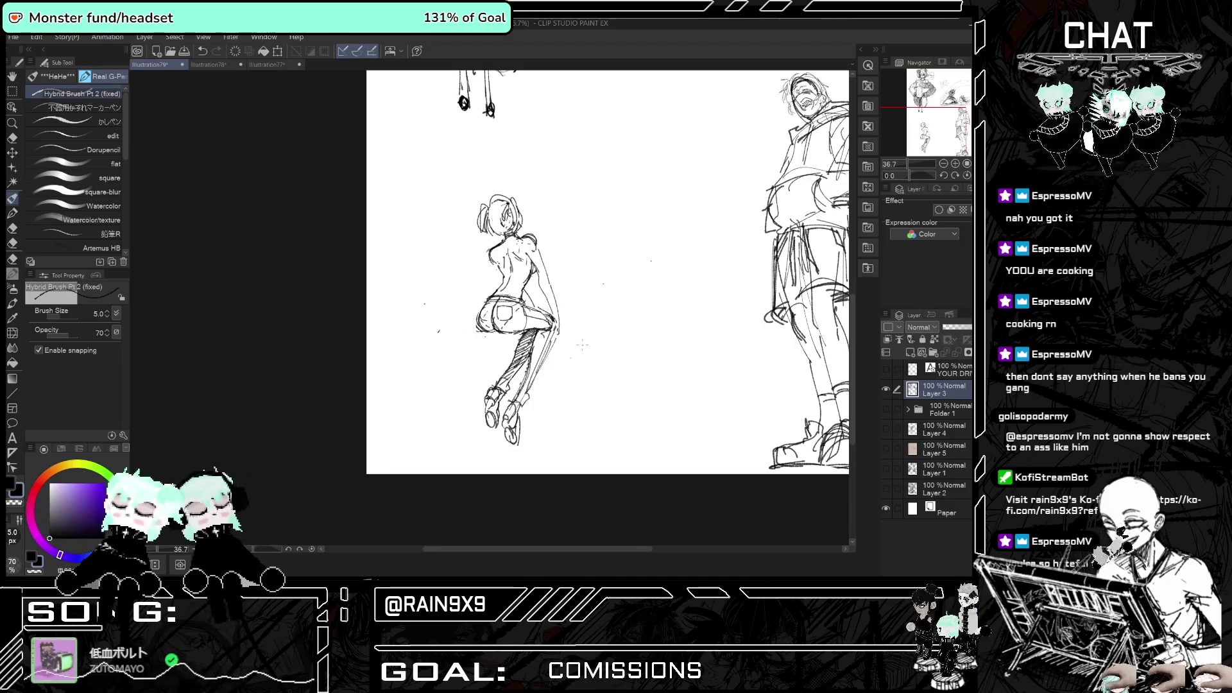
scroll(567, 340, "up", 2)
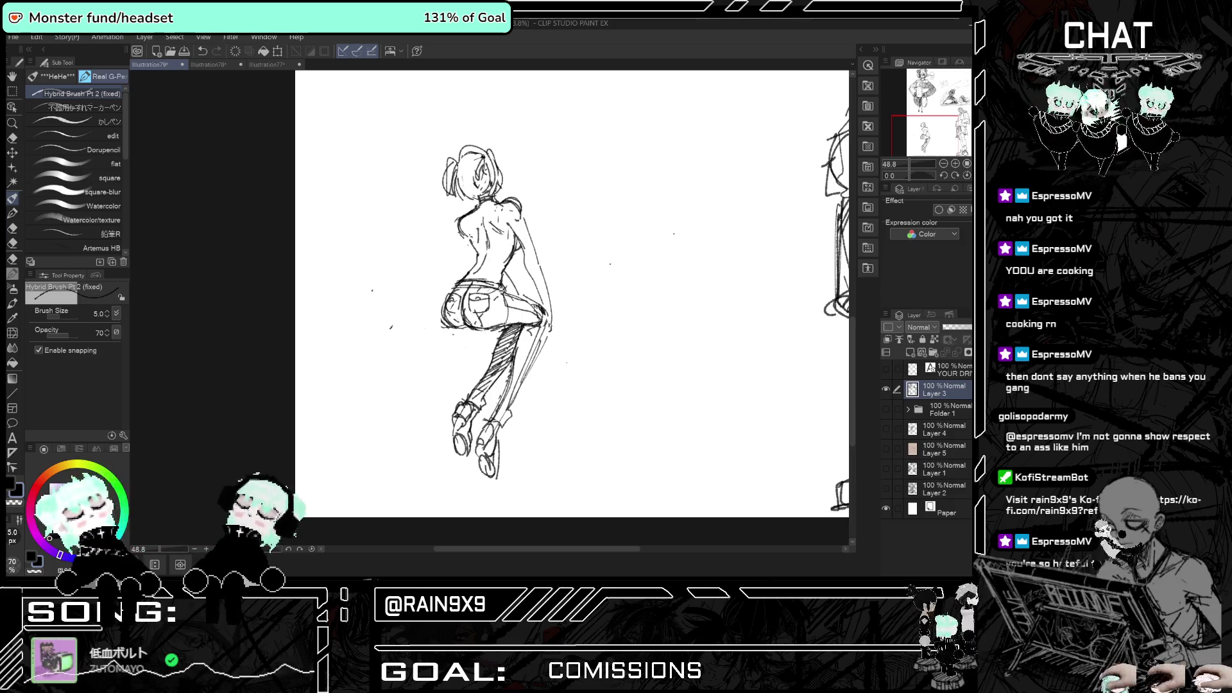
scroll(571, 293, "down", 3)
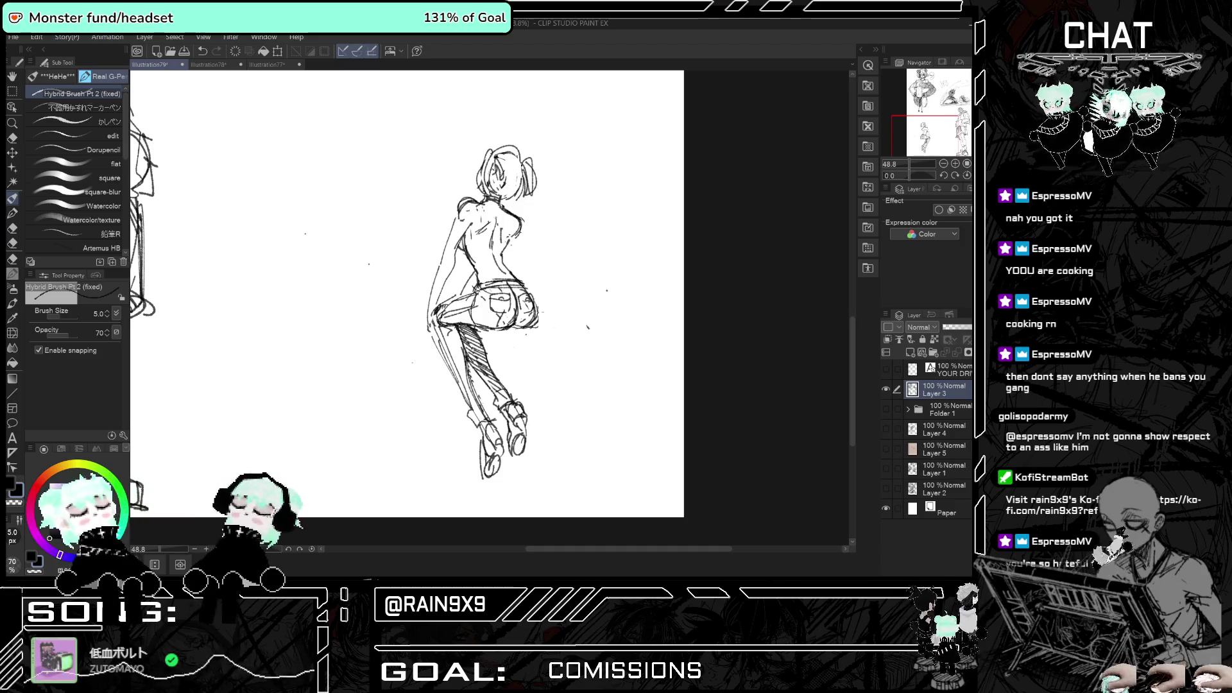
key("h")
key("h")
key("h")
scroll(481, 289, "up", 2)
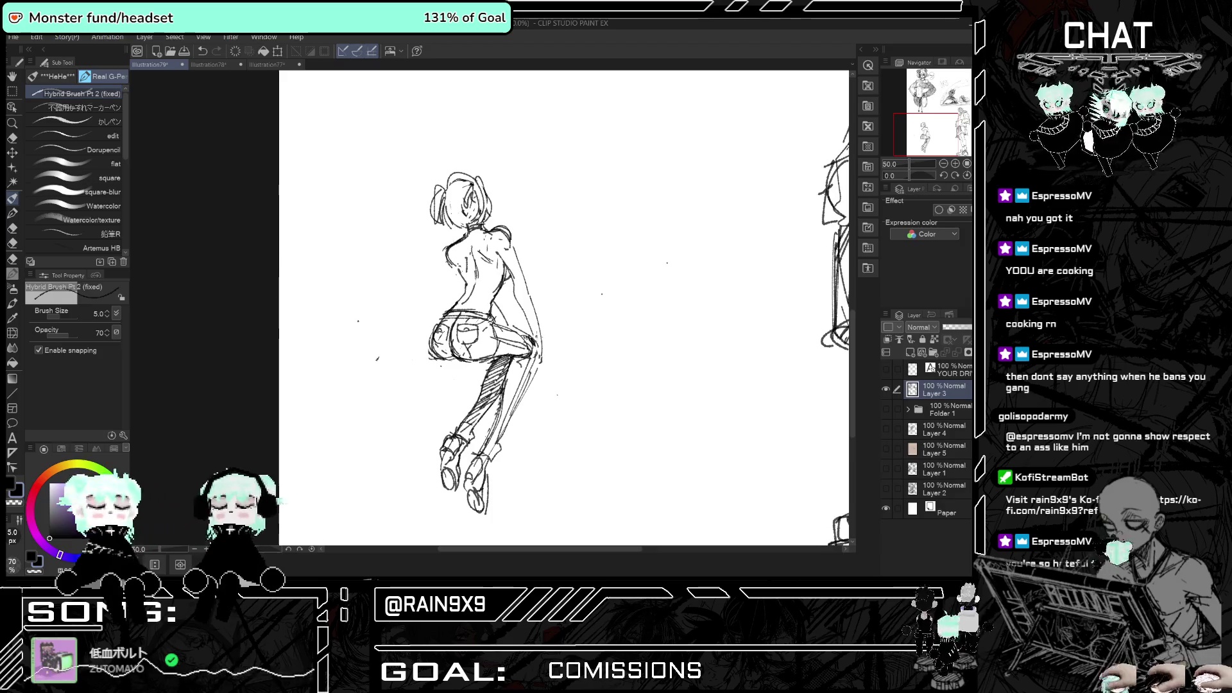
key("h")
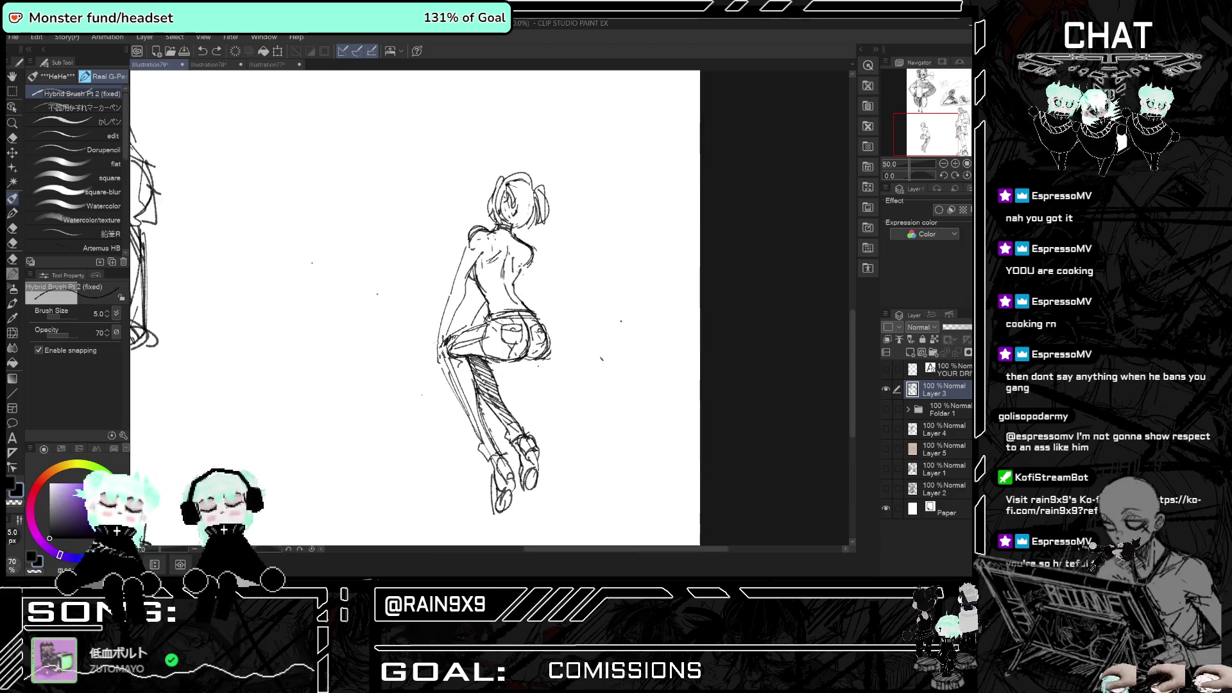
key("h")
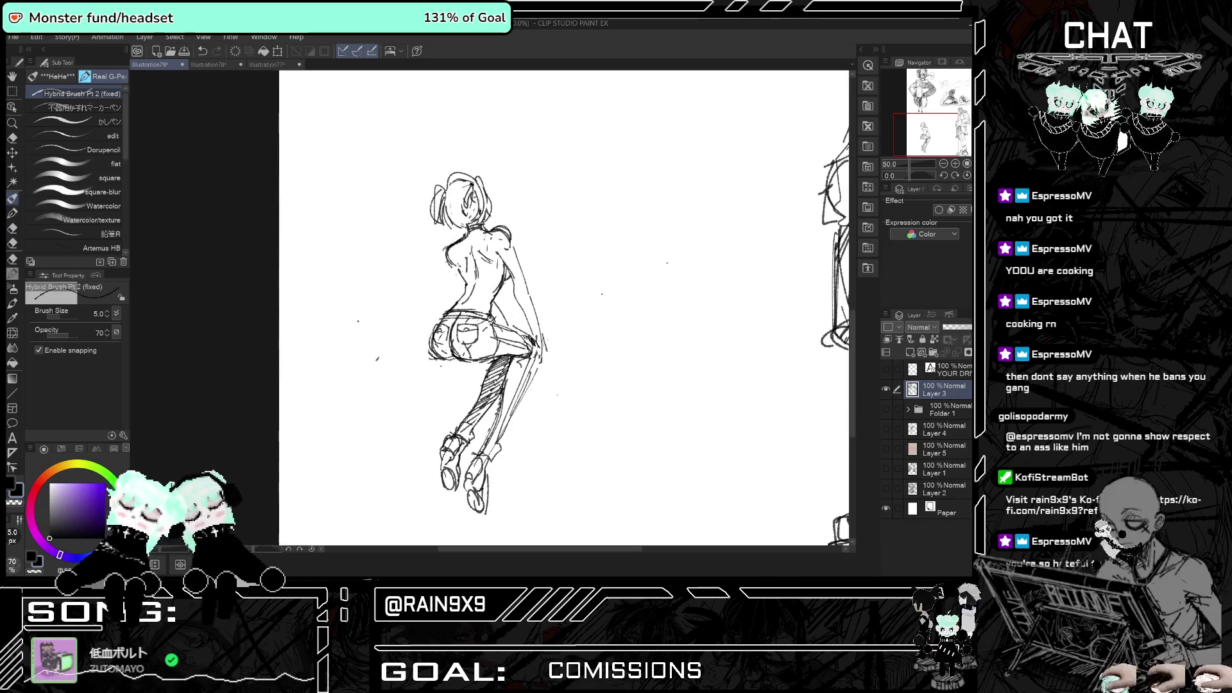
key("h")
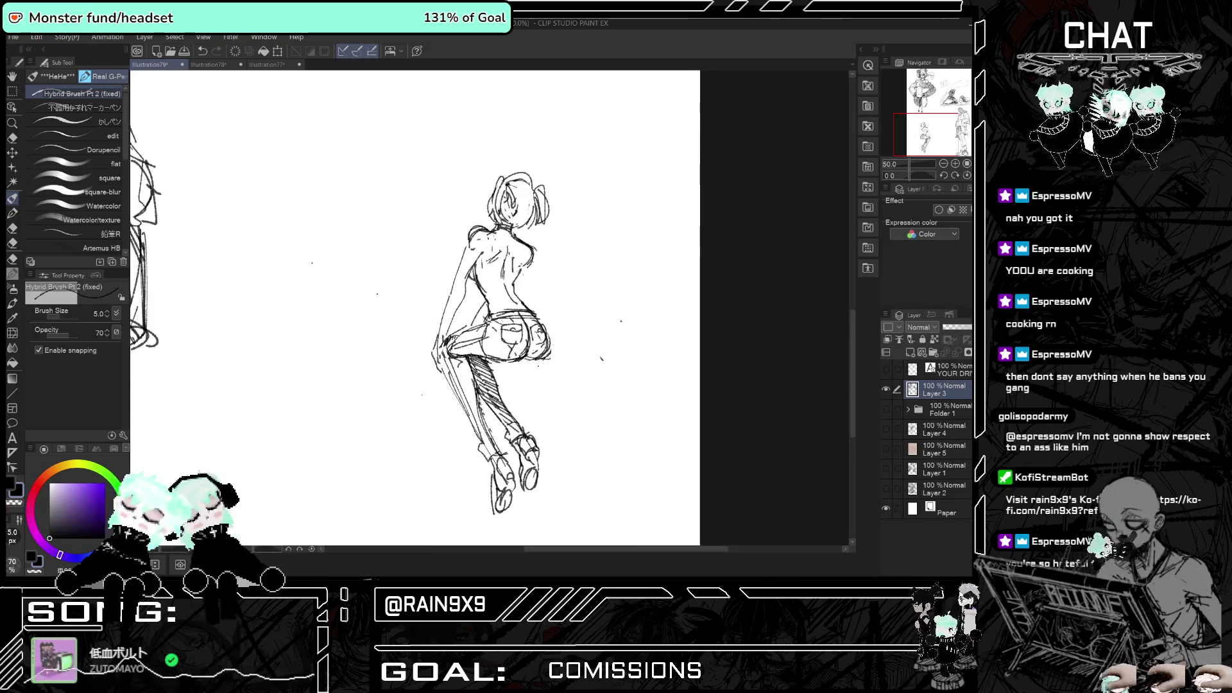
key("h")
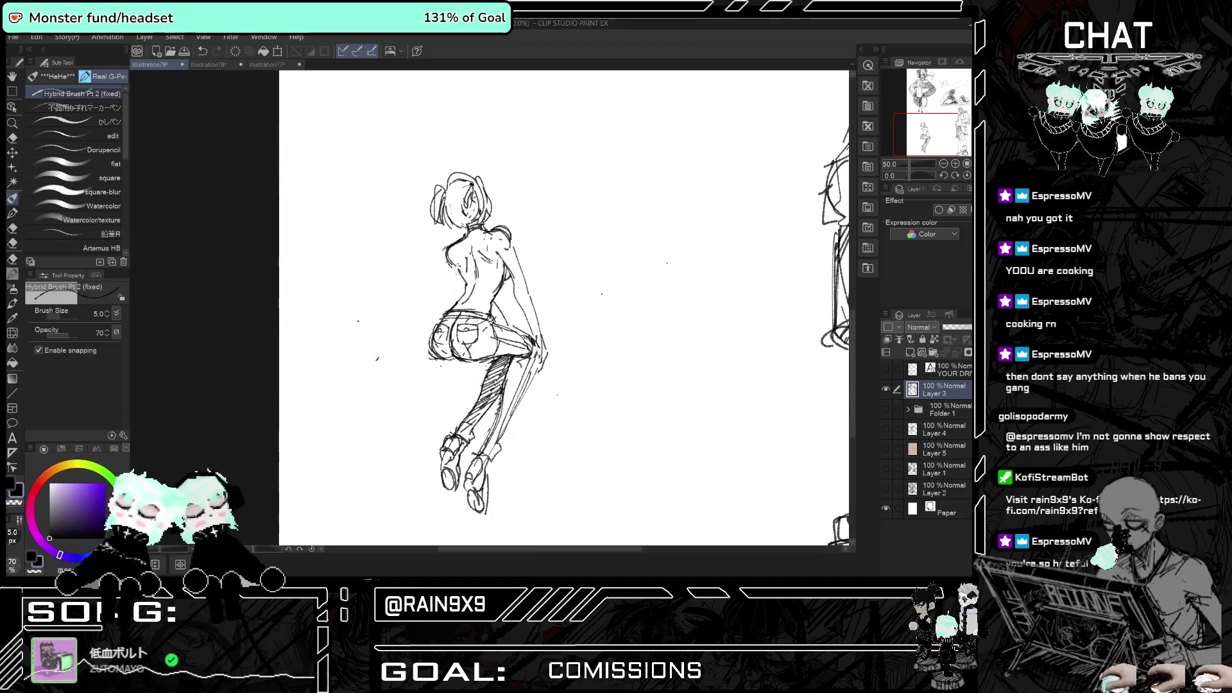
key("h")
key("h")
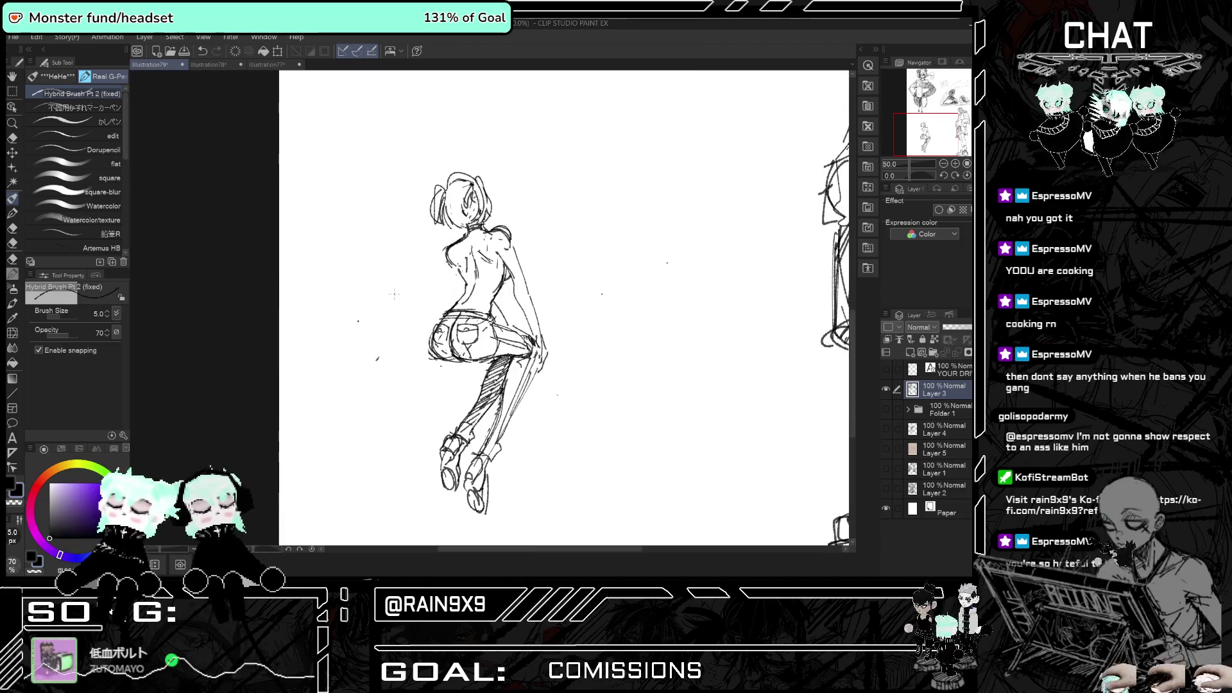
scroll(394, 294, "down", 5)
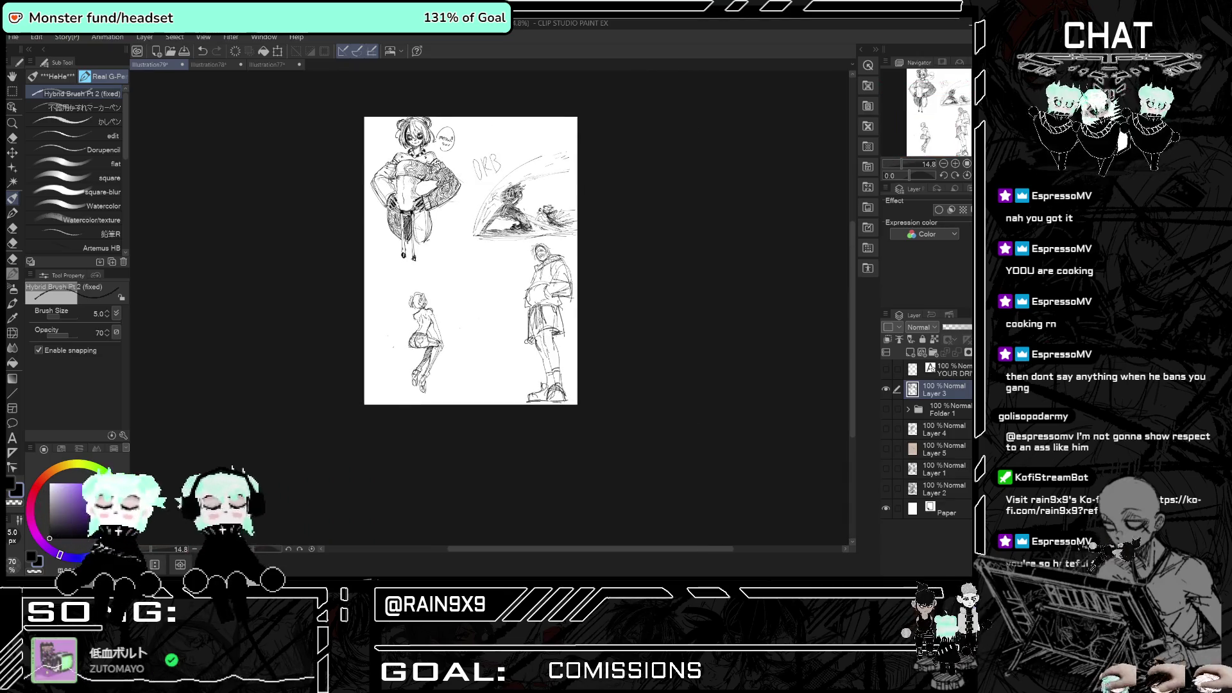
scroll(455, 164, "up", 2)
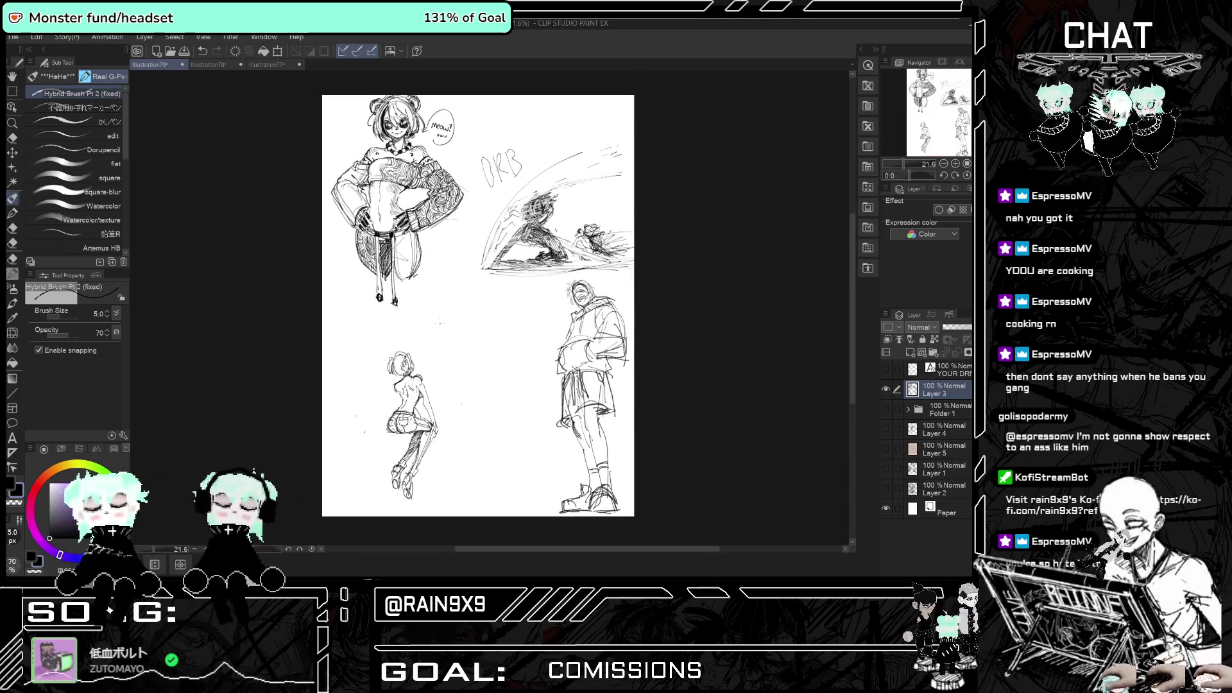
scroll(458, 326, "up", 1)
scroll(457, 326, "down", 2)
scroll(457, 326, "up", 1)
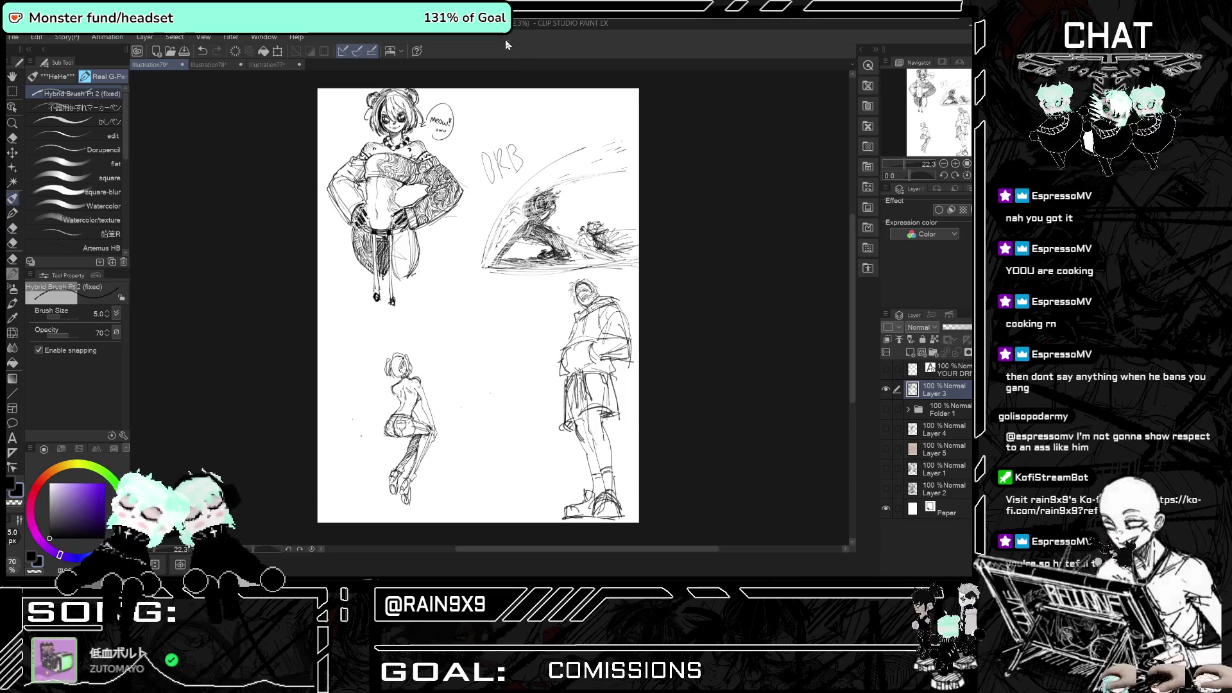
- Zoom to the hooded man and set up a smaller Soft eraser to fade his face lines
scroll(633, 302, "up", 3)
scroll(570, 266, "up", 4)
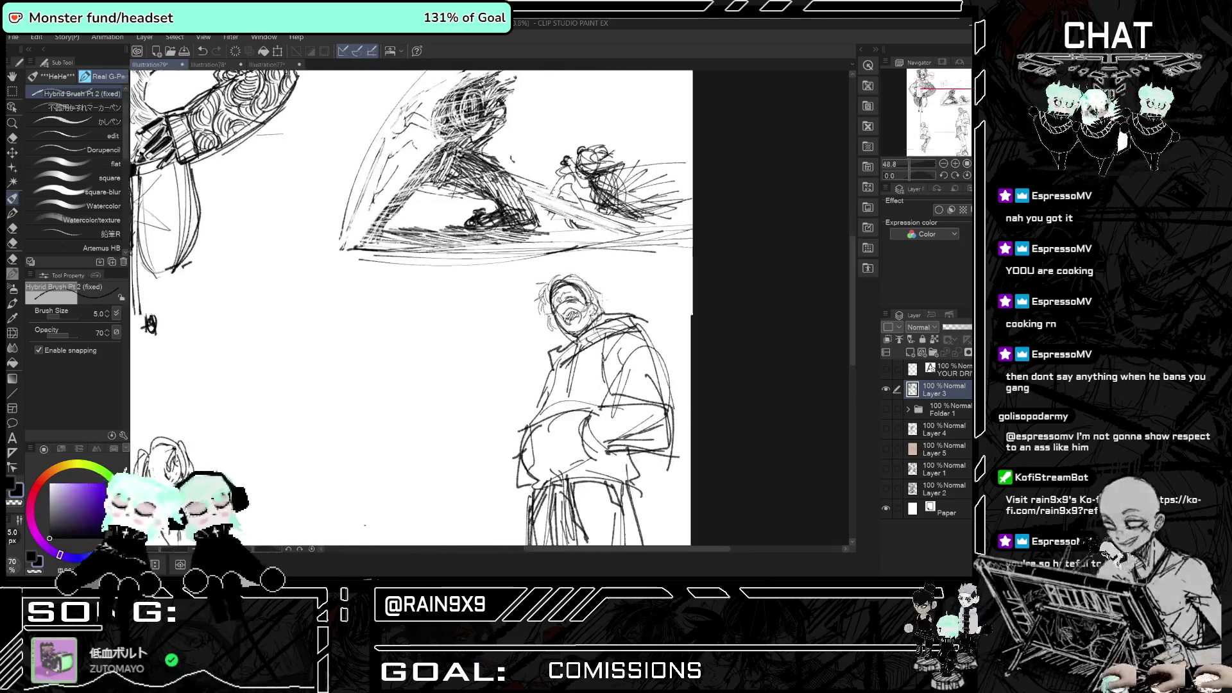
left_click(14, 140)
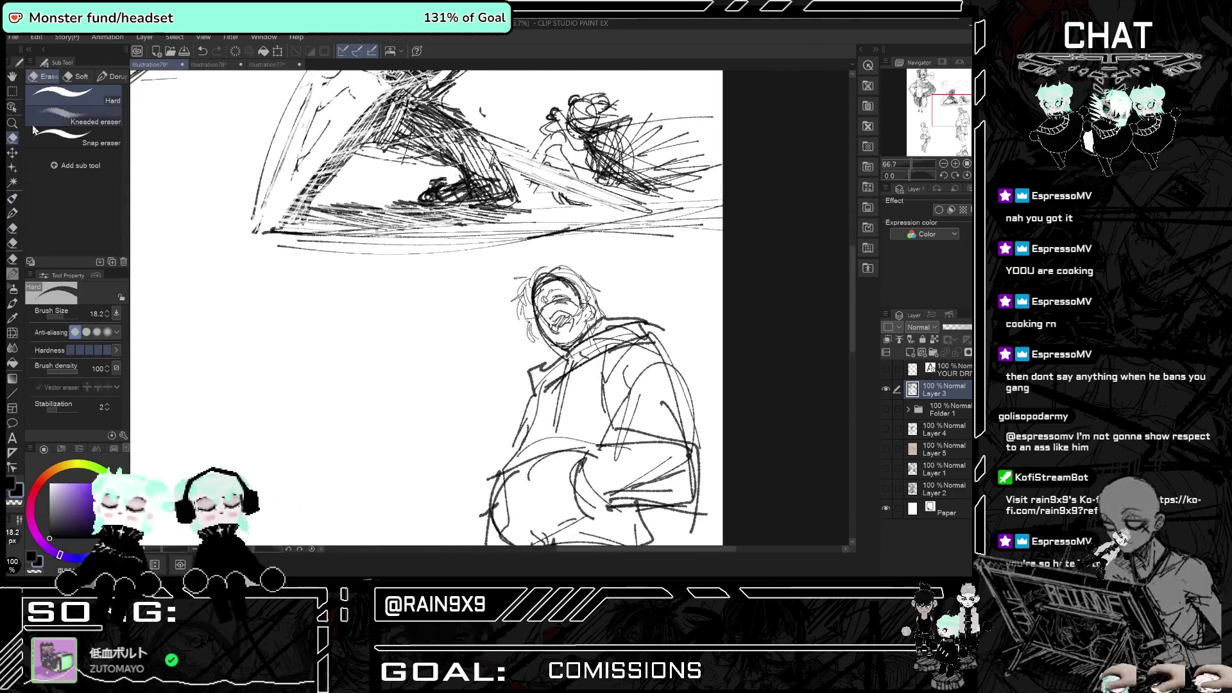
left_click(77, 76)
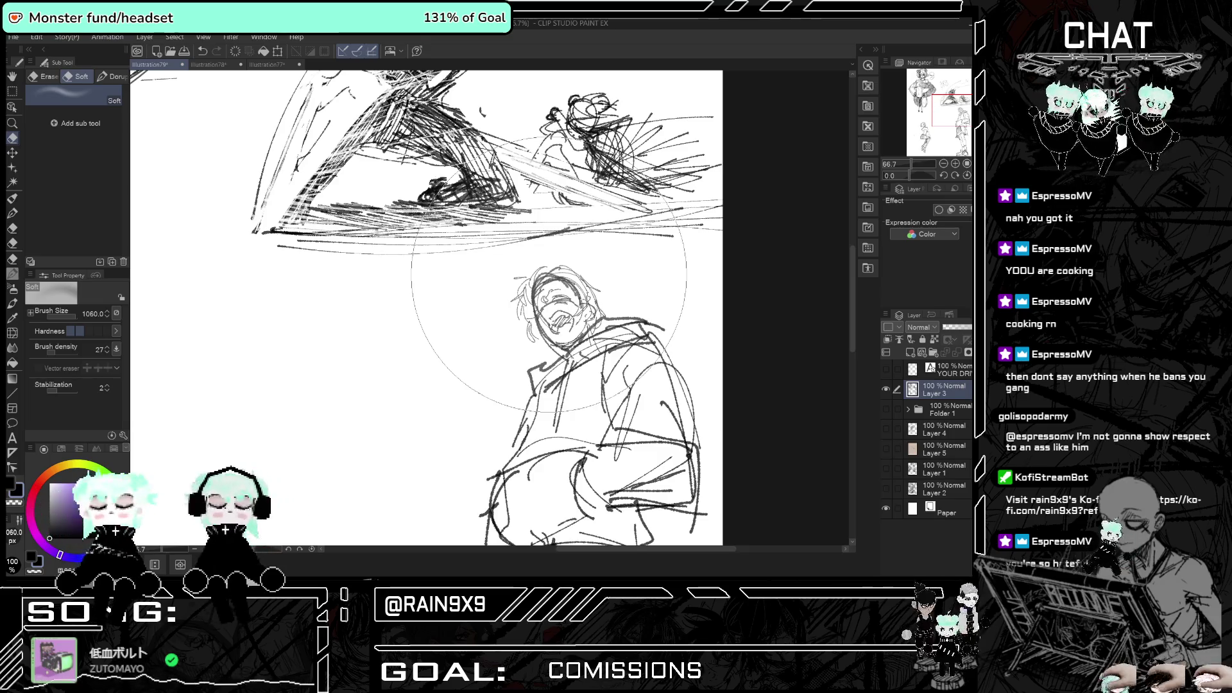
mouse_move(549, 272)
left_mouse_down()
mouse_move(567, 302)
mouse_move(517, 234)
mouse_move(488, 221)
mouse_move(558, 276)
mouse_move(539, 299)
mouse_move(577, 289)
mouse_move(563, 337)
left_mouse_up()
- Switch back to the brush and choose the rough marker pen sub tool
key("b")
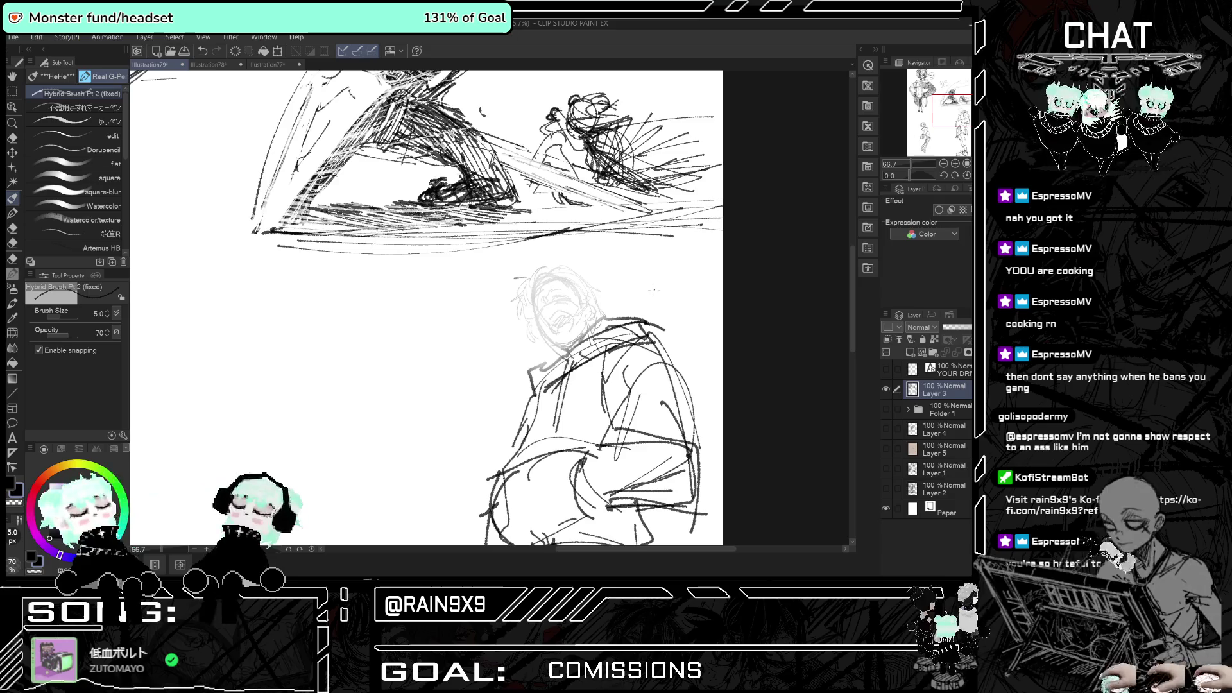
left_click(83, 107)
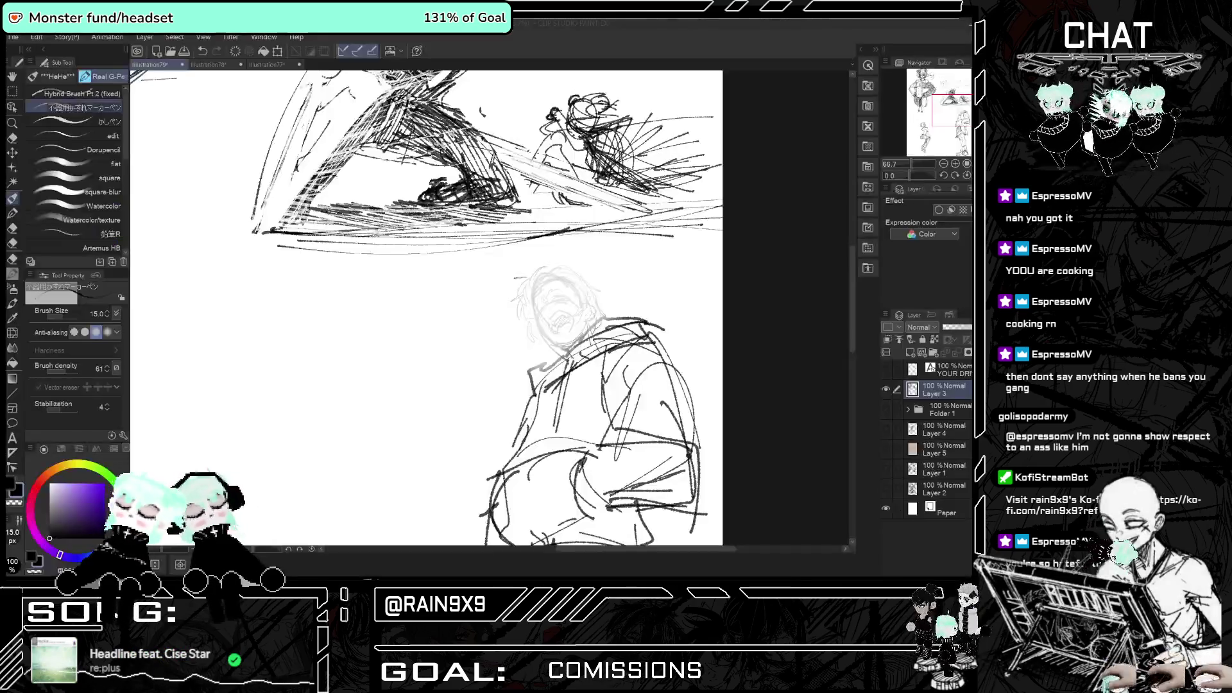
scroll(537, 293, "up", 5)
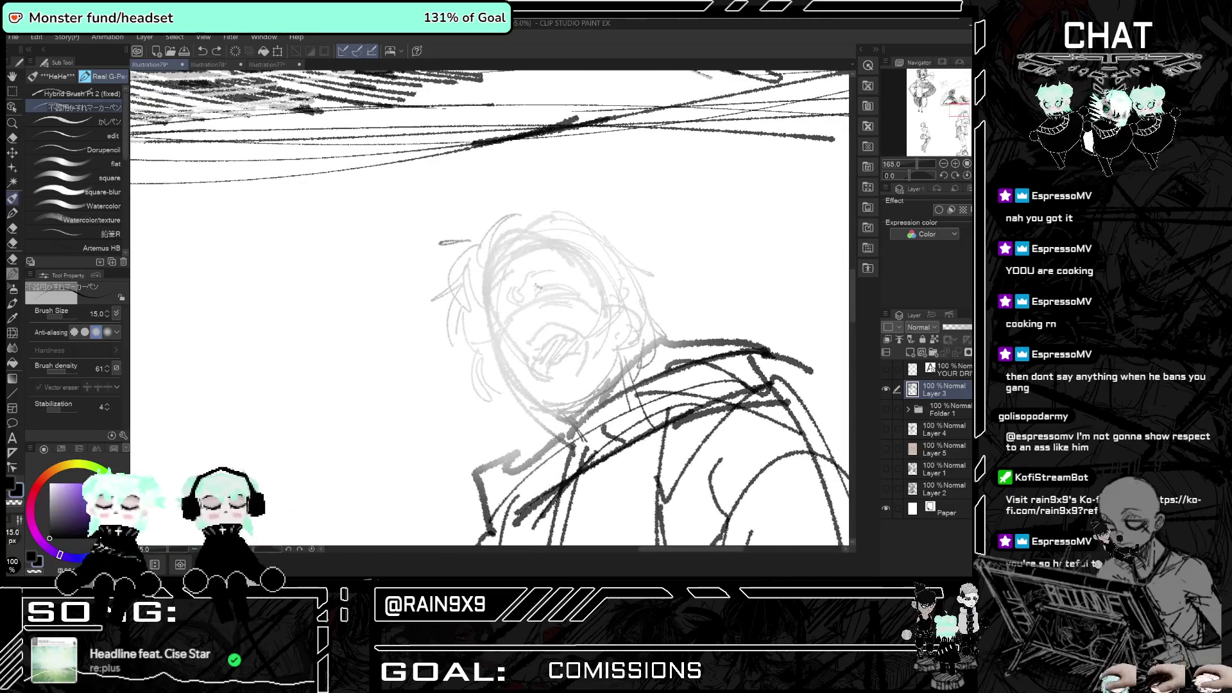
- Set the pen to size 8 and ink the hooded man's eyebrow, eye and nose lines
left_click(107, 317)
left_click(107, 317)
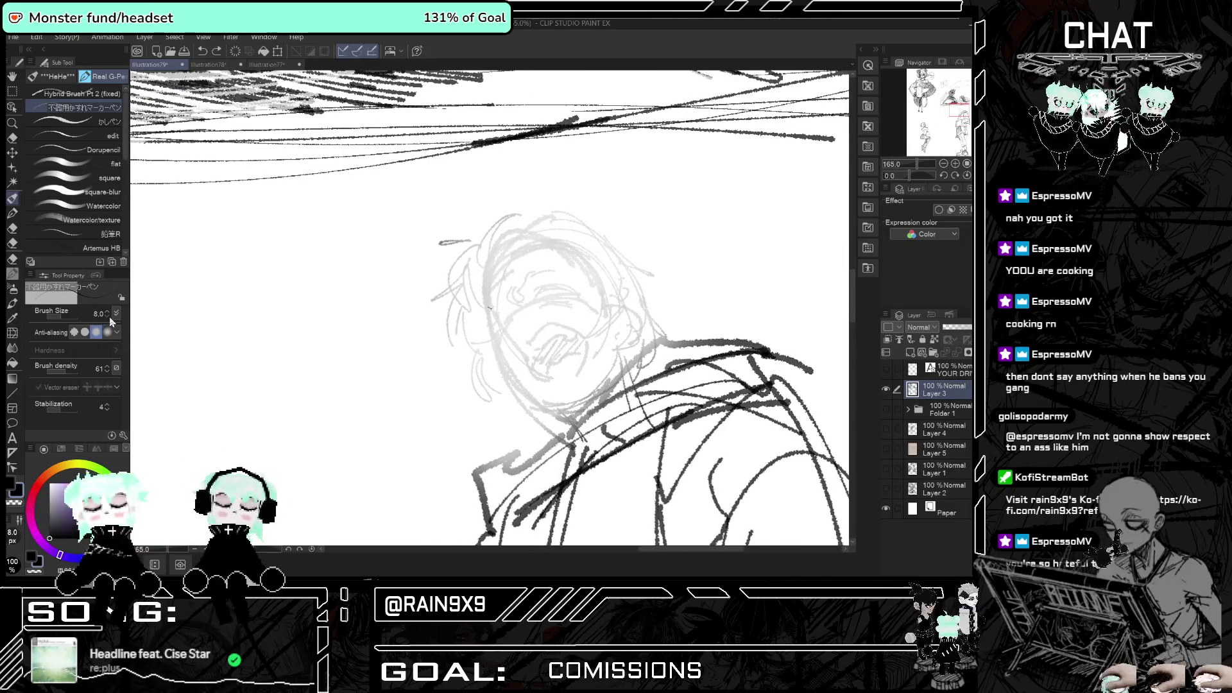
mouse_move(571, 290)
left_mouse_down()
mouse_move(580, 295)
mouse_move(569, 297)
left_mouse_up()
key("ctrl+z")
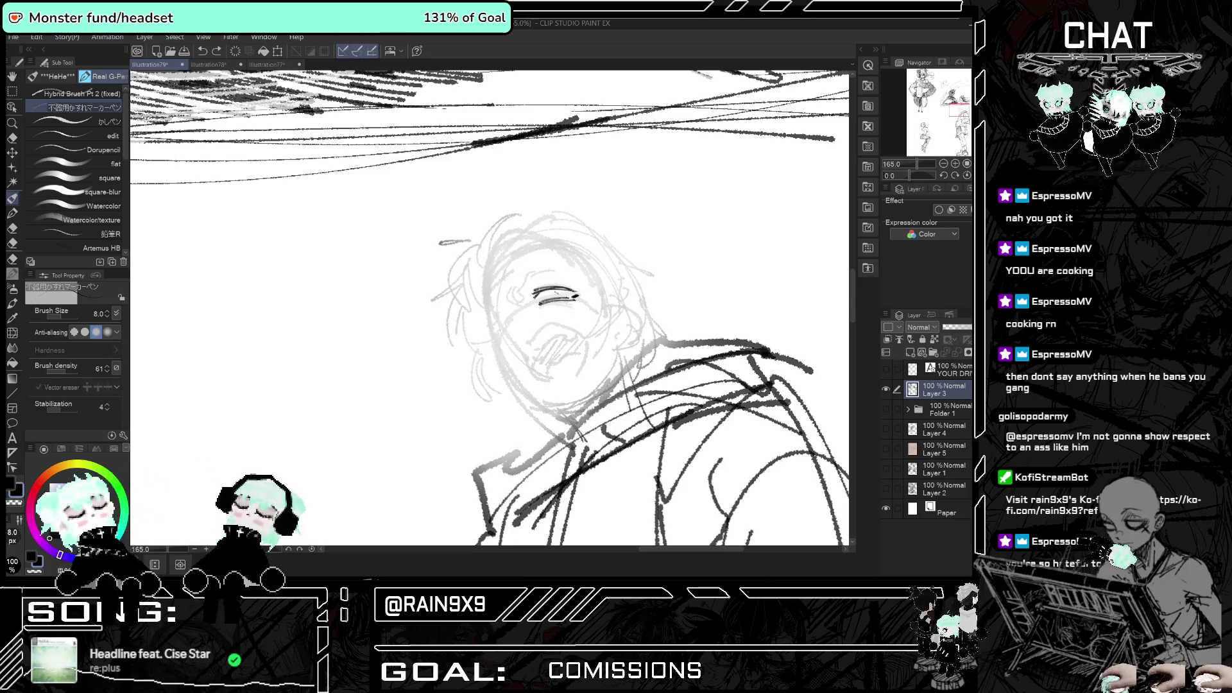
left_click_drag(560, 299, 573, 295)
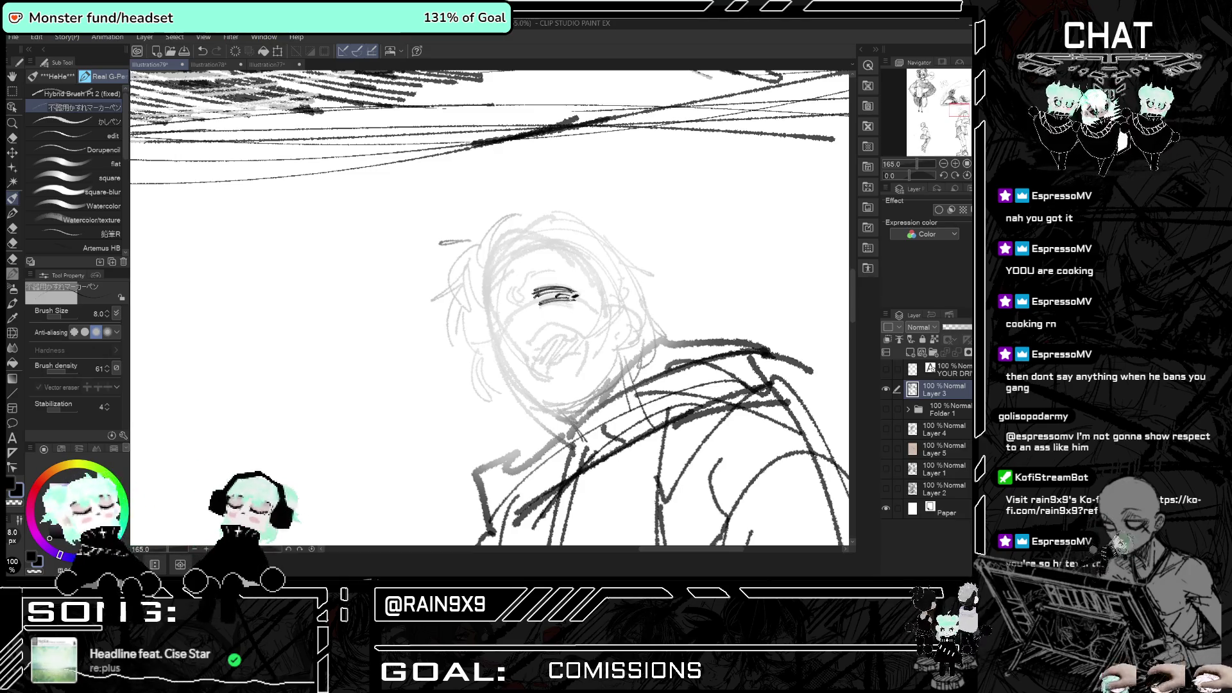
left_click_drag(498, 313, 510, 320)
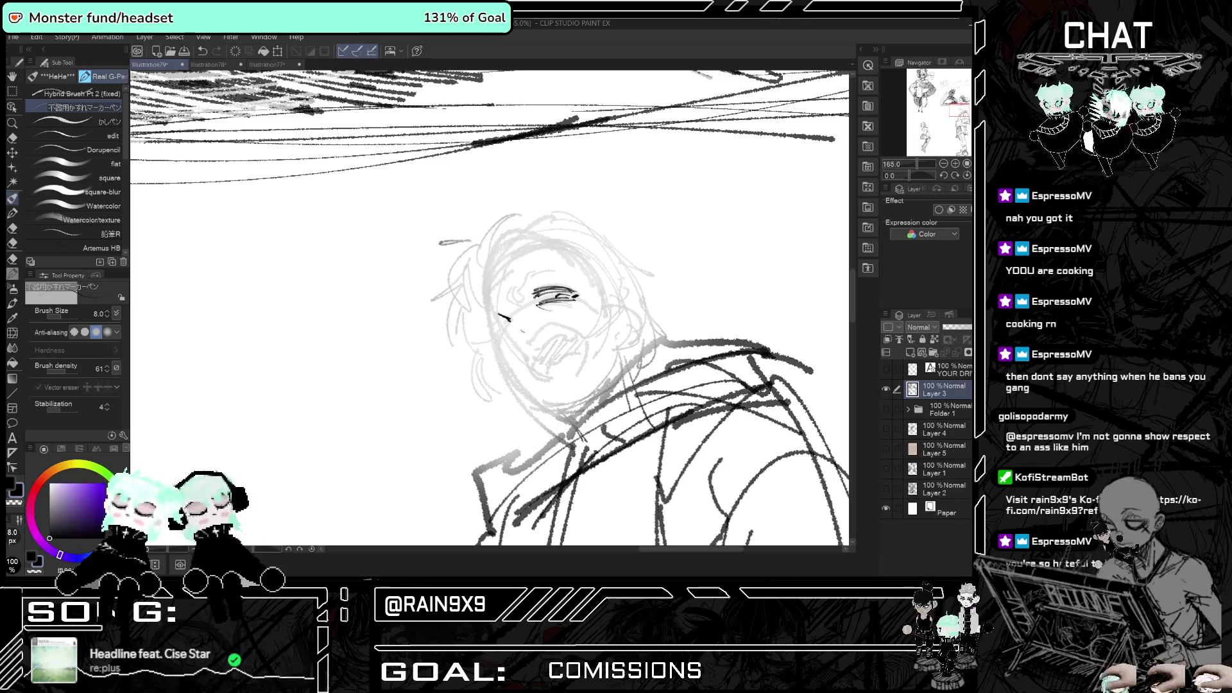
left_click_drag(517, 323, 514, 338)
key("h")
key("h")
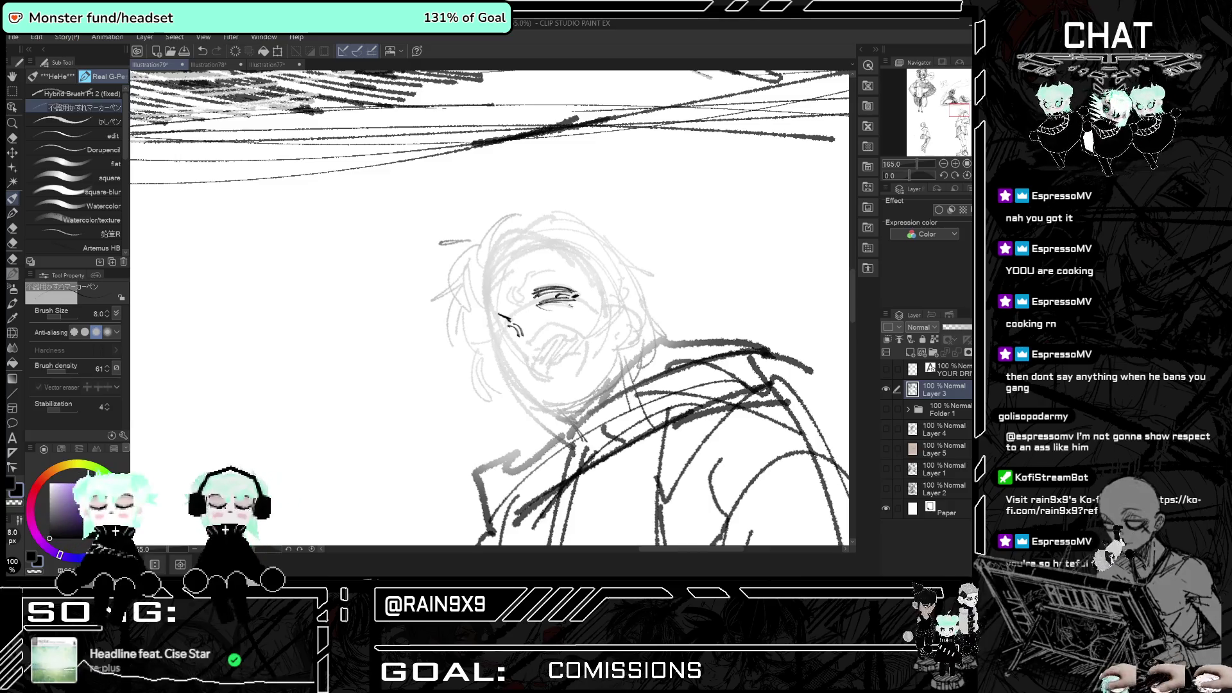
key("ctrl+z")
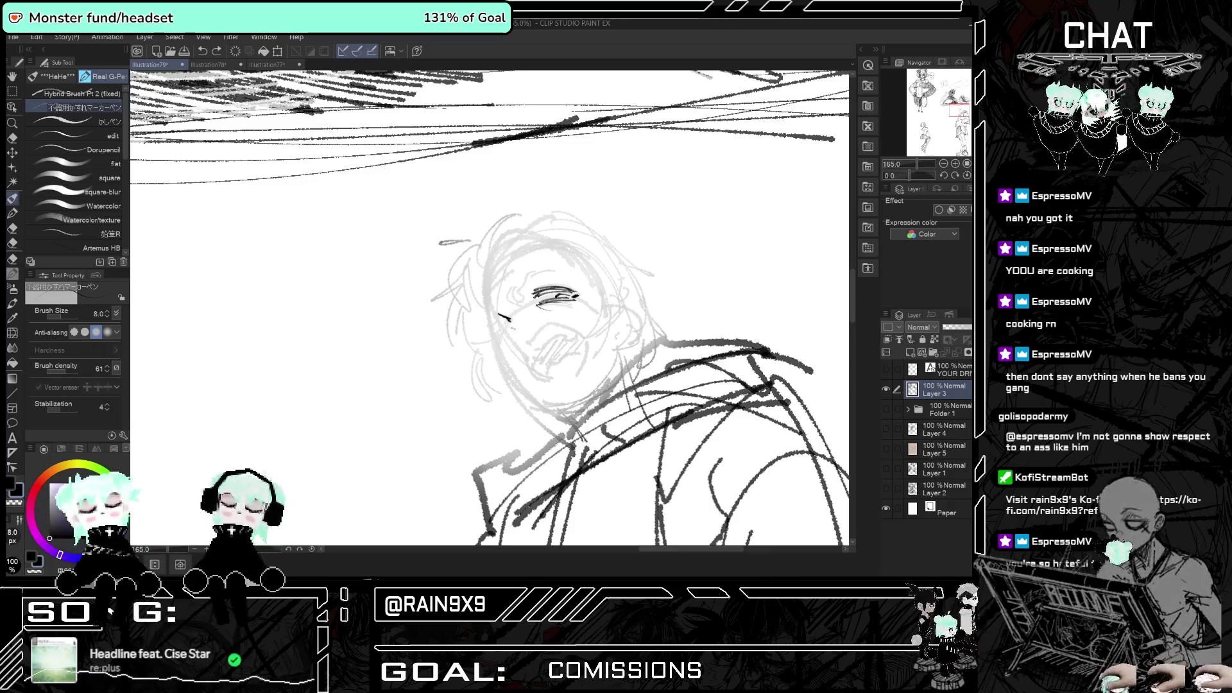
left_click_drag(500, 309, 516, 321)
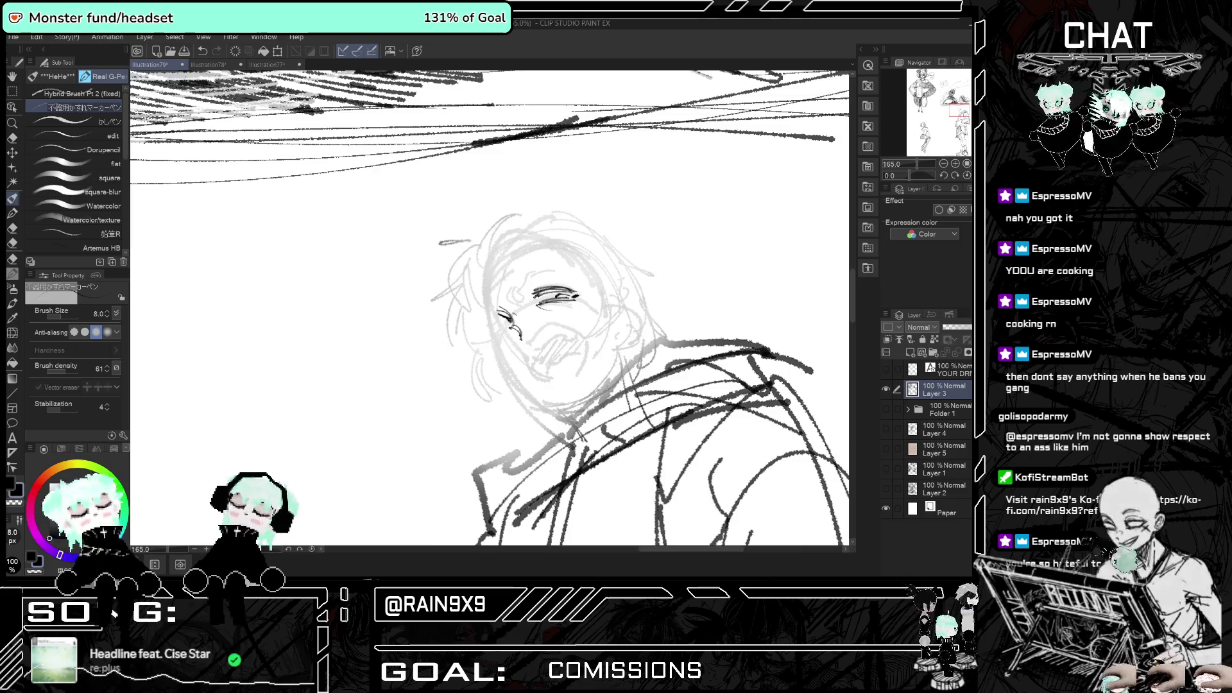
scroll(532, 350, "down", 1)
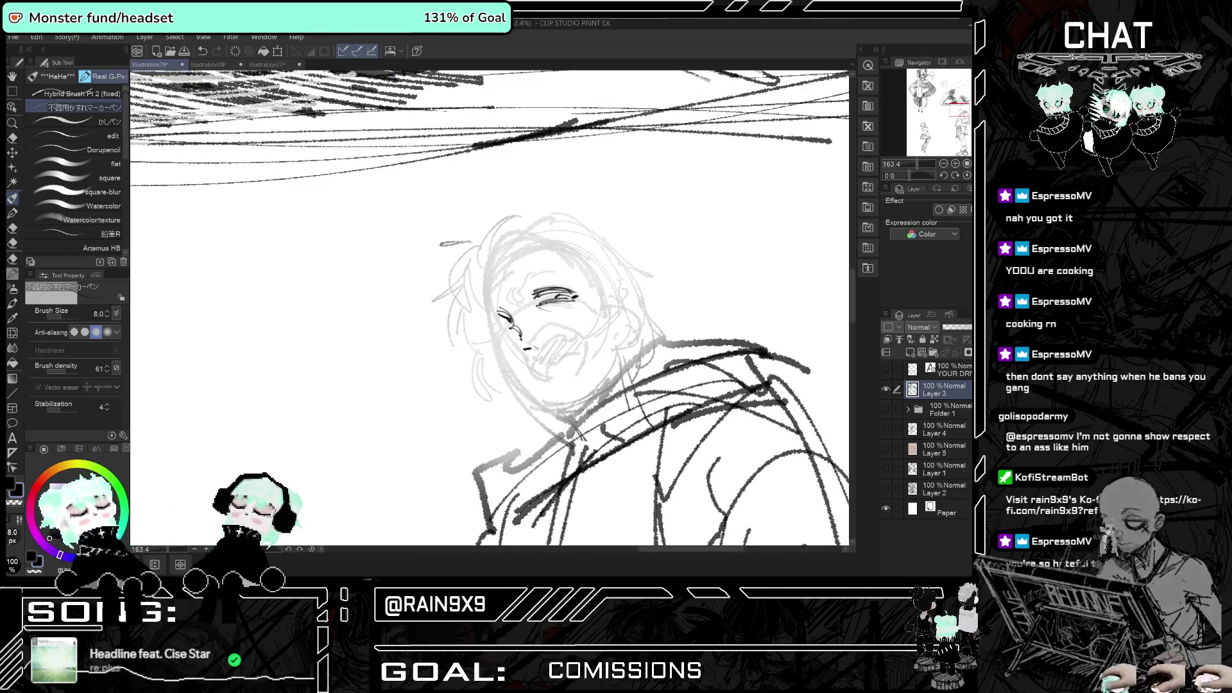
- Draw the grimacing mouth and add detail strokes around the left eye
left_click_drag(537, 336, 581, 332)
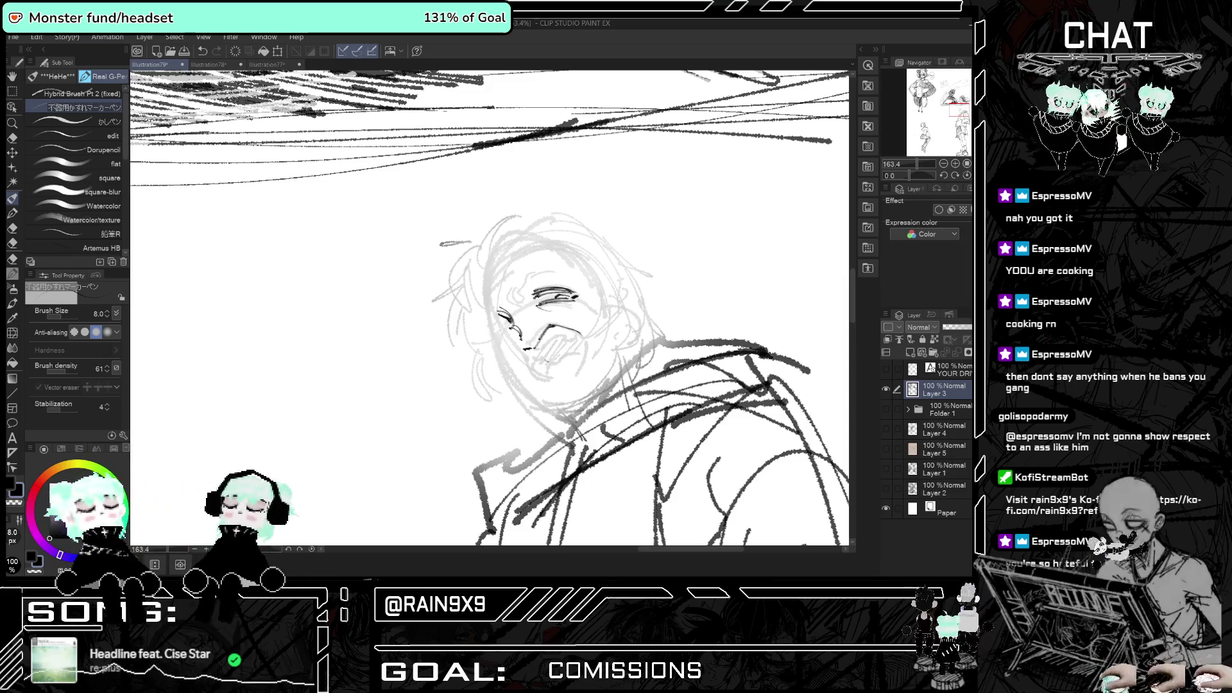
key("h")
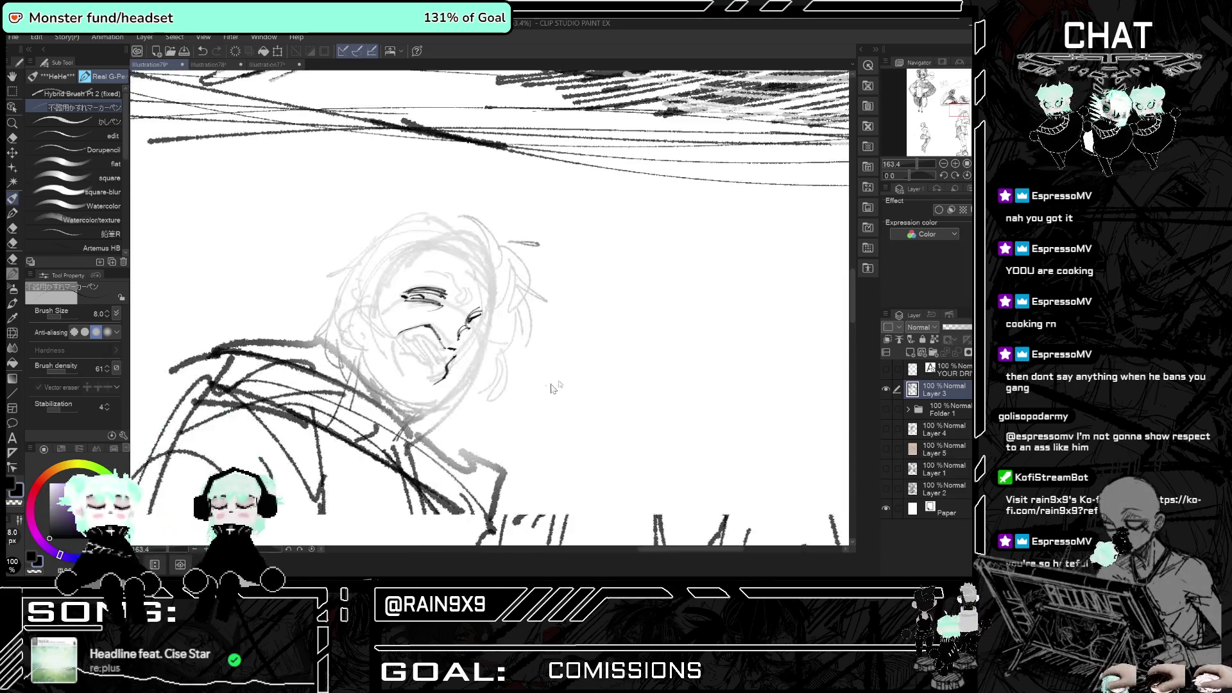
key("h")
left_click_drag(536, 354, 569, 331)
key("ctrl+z")
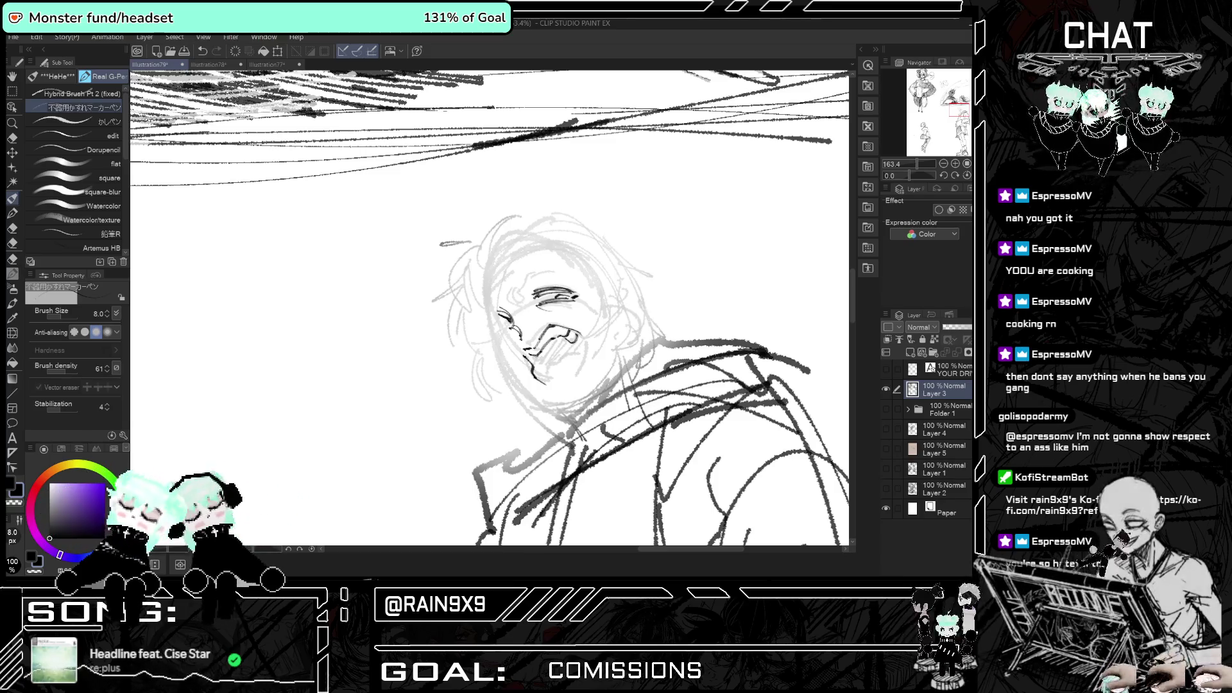
key("h")
key("h")
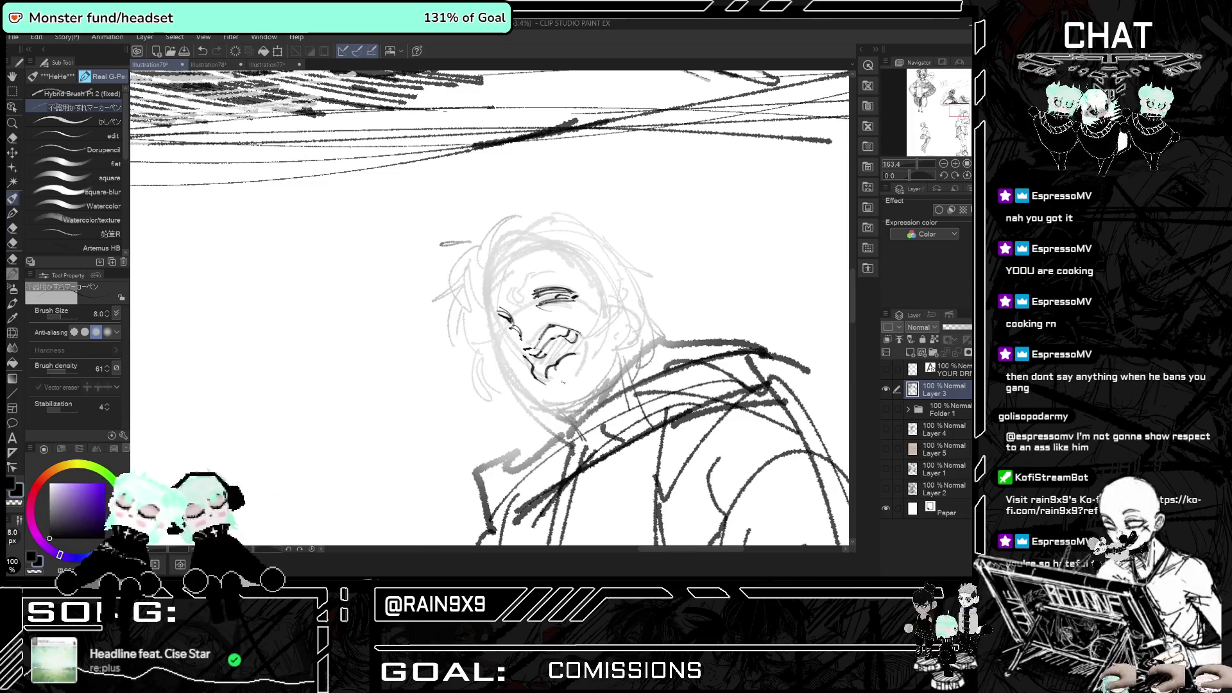
key("h")
key("h")
mouse_move(511, 294)
left_mouse_down()
mouse_move(522, 306)
mouse_move(510, 315)
mouse_move(522, 298)
left_mouse_up()
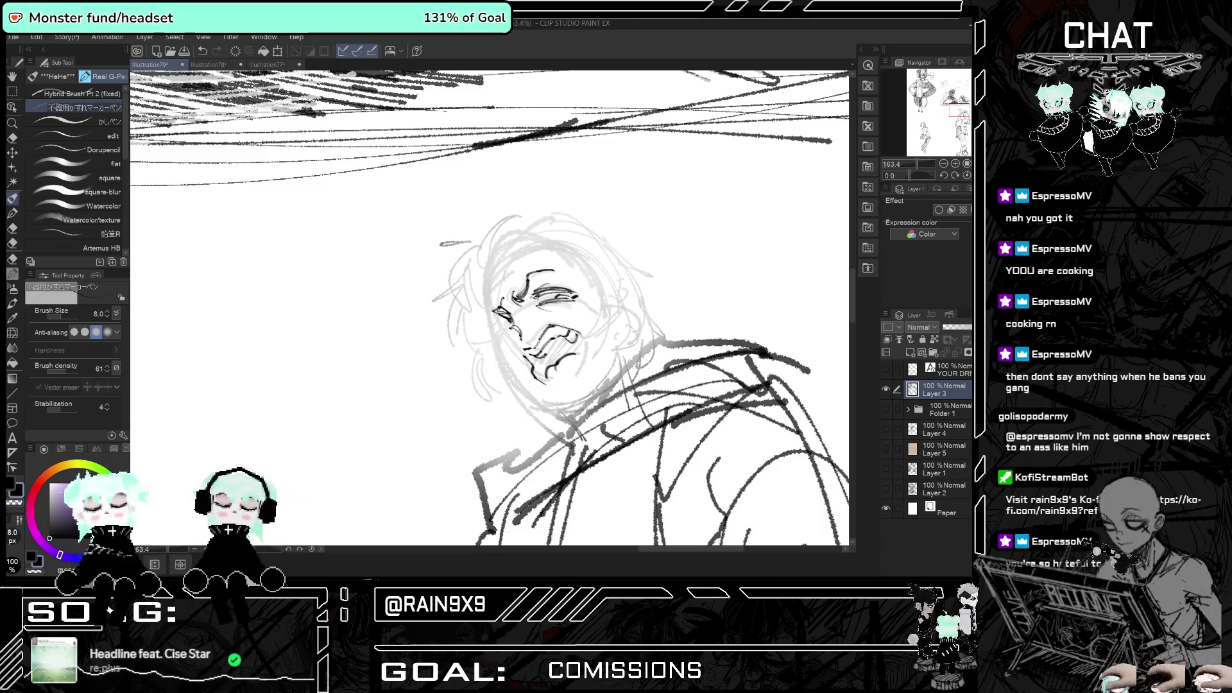
scroll(491, 308, "down", 4)
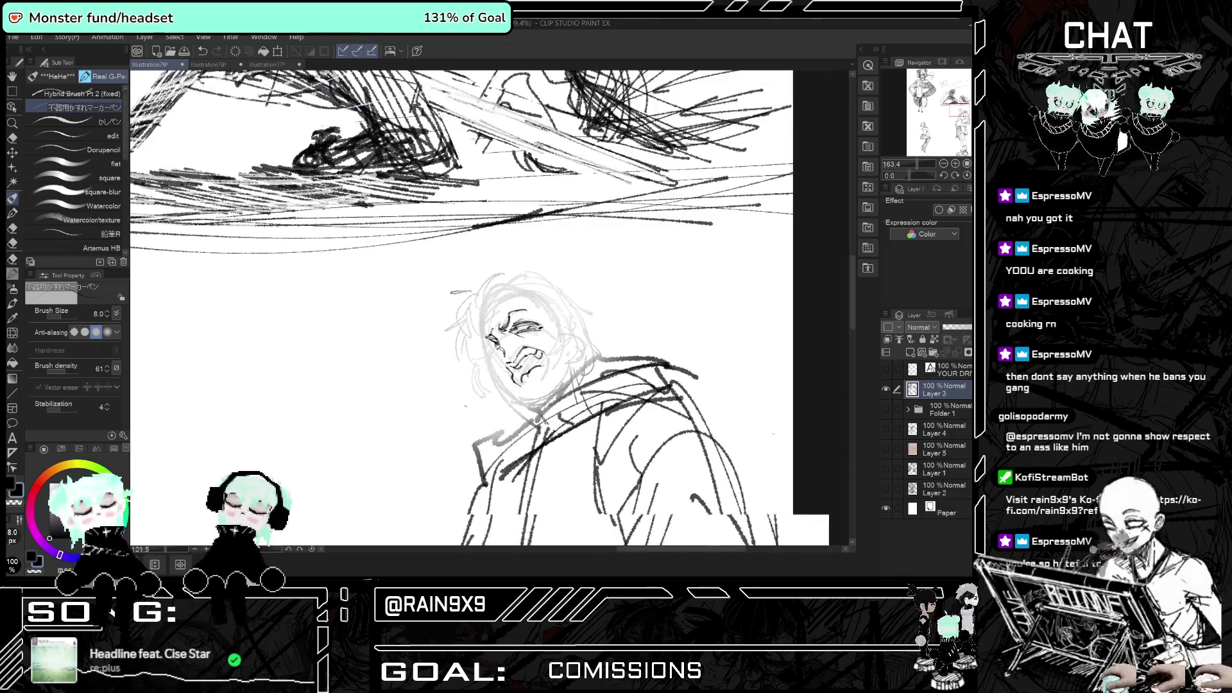
- Add a curved stroke beside the face and redraw the chin line
scroll(507, 359, "down", 2)
scroll(487, 320, "up", 5)
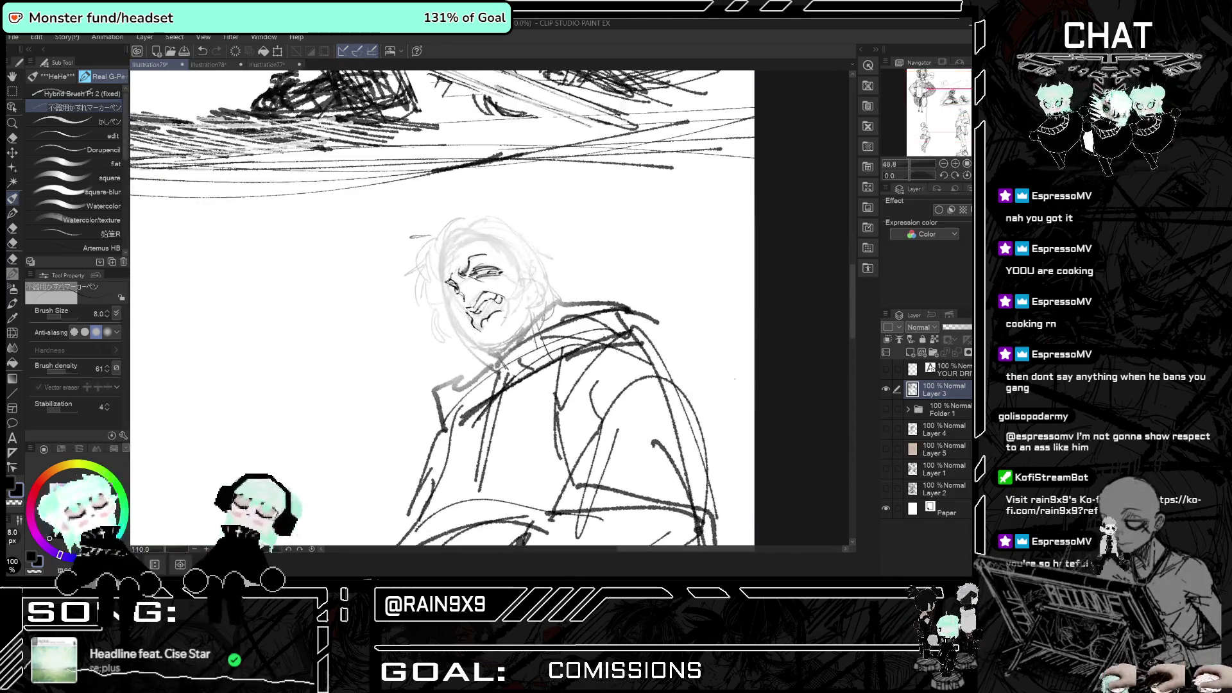
mouse_move(535, 266)
left_mouse_down()
mouse_move(555, 266)
mouse_move(554, 296)
mouse_move(546, 286)
left_mouse_up()
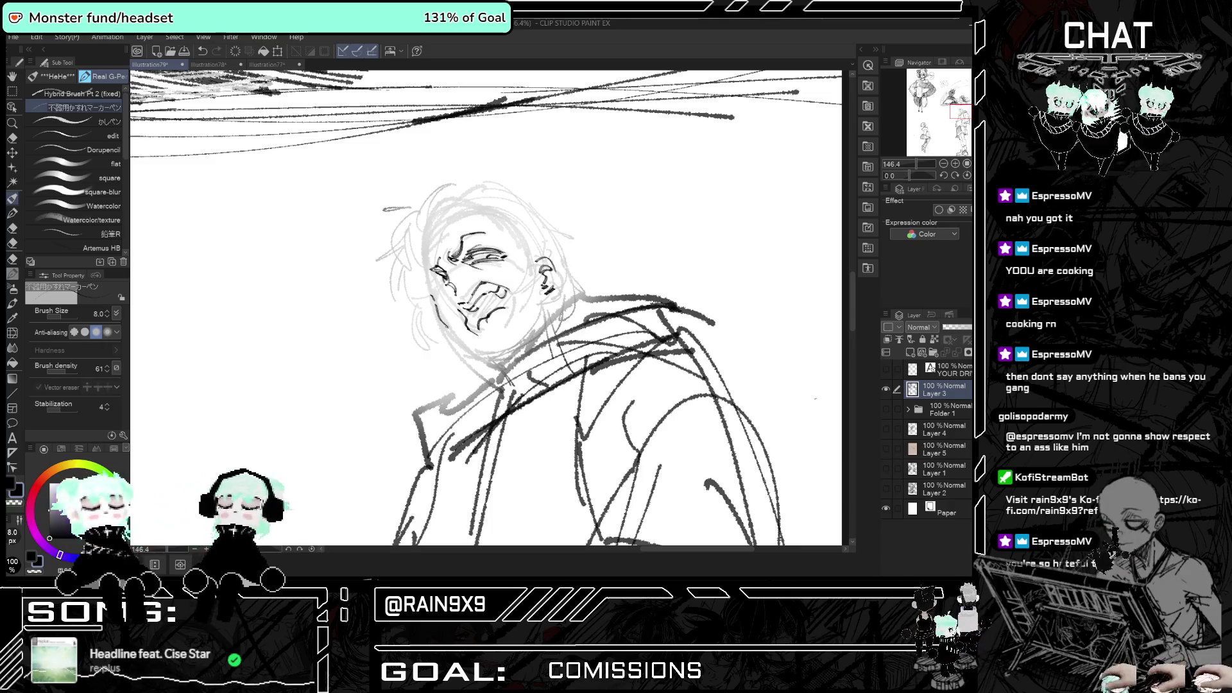
left_click_drag(459, 340, 488, 357)
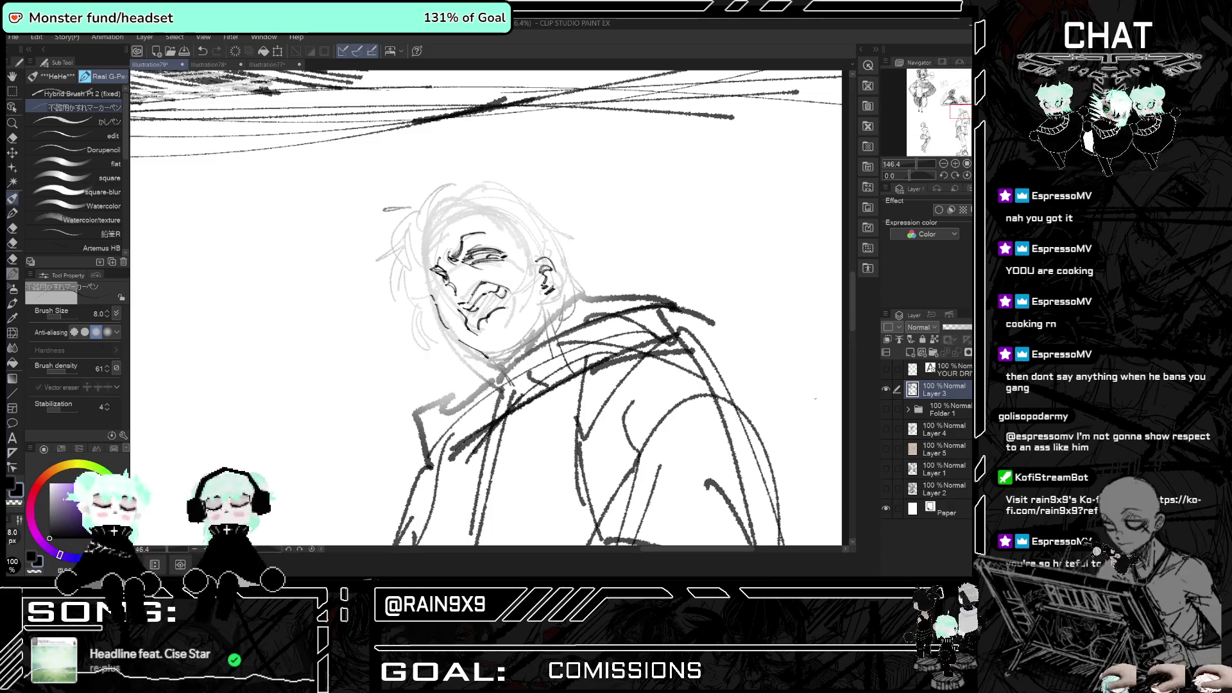
key("h")
key("h")
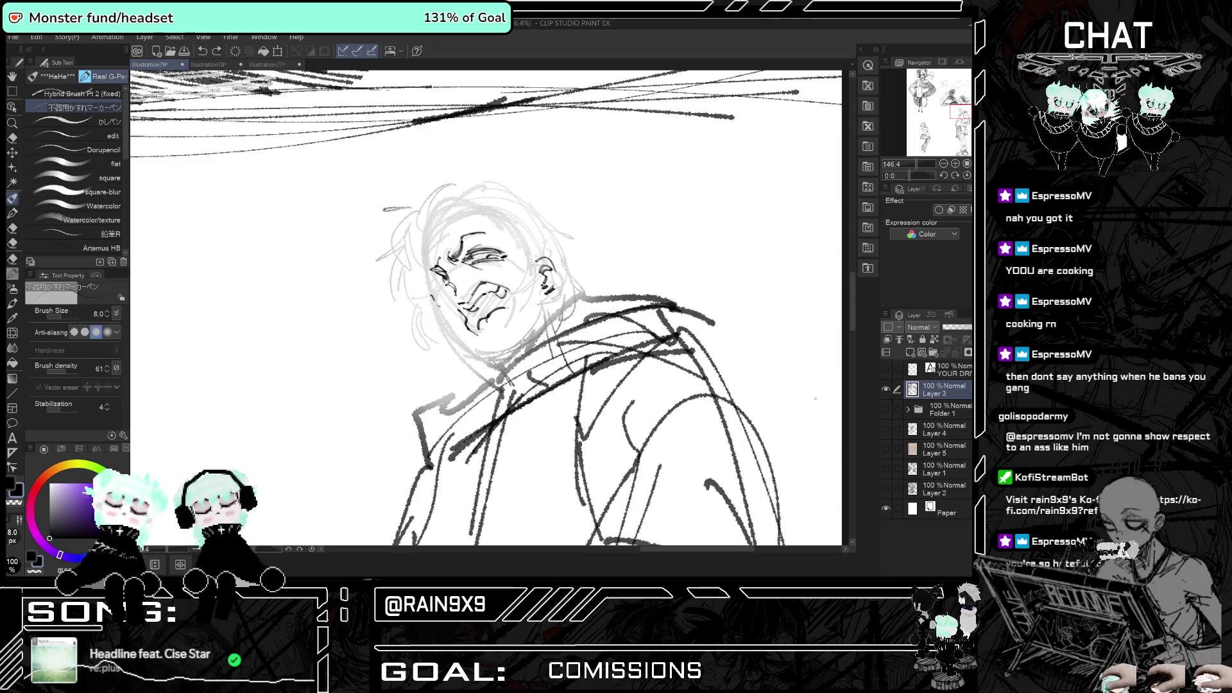
key("ctrl+z")
left_click_drag(438, 306, 484, 354)
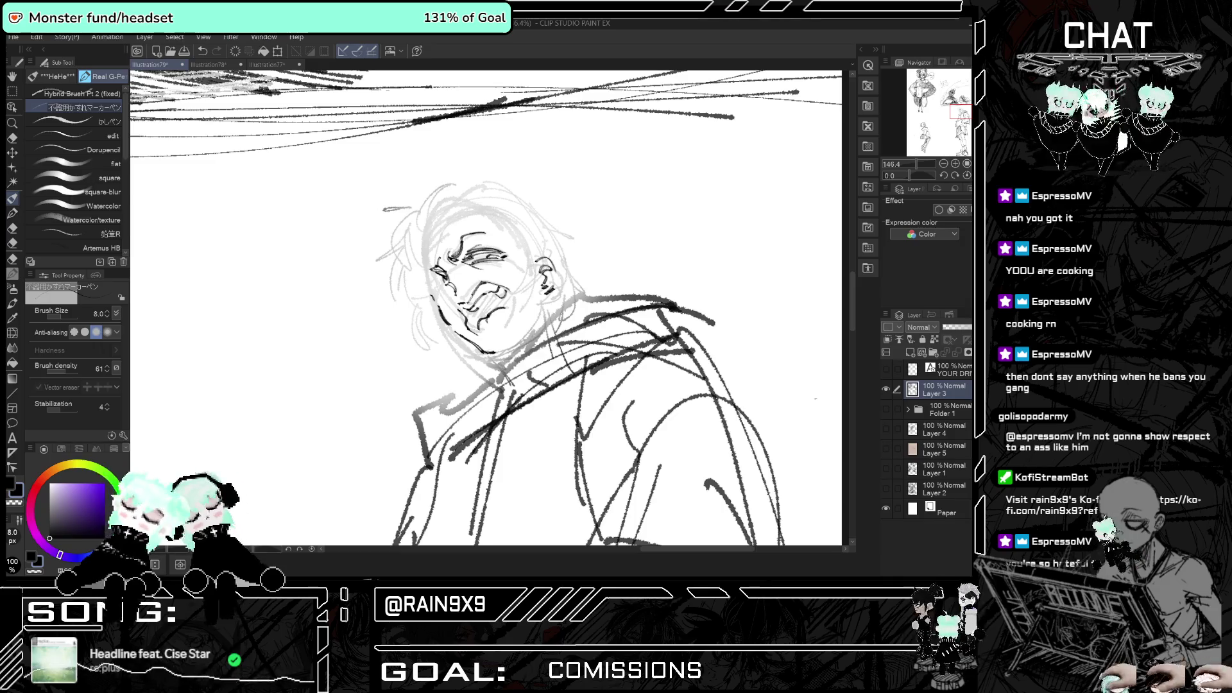
key("h")
- Sketch dark strokes below the chin and along the neck, undoing unwanted ones
key("h")
left_click_drag(504, 324, 539, 351)
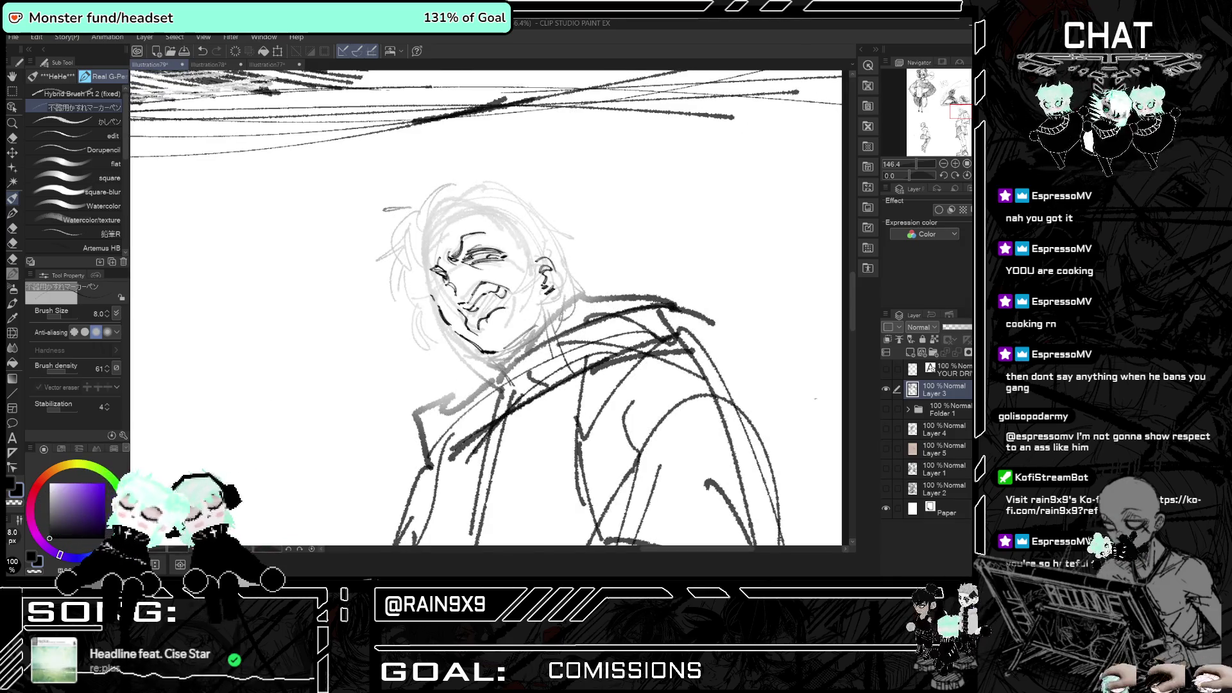
key("h")
key("h")
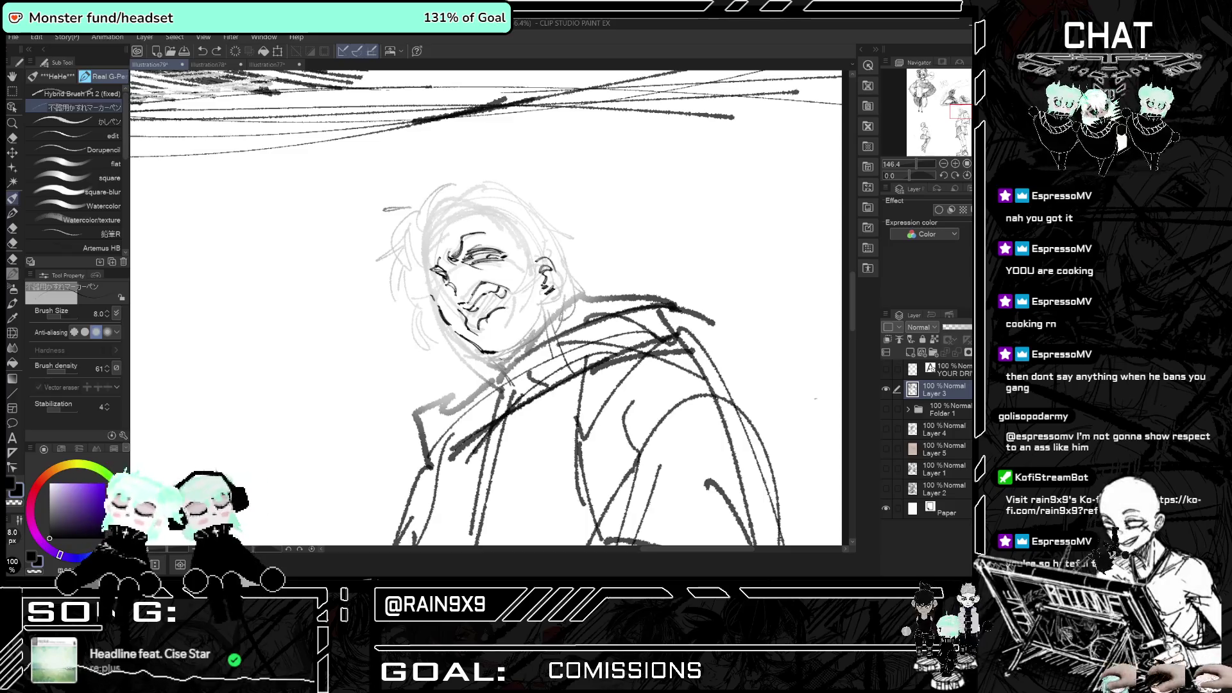
left_click_drag(496, 353, 506, 372)
mouse_move(544, 304)
left_mouse_down()
mouse_move(555, 337)
mouse_move(512, 373)
left_mouse_up()
key("h")
key("h")
key("ctrl+z")
key("ctrl+z")
key("ctrl+z")
key("h")
key("h")
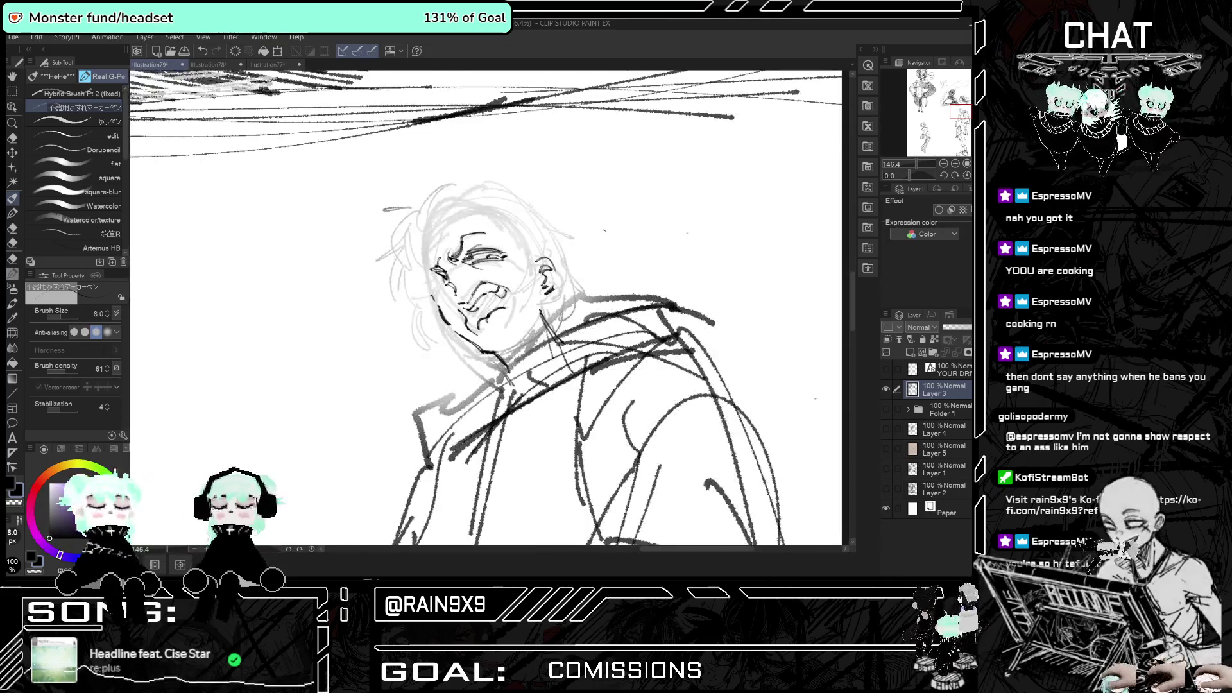
- Add neck marks, a left-face stroke and dark nose and lip lines
left_click_drag(530, 317, 541, 306)
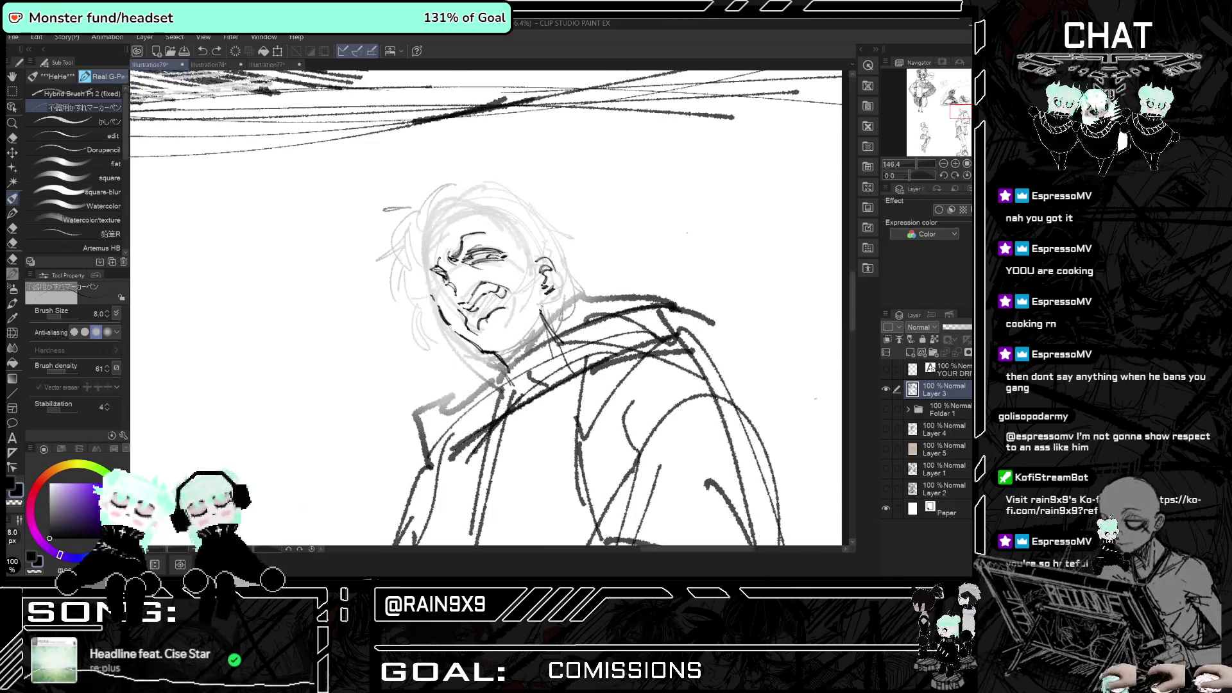
left_click_drag(500, 354, 544, 317)
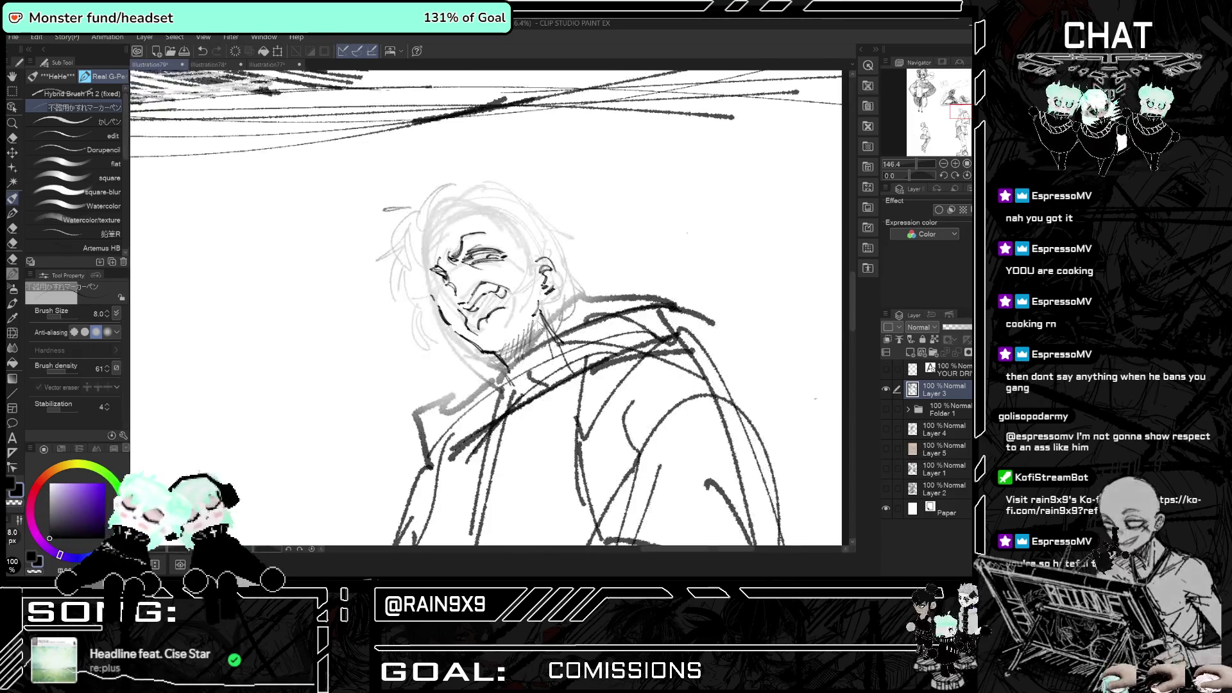
left_click_drag(445, 280, 432, 290)
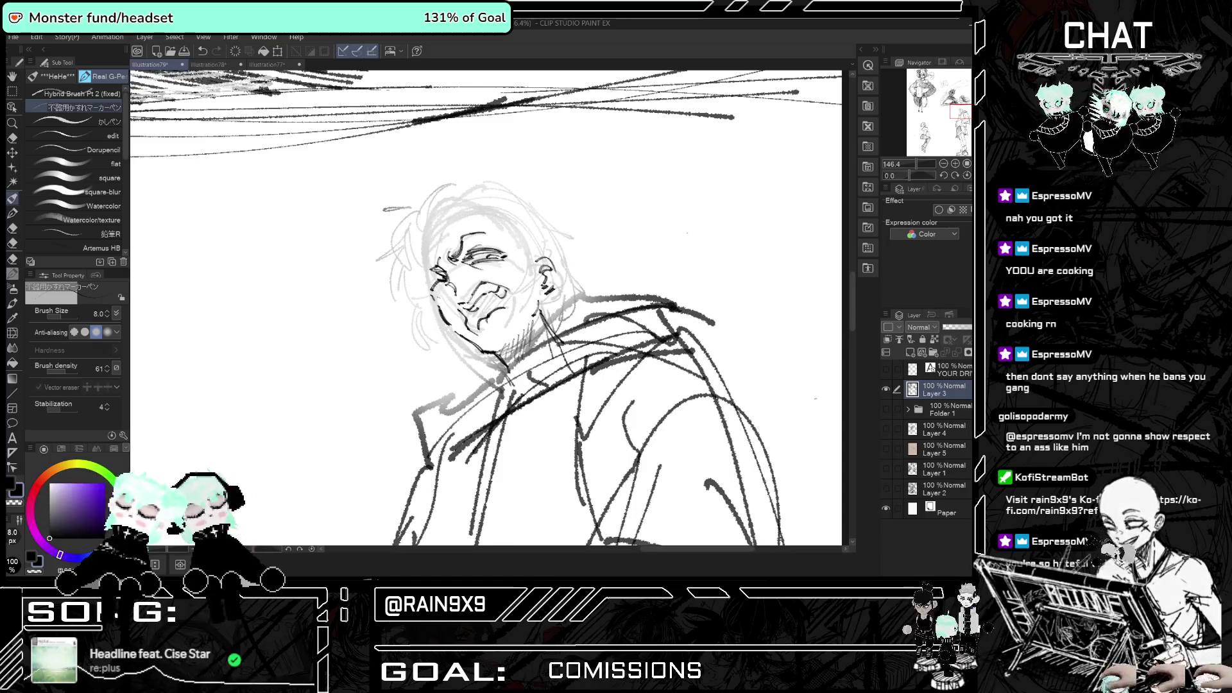
key("h")
key("h")
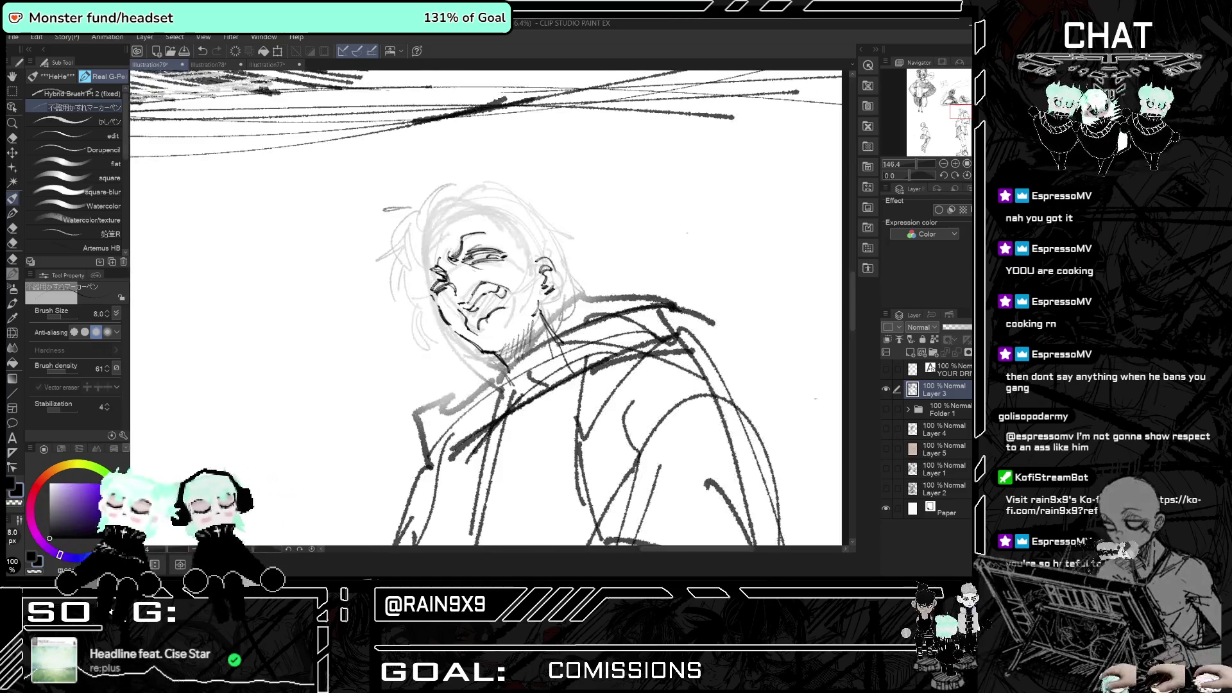
key("h")
left_click_drag(533, 266, 550, 268)
key("h")
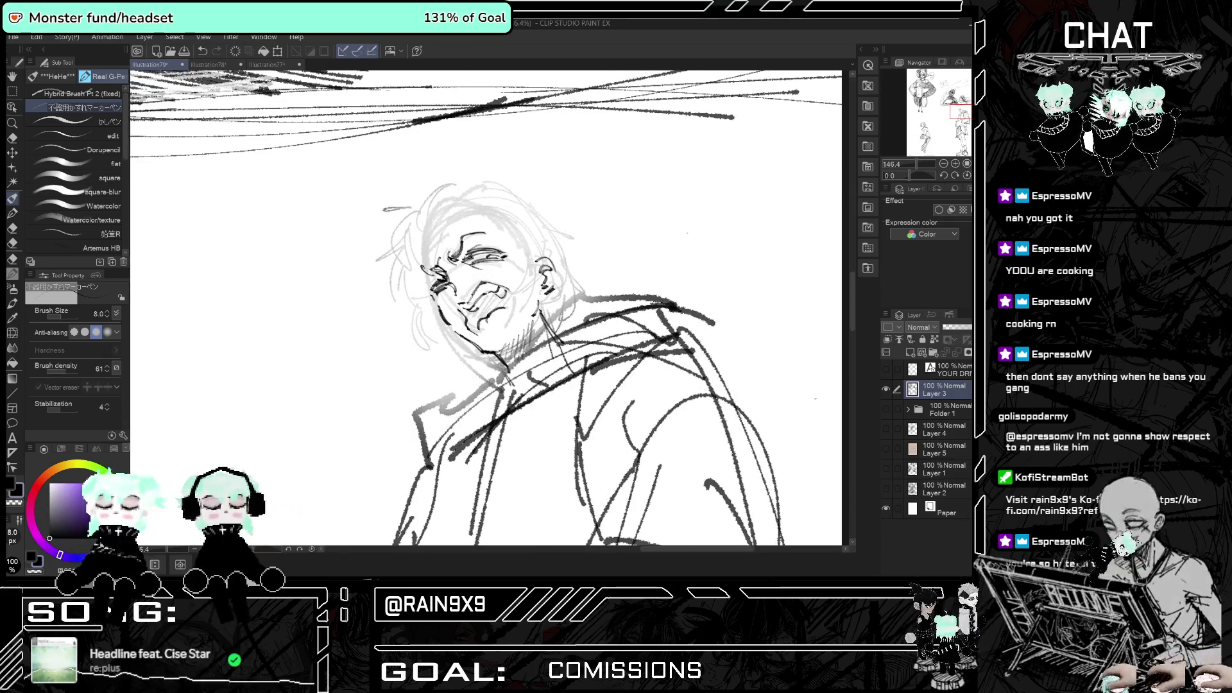
key("h")
key("h")
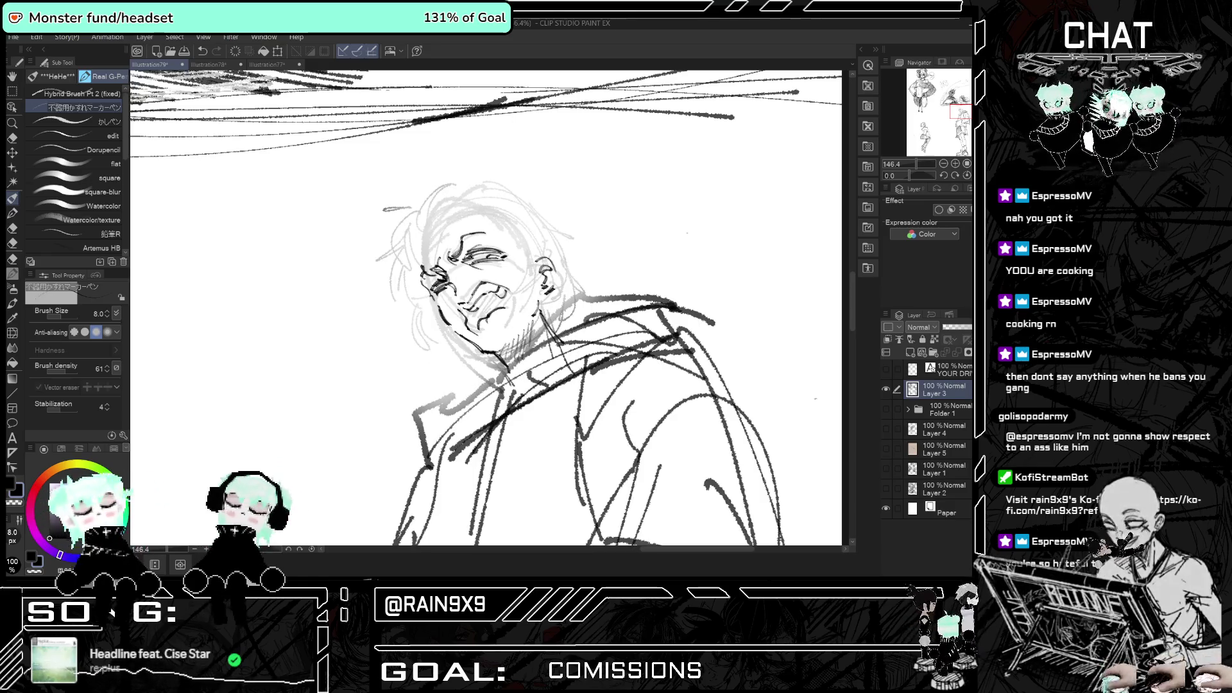
- Darken the head outline, jaw, mouth and teeth, and the left face and hair edge
left_click_drag(442, 216, 421, 273)
left_click_drag(448, 222, 536, 238)
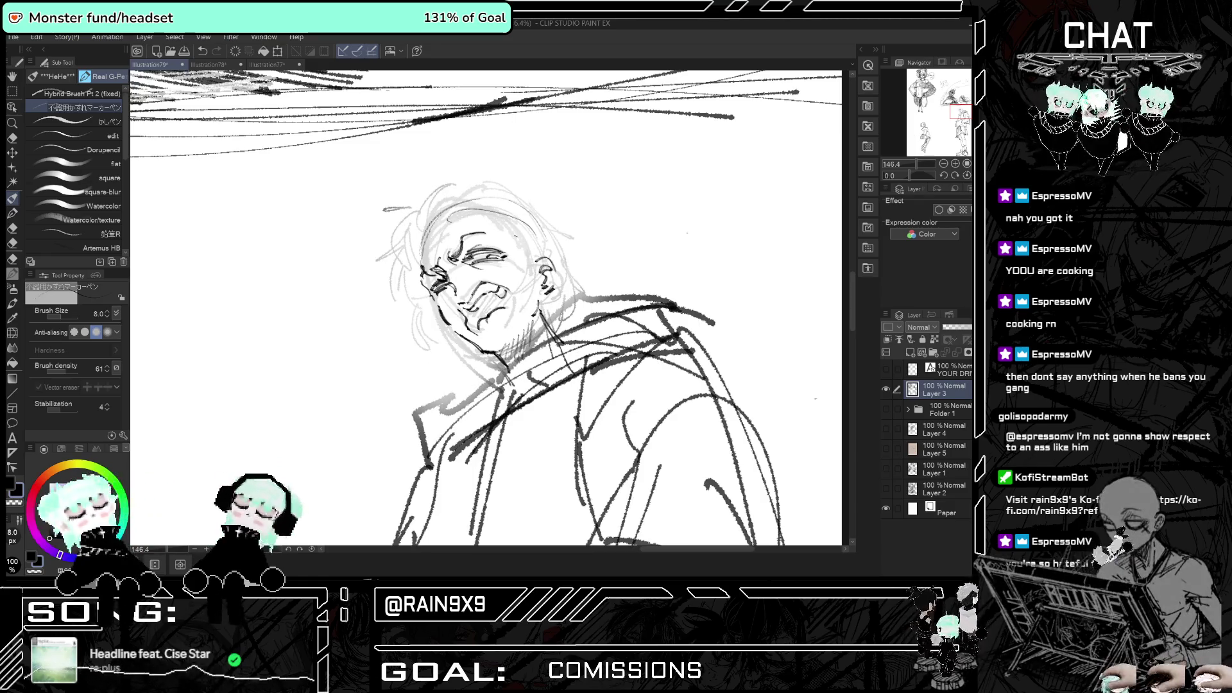
left_click_drag(494, 200, 545, 264)
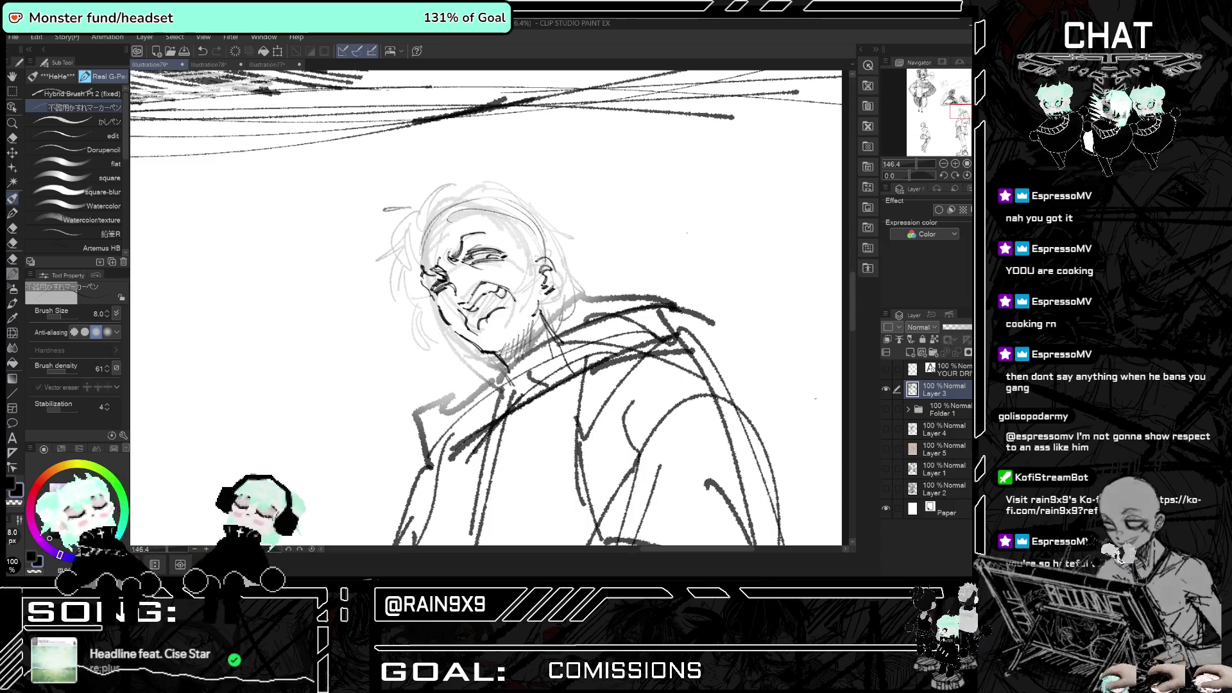
left_click_drag(513, 309, 501, 326)
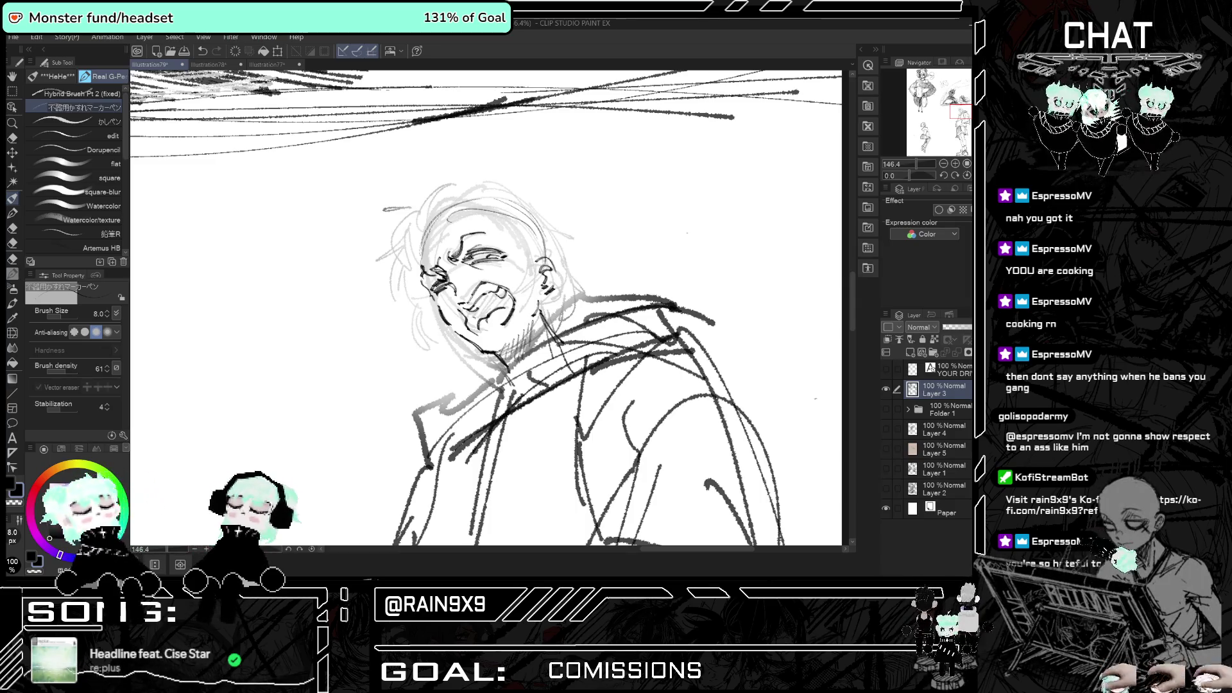
left_click_drag(476, 299, 474, 313)
left_click_drag(475, 301, 510, 294)
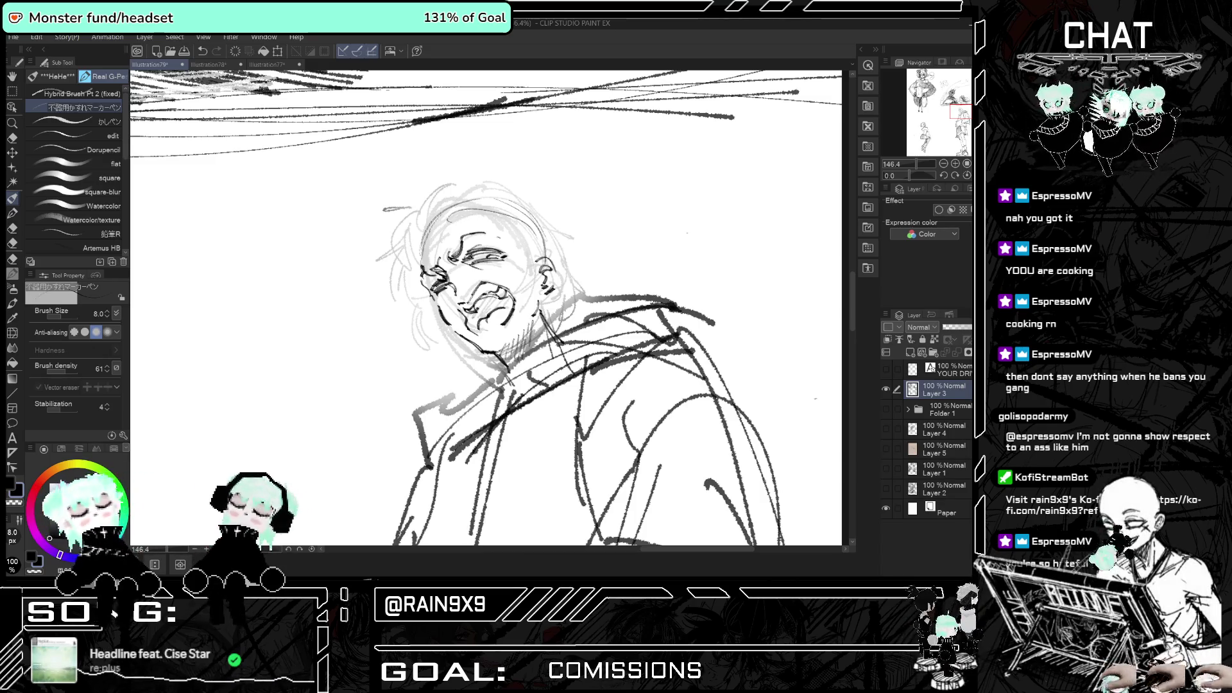
mouse_move(429, 240)
left_mouse_down()
mouse_move(447, 274)
mouse_move(399, 312)
left_mouse_up()
left_click_drag(397, 262, 392, 273)
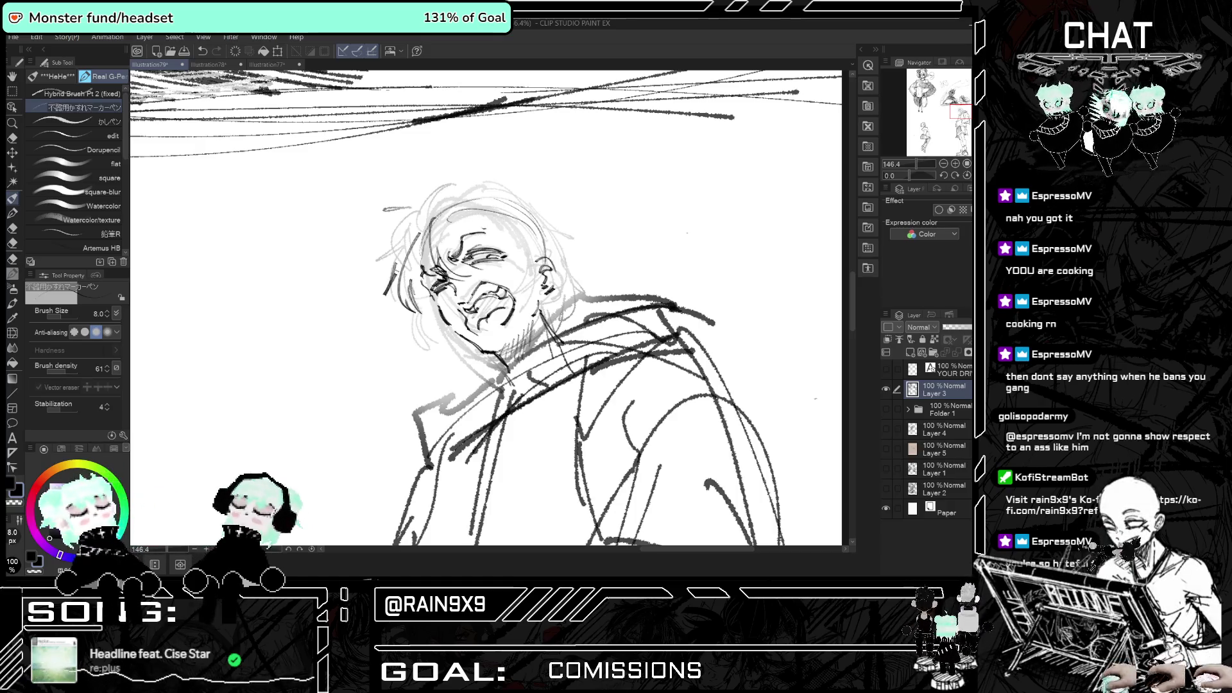
scroll(486, 308, "down", 10)
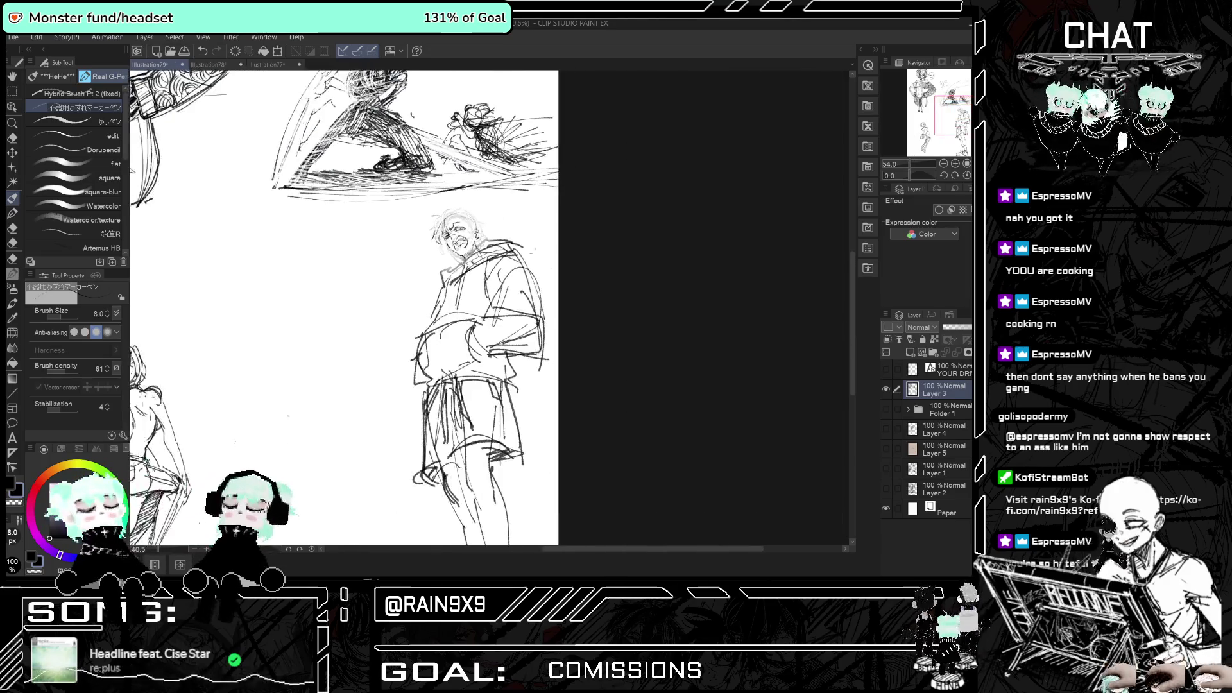
- Lasso the hooded man's head and scale it up to 105% with Ctrl+T
scroll(486, 281, "up", 5)
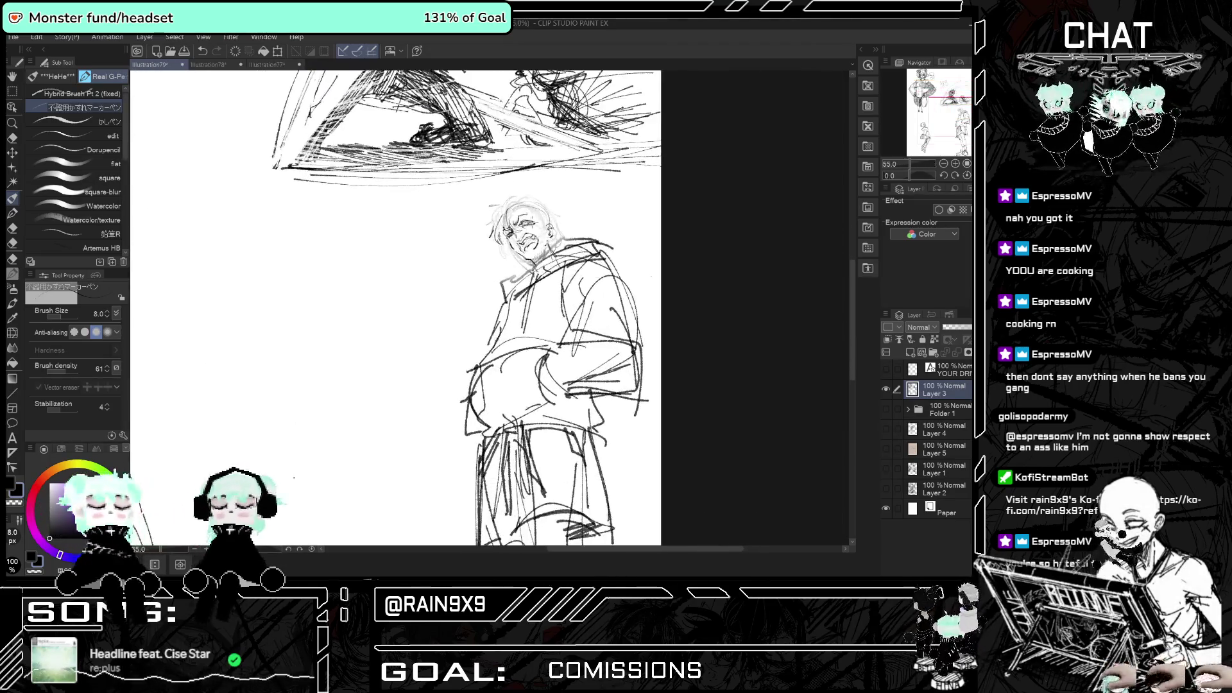
scroll(485, 280, "up", 1)
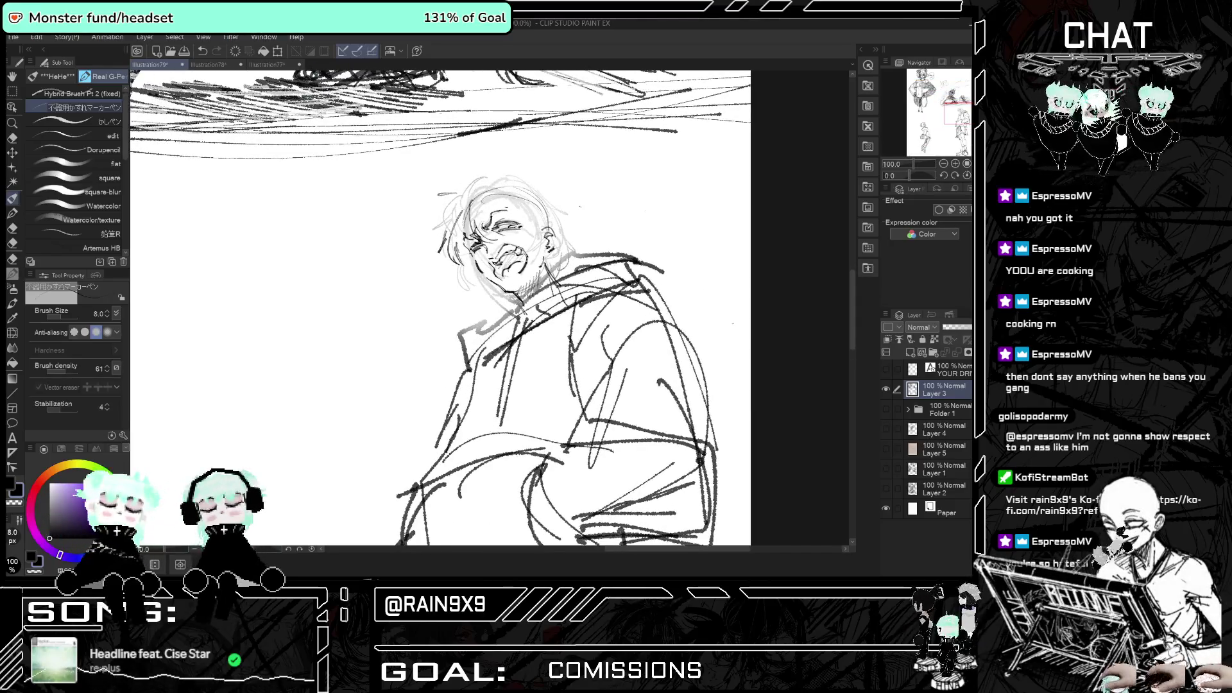
key("m")
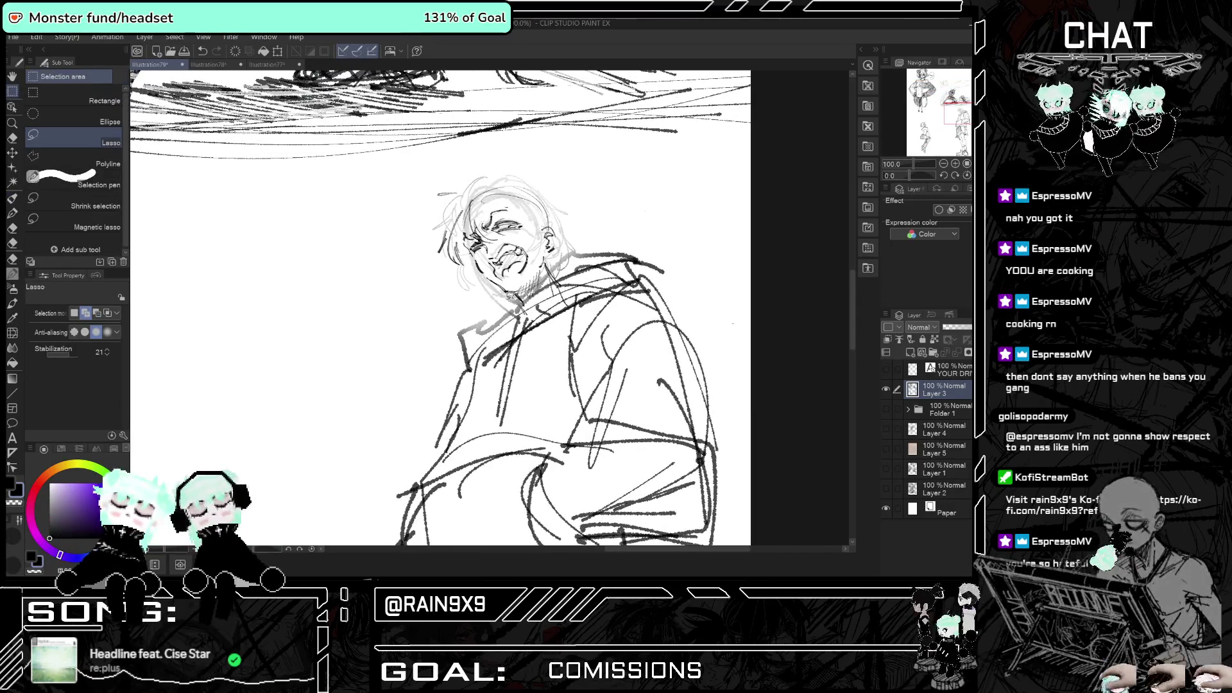
mouse_move(535, 272)
left_mouse_down()
mouse_move(564, 256)
mouse_move(539, 292)
left_mouse_up()
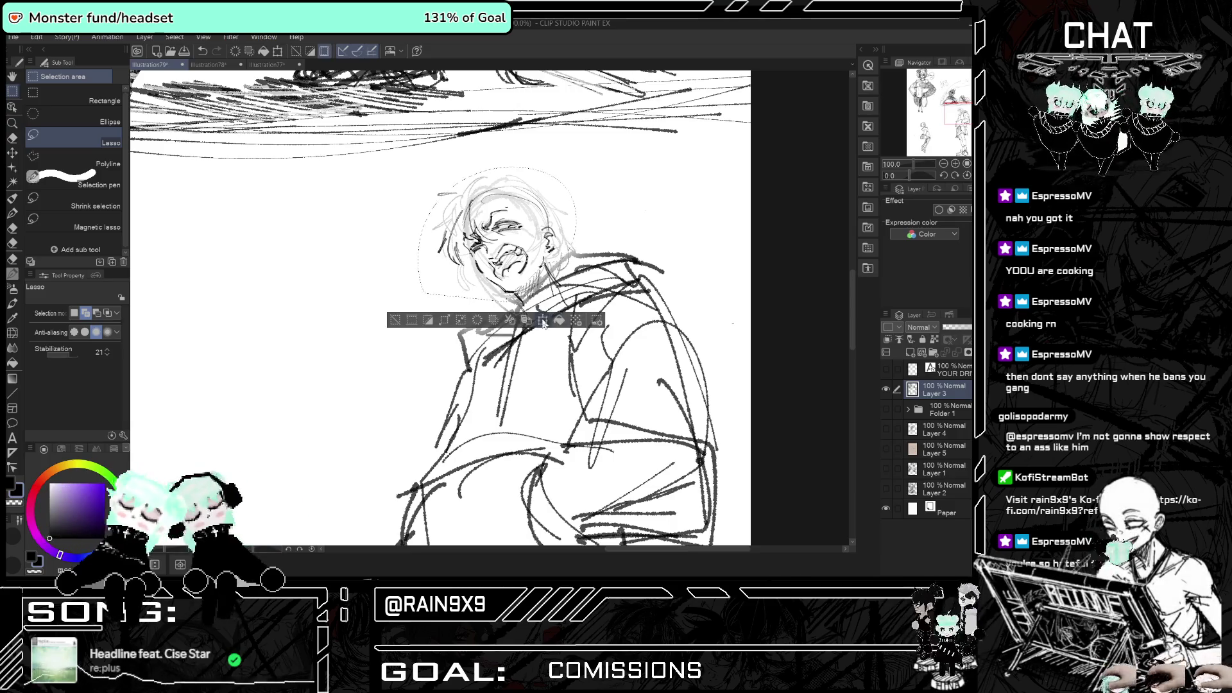
key("ctrl+t")
left_click_drag(575, 168, 580, 161)
scroll(567, 183, "down", 2)
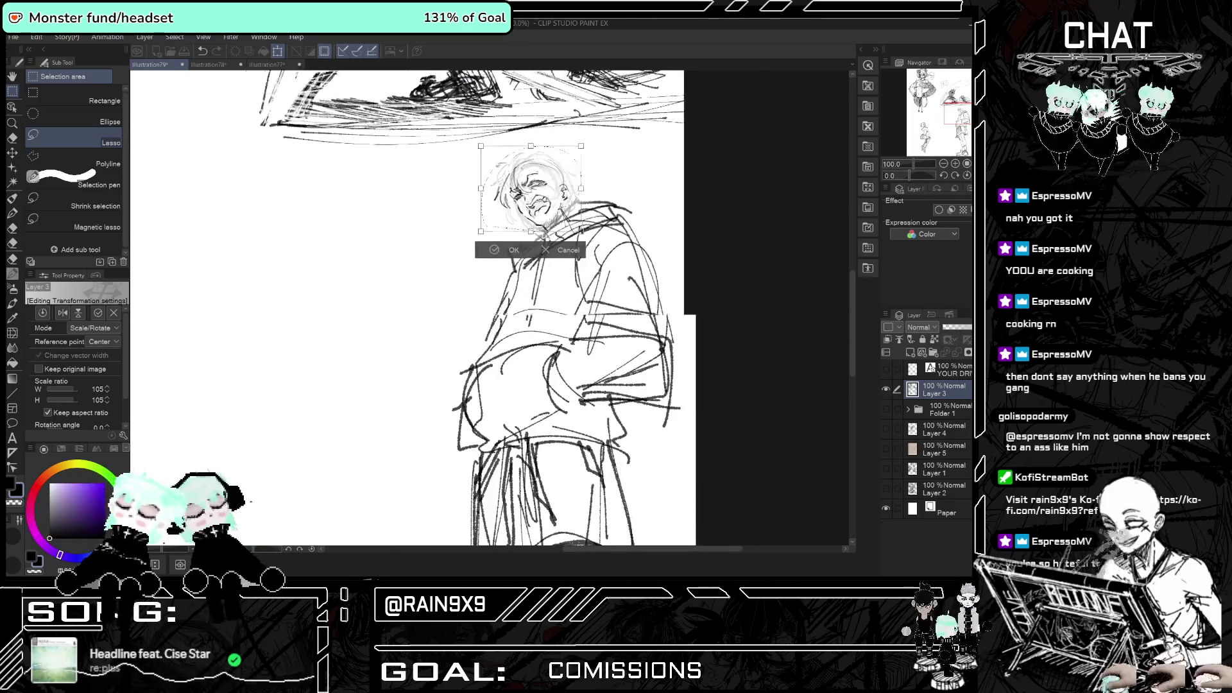
key("h")
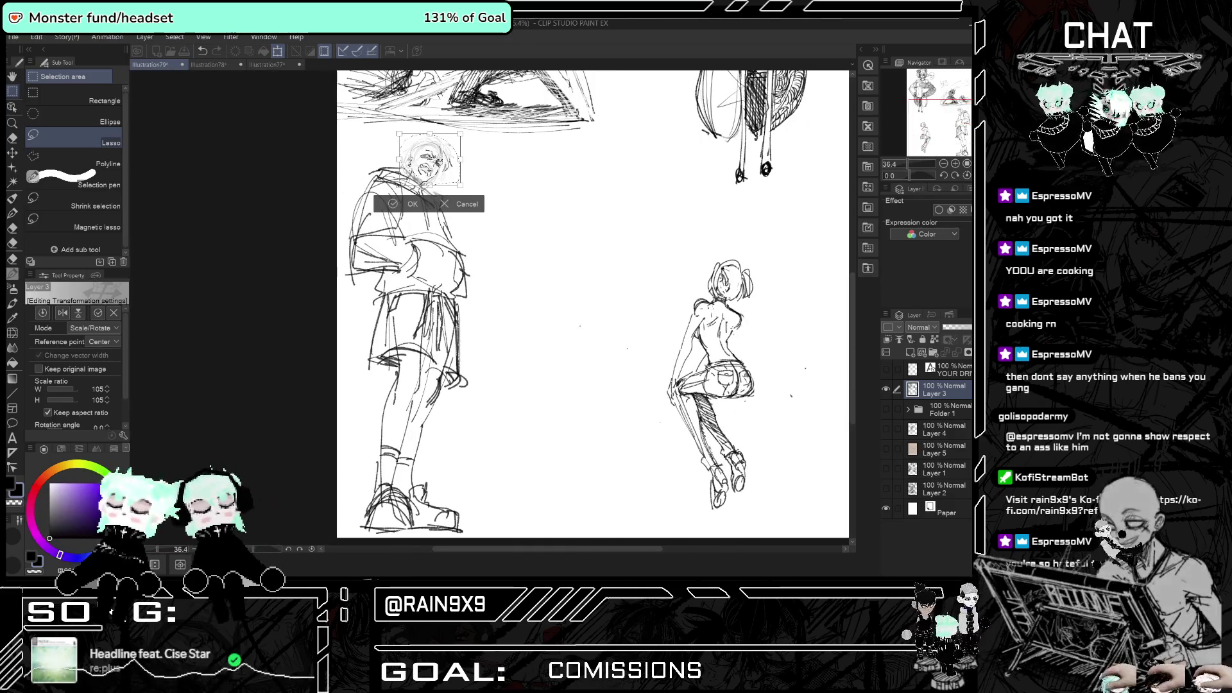
left_click(413, 203)
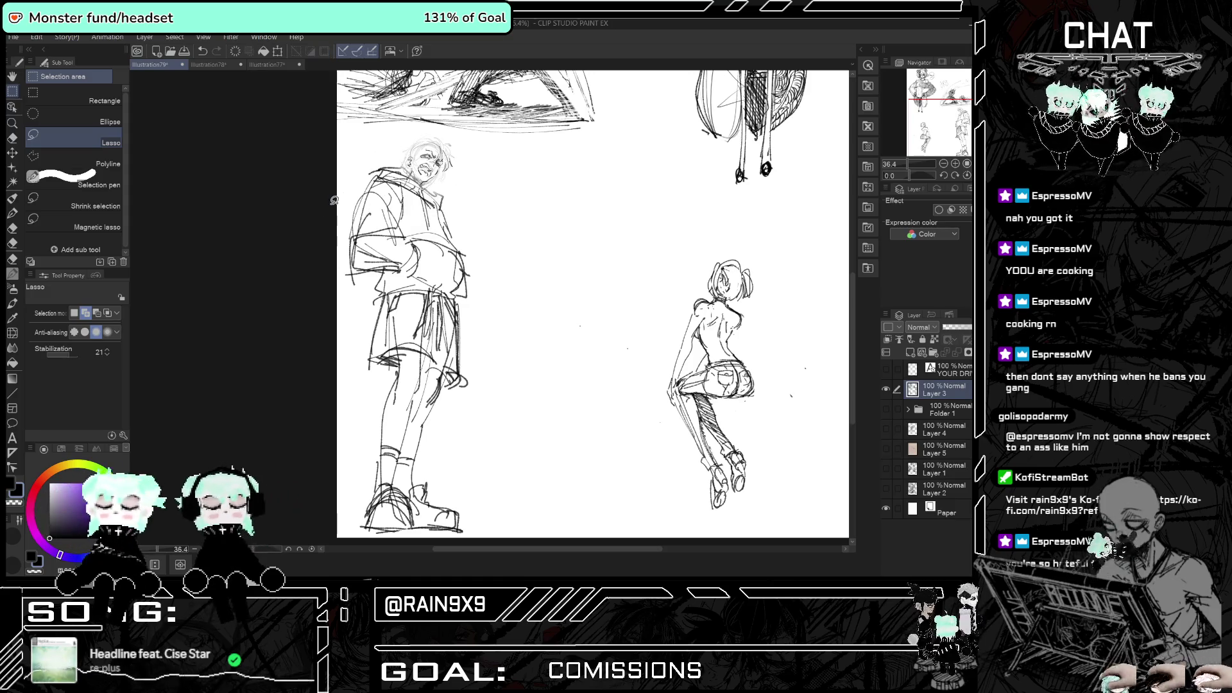
left_click(13, 200)
key("h")
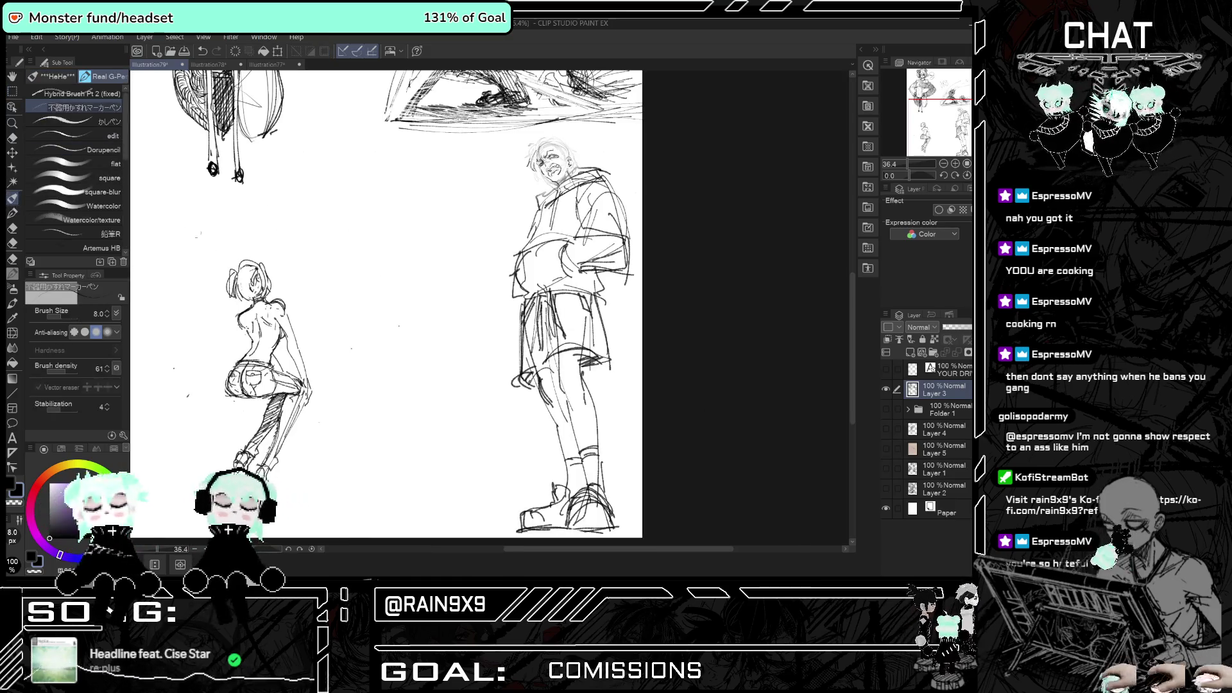
scroll(531, 129, "up", 5)
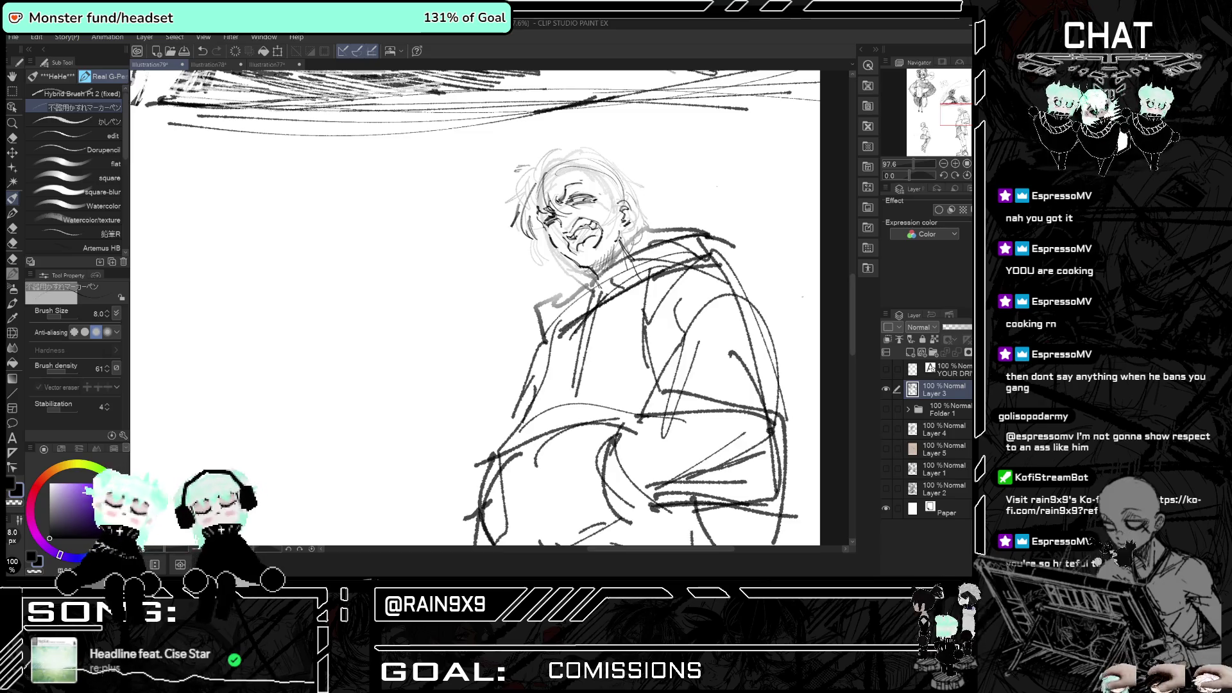
mouse_move(533, 238)
left_mouse_down()
mouse_move(540, 263)
mouse_move(553, 259)
left_mouse_up()
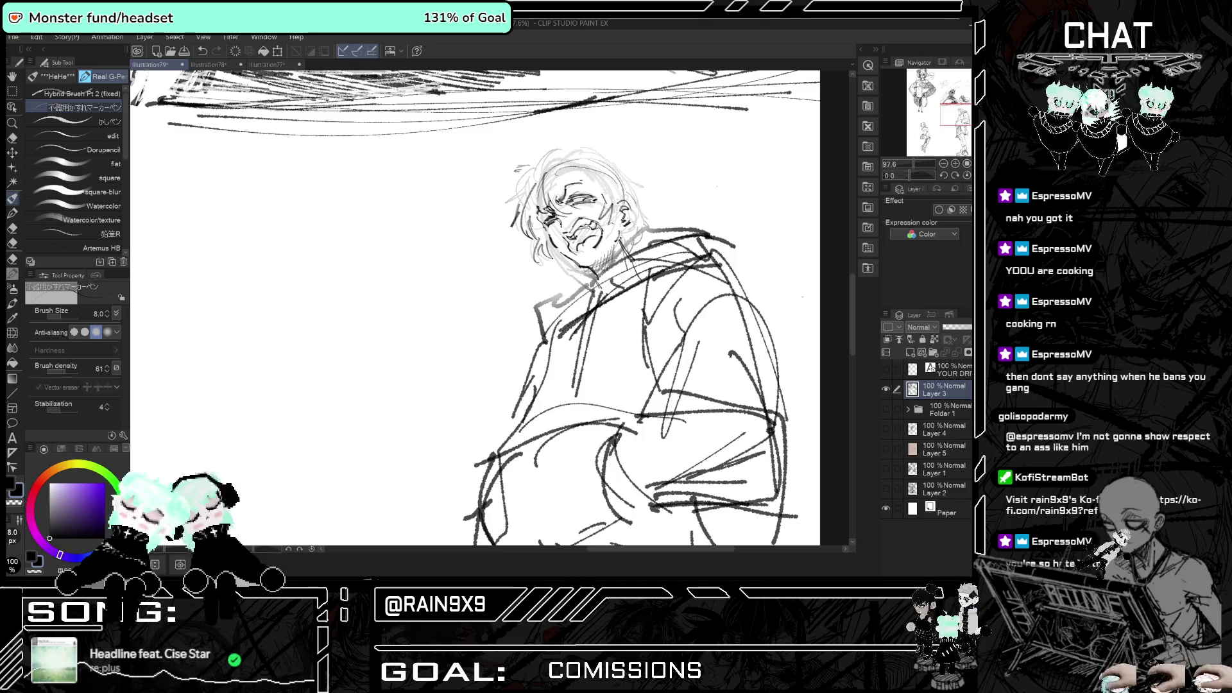
left_click_drag(528, 177, 508, 198)
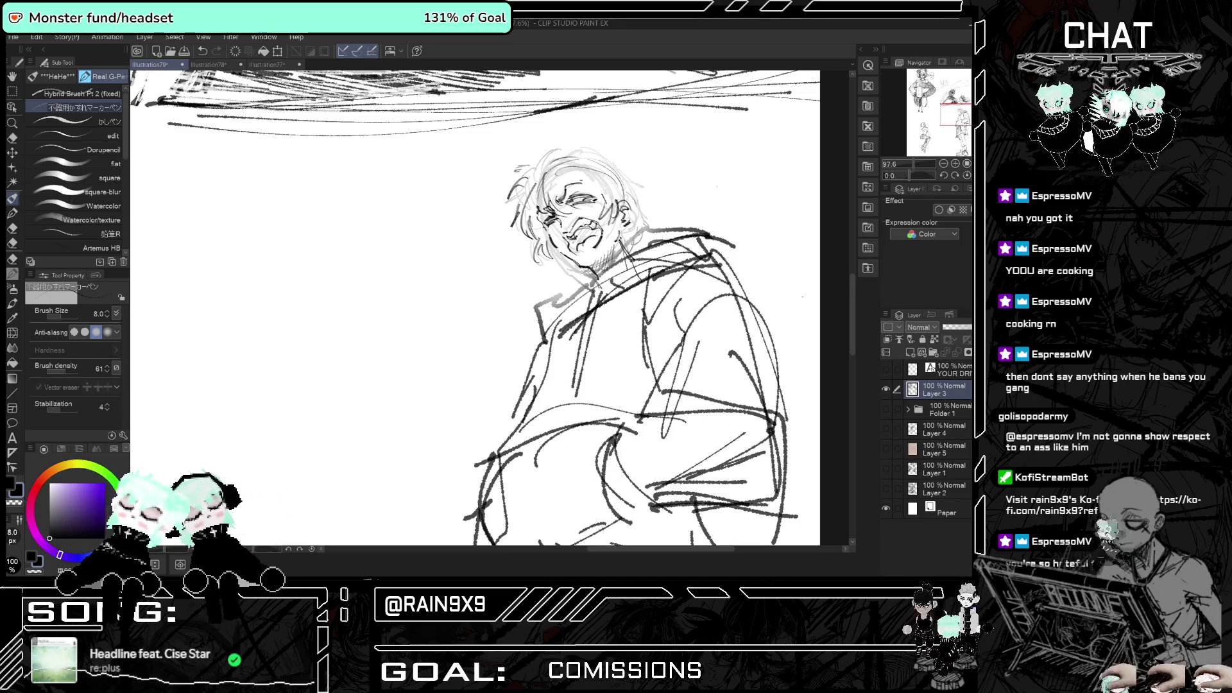
key("h")
key("h")
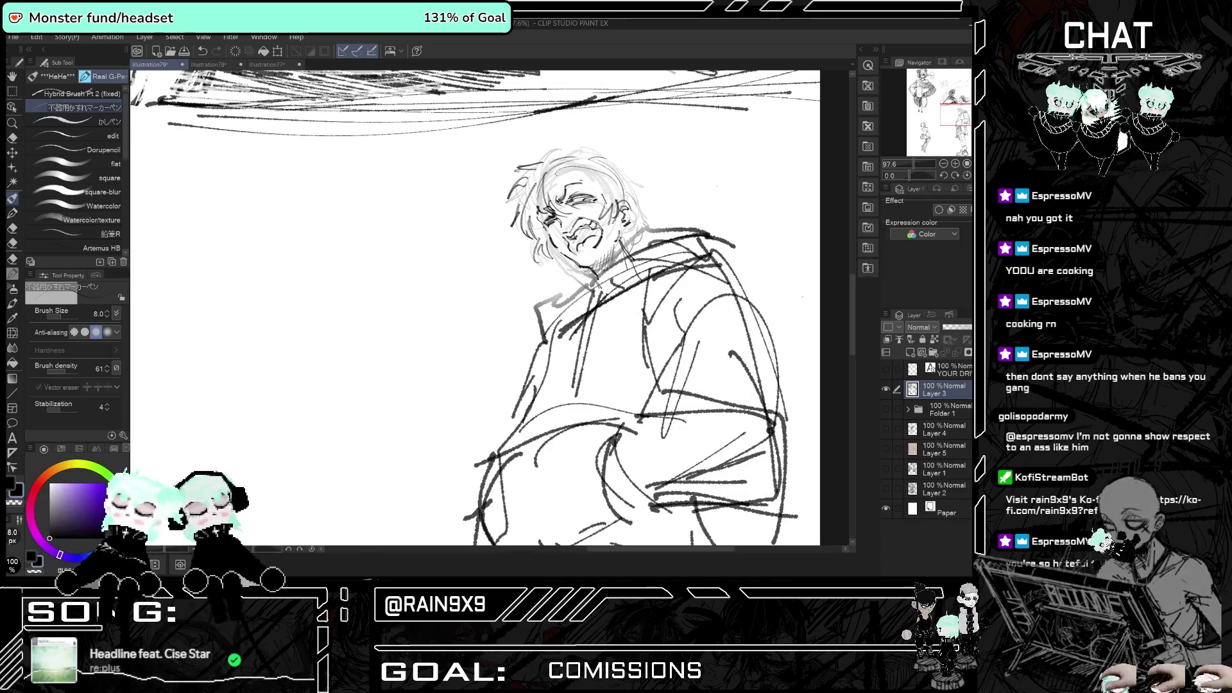
key("h")
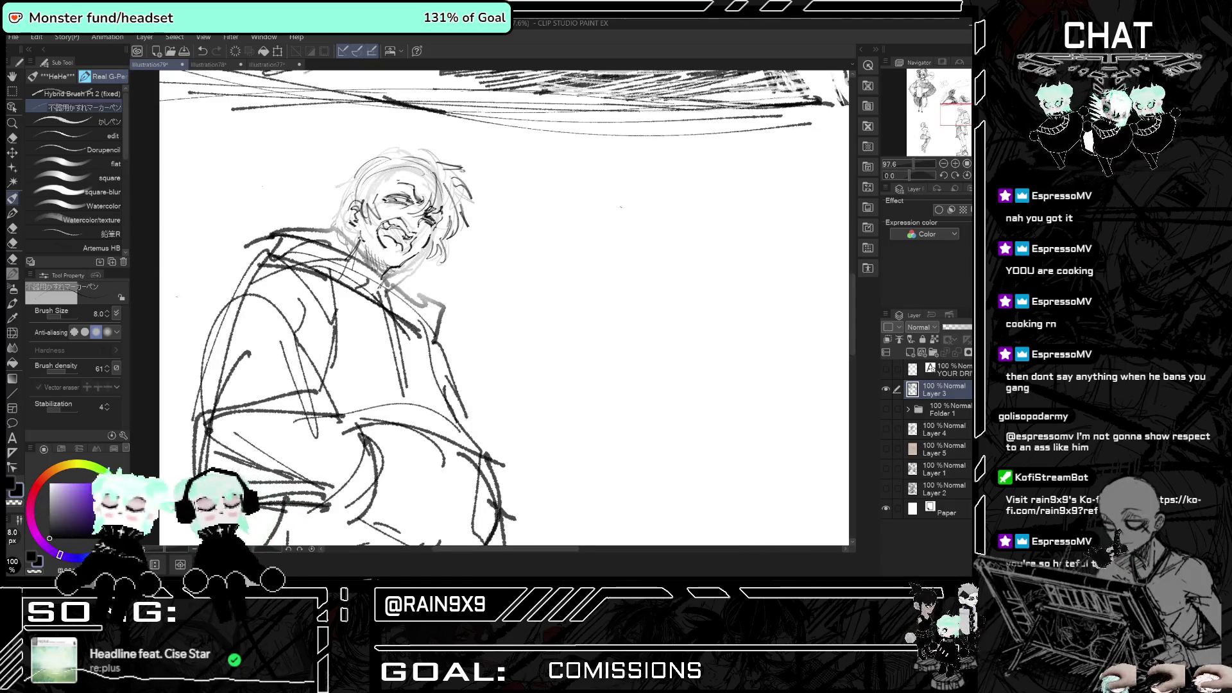
key("h")
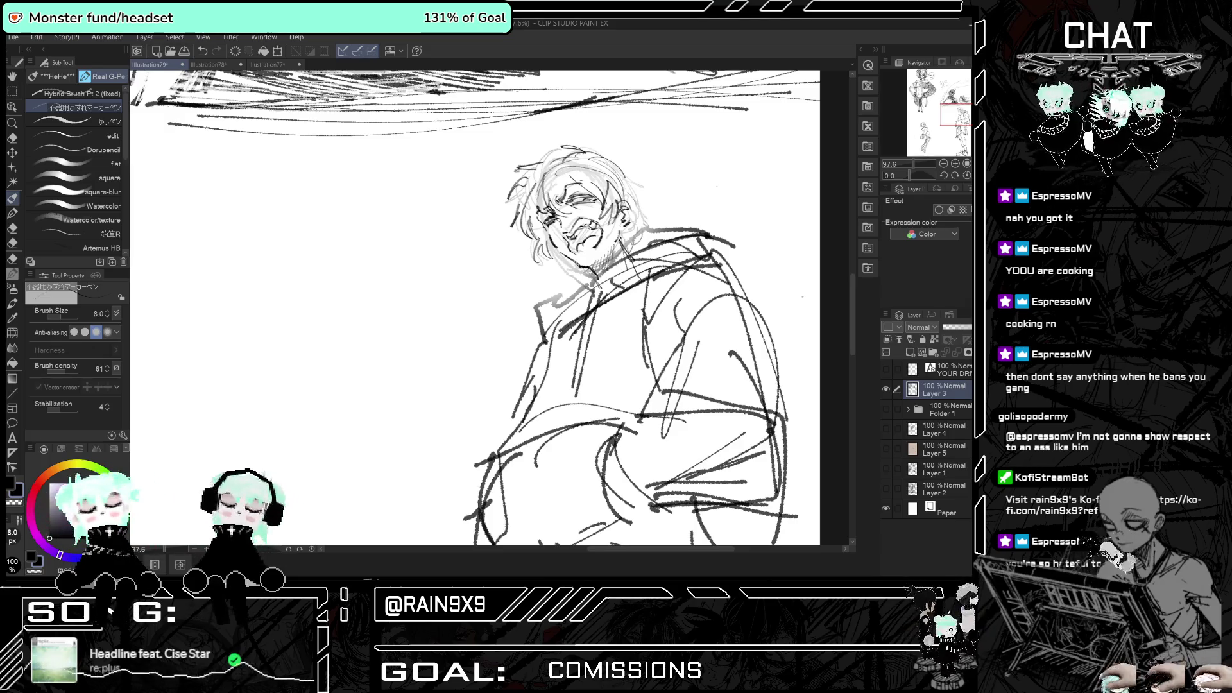
key("h")
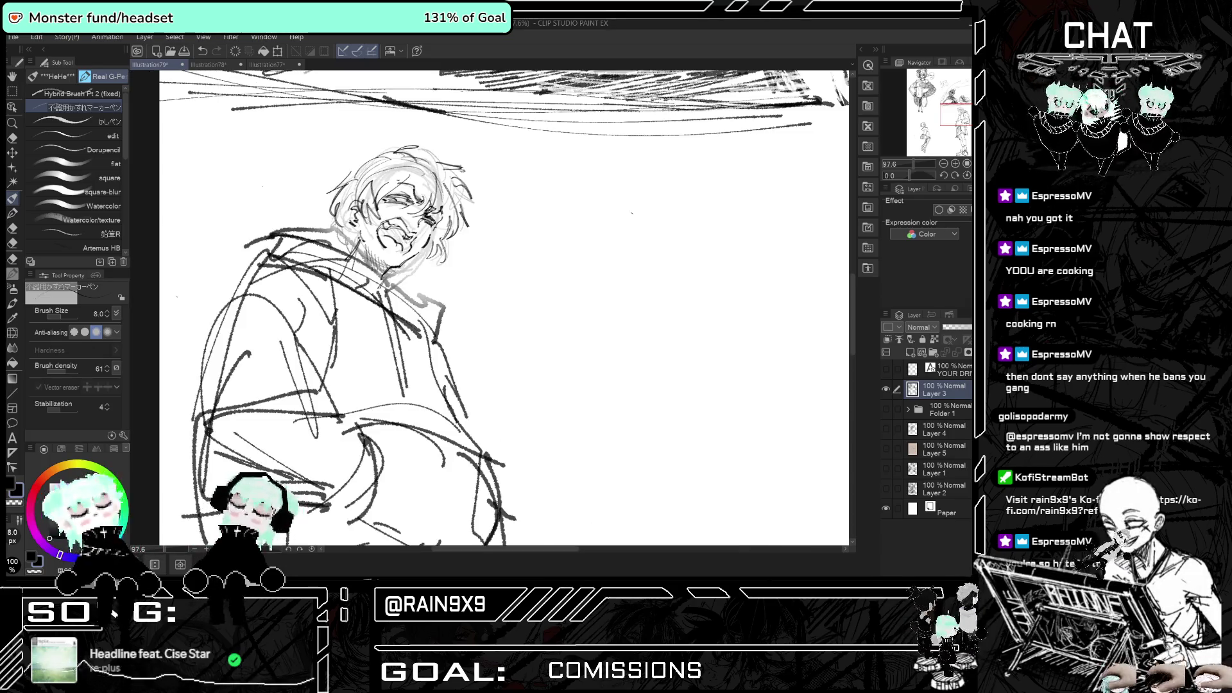
key("h")
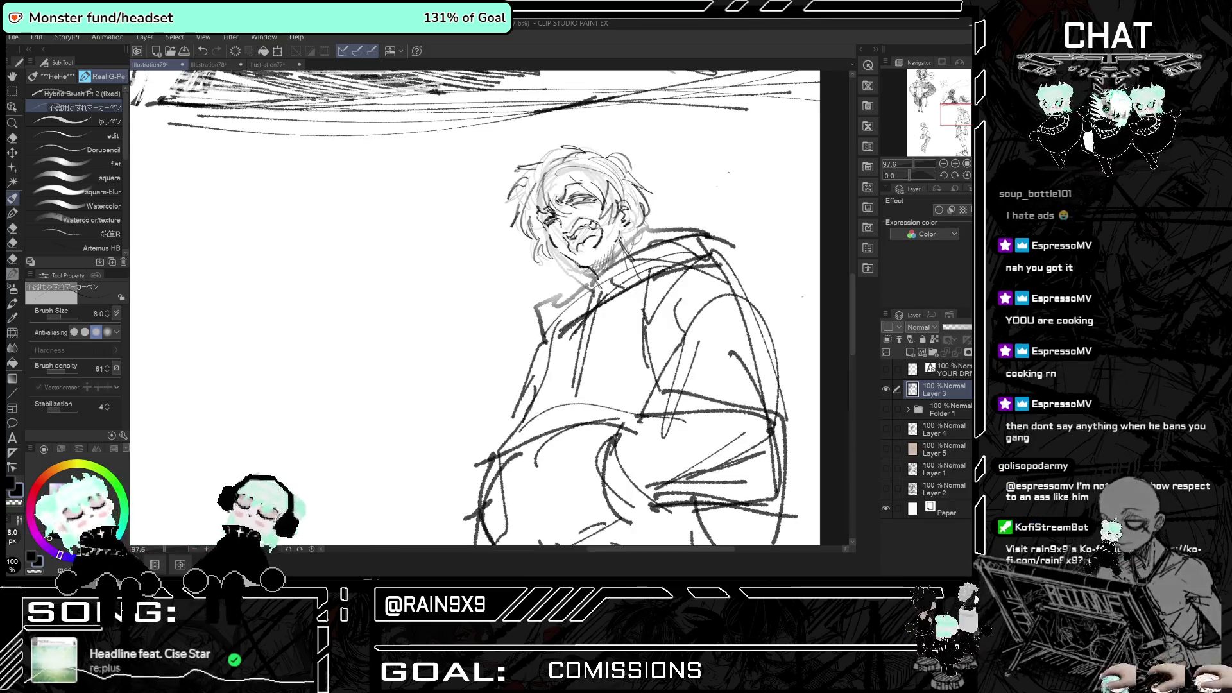
scroll(474, 308, "down", 1)
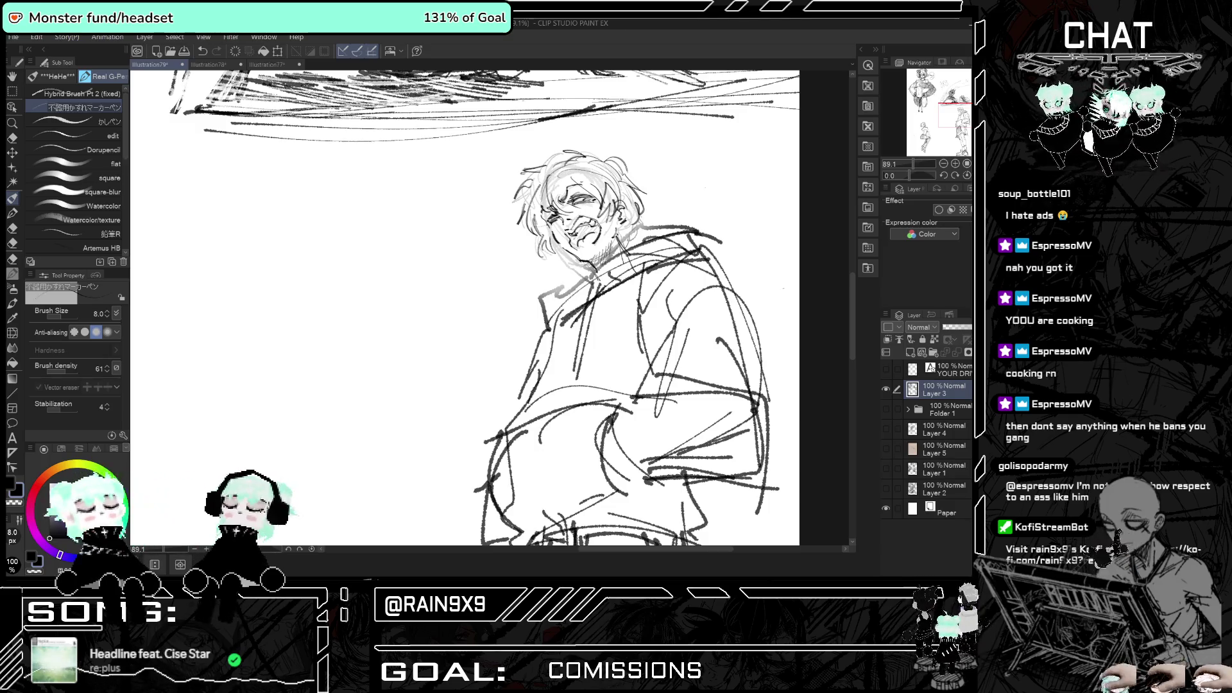
key("h")
key("h")
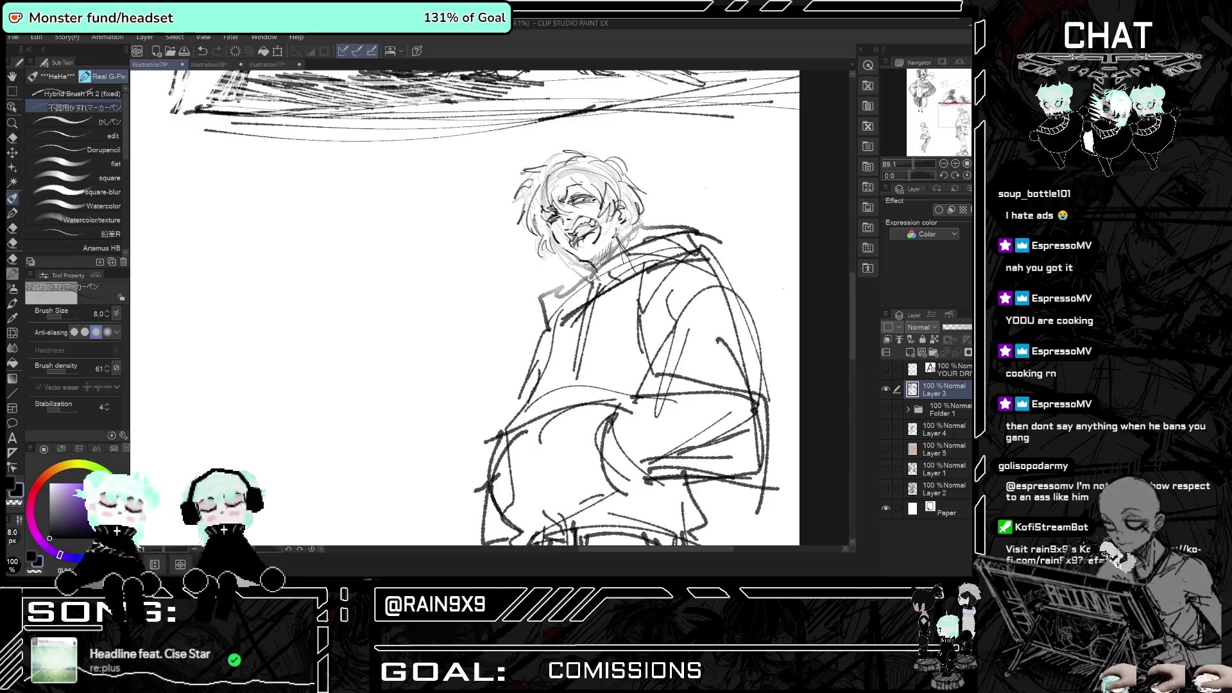
scroll(465, 308, "up", 2)
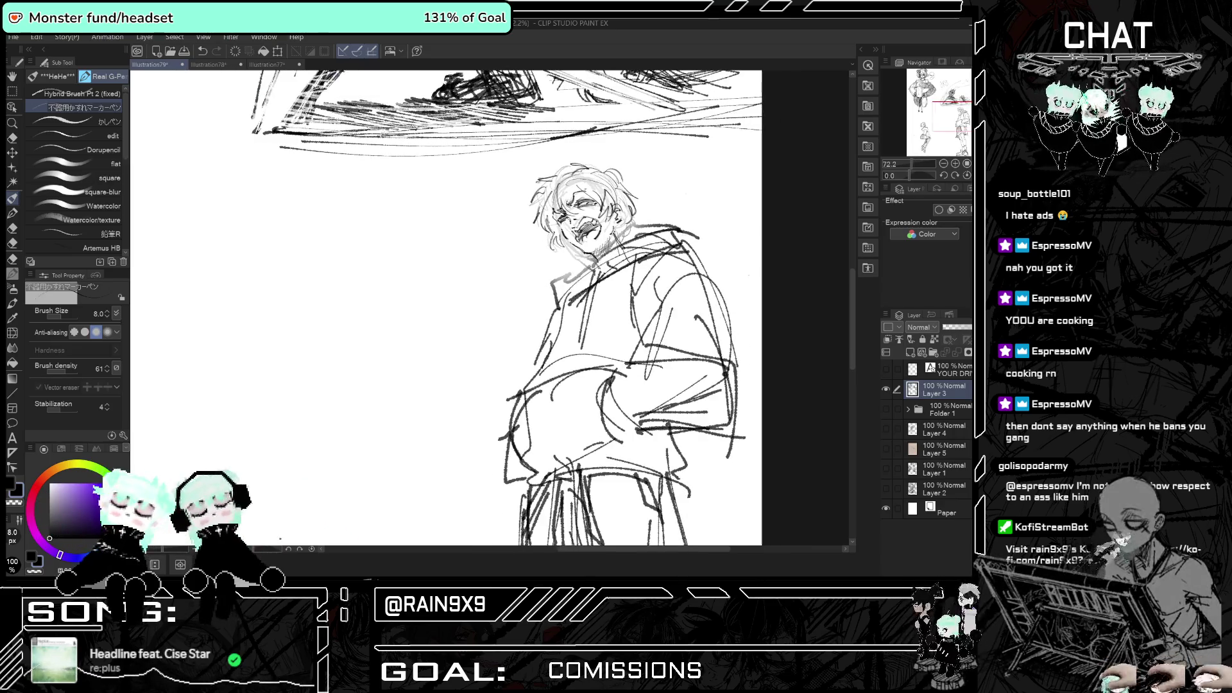
scroll(465, 308, "down", 2)
scroll(552, 308, "up", 1)
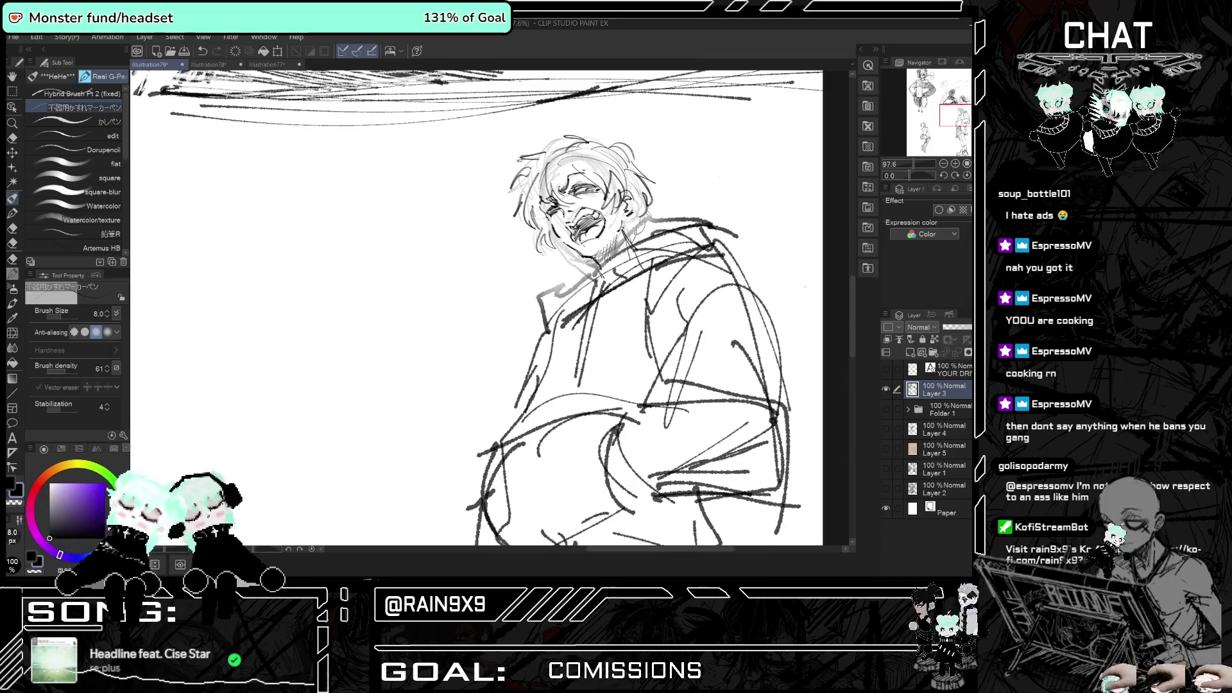
scroll(639, 252, "down", 1)
scroll(640, 252, "up", 1)
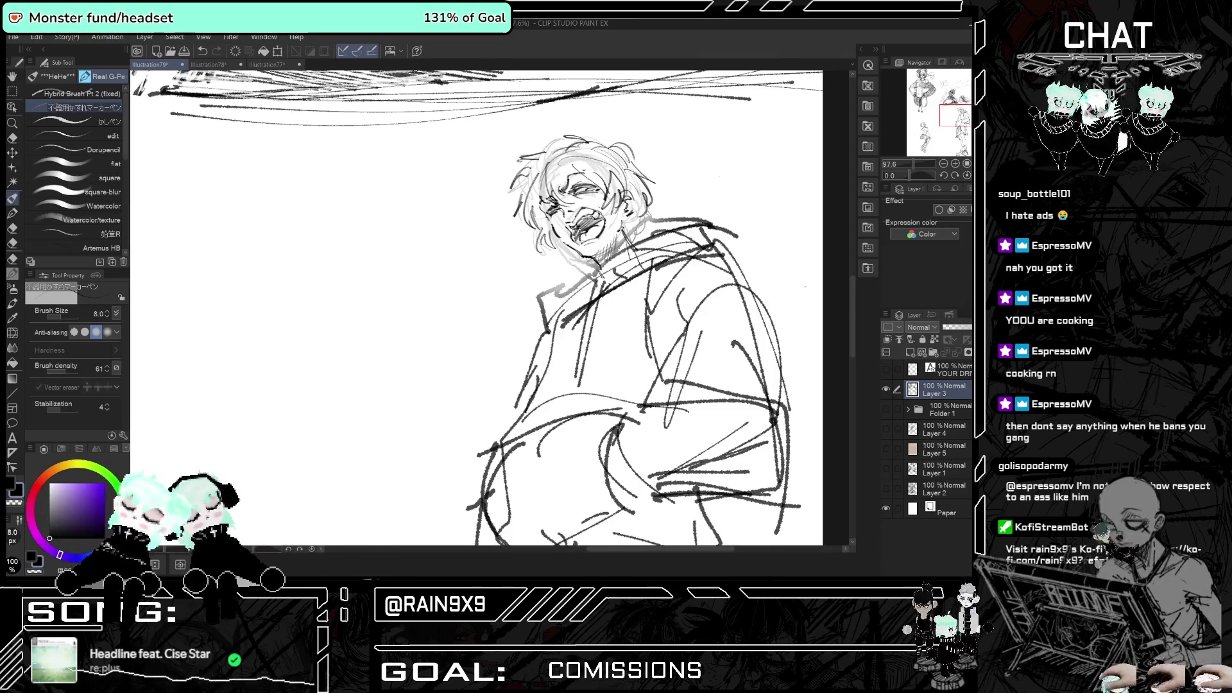
scroll(478, 308, "down", 1)
scroll(478, 308, "up", 1)
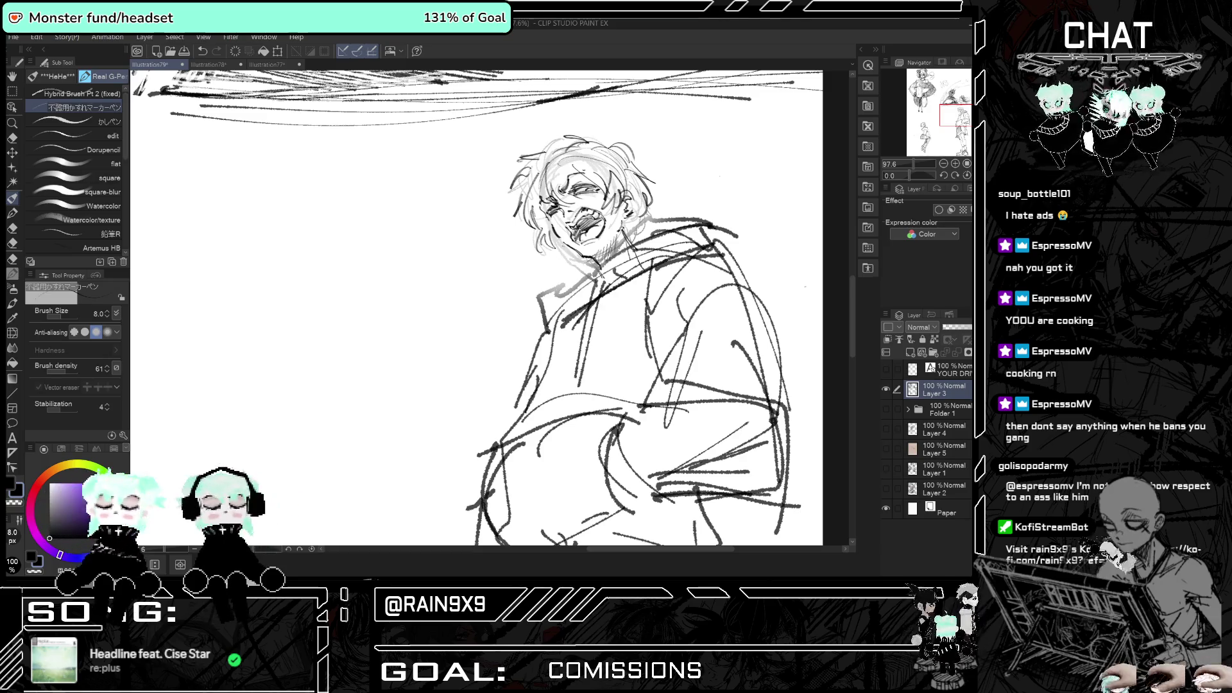
scroll(560, 232, "down", 5)
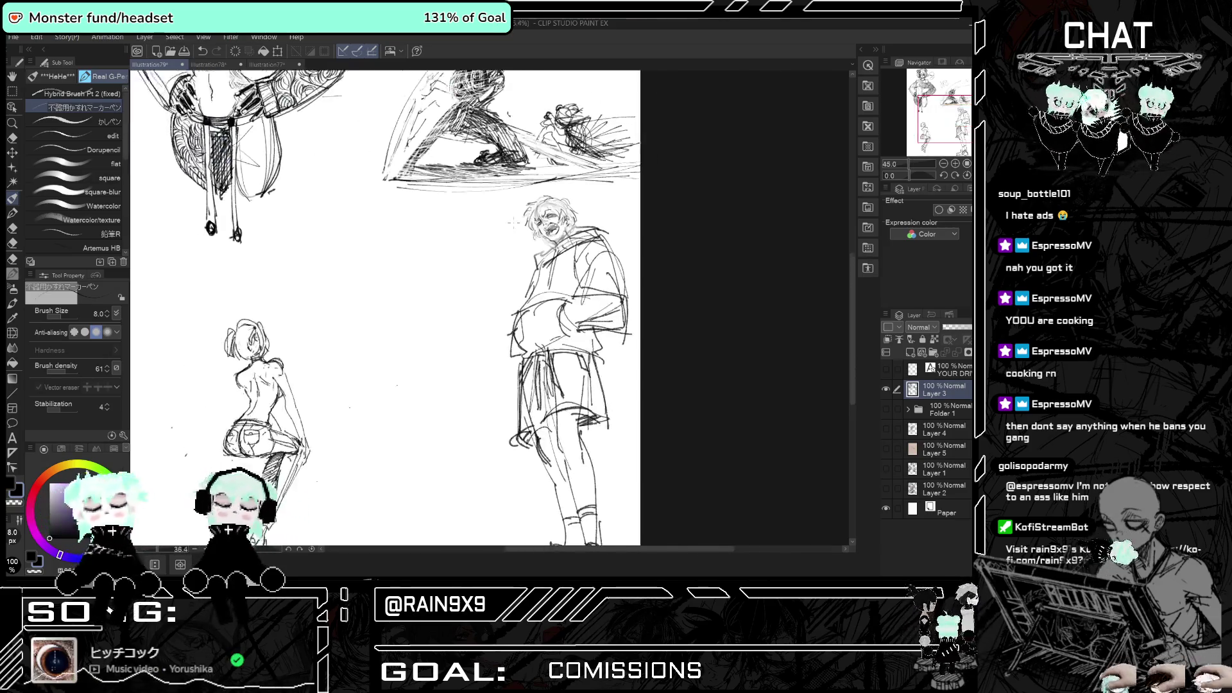
- Erase the hoodie's arm and side lines with a size-231 eraser, then pick Hybrid Brush Pt 2 (fixed)
key("h")
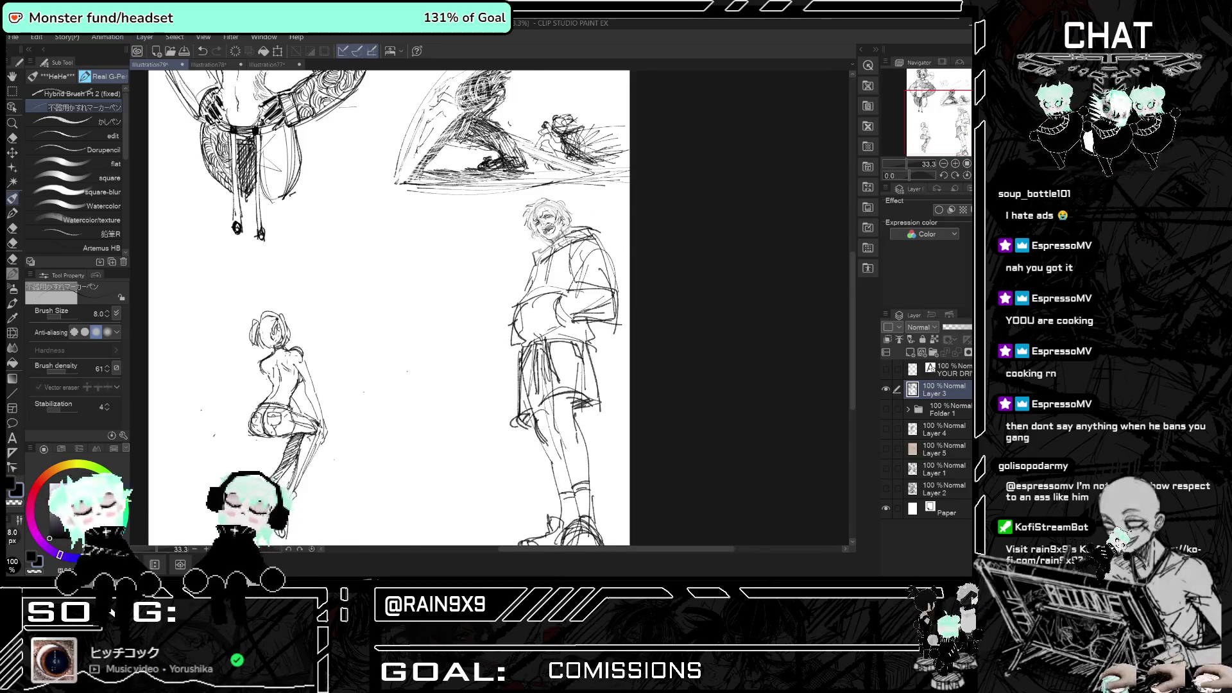
scroll(655, 273, "up", 1)
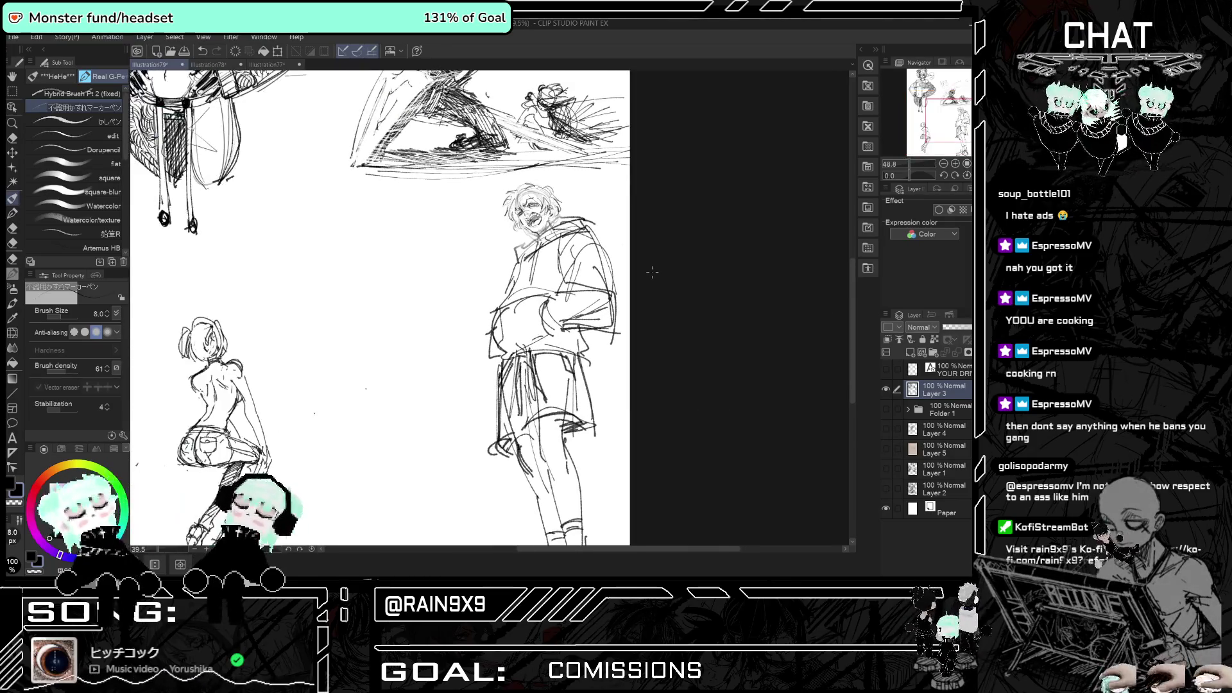
key("e")
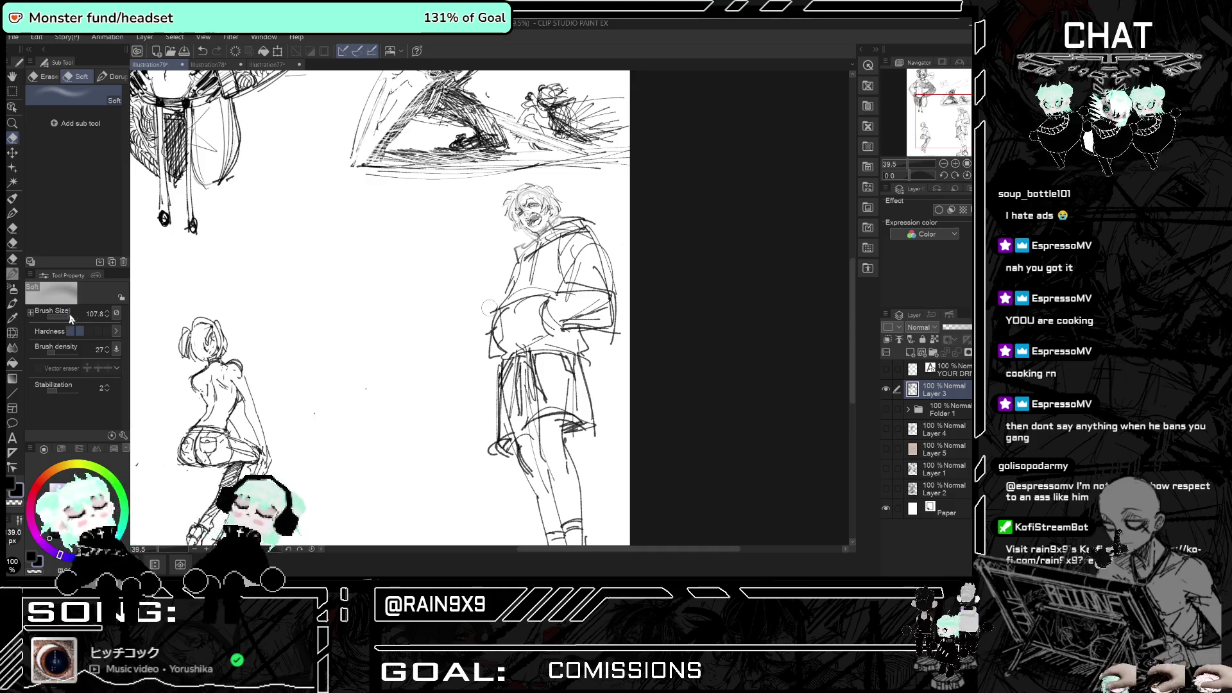
left_click_drag(54, 317, 72, 316)
mouse_move(619, 276)
left_mouse_down()
mouse_move(609, 308)
mouse_move(583, 298)
mouse_move(558, 321)
left_mouse_up()
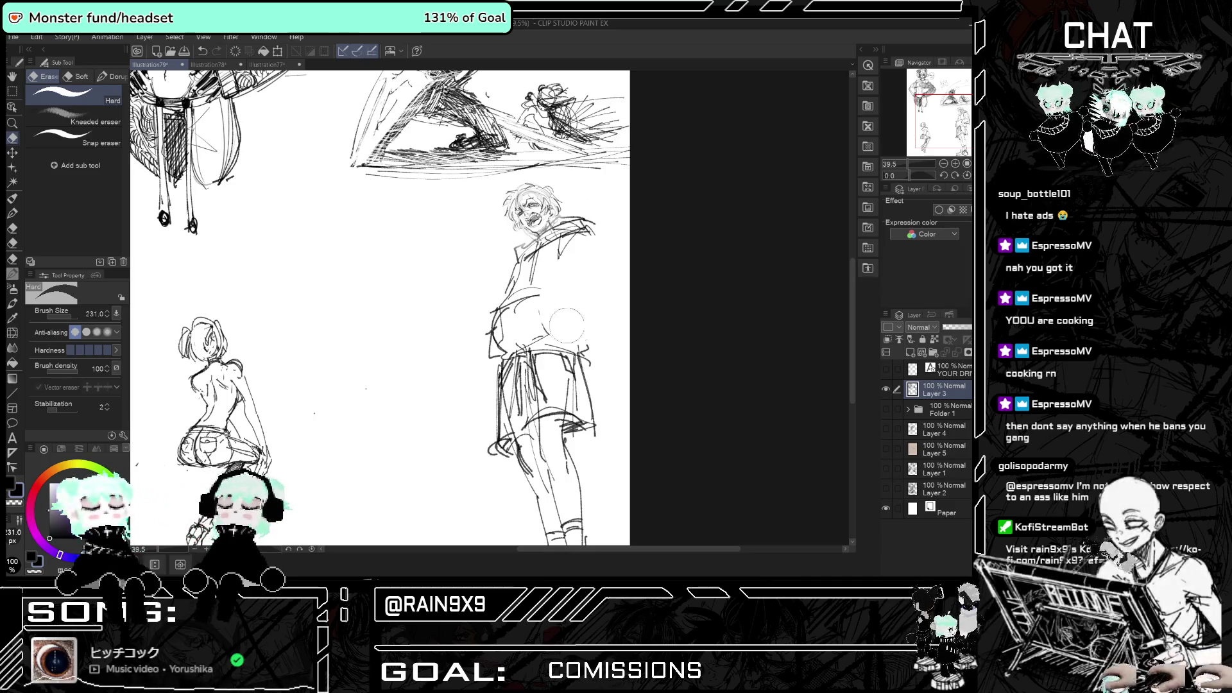
left_click(12, 198)
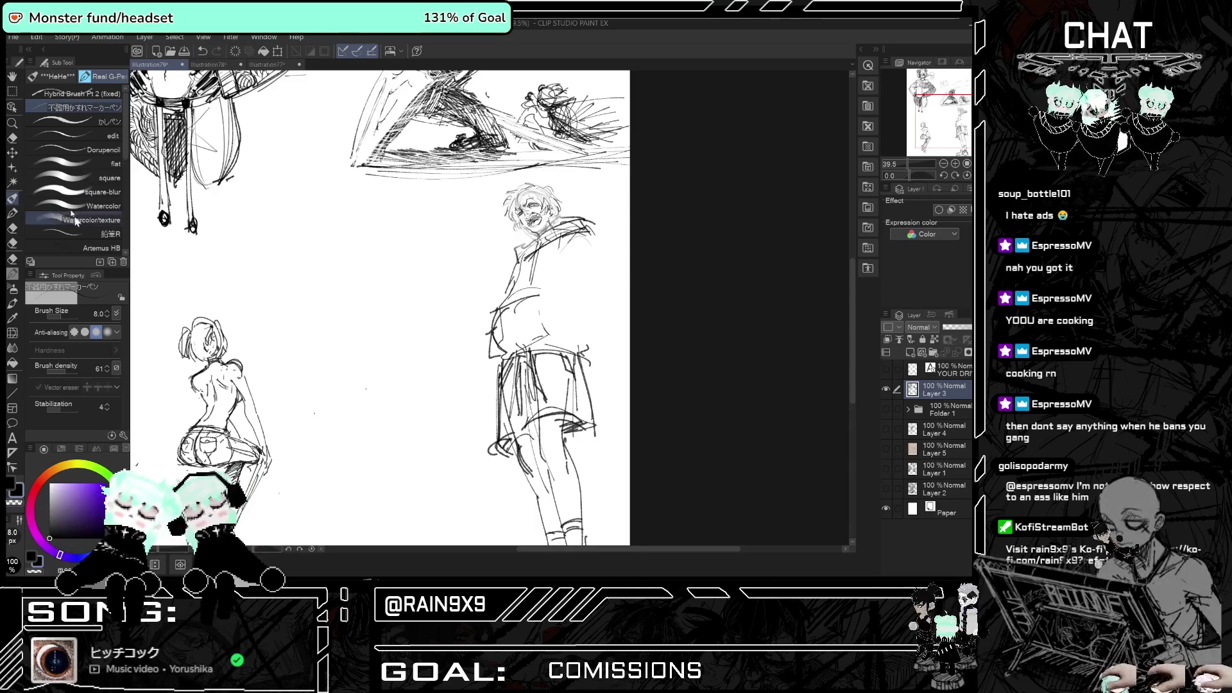
left_click(73, 94)
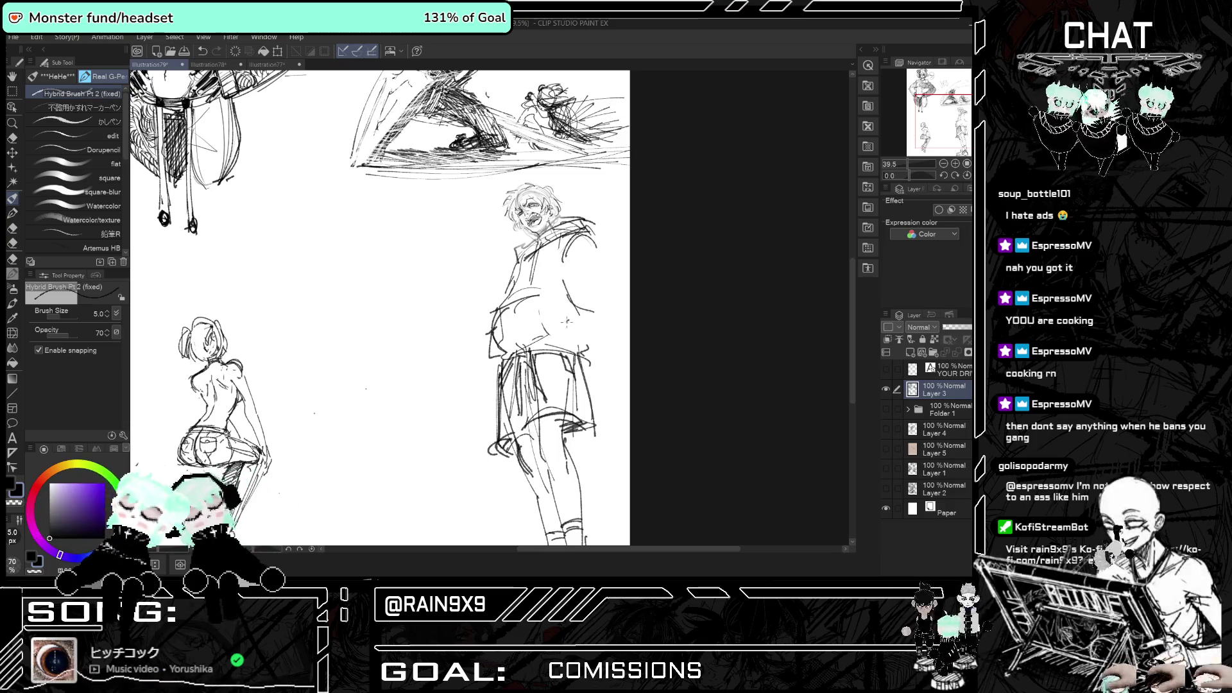
- Mirror the canvas to check the figures and dab a first stroke on the hooded man
key("h")
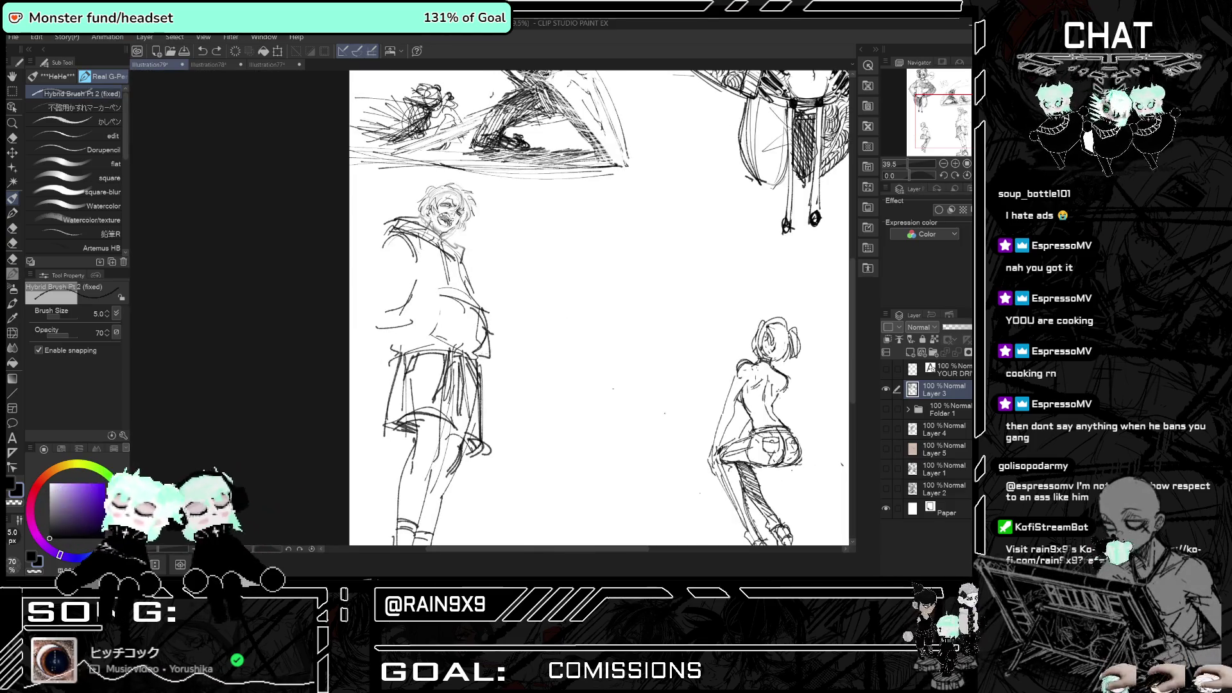
key("h")
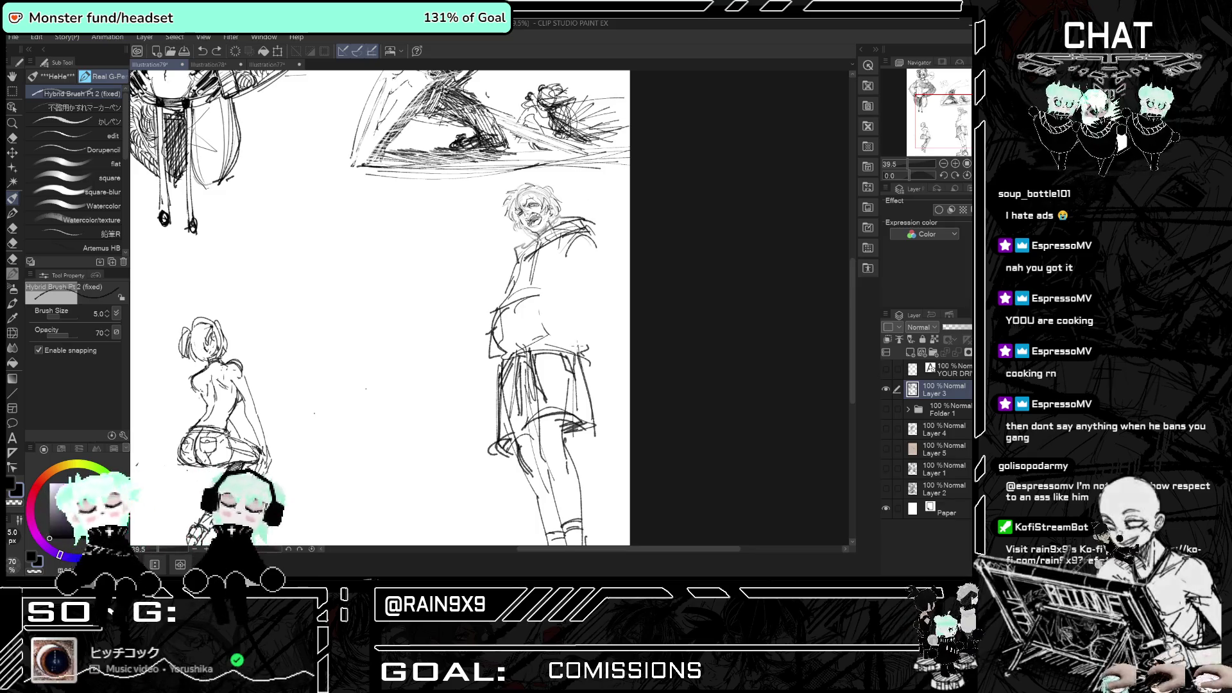
key("h")
key("h")
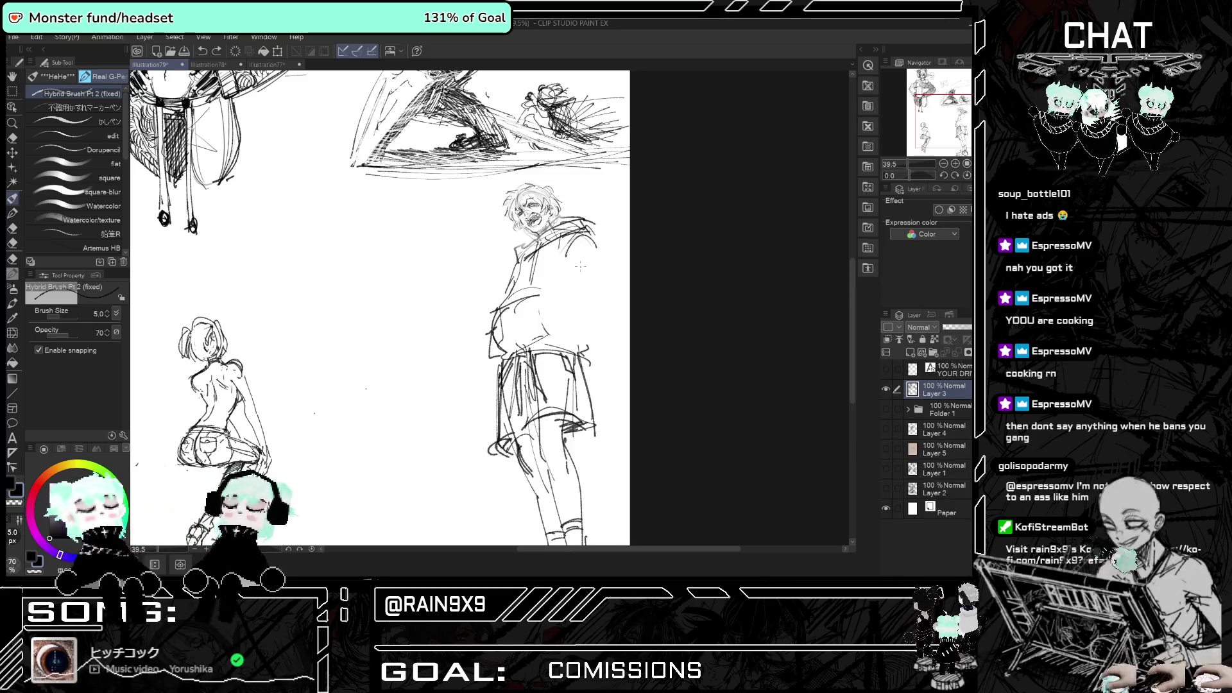
scroll(852, 268, "down", 3)
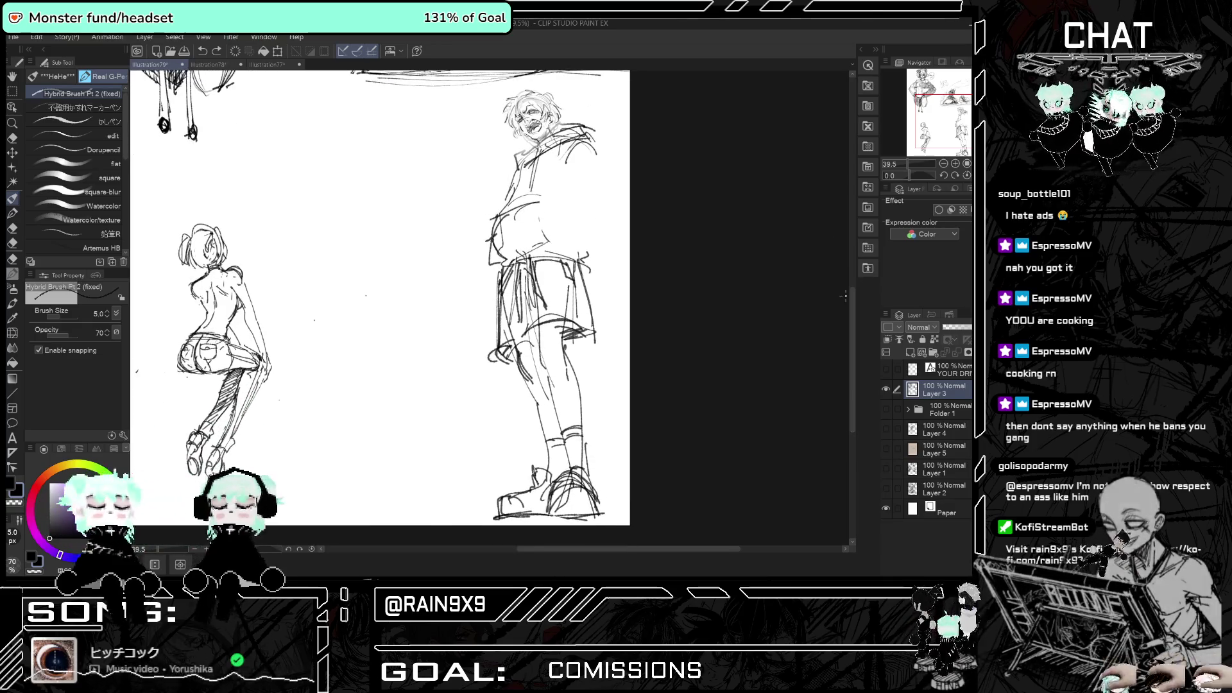
key("h")
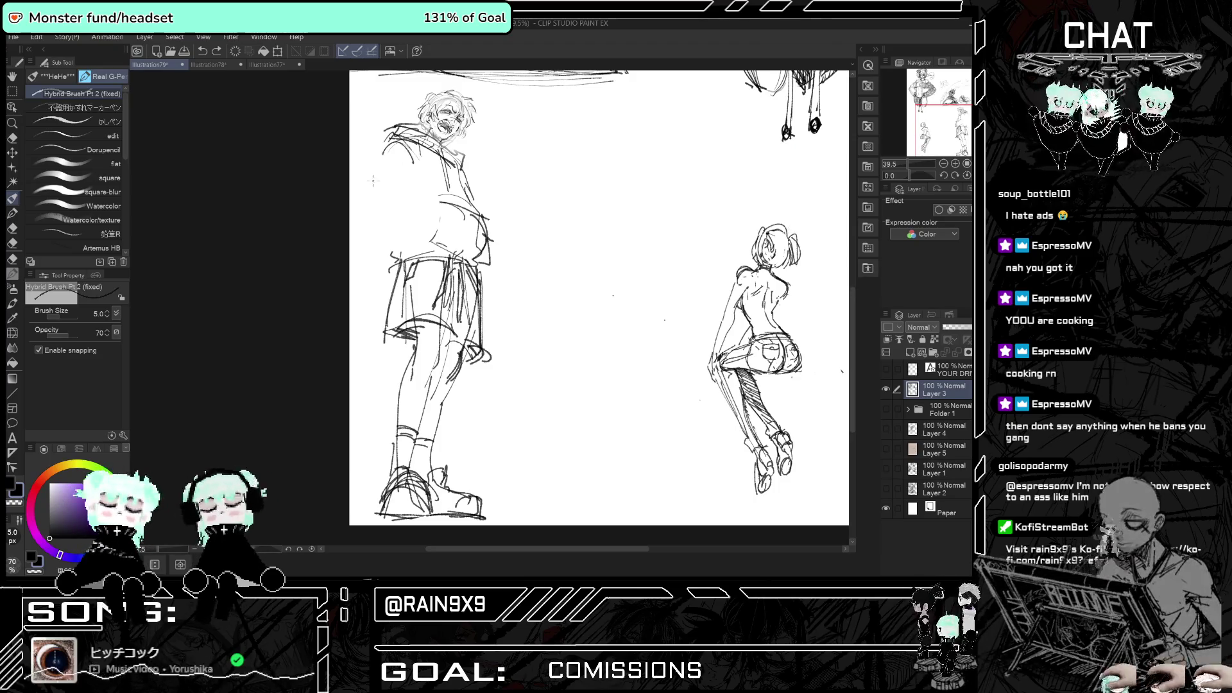
key("h")
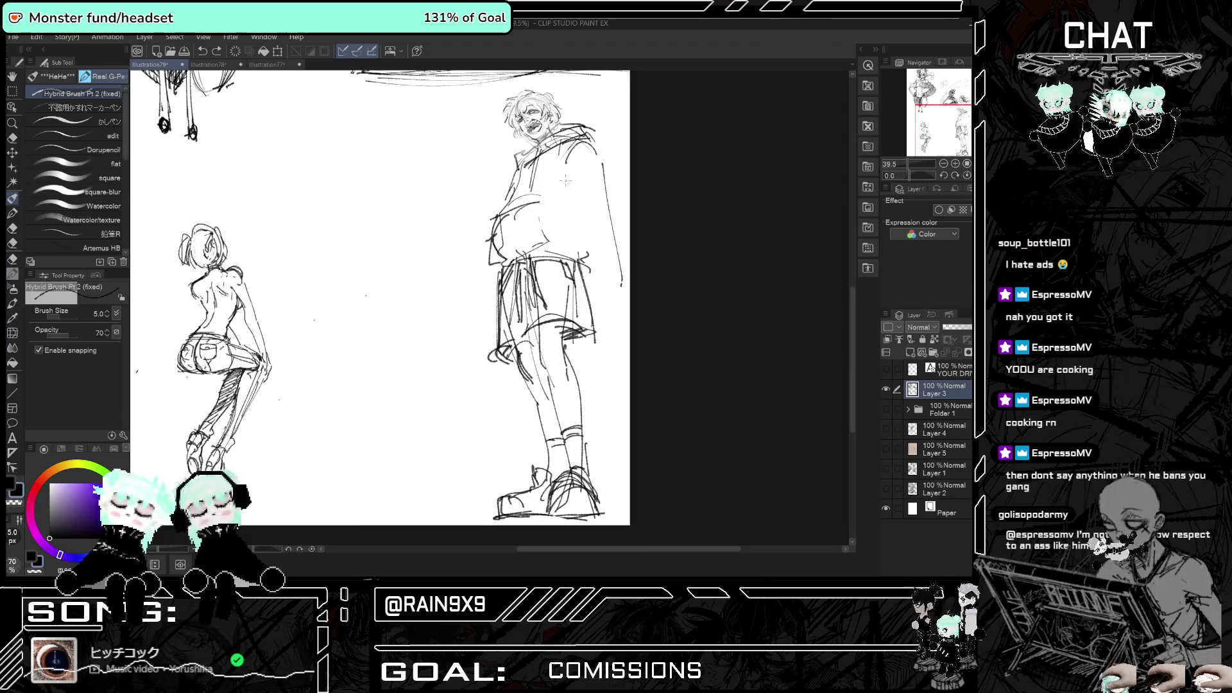
left_click(577, 223)
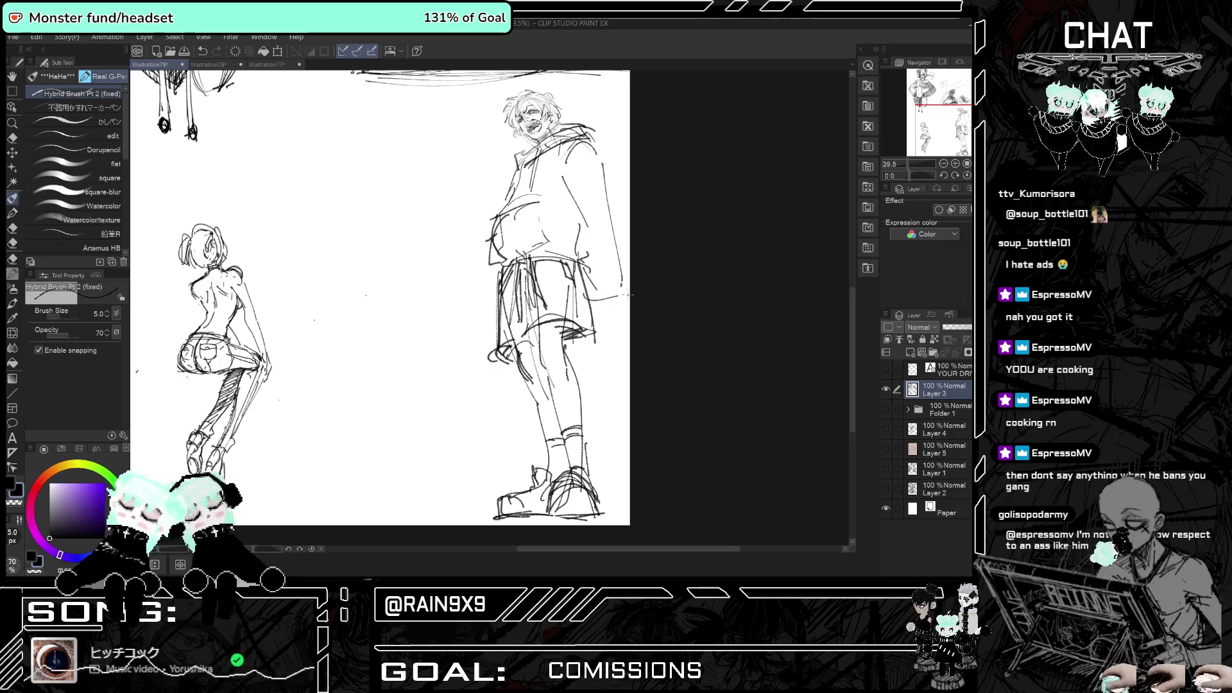
key("h")
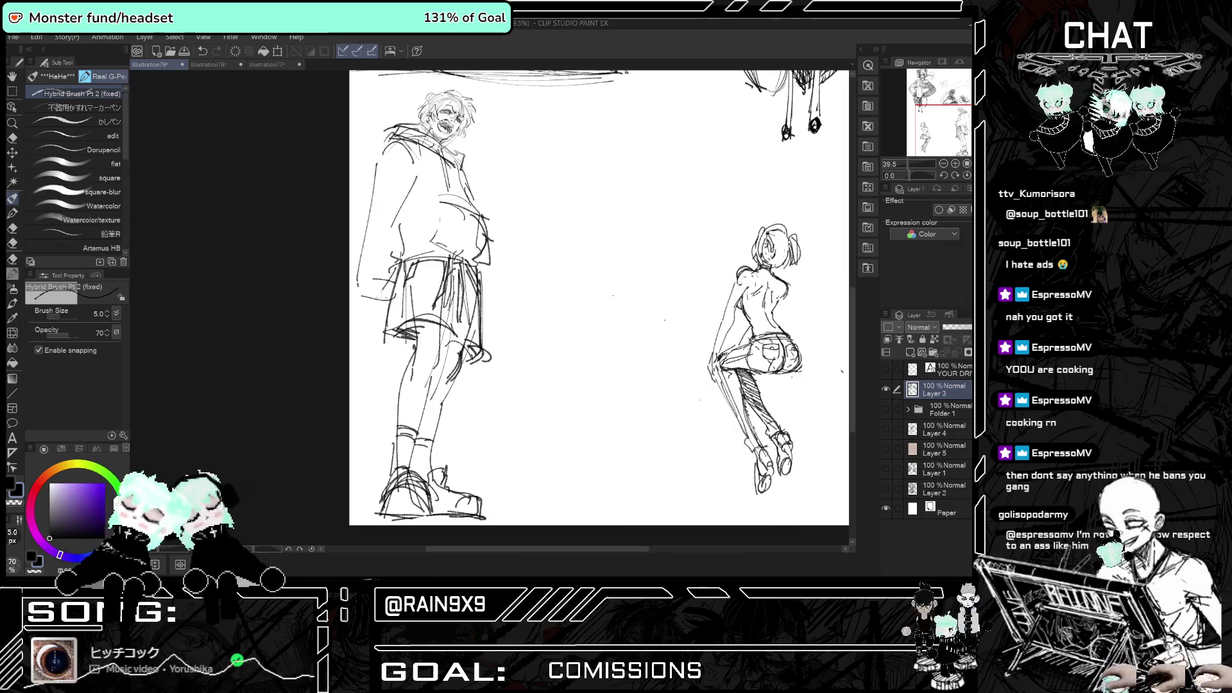
key("h")
key("ctrl+z")
- Sketch the hoodie's shoulder, back and hip, with a curved side line down to the legs
mouse_move(556, 165)
left_mouse_down()
mouse_move(589, 137)
mouse_move(603, 243)
left_mouse_up()
mouse_move(558, 186)
left_mouse_down()
mouse_move(554, 218)
mouse_move(618, 290)
left_mouse_up()
key("h")
key("h")
key("h")
key("h")
key("ctrl+z")
key("ctrl+z")
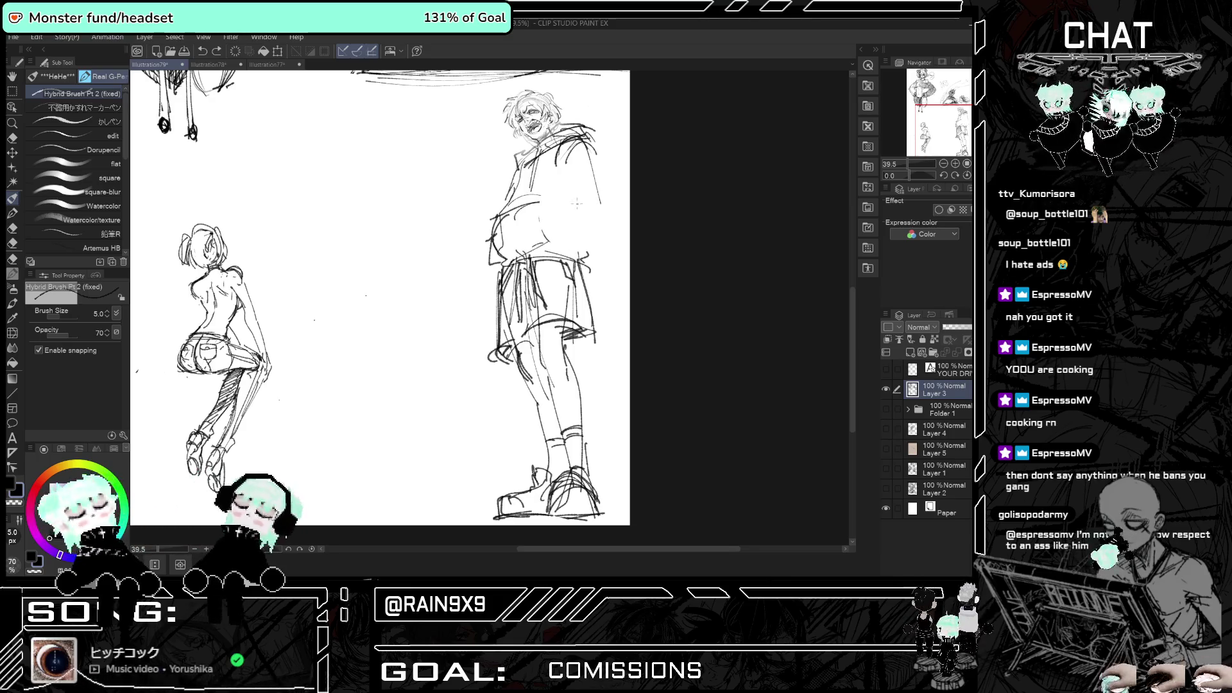
mouse_move(571, 206)
left_mouse_down()
mouse_move(596, 206)
mouse_move(627, 269)
mouse_move(576, 329)
left_mouse_up()
left_click_drag(581, 338, 618, 361)
key("ctrl+z")
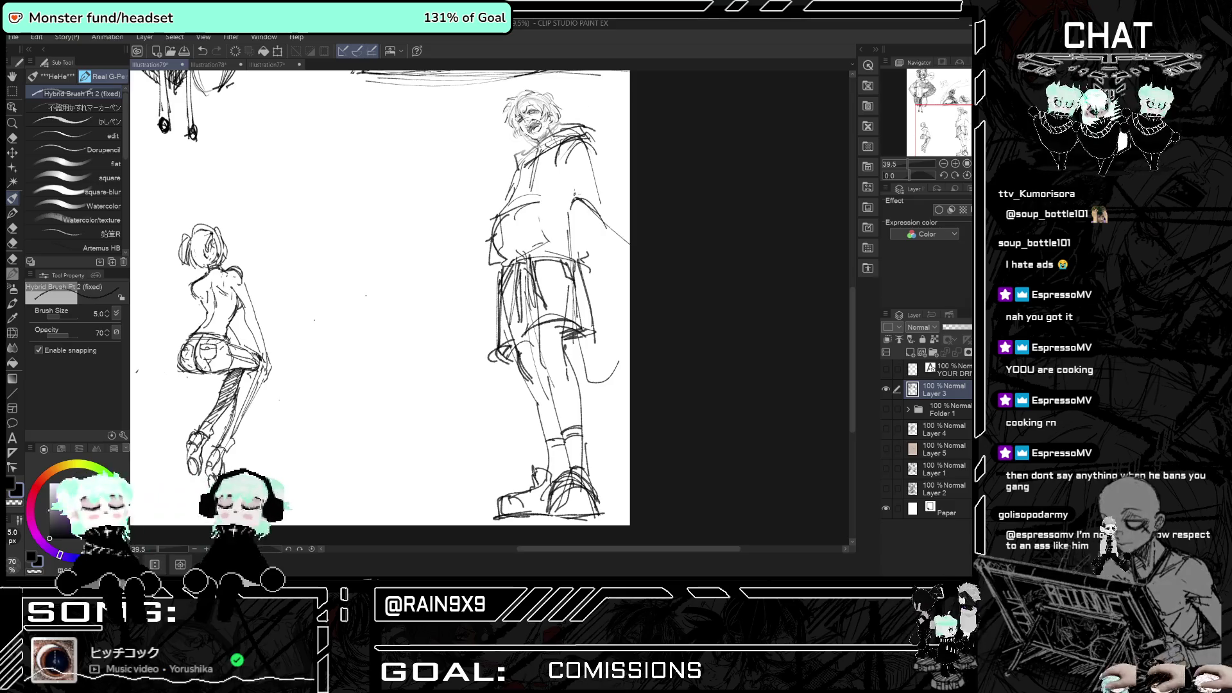
left_click_drag(567, 236, 610, 385)
key("h")
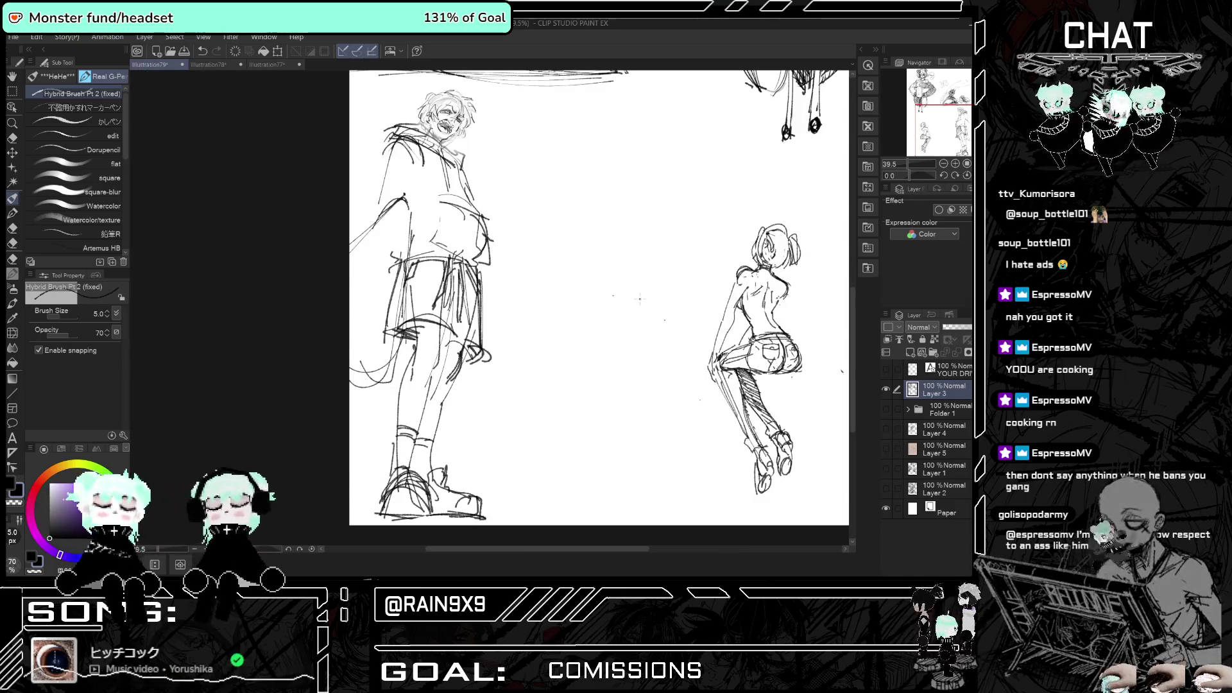
key("h")
- Draw long lines down the hooded man's other side and touch up the shoulder
key("h")
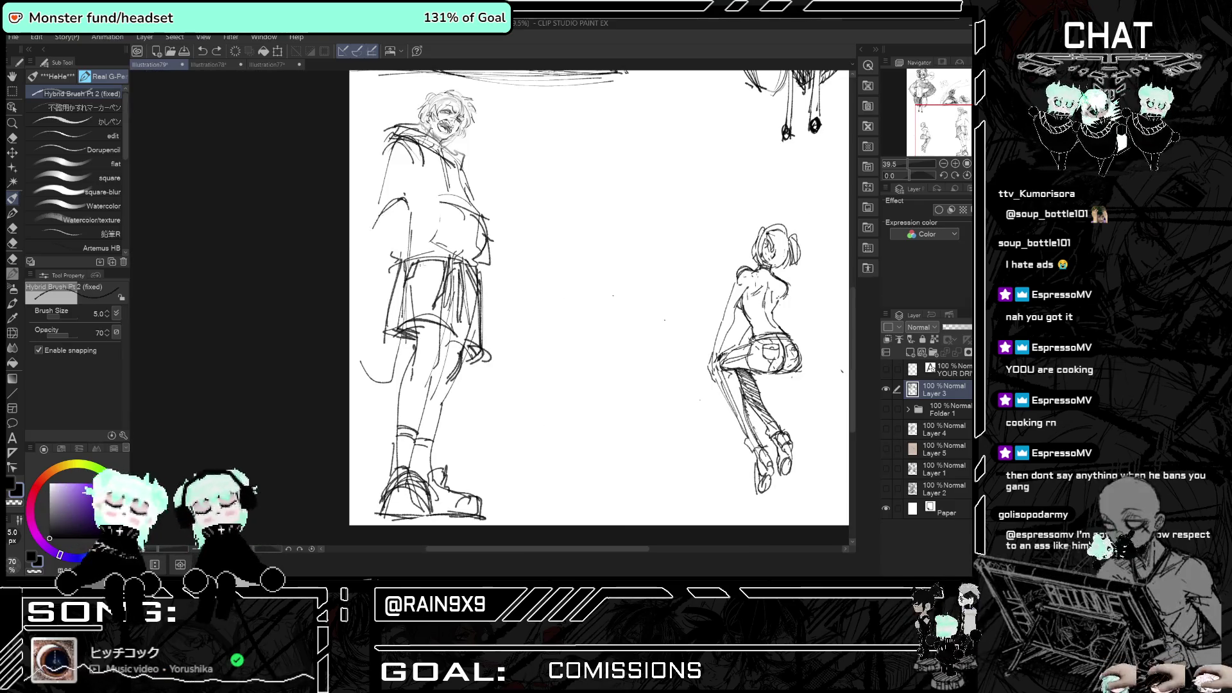
left_click_drag(389, 202, 350, 252)
mouse_move(385, 201)
left_mouse_down()
mouse_move(350, 252)
mouse_move(367, 414)
left_mouse_up()
left_click_drag(397, 256, 360, 412)
key("h")
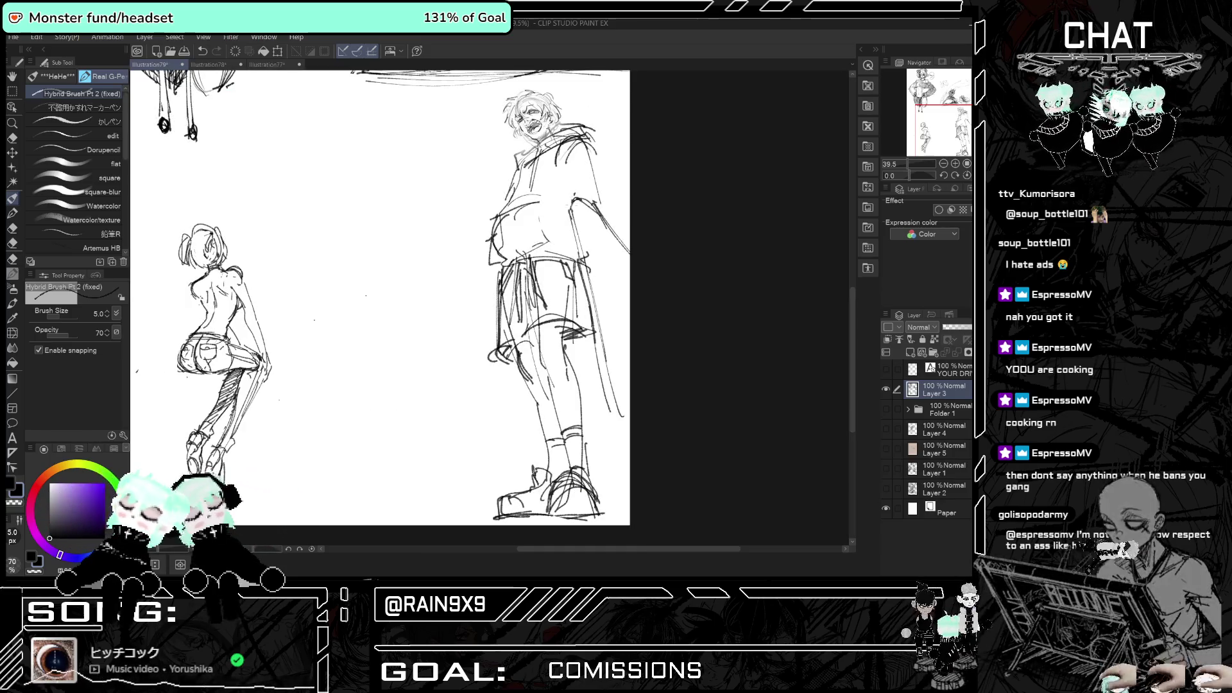
left_click_drag(572, 198, 567, 184)
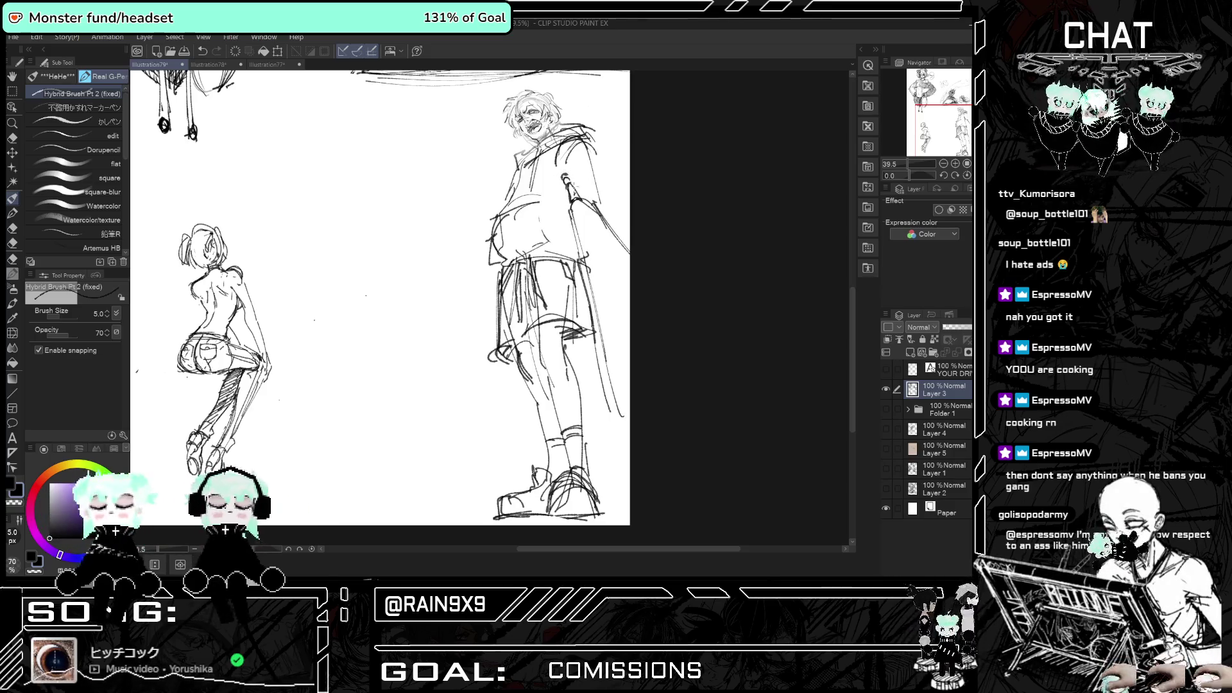
- Sketch a line beside the hooded man's leg and a short stroke on his arm
key("h")
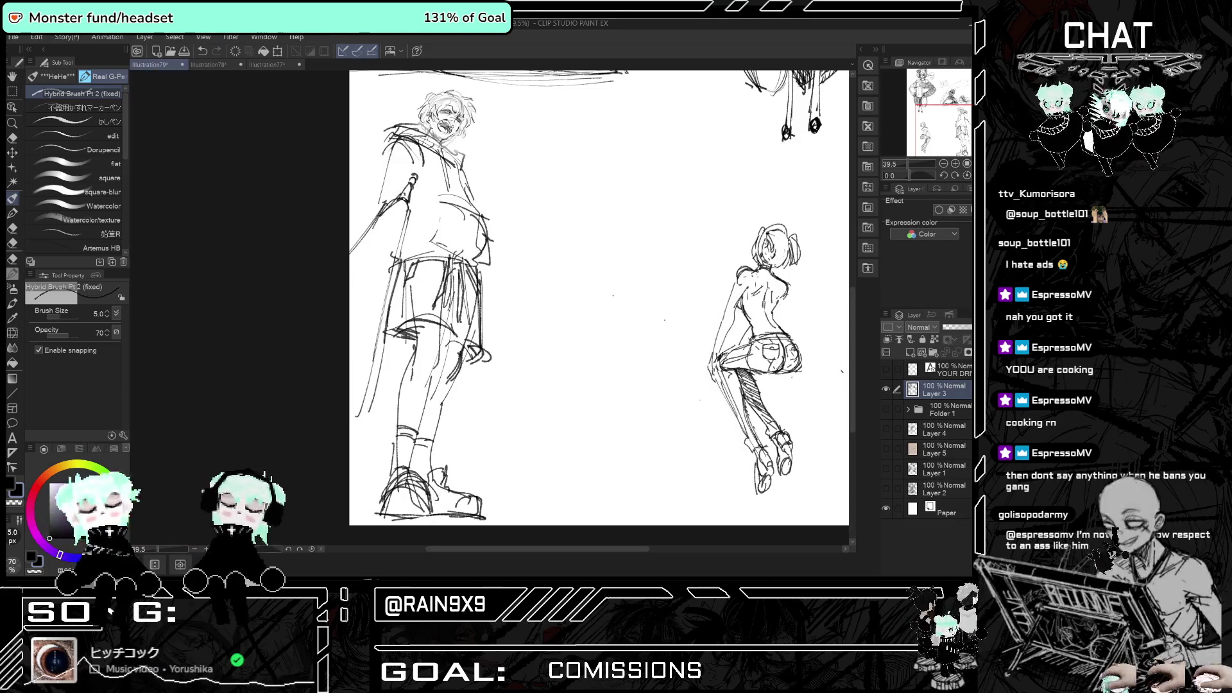
left_click_drag(392, 271, 370, 337)
key("h")
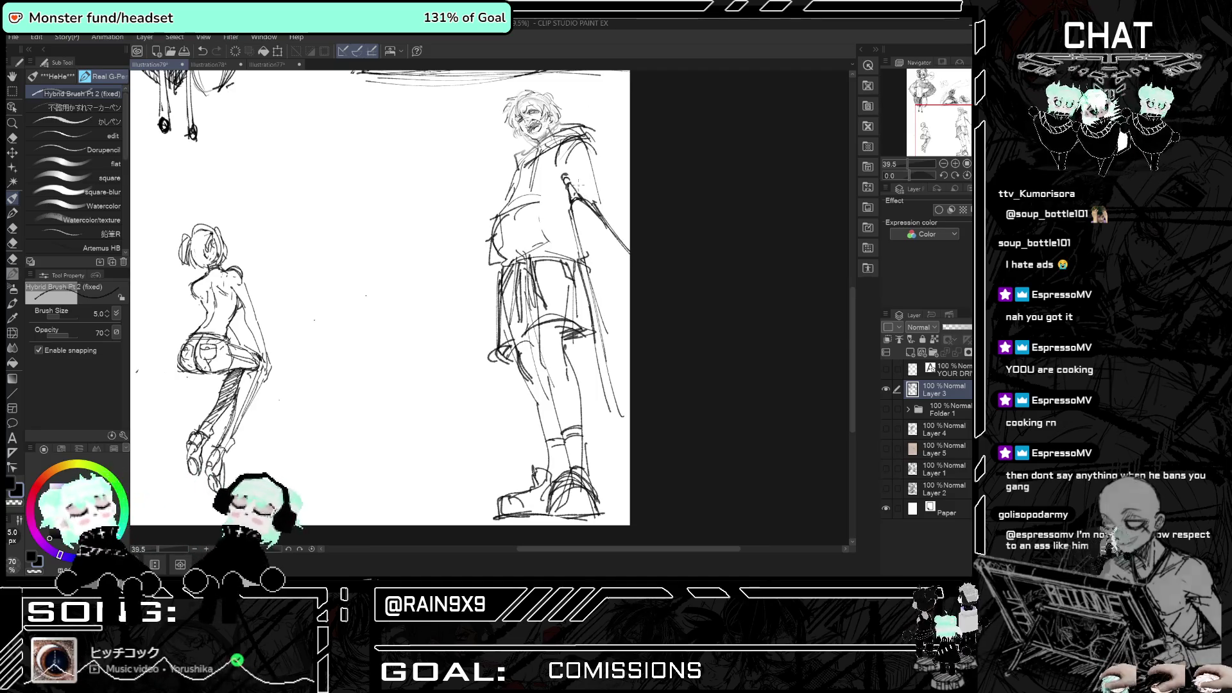
key("h")
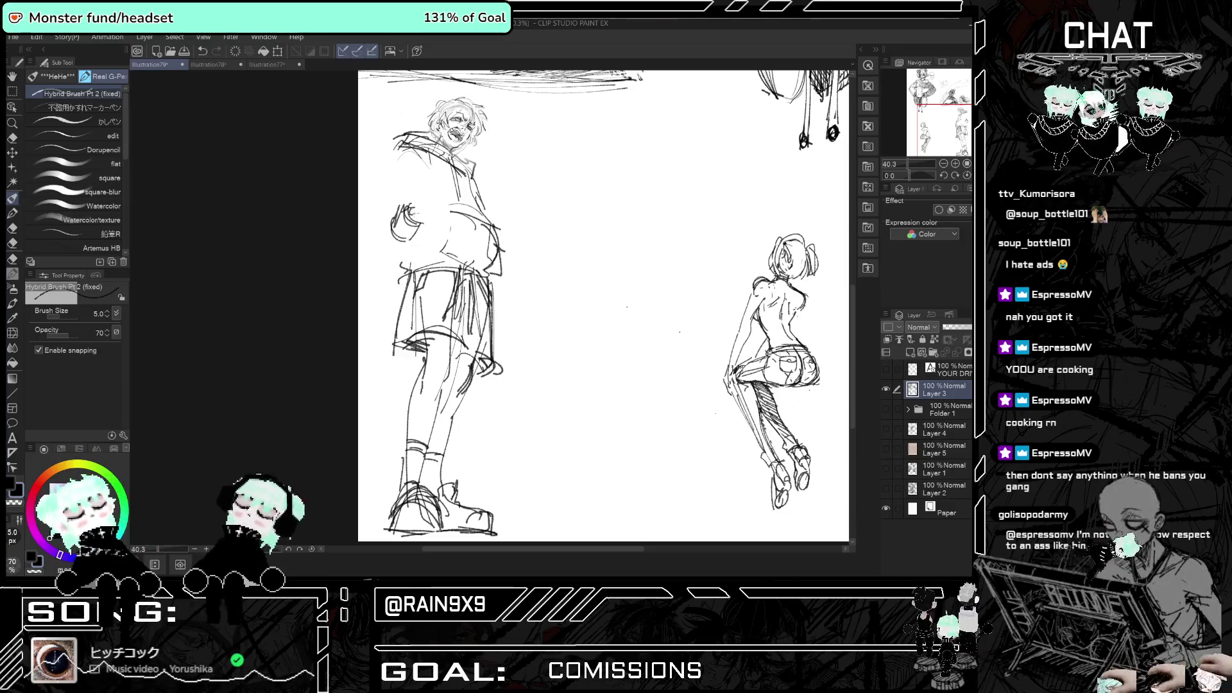
key("h")
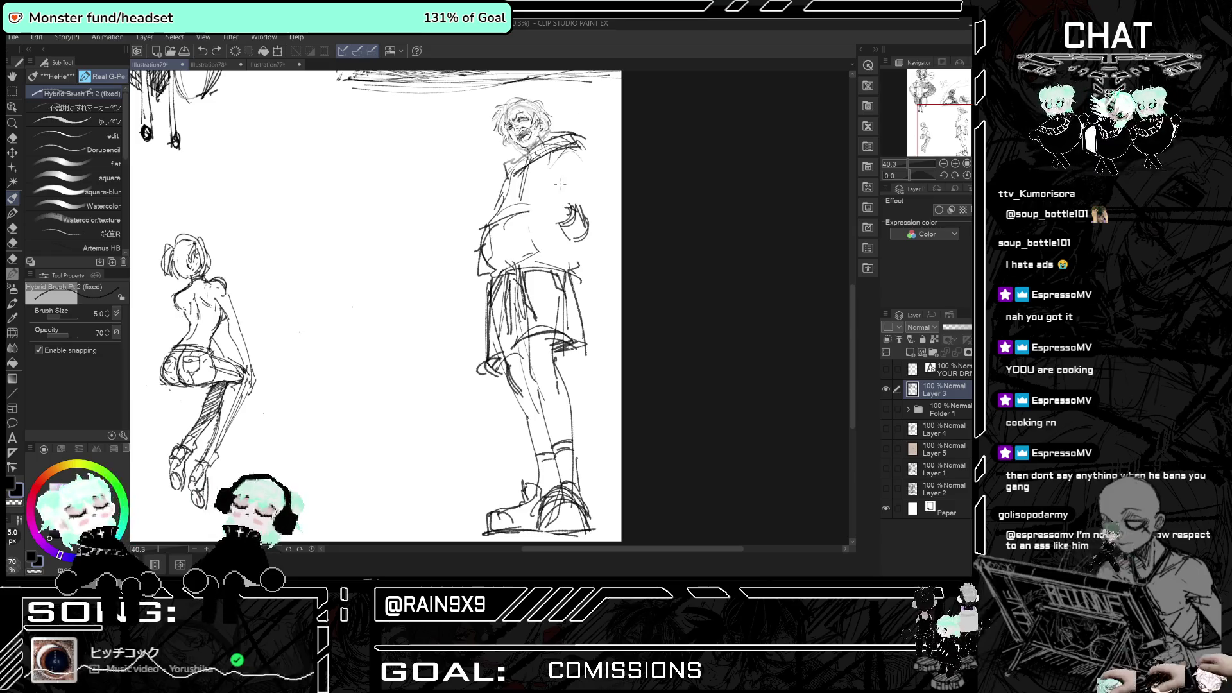
left_click_drag(550, 192, 559, 212)
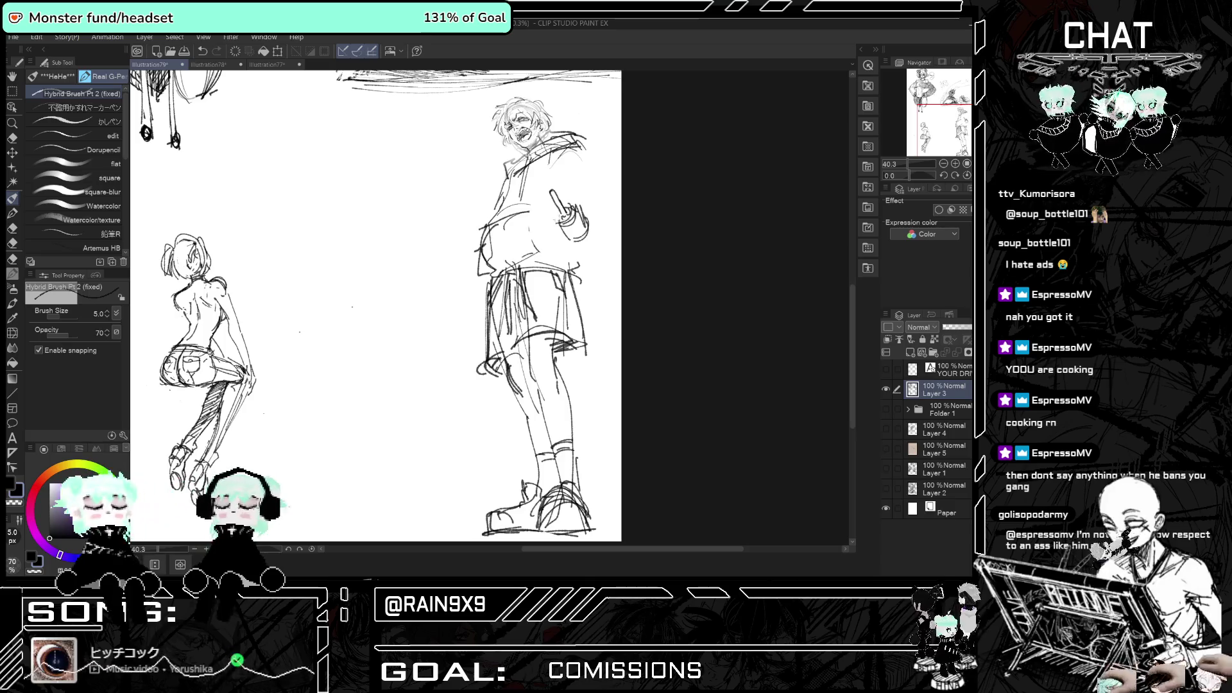
key("h")
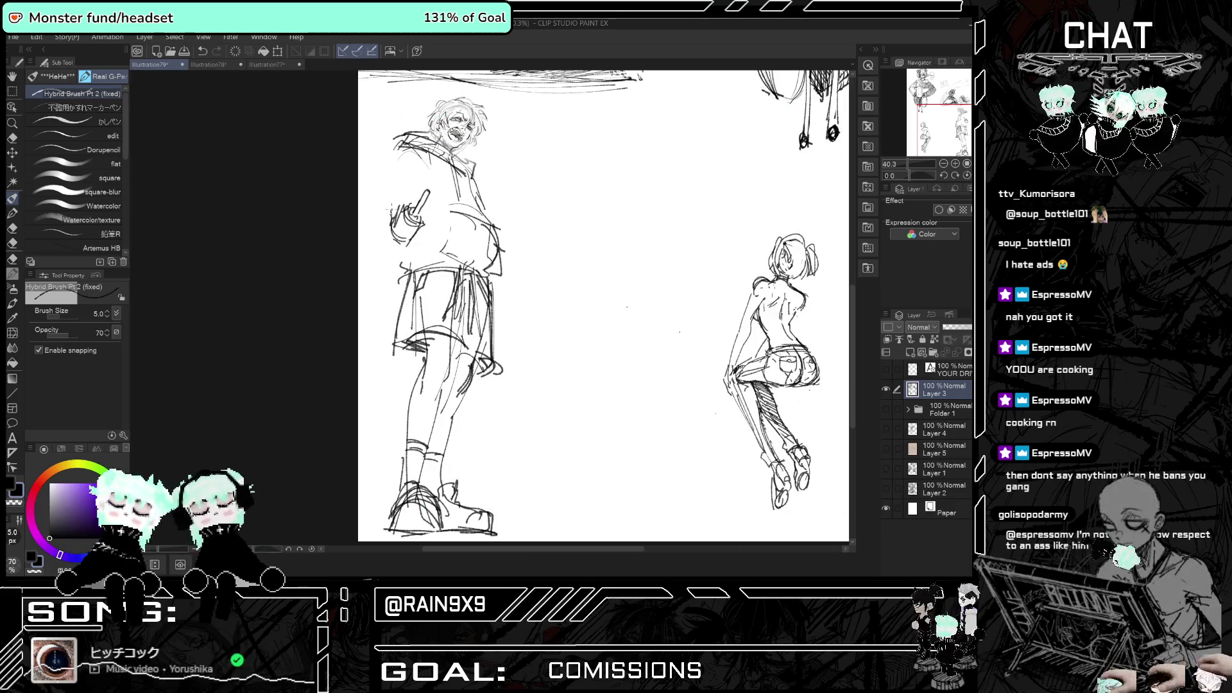
key("h")
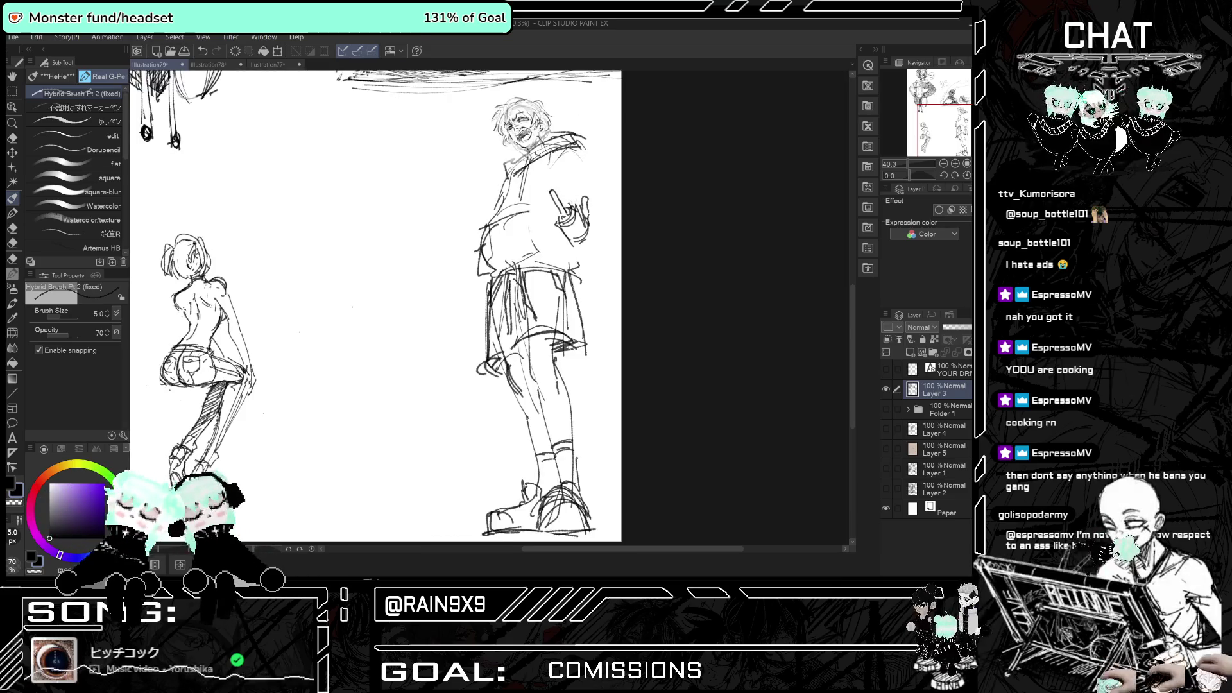
- Draw the raised hand, the hood and shoulder lines, and the bent sleeve outline
left_click_drag(568, 199, 580, 212)
left_click_drag(576, 207, 587, 228)
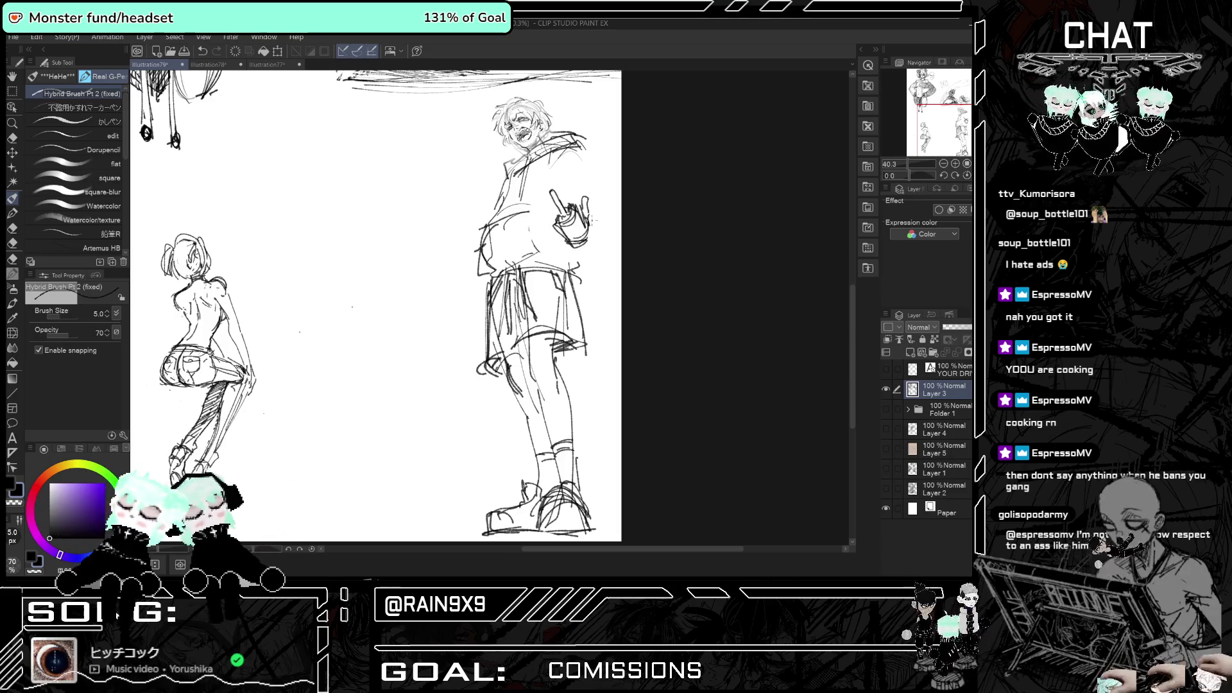
left_click_drag(564, 152, 594, 183)
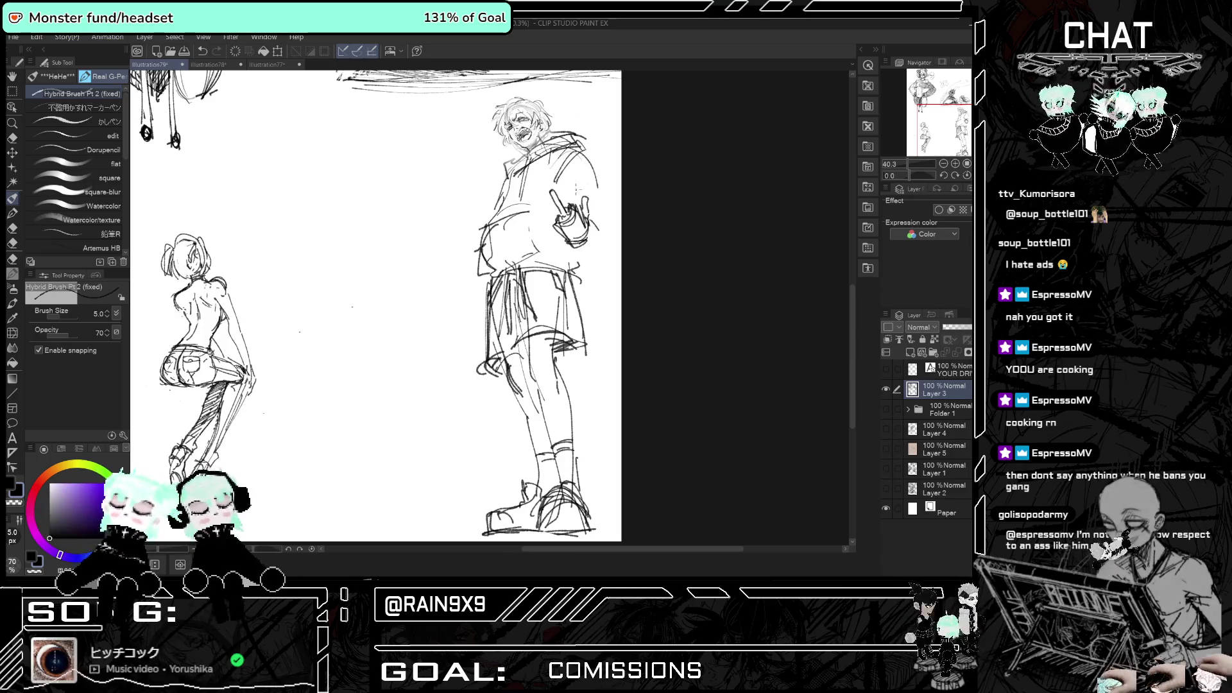
mouse_move(603, 226)
left_mouse_down()
mouse_move(578, 264)
mouse_move(595, 263)
left_mouse_up()
key("h")
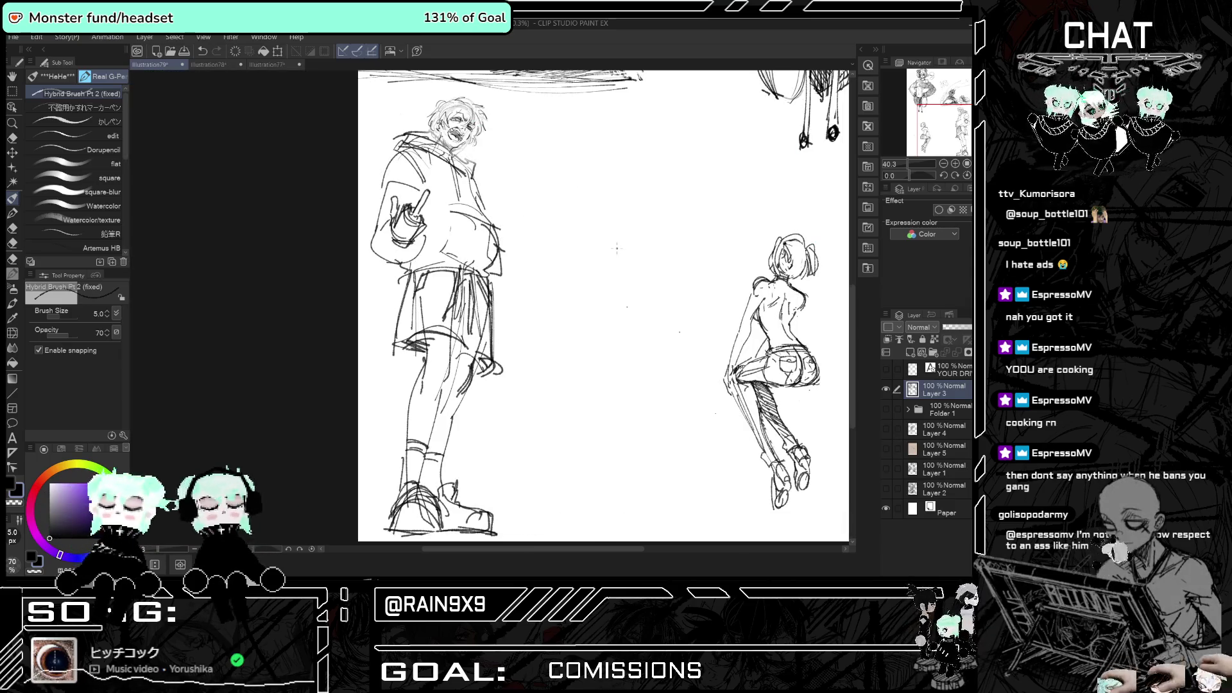
key("h")
key("h")
key("h")
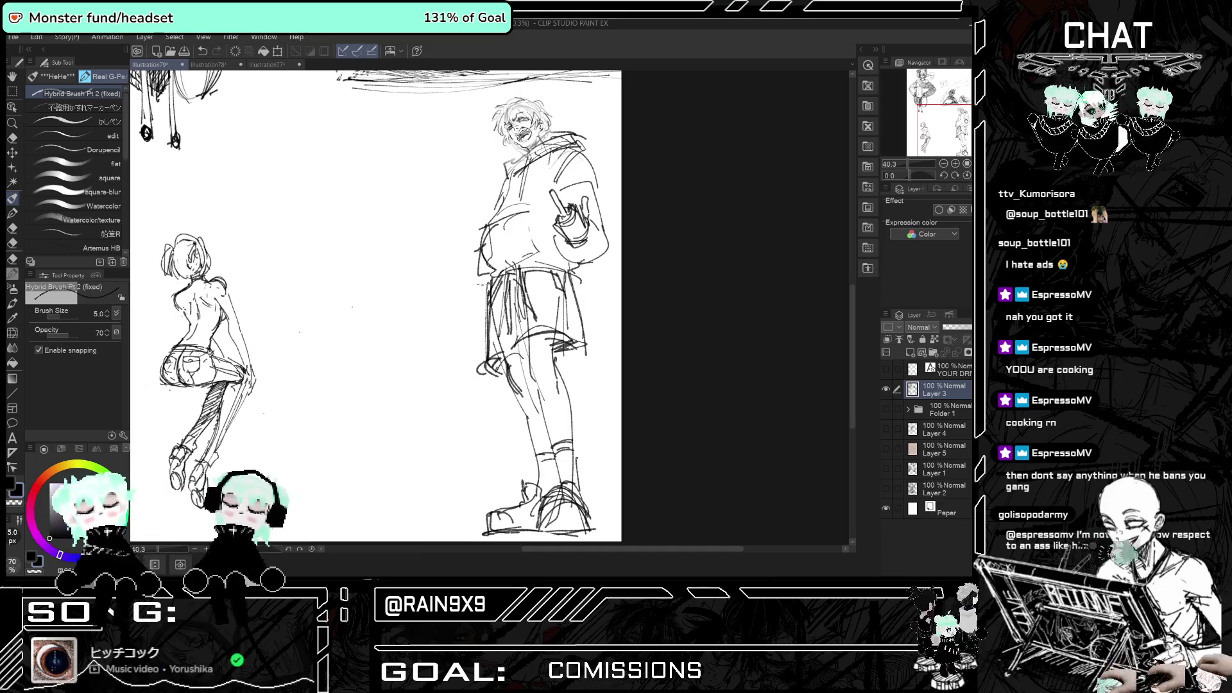
key("h")
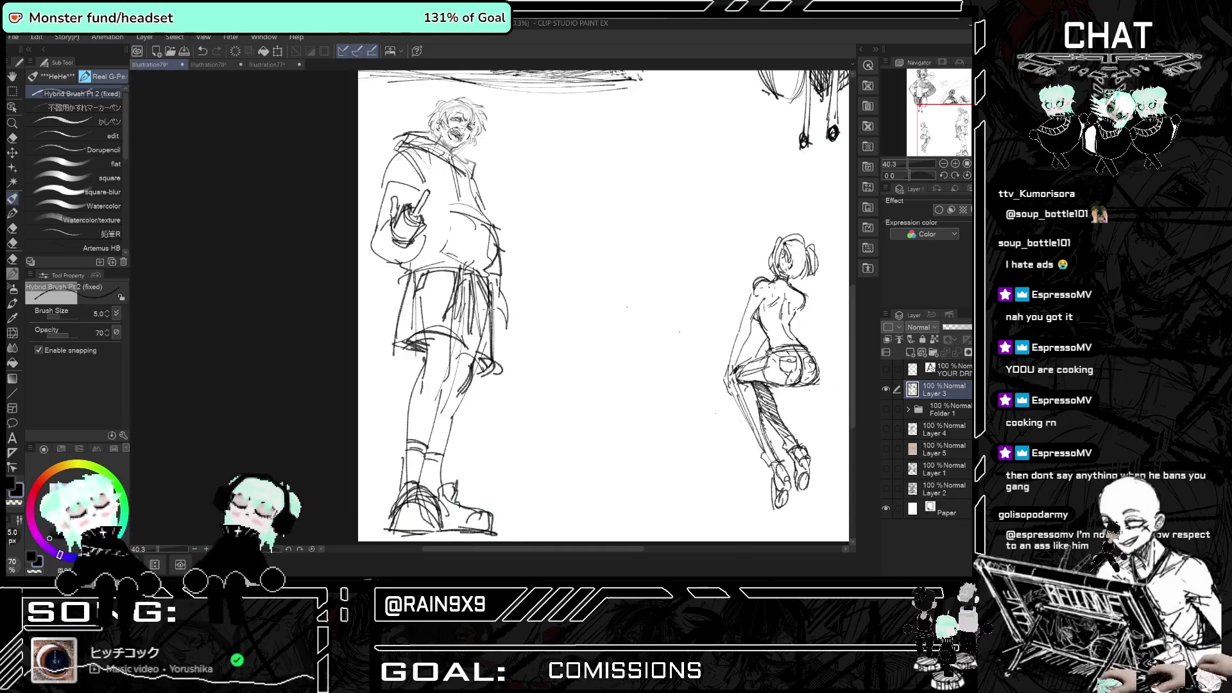
key("h")
key("h")
key("h")
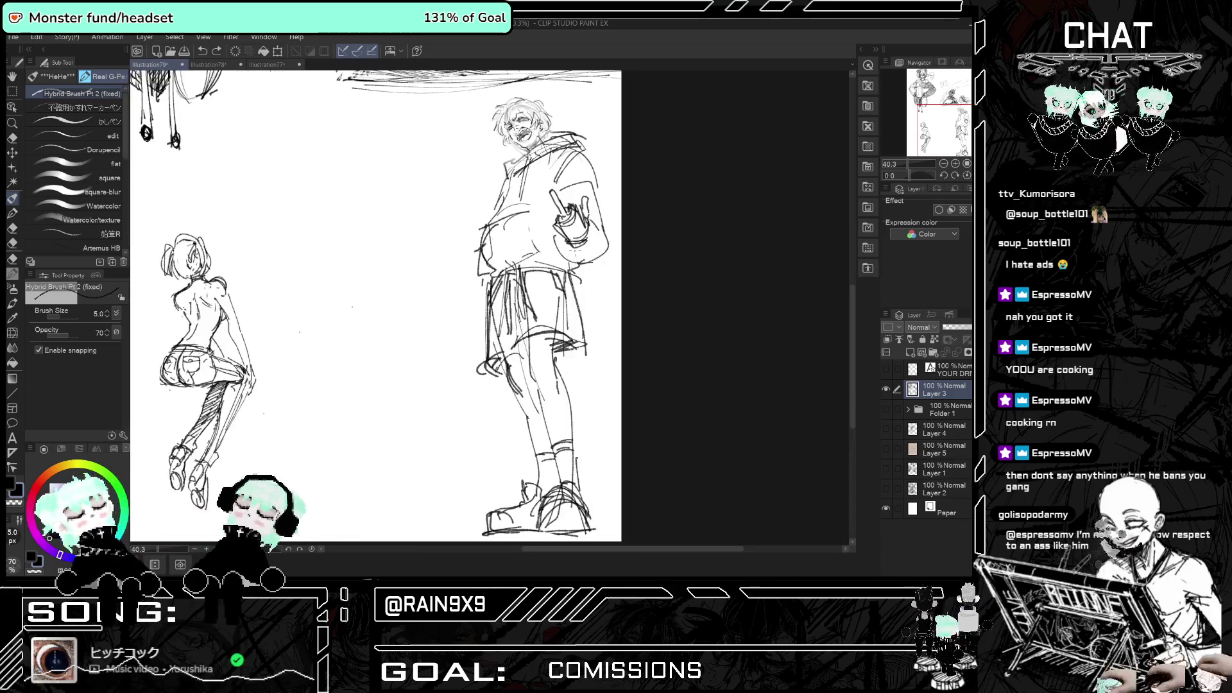
key("ctrl+minus")
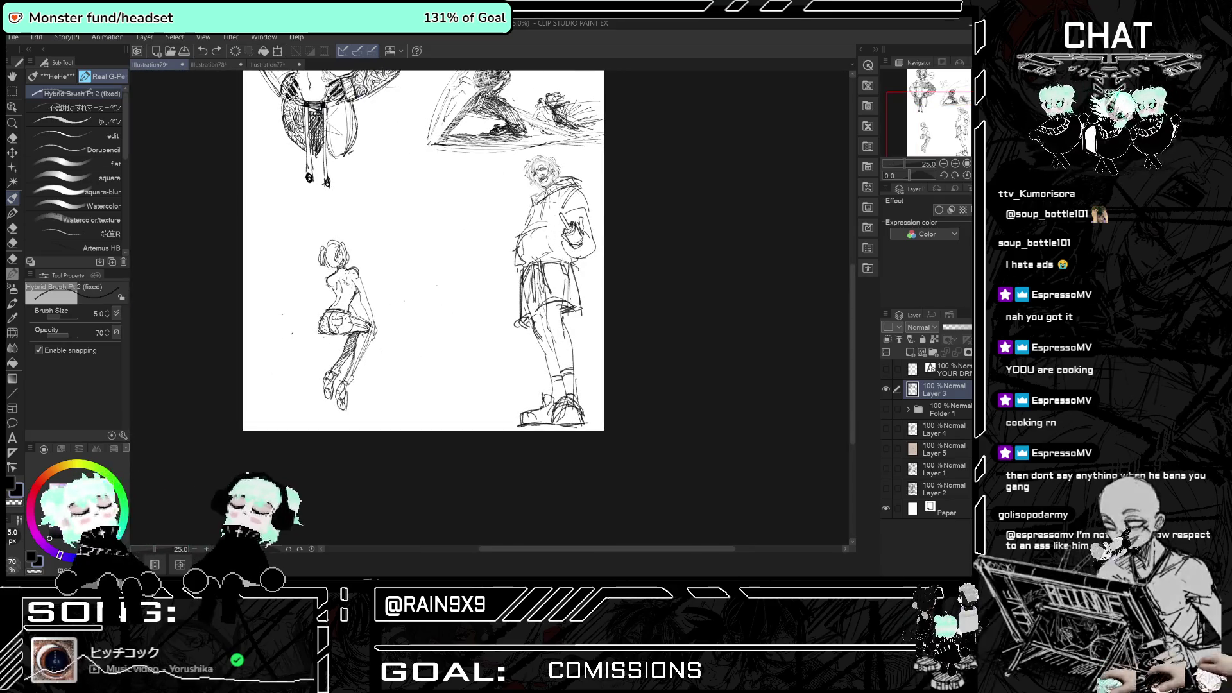
- Sketch over the hooded man's arm and torso, then erase his left jacket lines with the Hard eraser
scroll(550, 207, "up", 1)
scroll(550, 207, "up", 1)
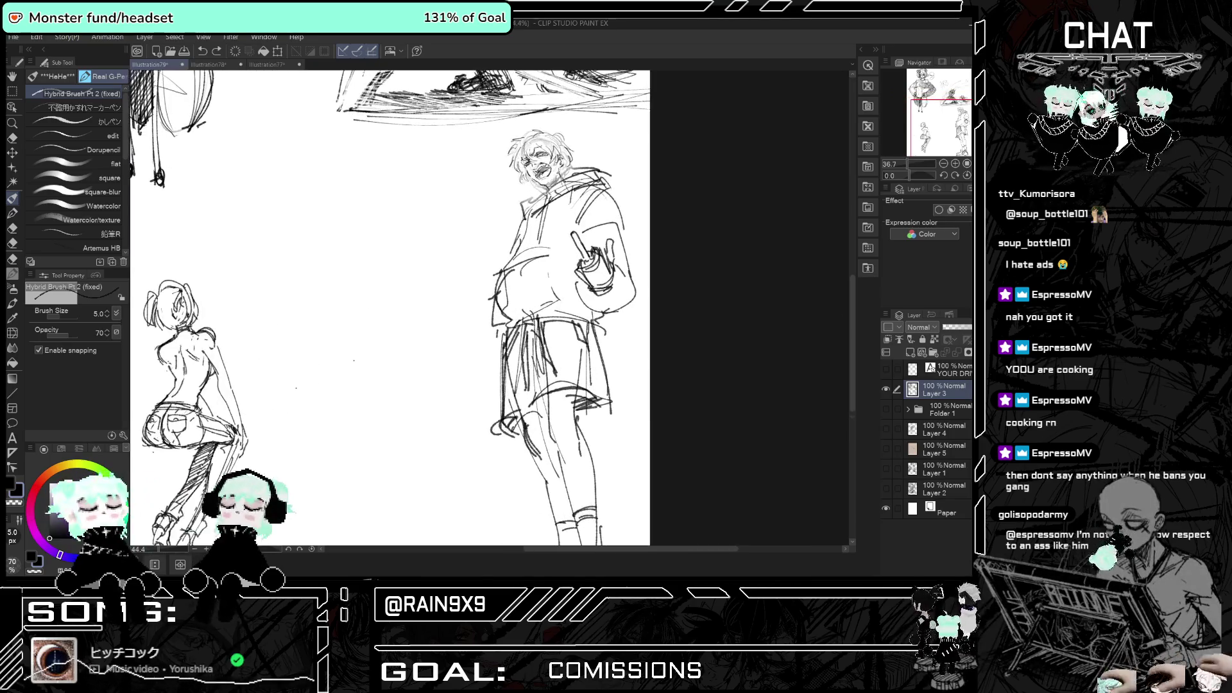
left_click_drag(526, 240, 486, 315)
left_click(13, 137)
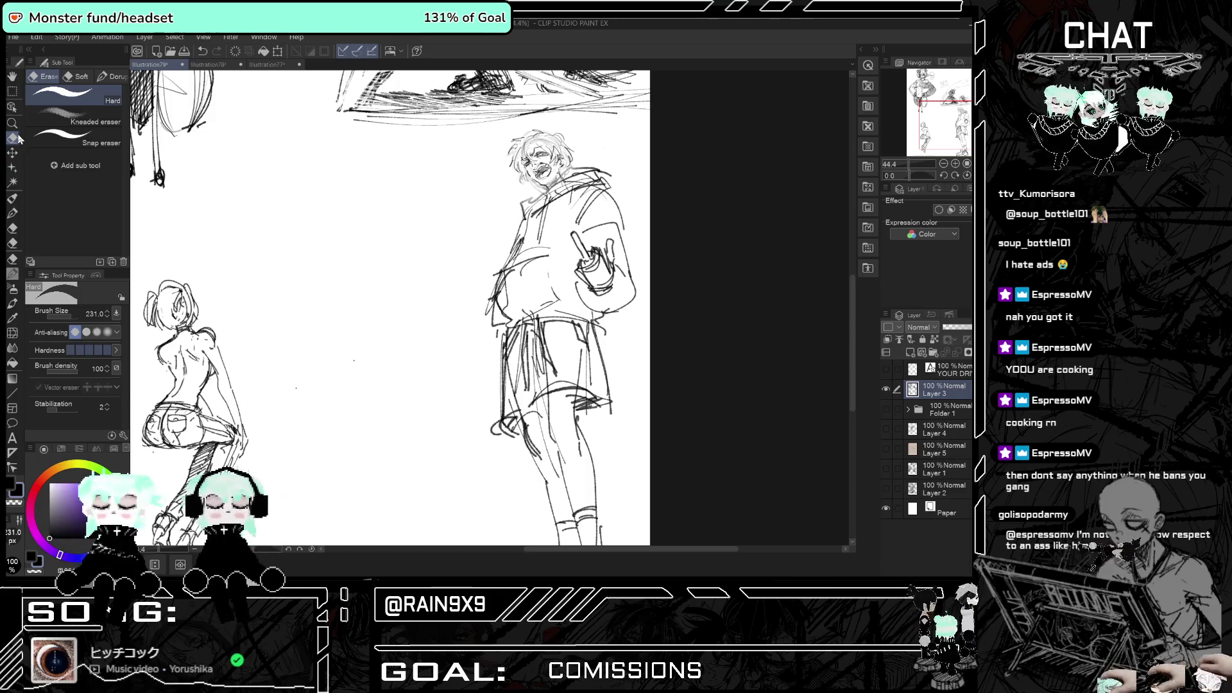
left_click_drag(484, 321, 511, 283)
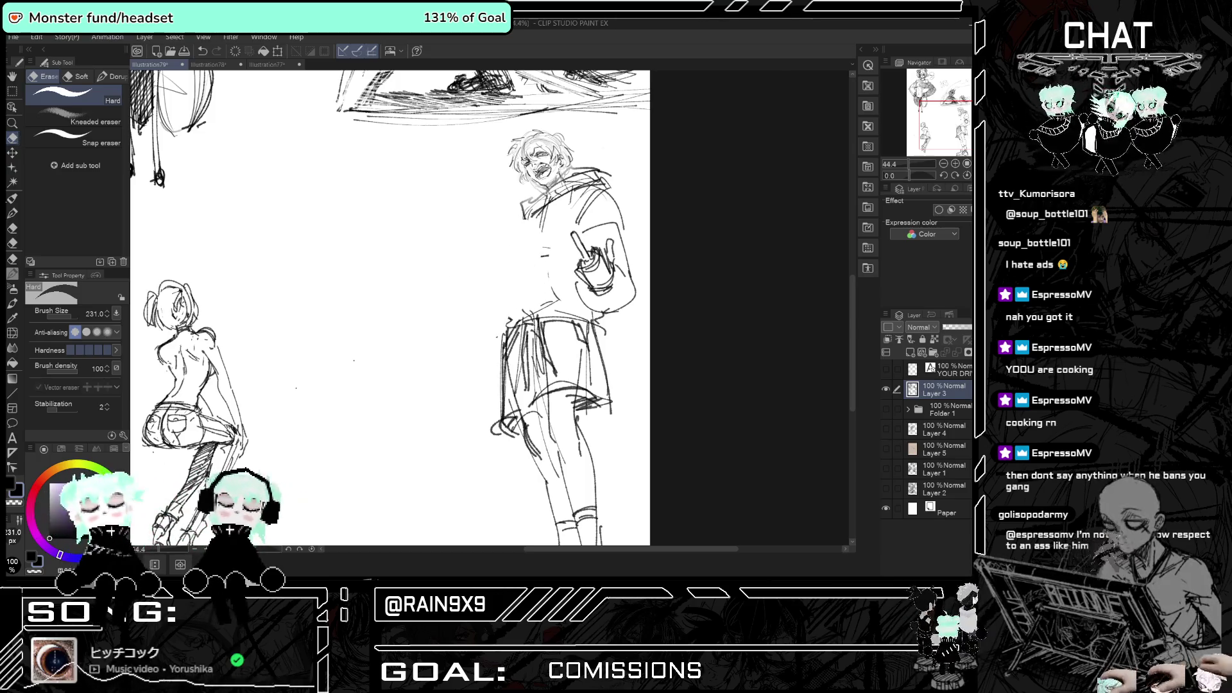
- Redraw the upper and lower left jacket edge and the hoodie front lines with the Pen
key("p")
left_click_drag(528, 216, 497, 323)
left_click_drag(513, 272, 499, 315)
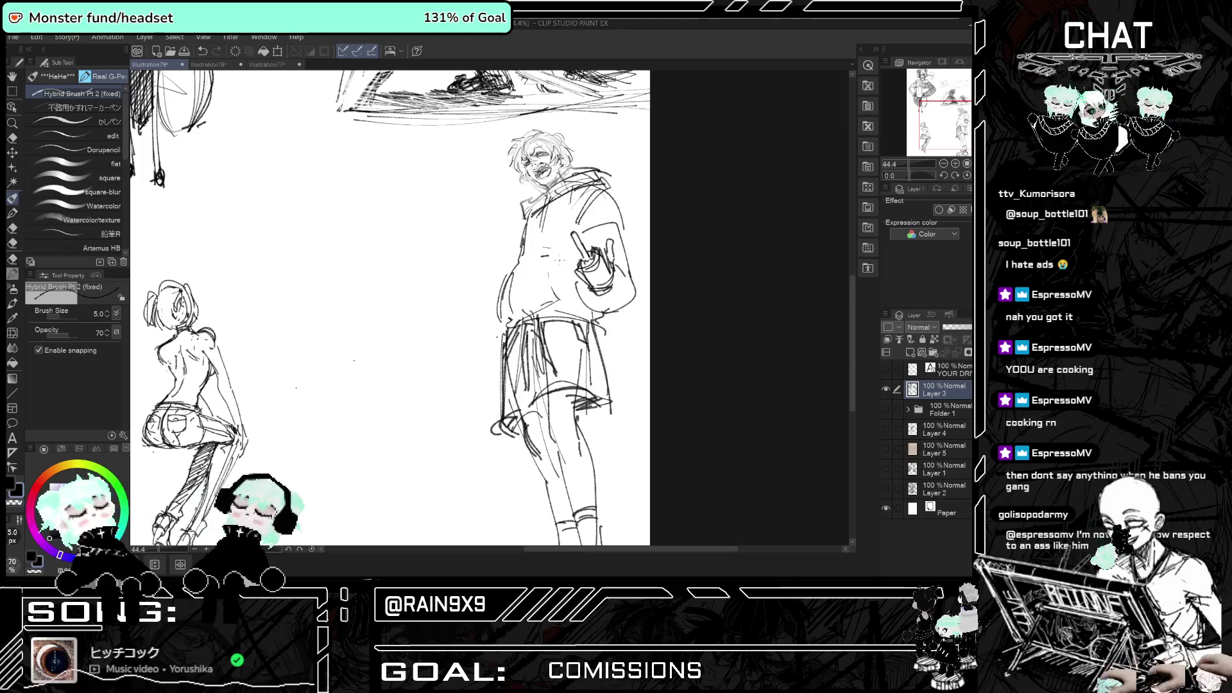
left_click_drag(566, 260, 557, 298)
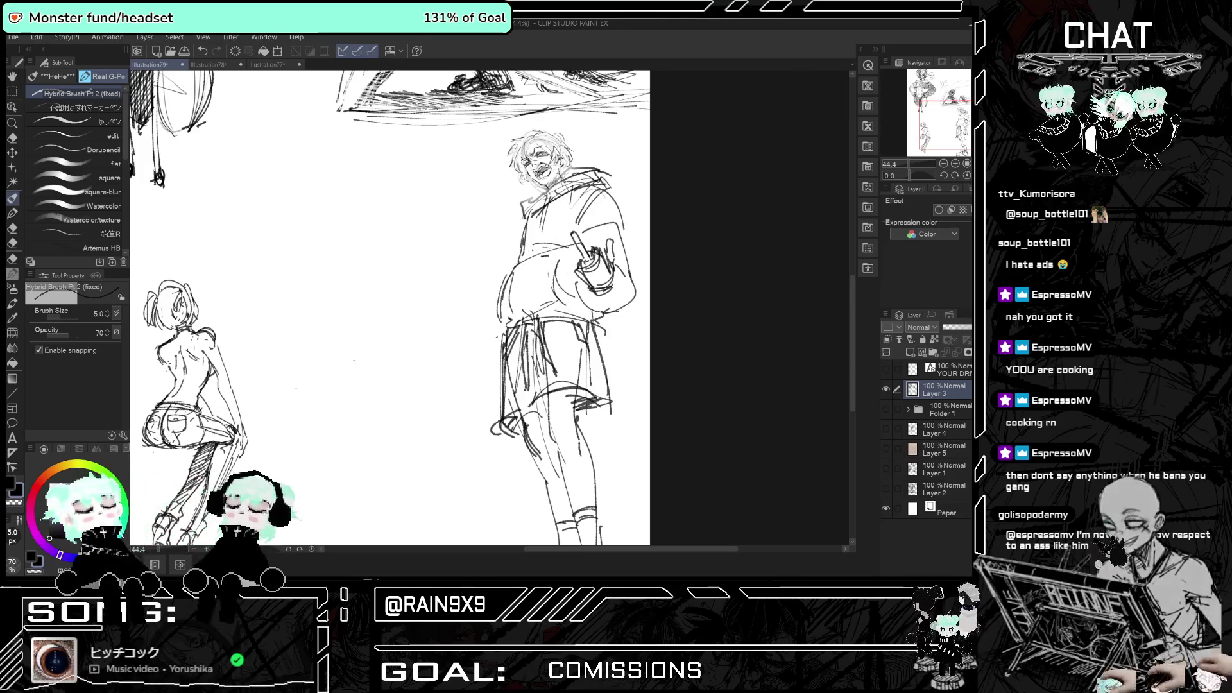
- Undo the bad torso strokes and redraw the hooded man's torso lines, checking in mirrored view
key("h")
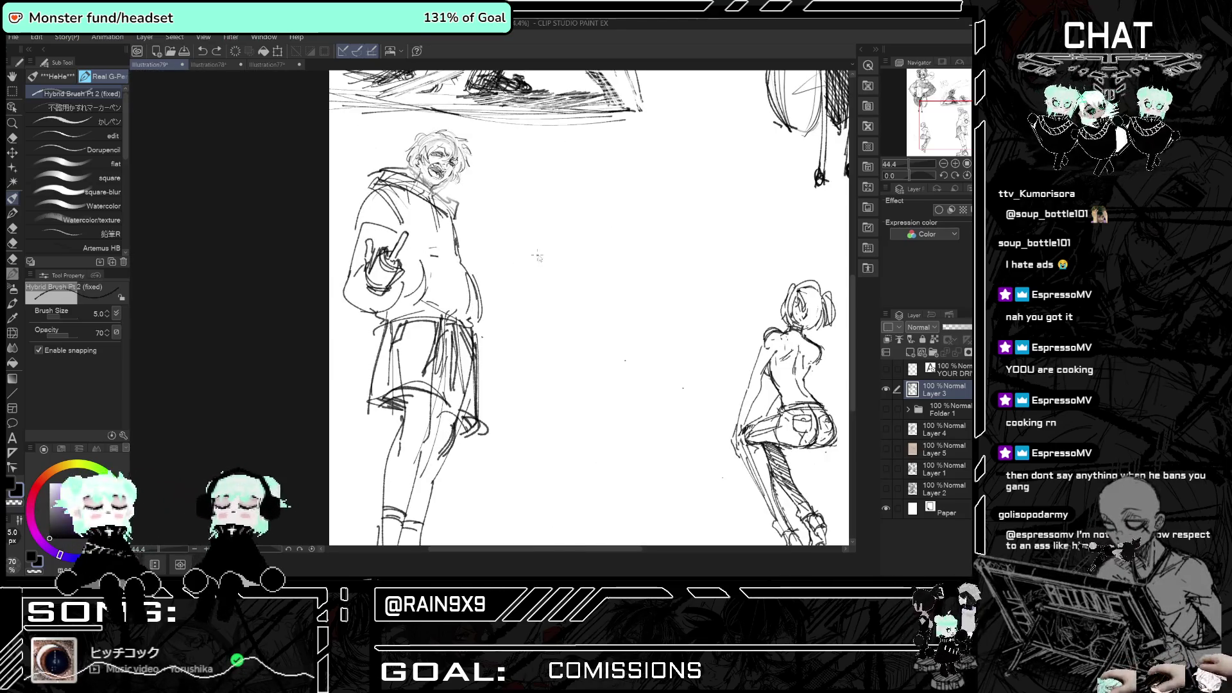
key("h")
key("ctrl+z")
key("ctrl+z")
key("ctrl+z")
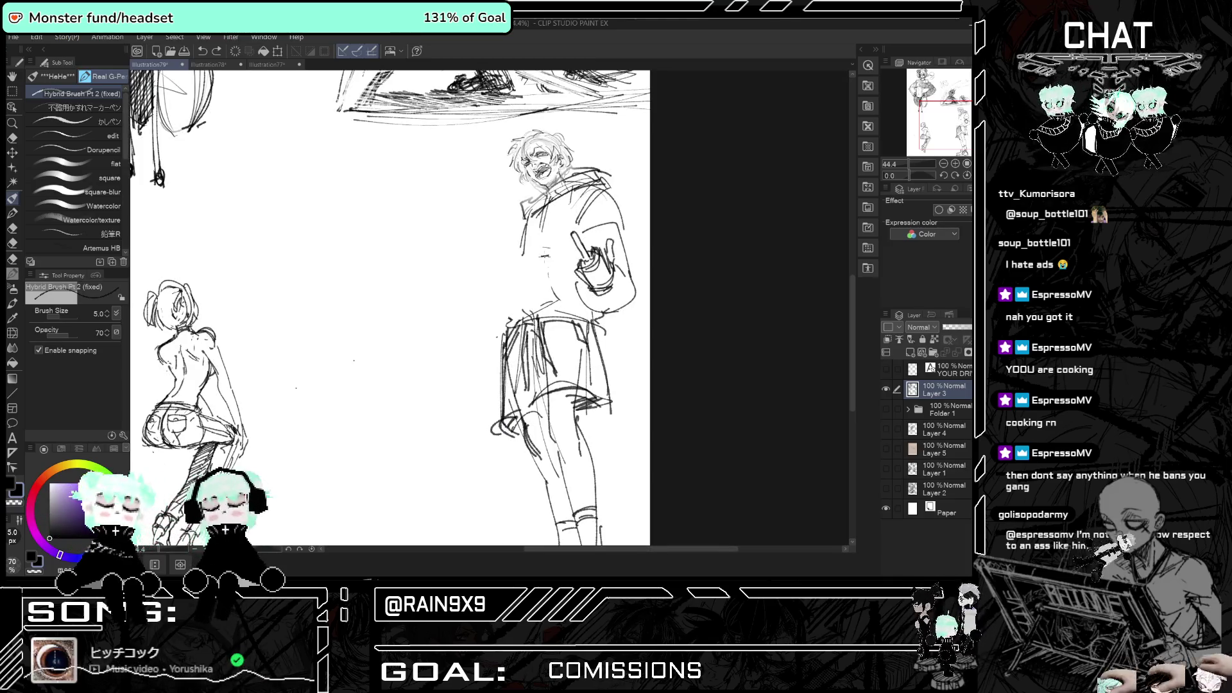
left_click_drag(523, 230, 517, 256)
left_click_drag(519, 257, 558, 246)
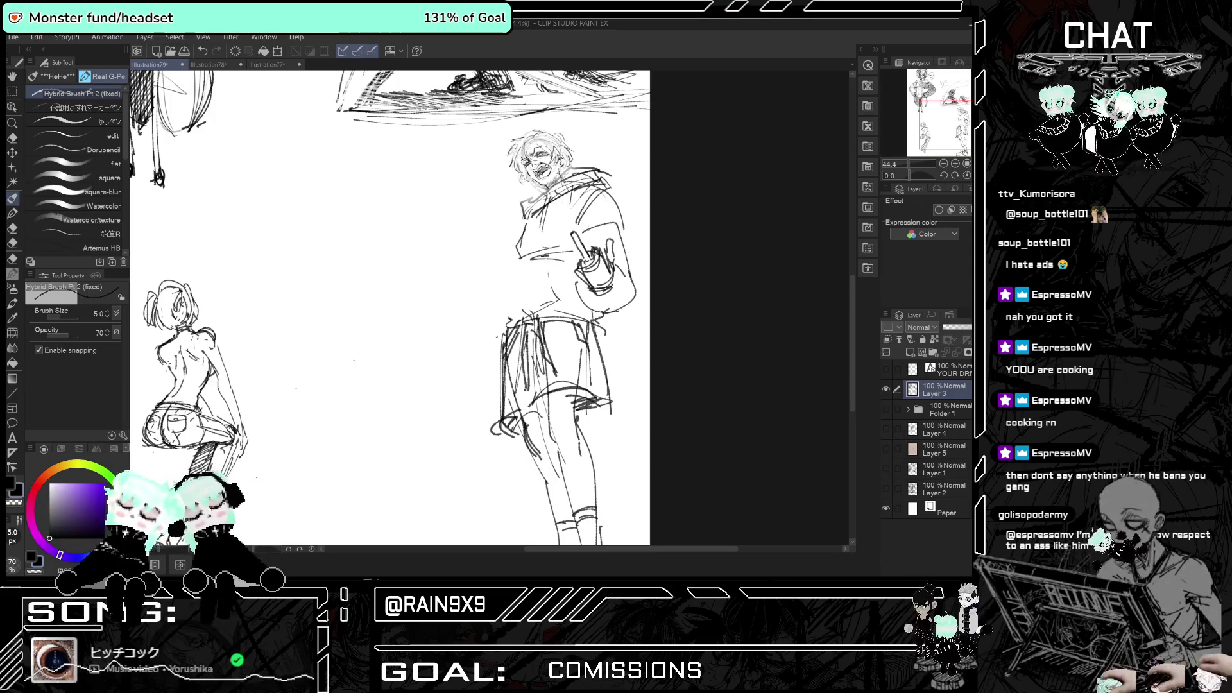
mouse_move(523, 264)
left_mouse_down()
mouse_move(512, 319)
mouse_move(581, 311)
left_mouse_up()
key("h")
key("h")
key("ctrl+z")
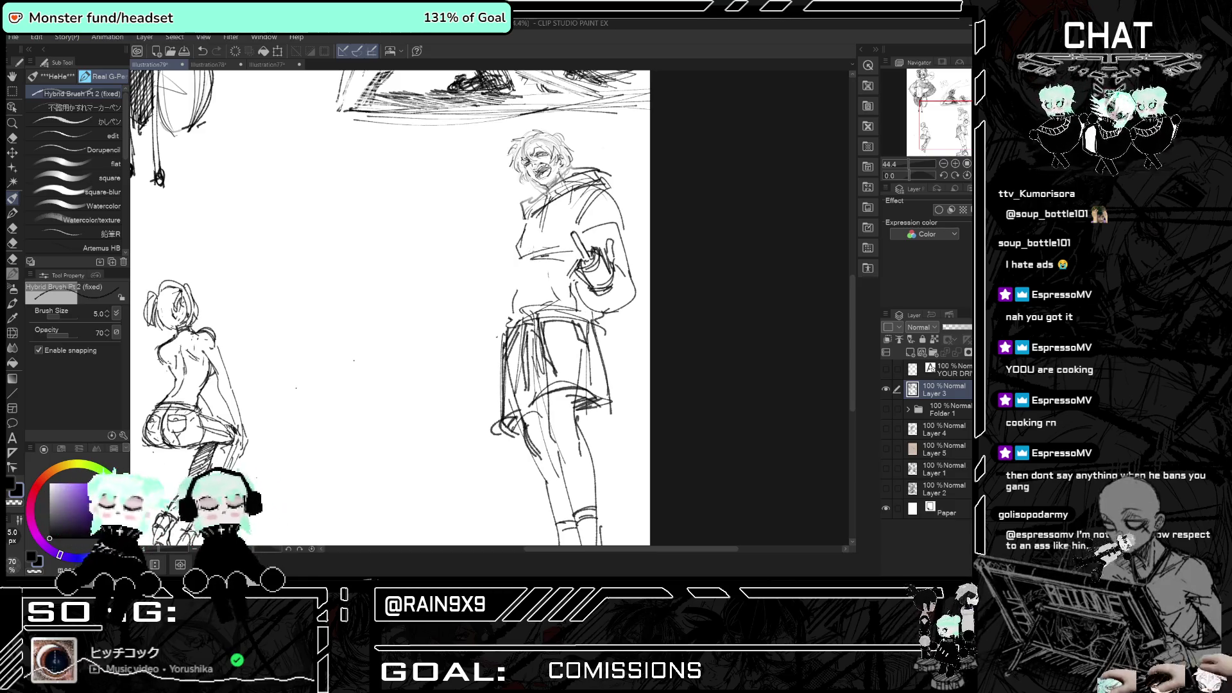
- Add short strokes on the left torso and a line along the shoulder and back
mouse_move(538, 297)
left_mouse_down()
mouse_move(519, 310)
mouse_move(549, 265)
left_mouse_up()
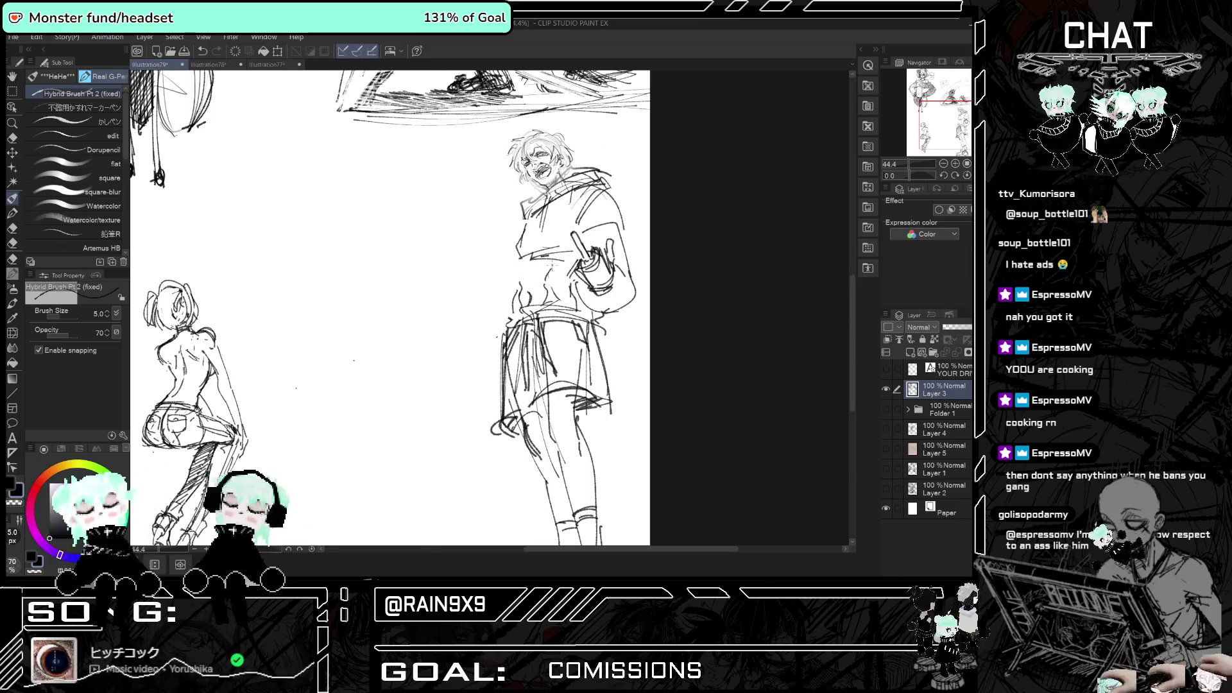
key("h")
key("h")
key("h")
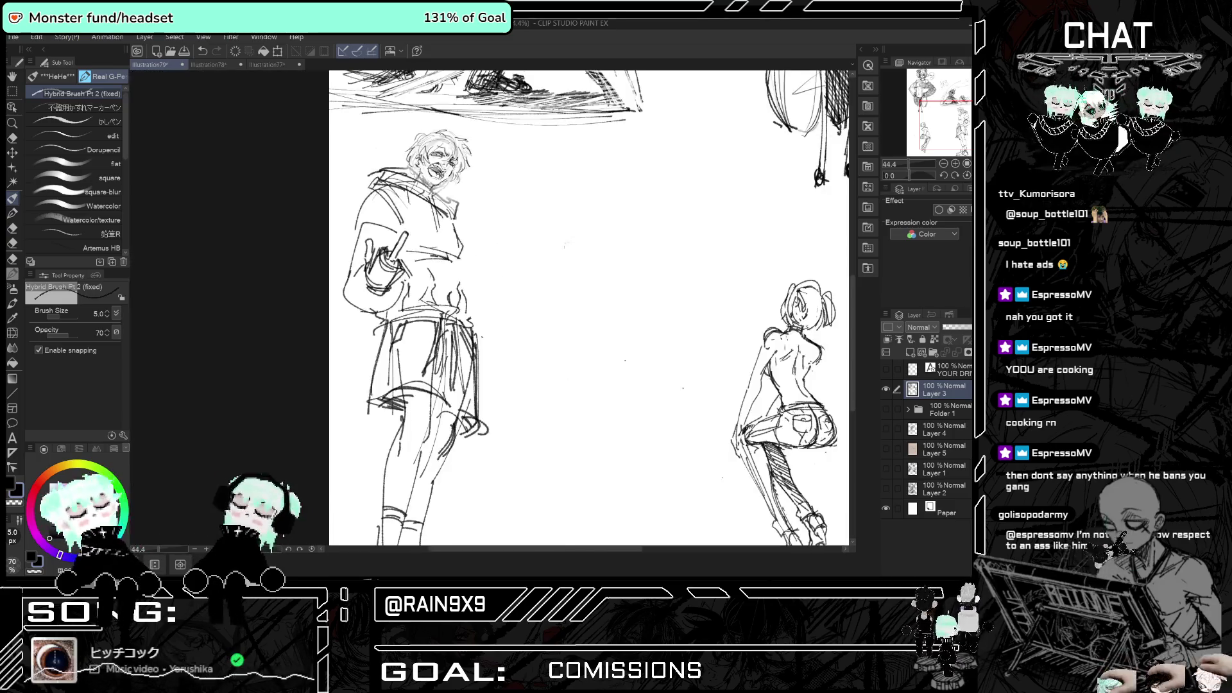
key("h")
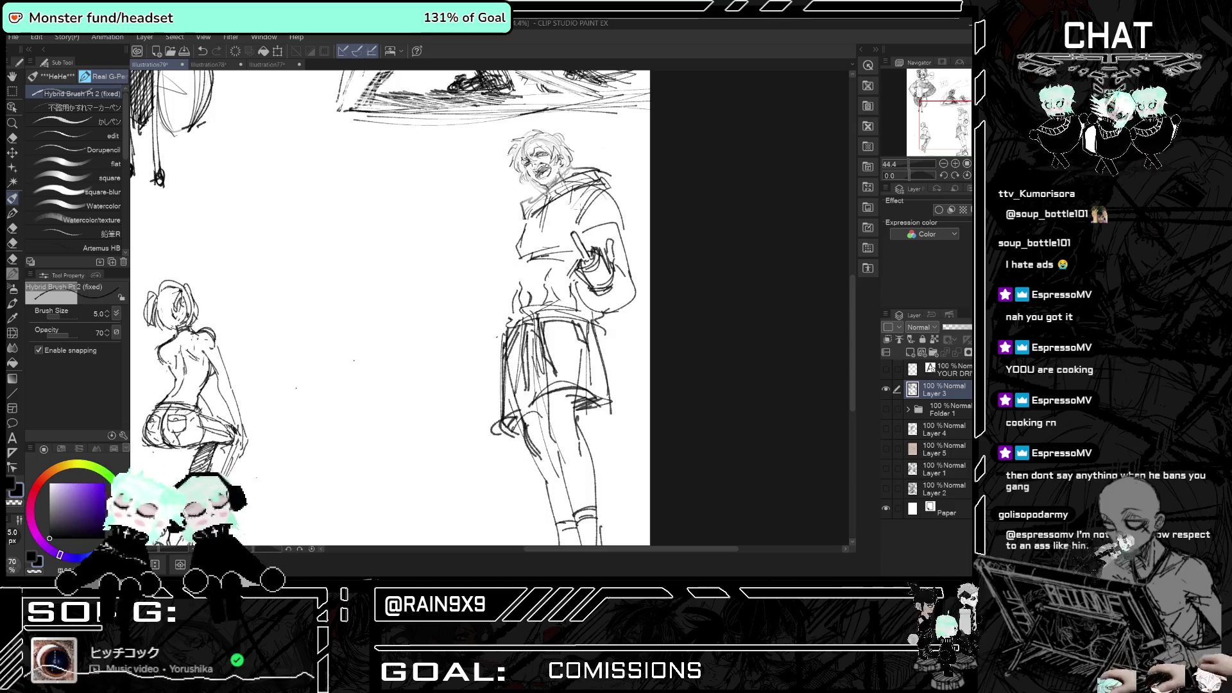
mouse_move(535, 253)
left_mouse_down()
mouse_move(556, 242)
mouse_move(514, 257)
mouse_move(480, 366)
mouse_move(502, 363)
left_mouse_up()
key("h")
key("h")
key("h")
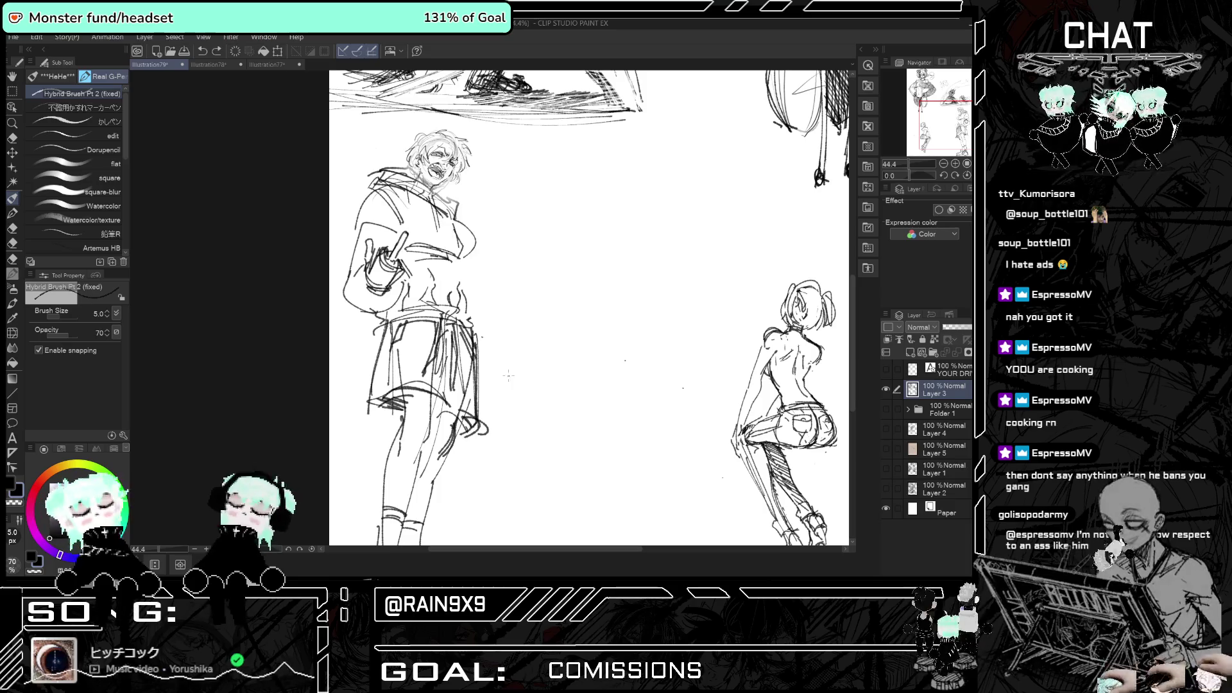
key("h")
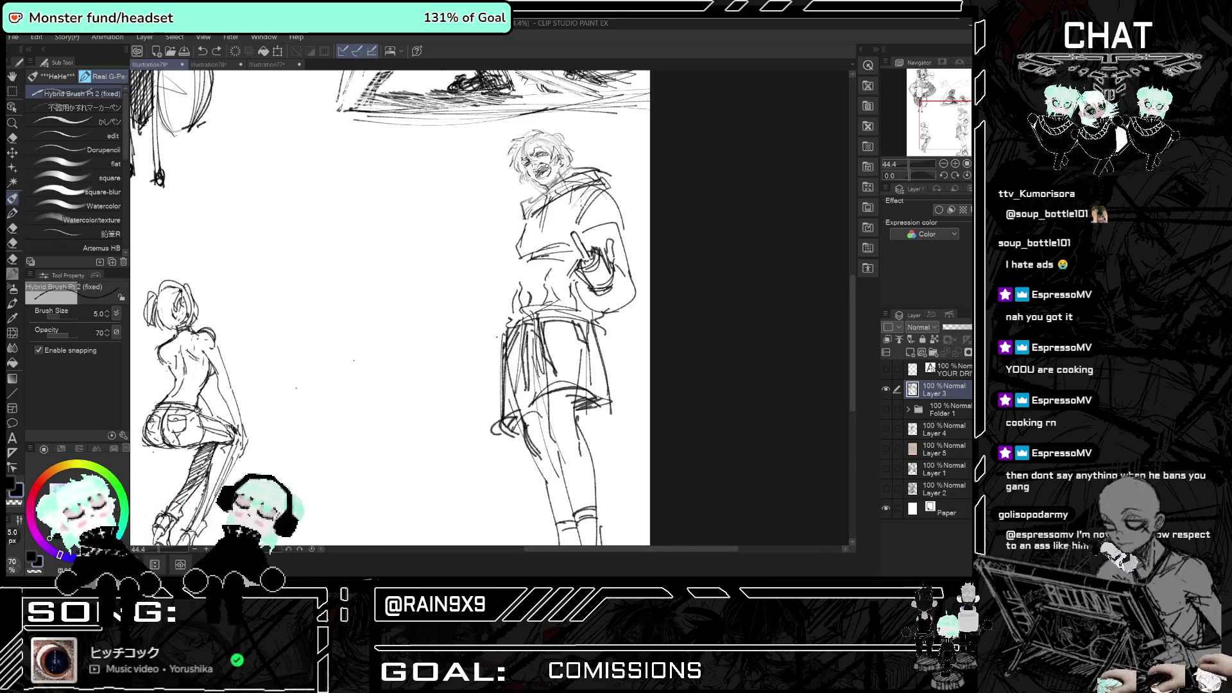
mouse_move(610, 195)
left_mouse_down()
mouse_move(625, 253)
mouse_move(614, 275)
left_mouse_up()
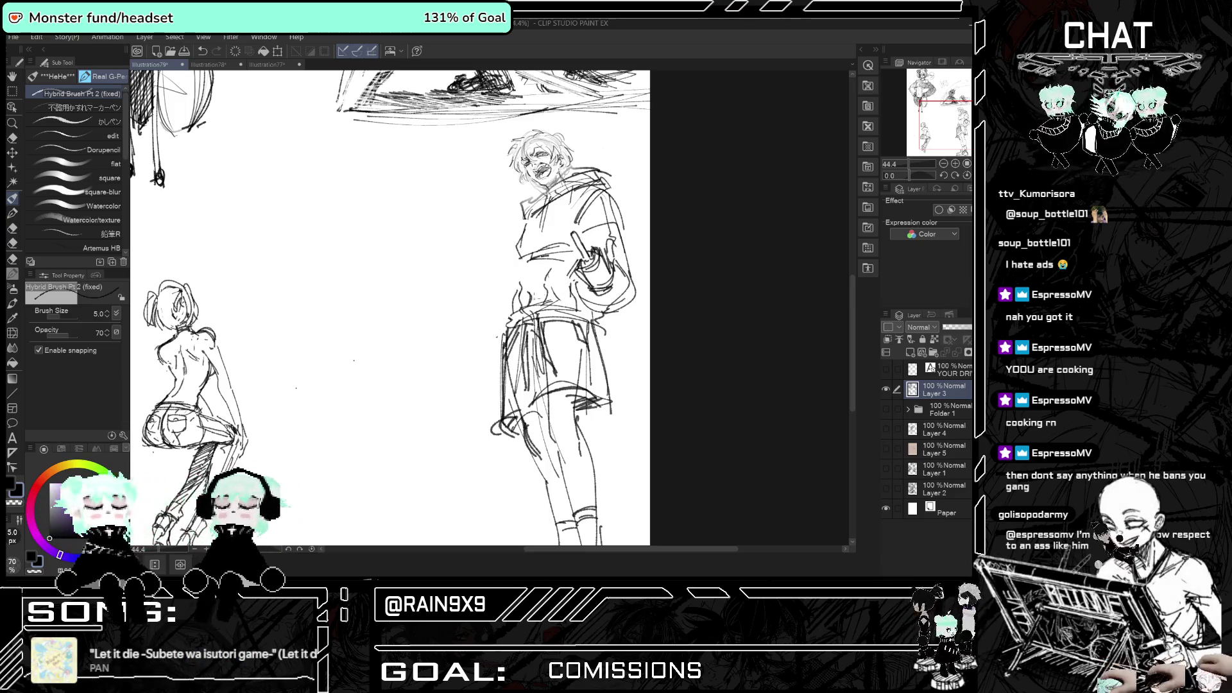
key("e")
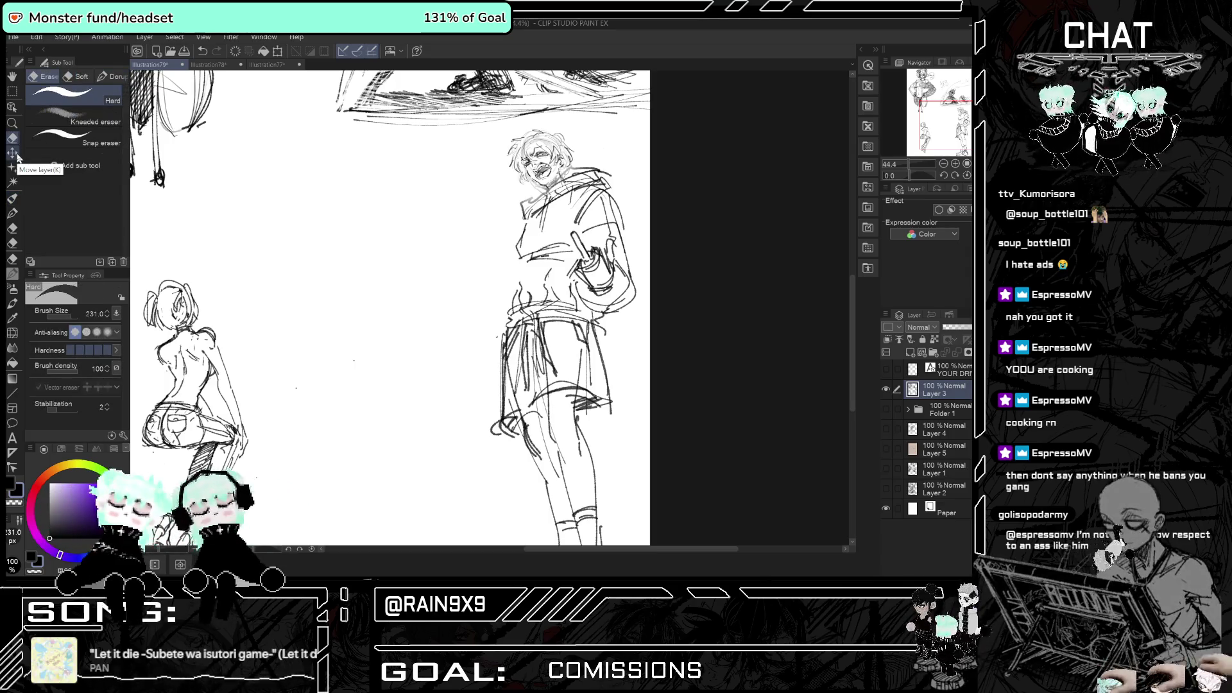
- Erase the stray strokes around the waist, using a smaller eraser size
left_click_drag(523, 317, 558, 320)
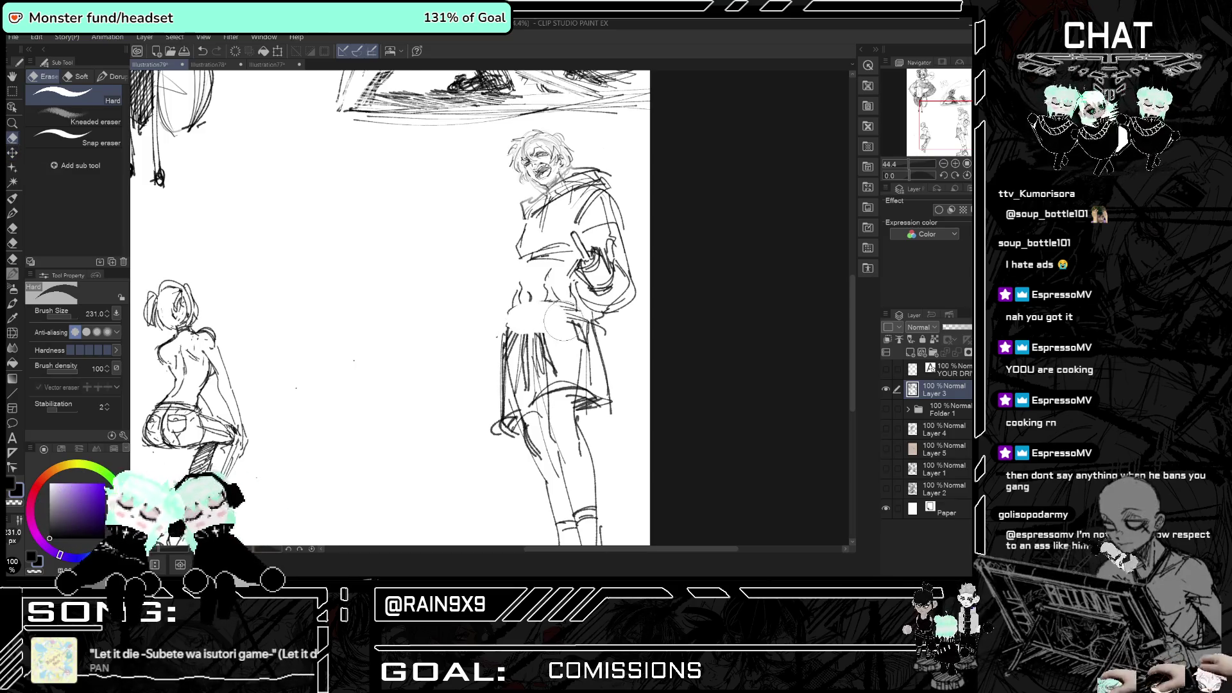
key("h")
key("h")
left_click(69, 315)
left_click(67, 315)
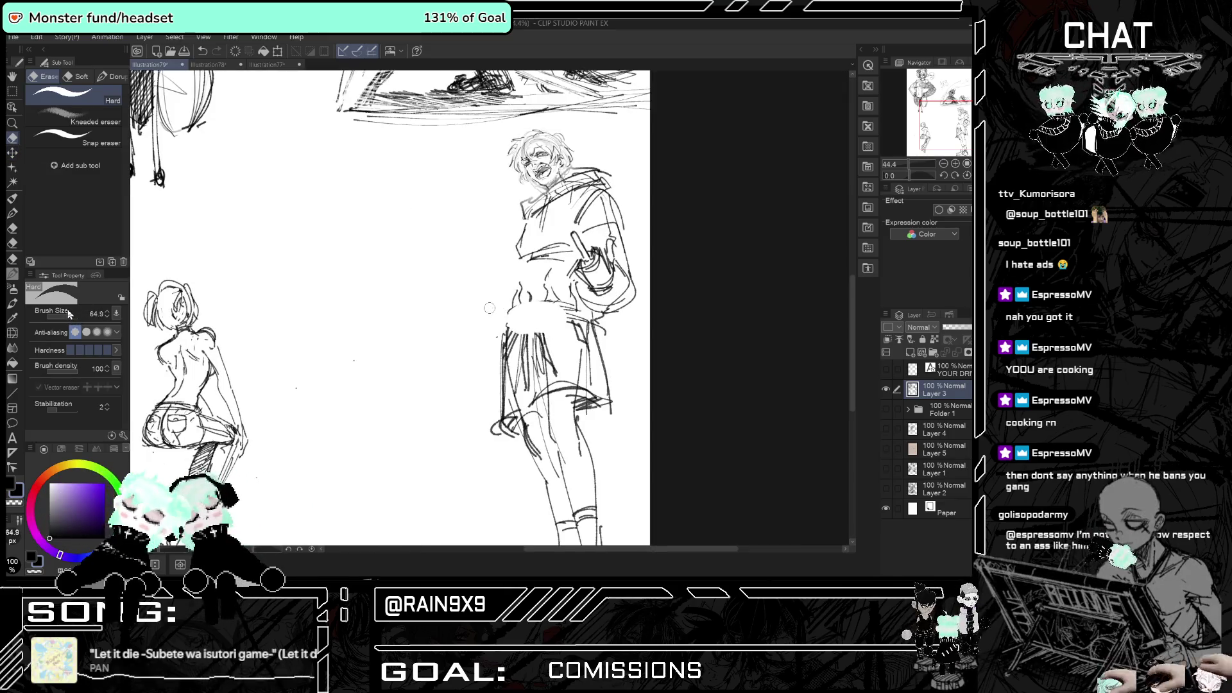
mouse_move(513, 311)
left_mouse_down()
mouse_move(564, 311)
mouse_move(530, 315)
mouse_move(523, 385)
mouse_move(532, 320)
mouse_move(523, 369)
left_mouse_up()
key("h")
key("h")
key("h")
key("h")
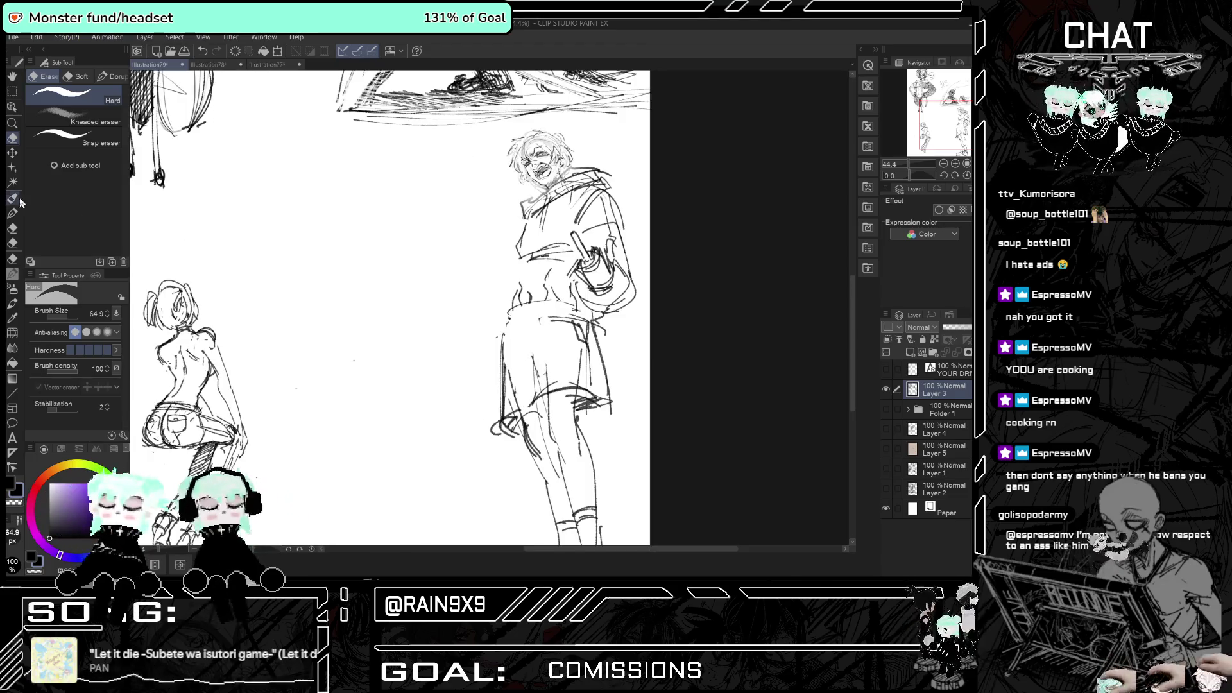
- Undo the stray diagonal torso stroke with the sketch brush and zoom out to the whole page
left_click(13, 214)
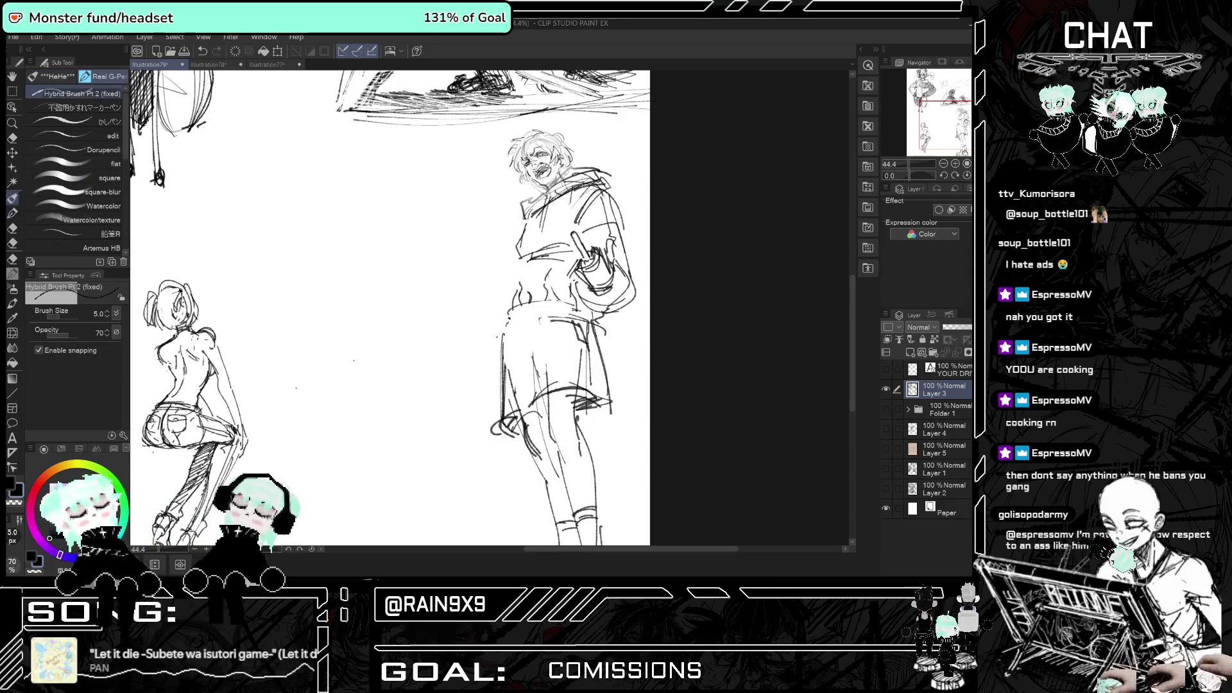
key("b")
key("h")
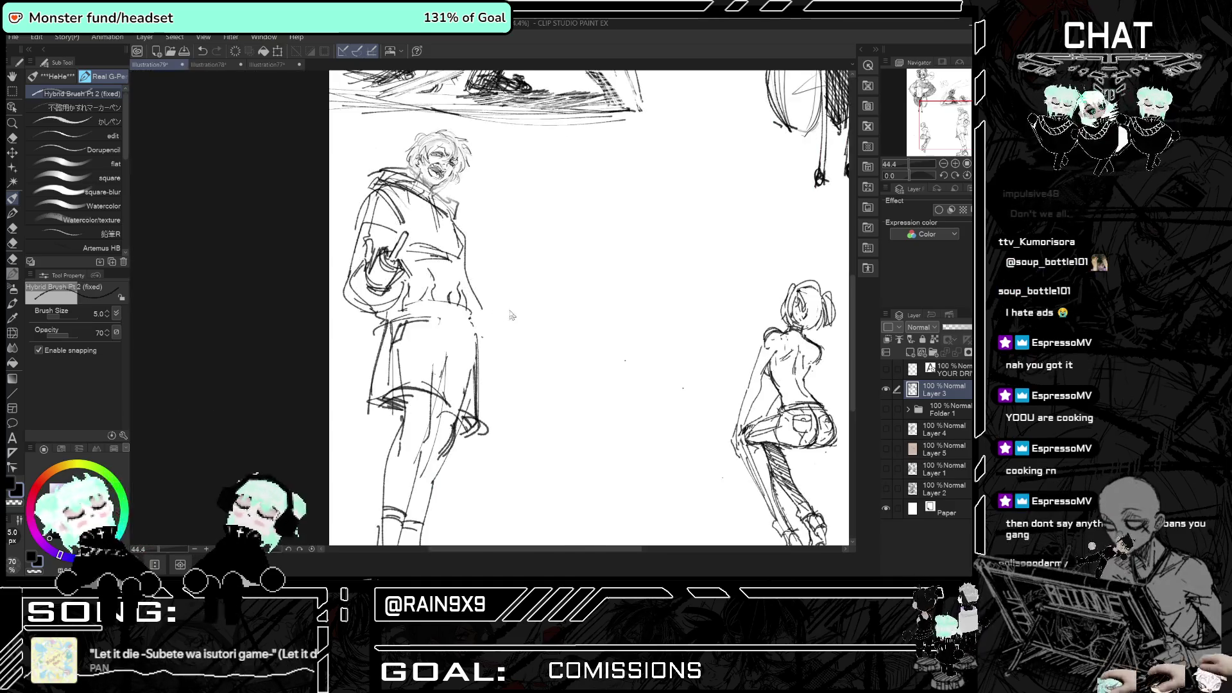
key("ctrl+z")
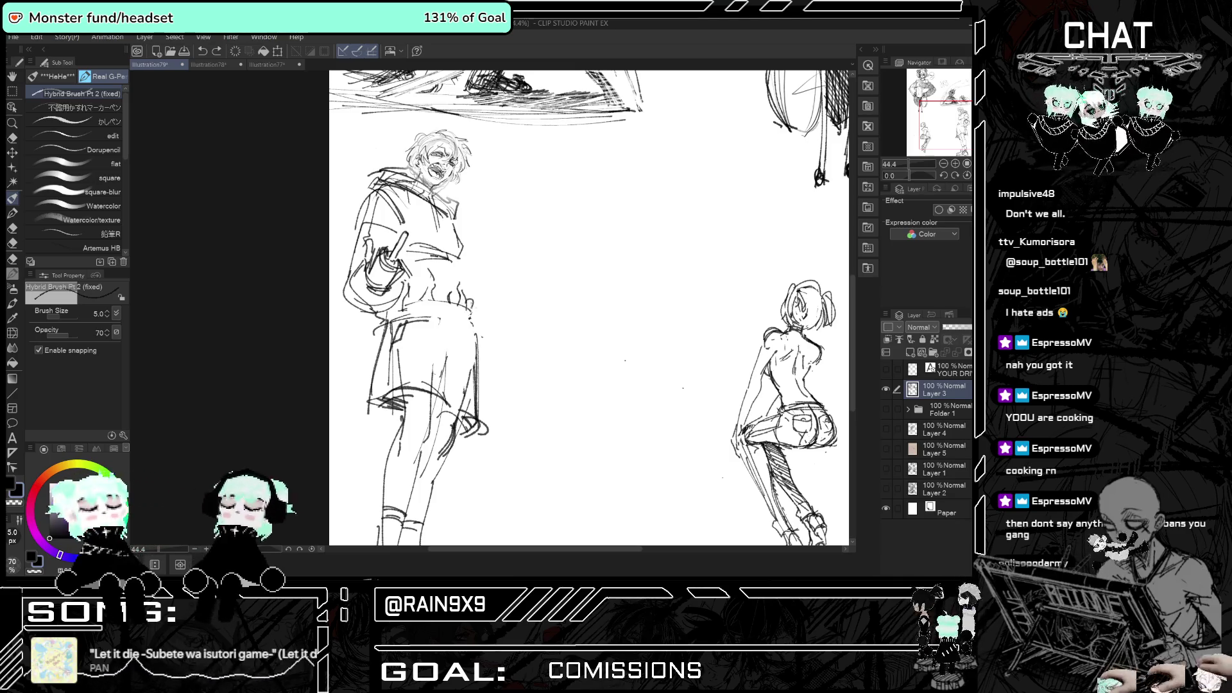
key("h")
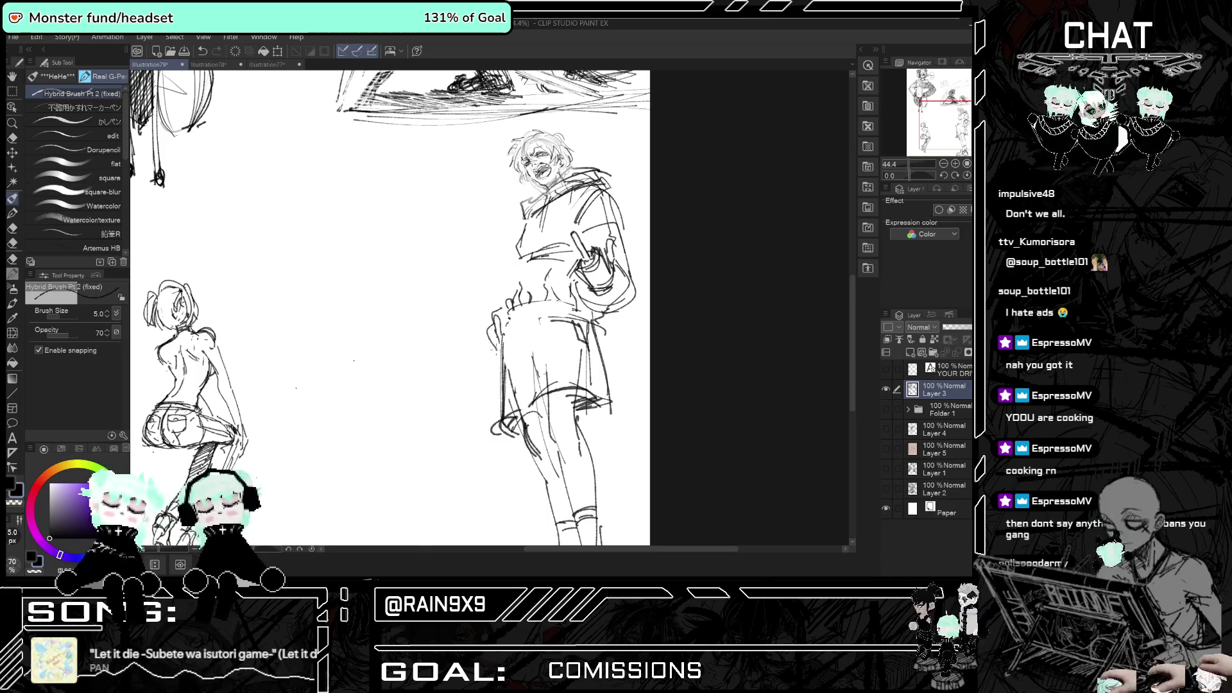
key("h")
key("h")
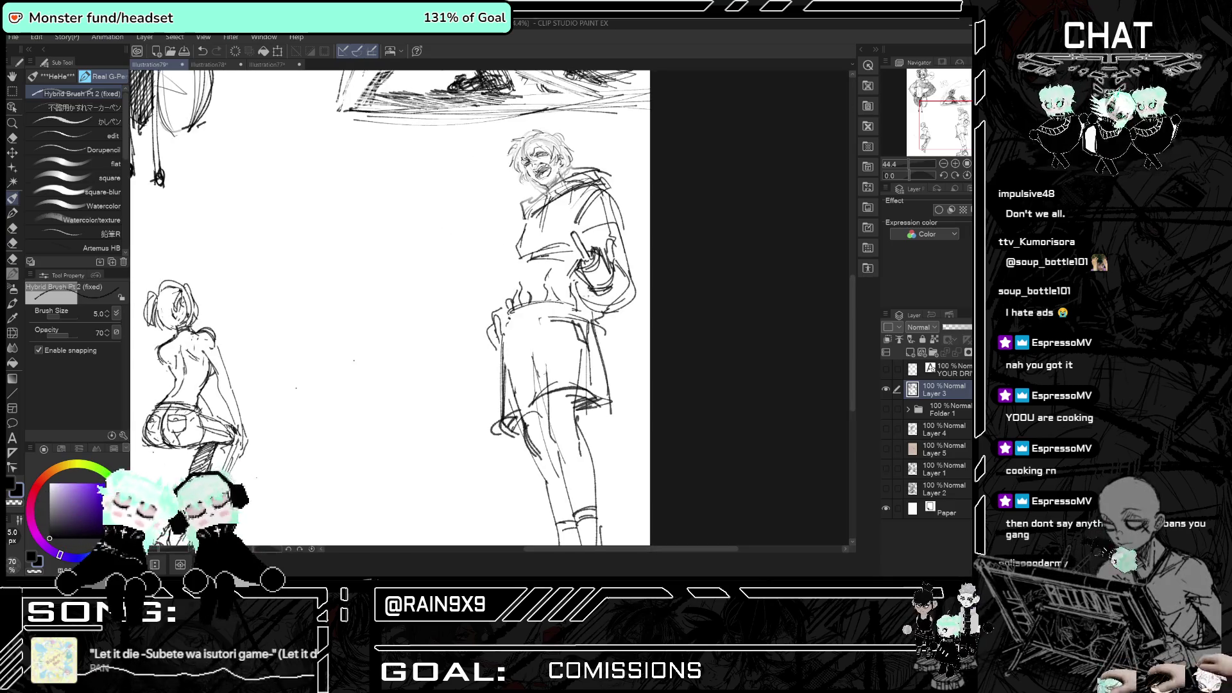
key("ctrl+minus")
key("ctrl+minus")
key("h")
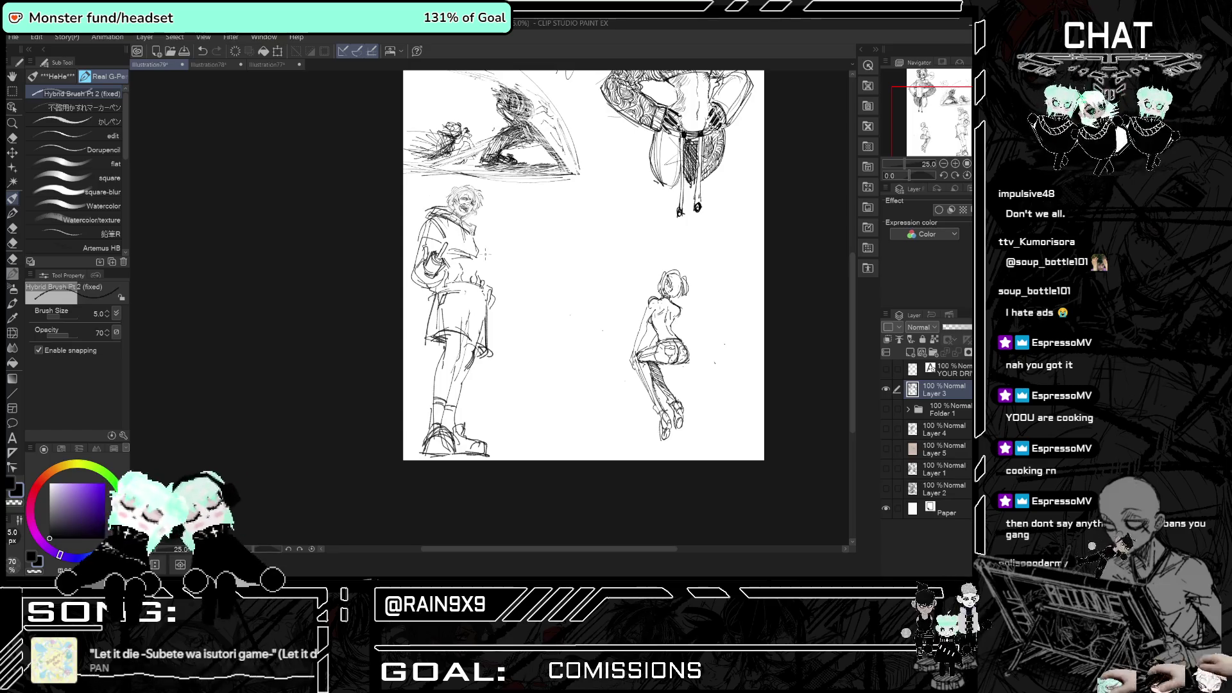
key("h")
key("h")
- Zoom in on the sketches and add a short stroke near the standing figure's hand
key("h")
scroll(485, 254, "up", 1)
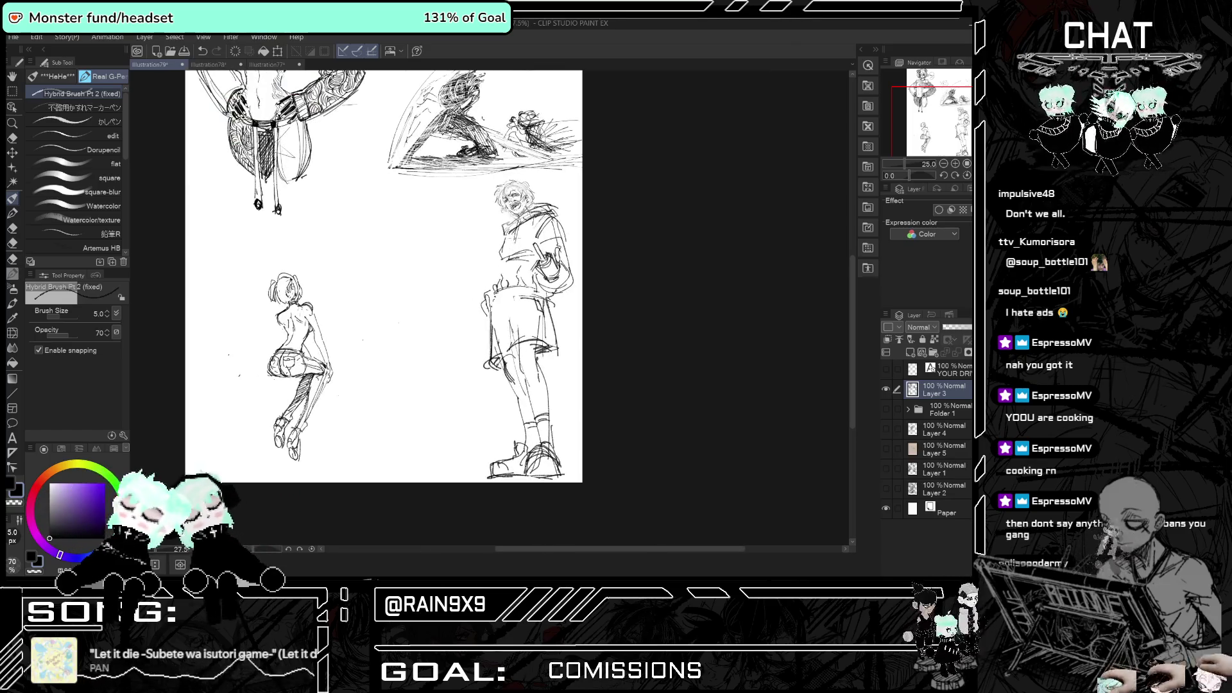
scroll(449, 276, "up", 3)
key("h")
key("h")
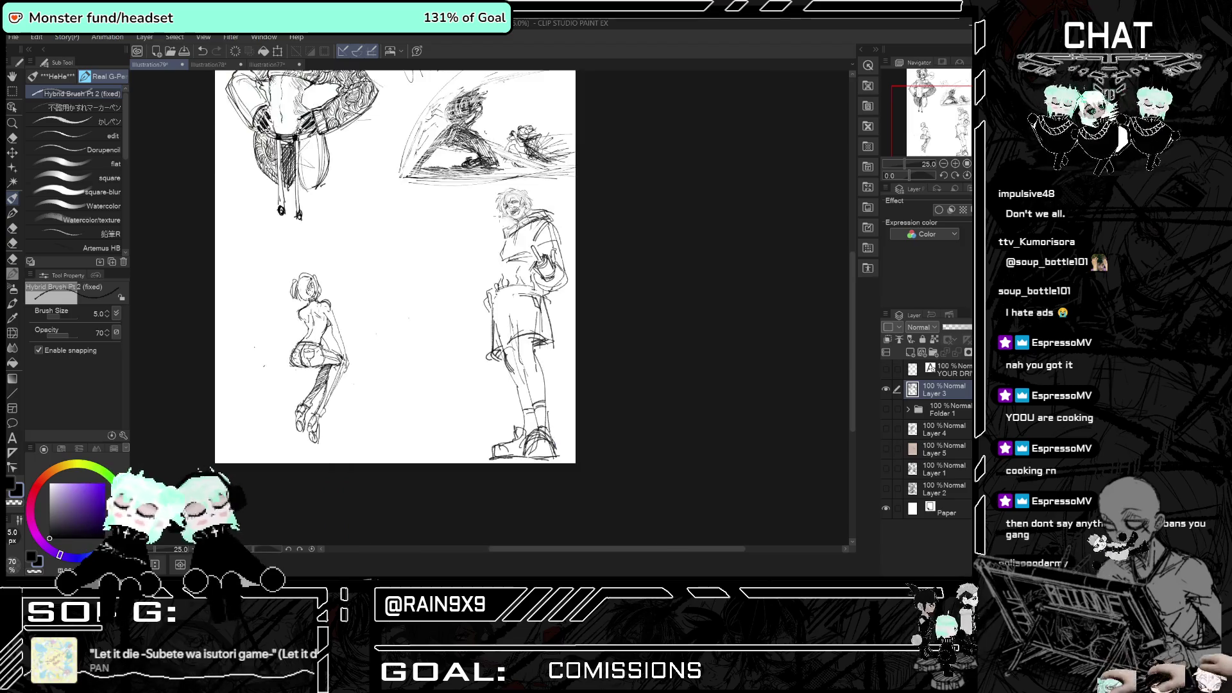
scroll(529, 239, "up", 1)
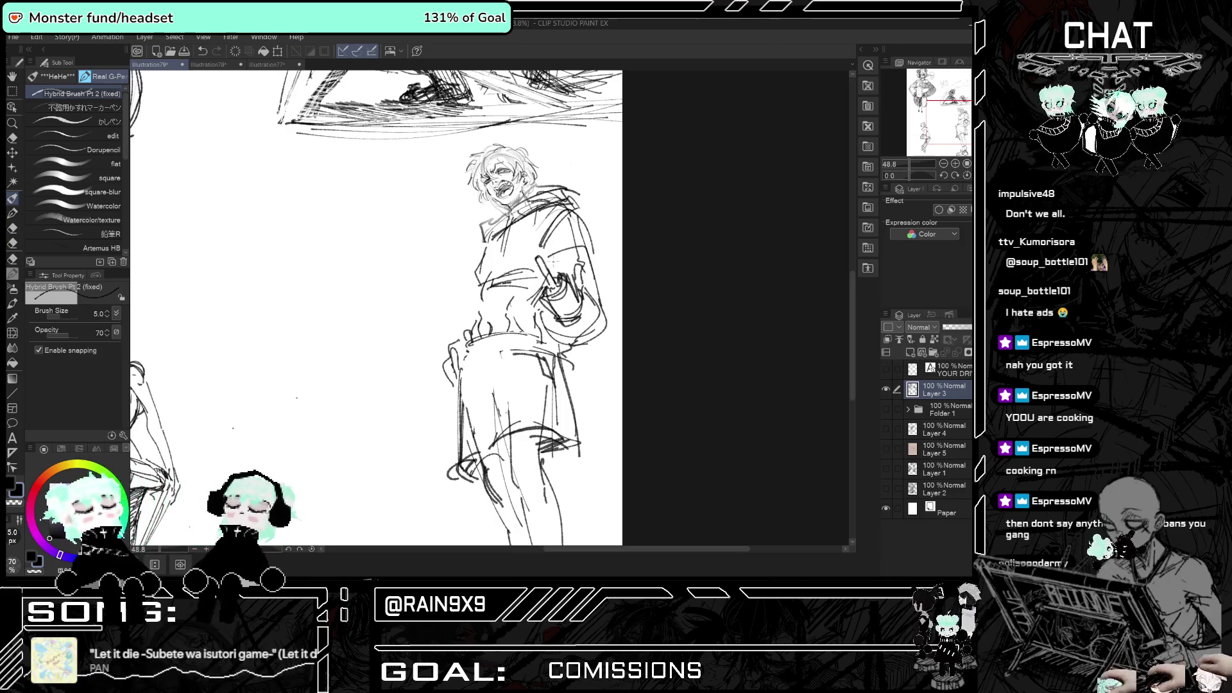
left_click_drag(551, 273, 526, 297)
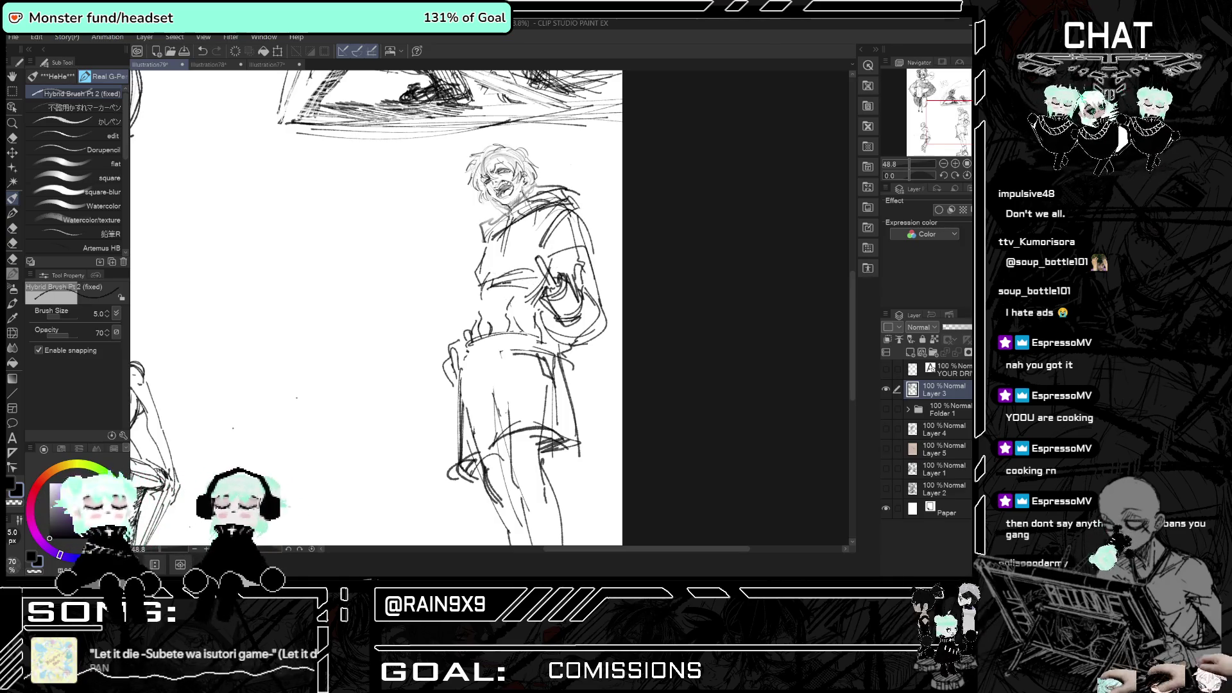
key("h")
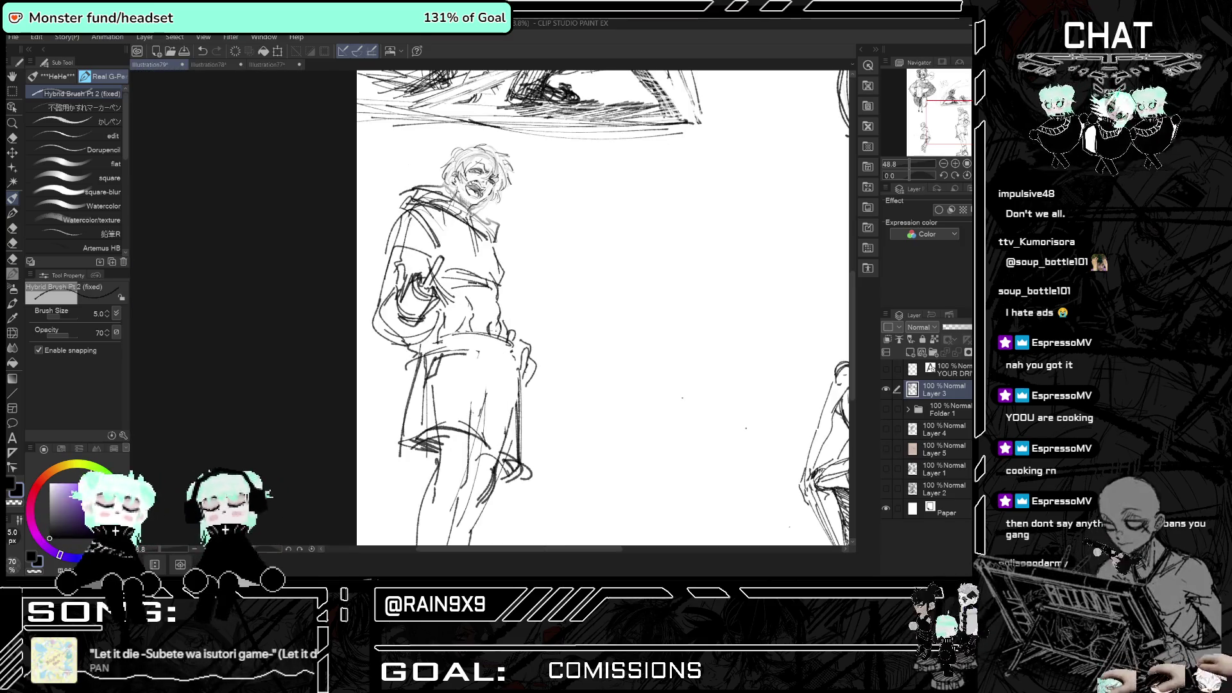
key("h")
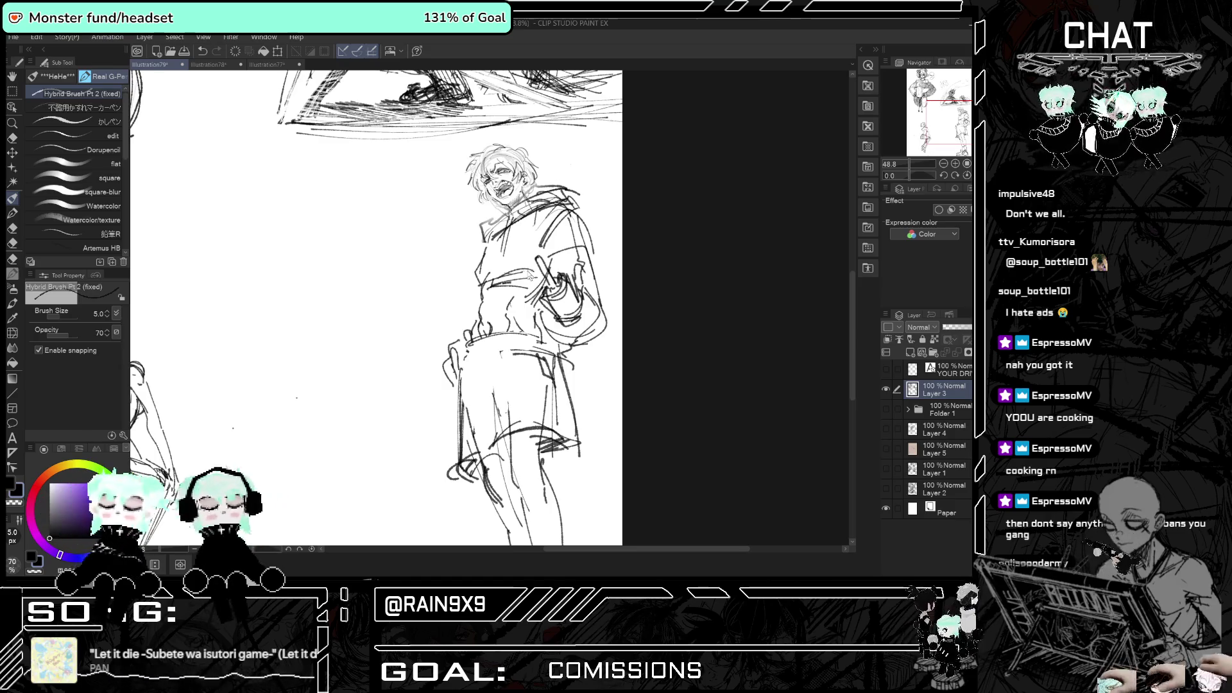
scroll(660, 263, "down", 3)
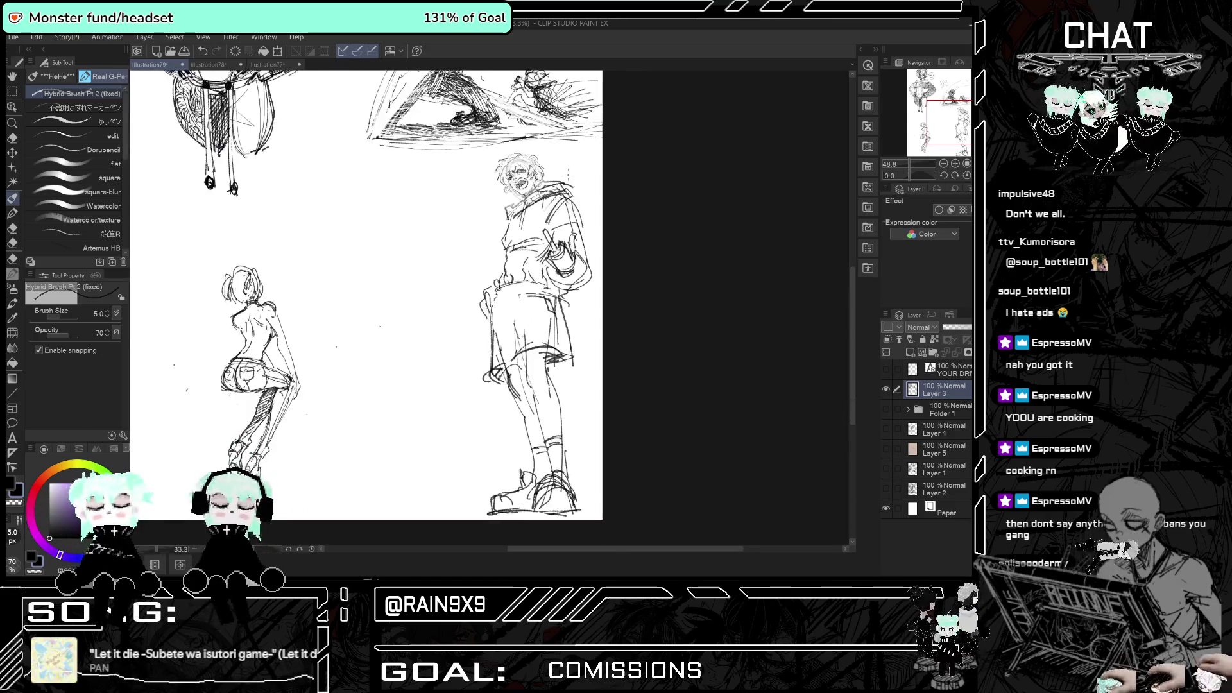
key("h")
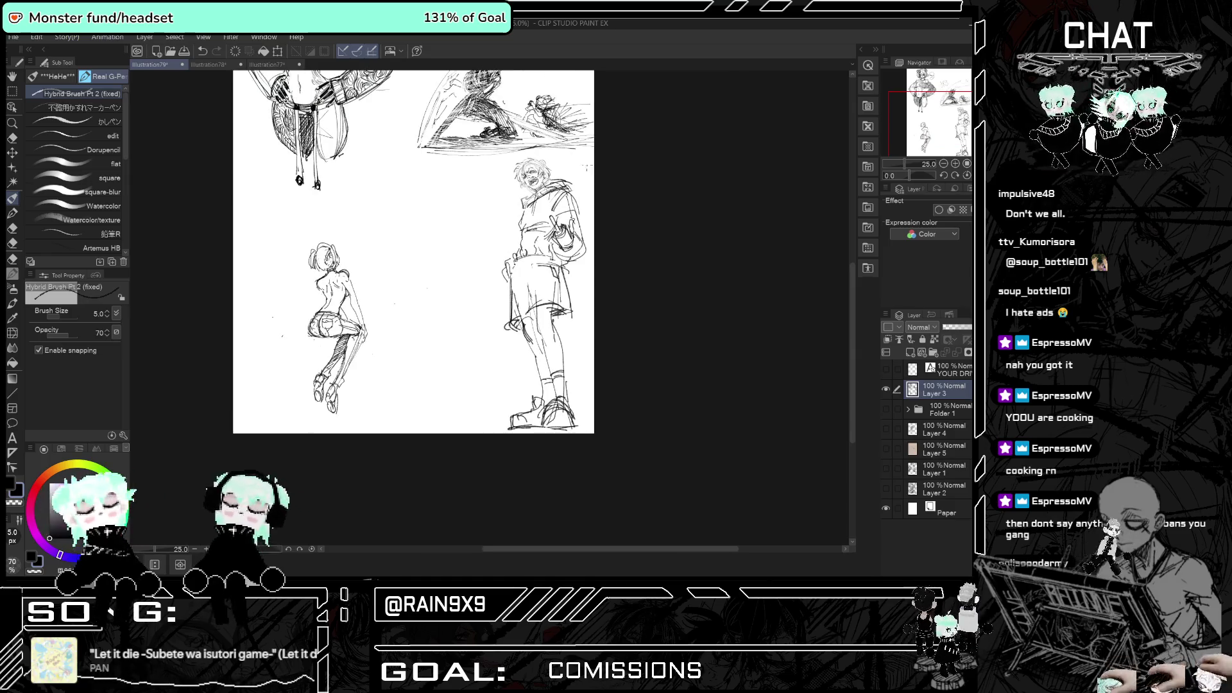
scroll(574, 183, "up", 1)
key("h")
key("h")
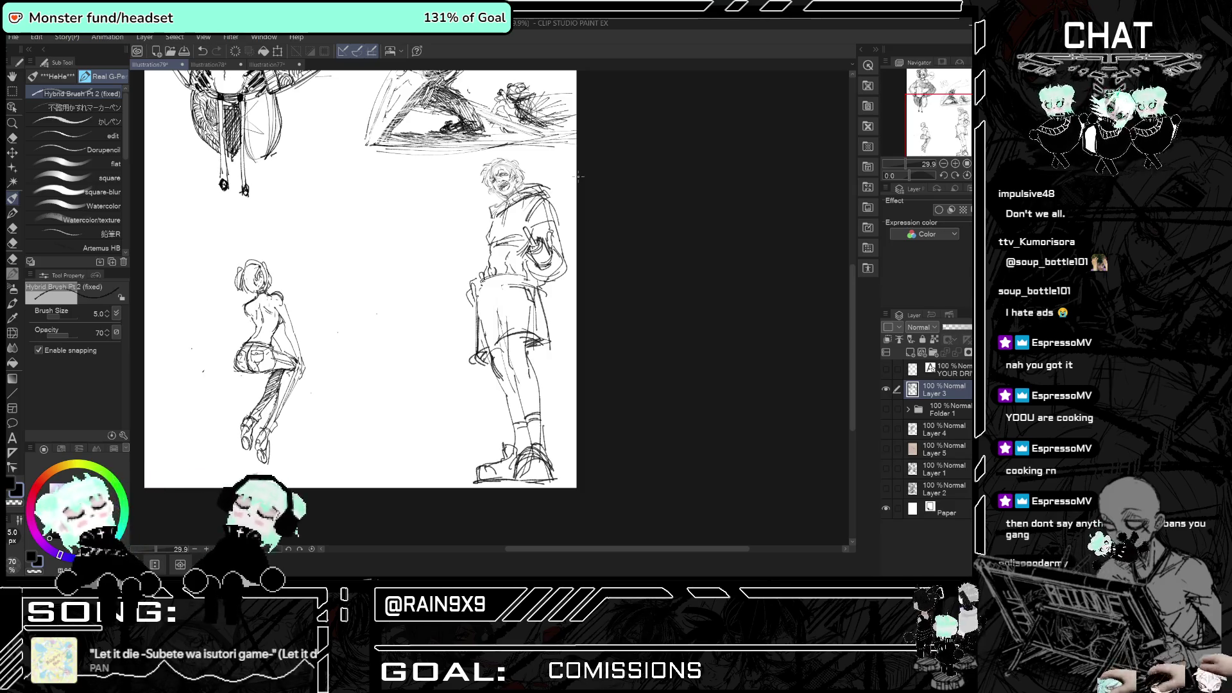
- Erase the lines around the figure's hand, then undo a stray loop drawn beside the arm
key("e")
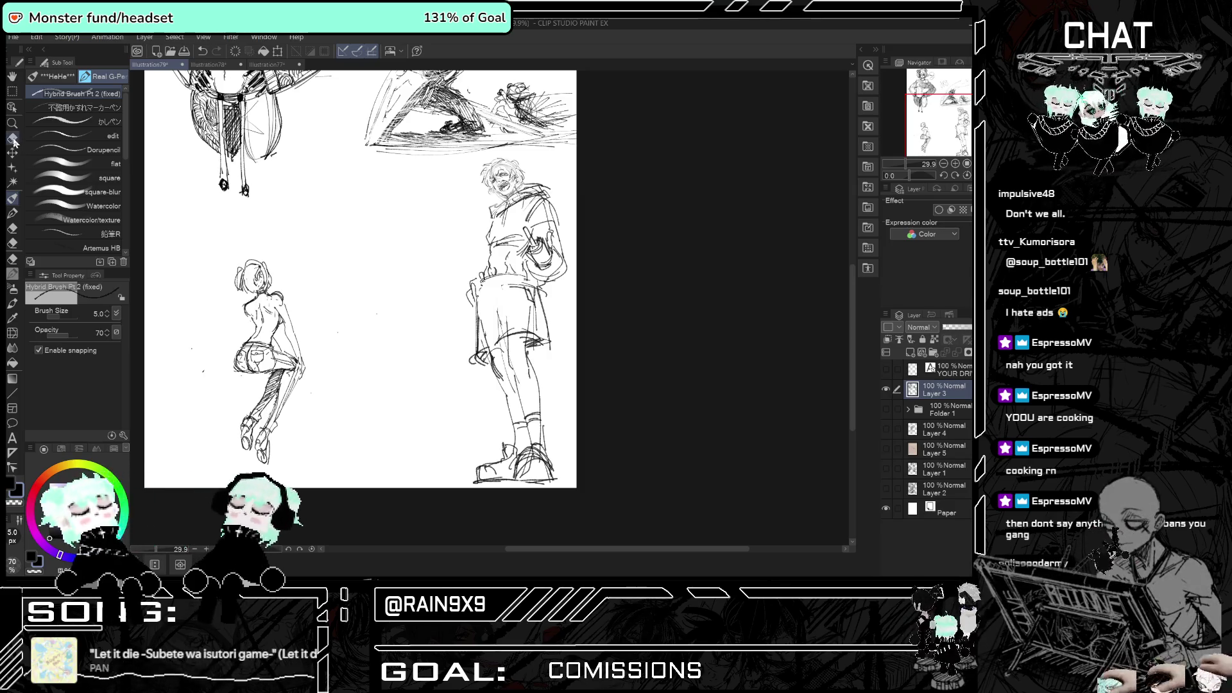
mouse_move(537, 236)
left_mouse_down()
mouse_move(542, 282)
mouse_move(554, 222)
mouse_move(544, 200)
left_mouse_up()
left_click(11, 198)
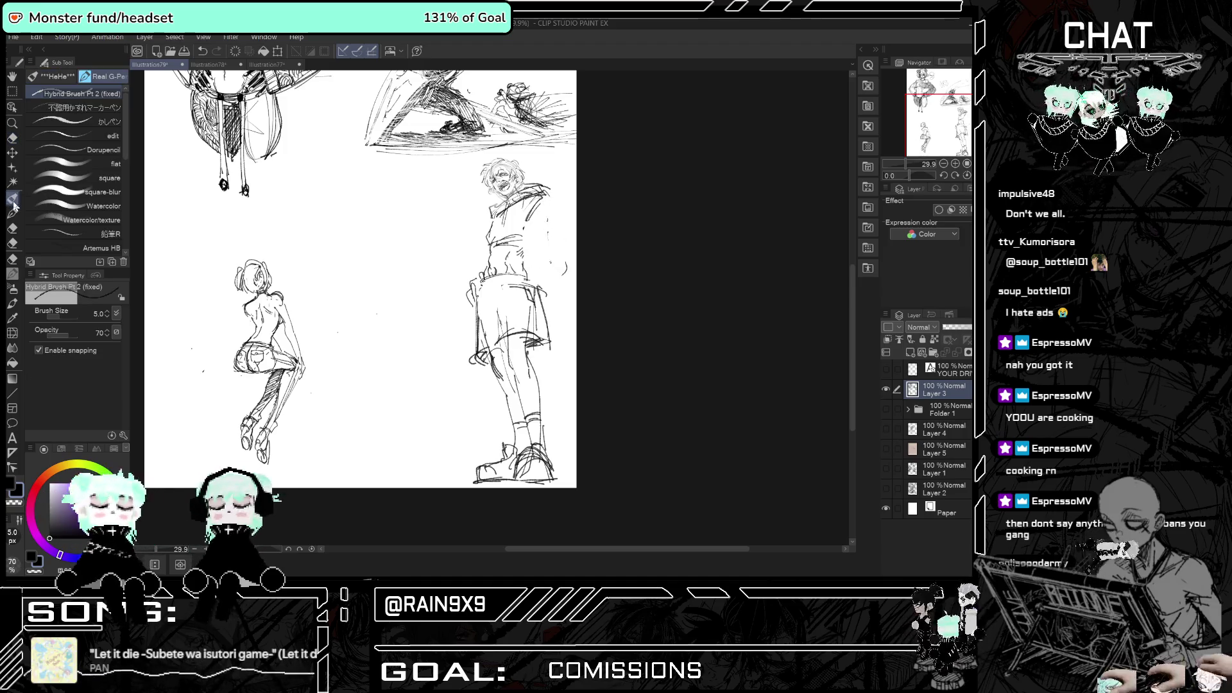
mouse_move(550, 217)
left_mouse_down()
mouse_move(568, 240)
mouse_move(539, 270)
left_mouse_up()
key("h")
key("ctrl+z")
key("ctrl+z")
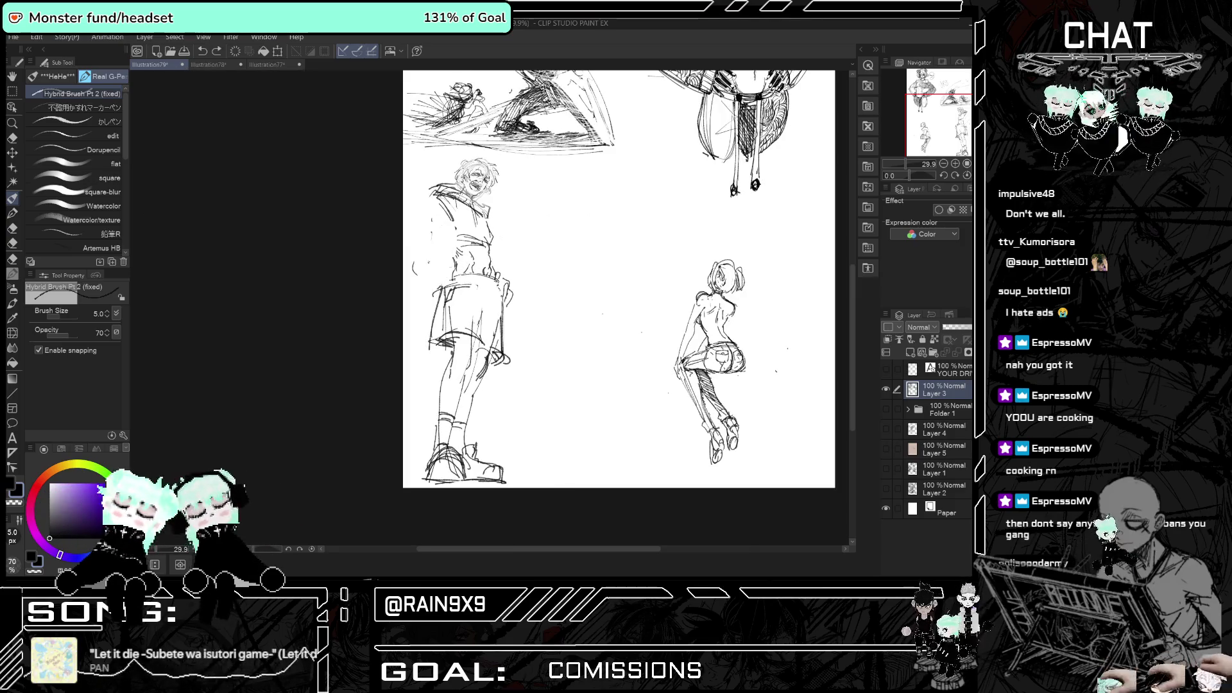
key("h")
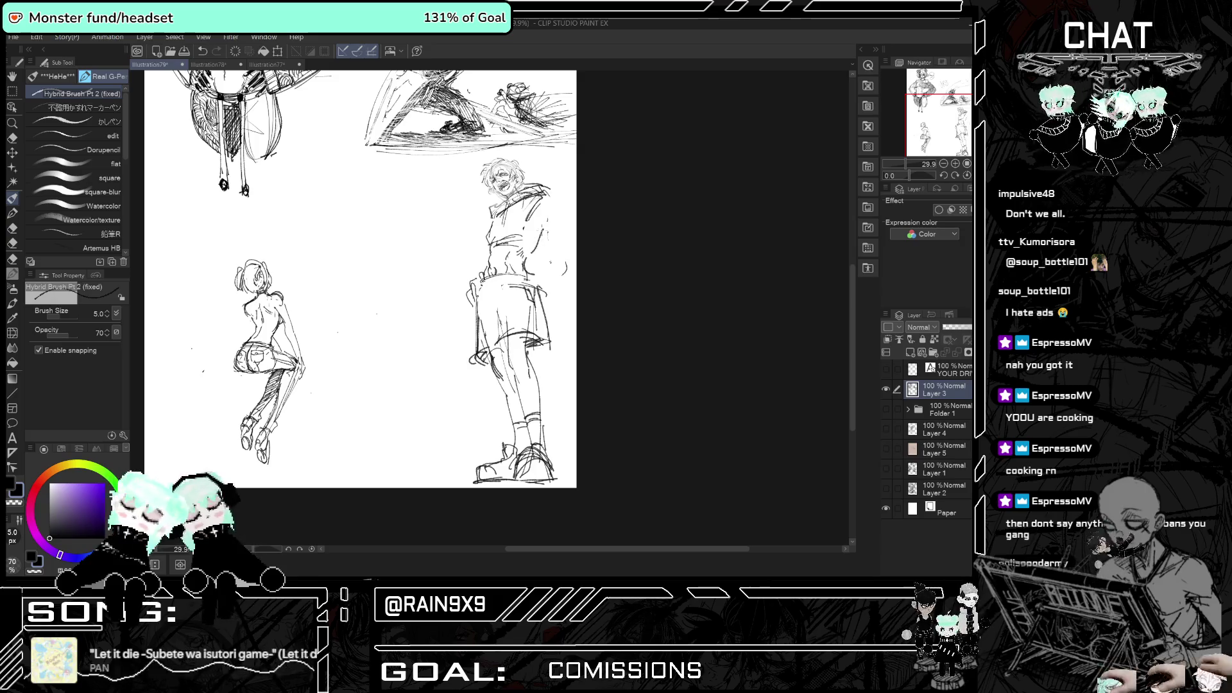
- Draw a new outline along the arm's outer edge, checking it in mirrored view
mouse_move(551, 263)
left_mouse_down()
mouse_move(571, 250)
mouse_move(525, 240)
mouse_move(569, 232)
mouse_move(530, 283)
left_mouse_up()
key("h")
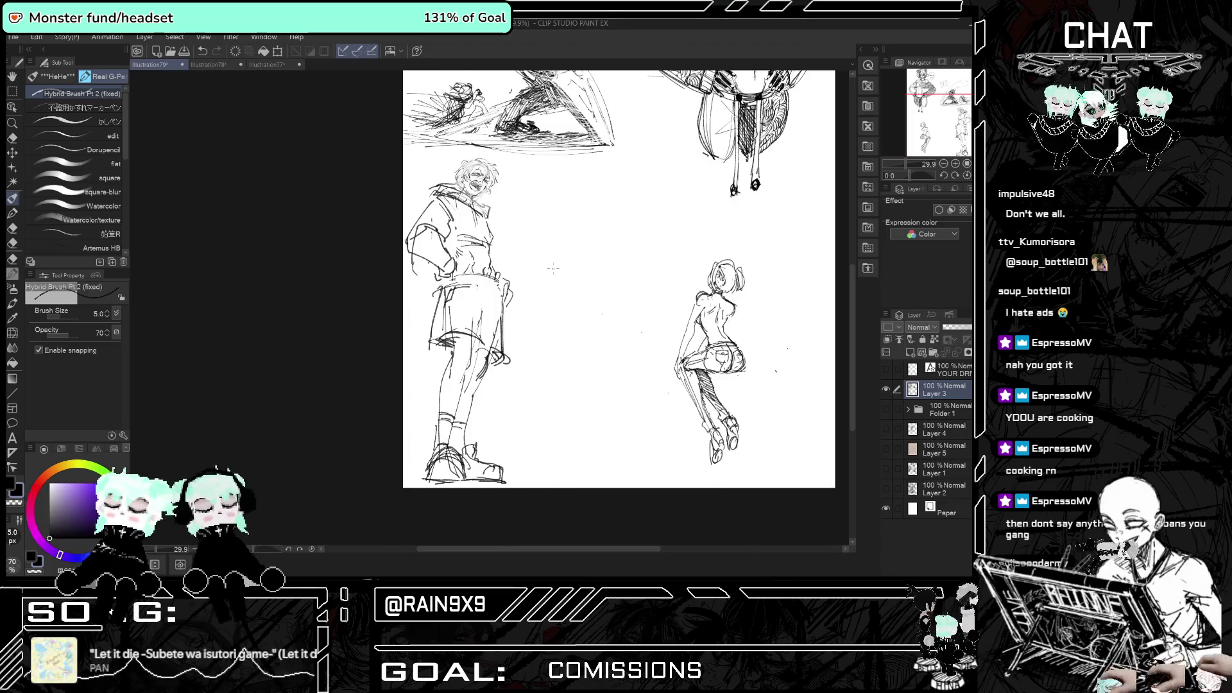
key("h")
scroll(531, 238, "up", 1)
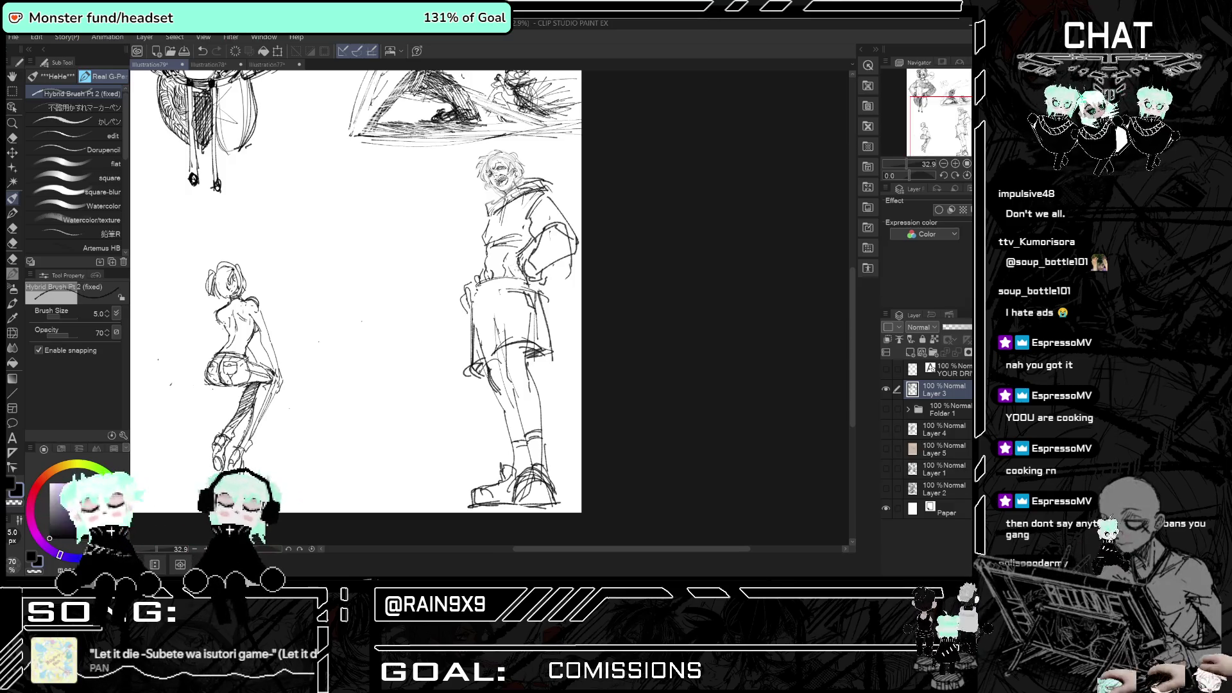
key("h")
key("h")
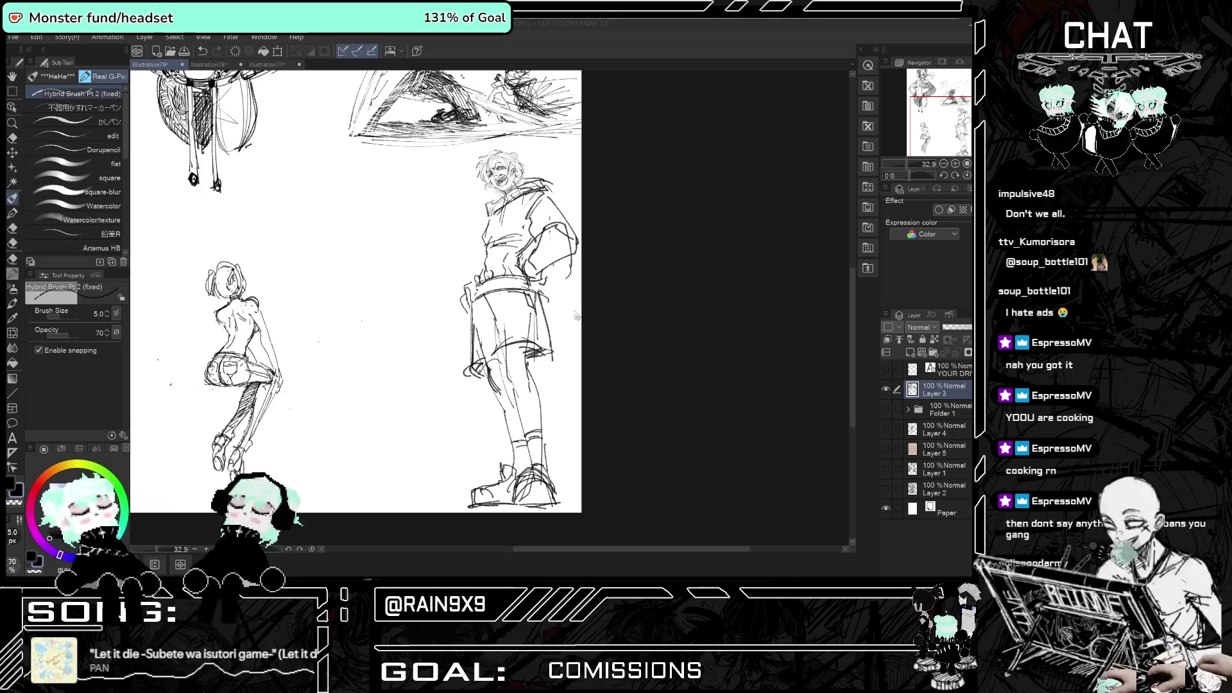
scroll(565, 301, "up", 2)
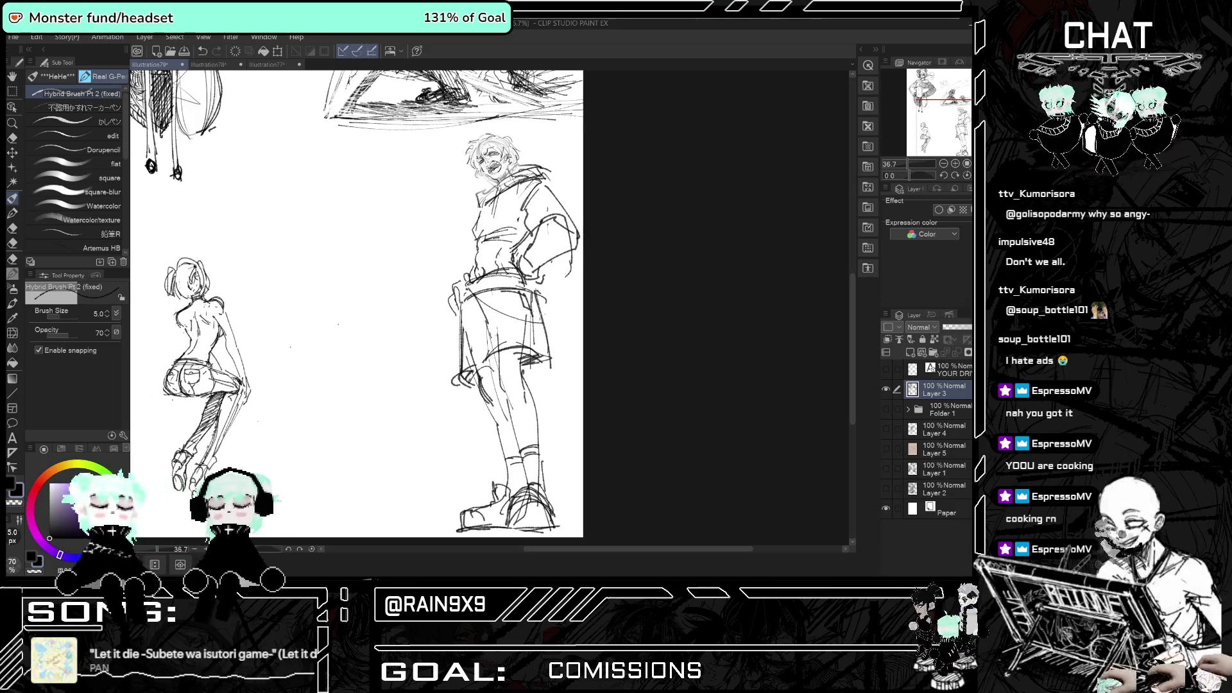
key("h")
key("h")
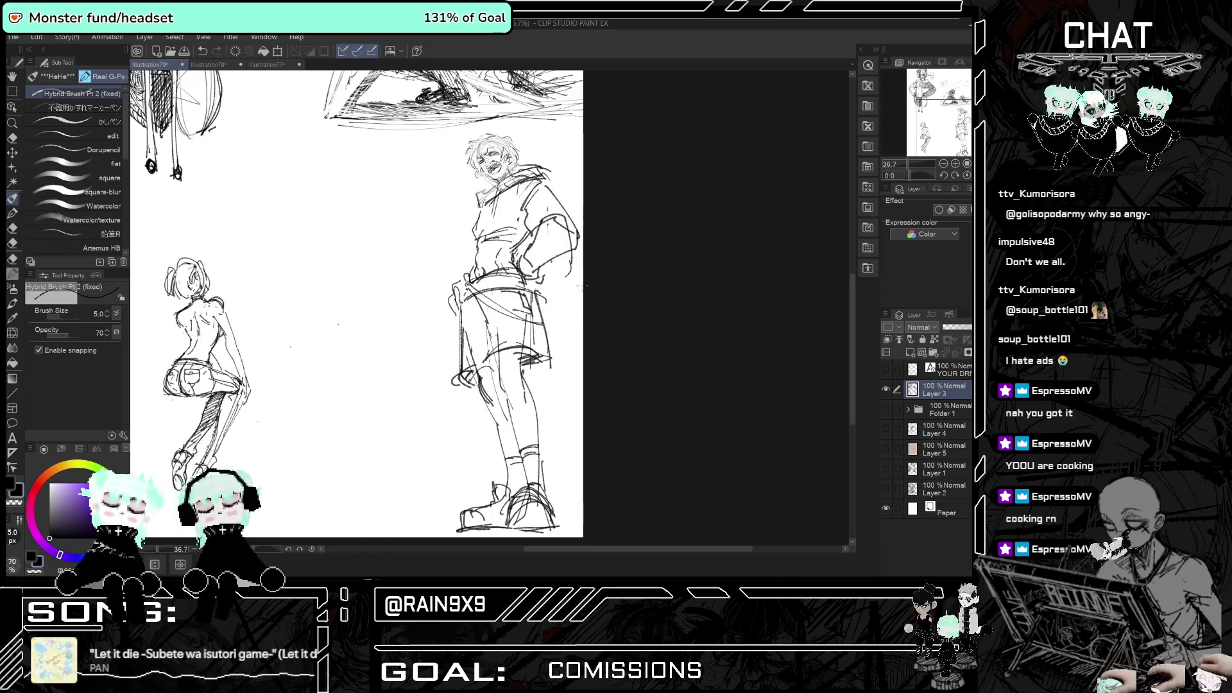
left_click_drag(491, 299, 494, 334)
left_click_drag(494, 353, 506, 380)
left_click_drag(499, 378, 515, 394)
key("h")
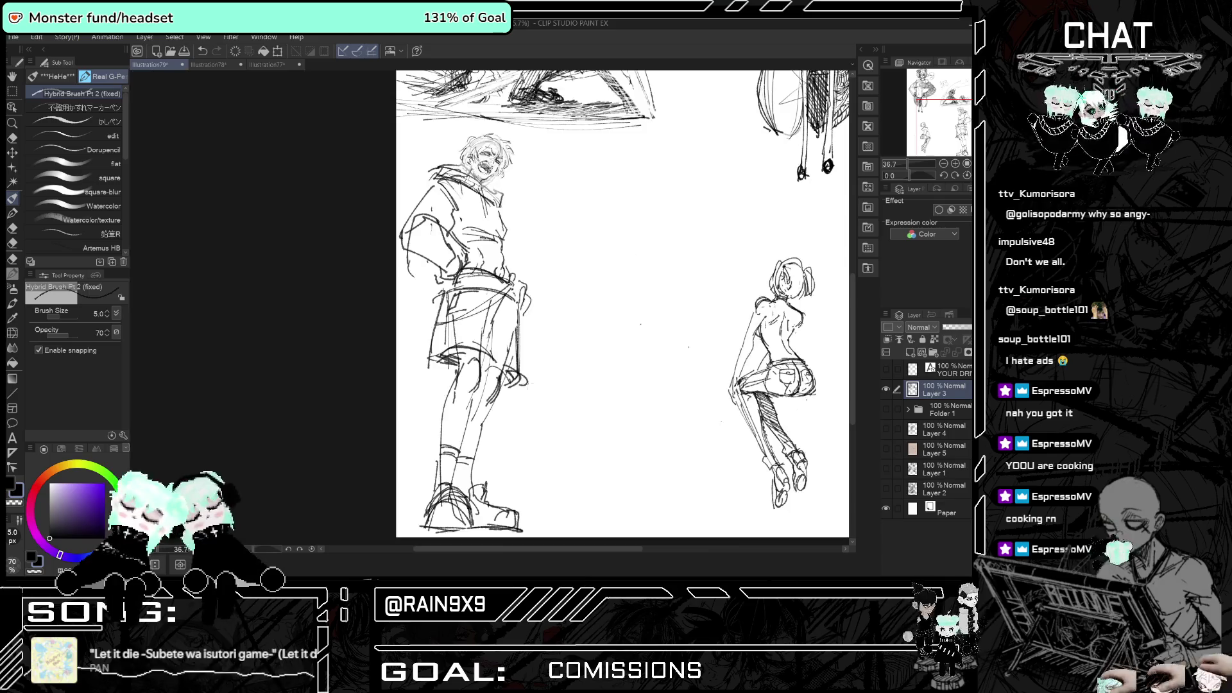
key("h")
scroll(525, 372, "down", 2)
key("h")
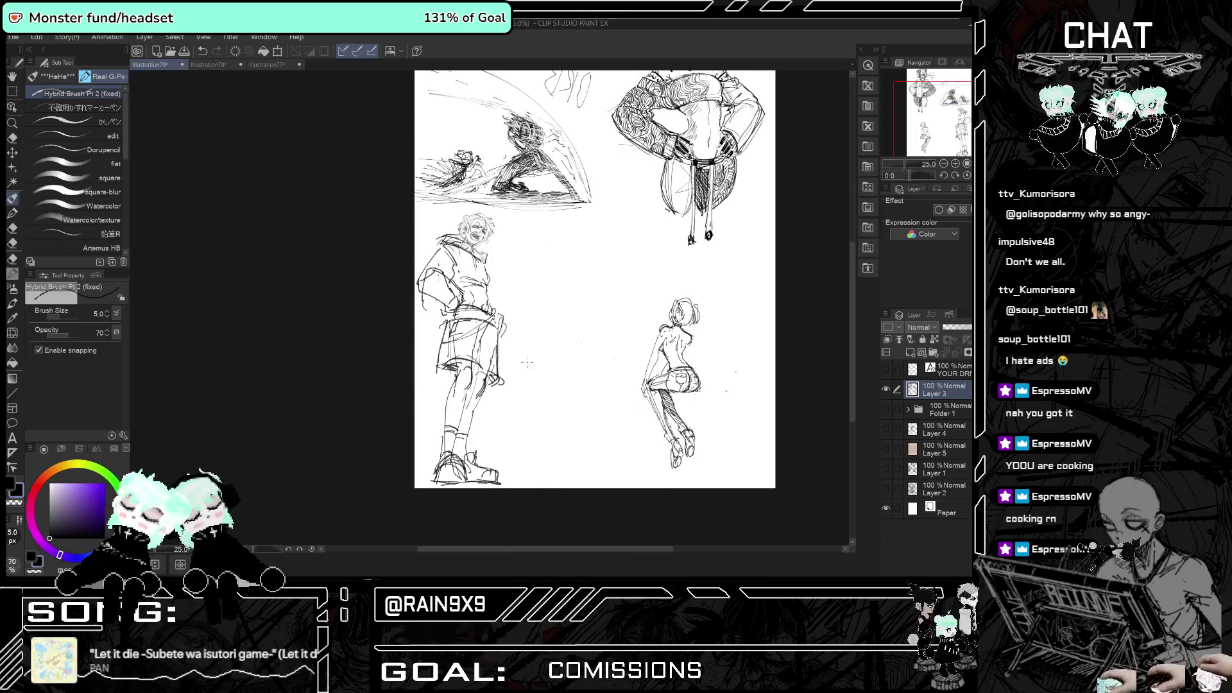
key("h")
scroll(526, 362, "up", 2)
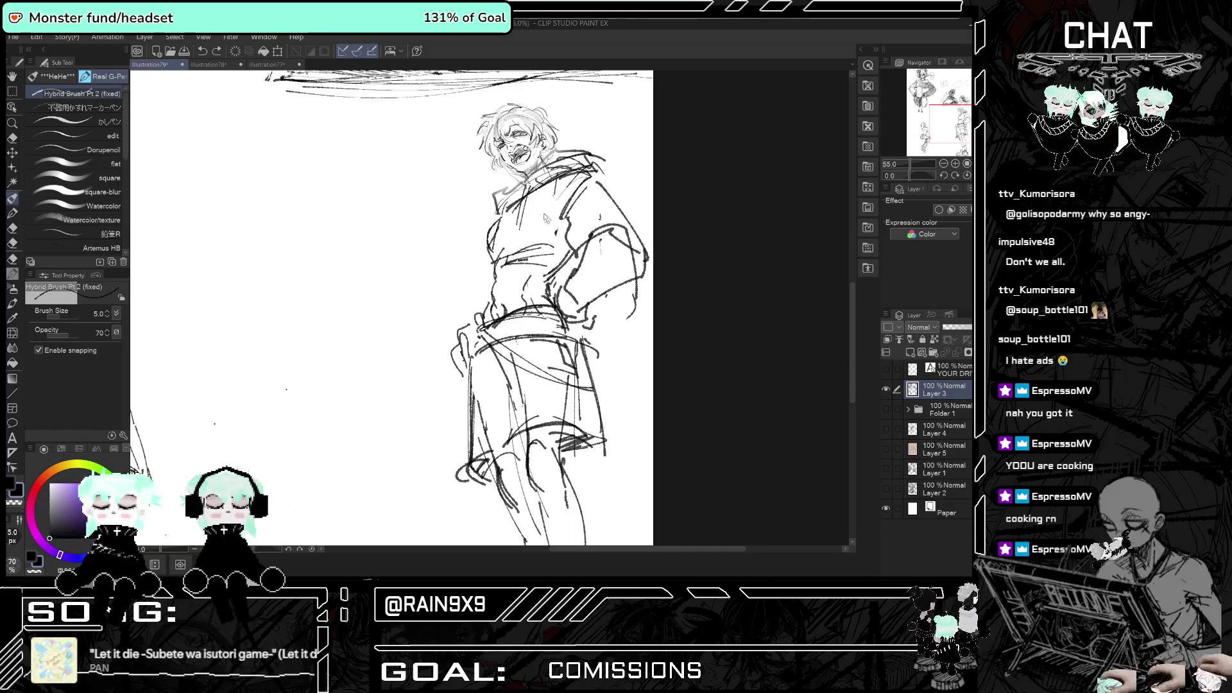
key("h")
key("h")
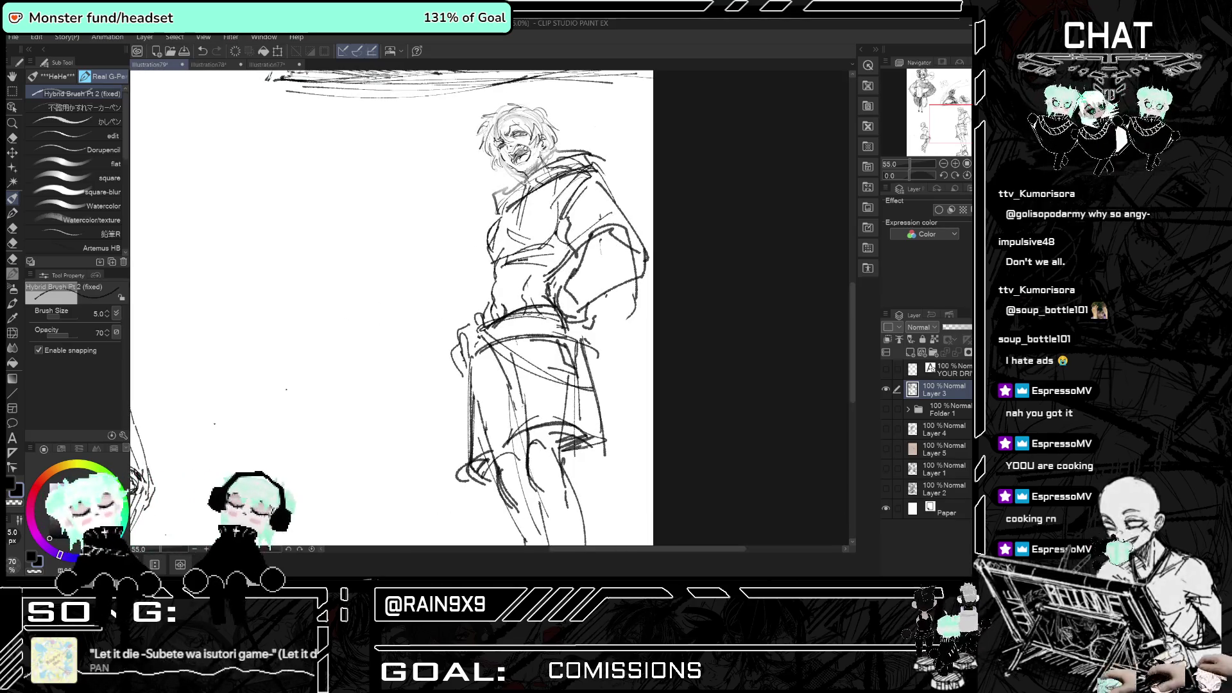
key("h")
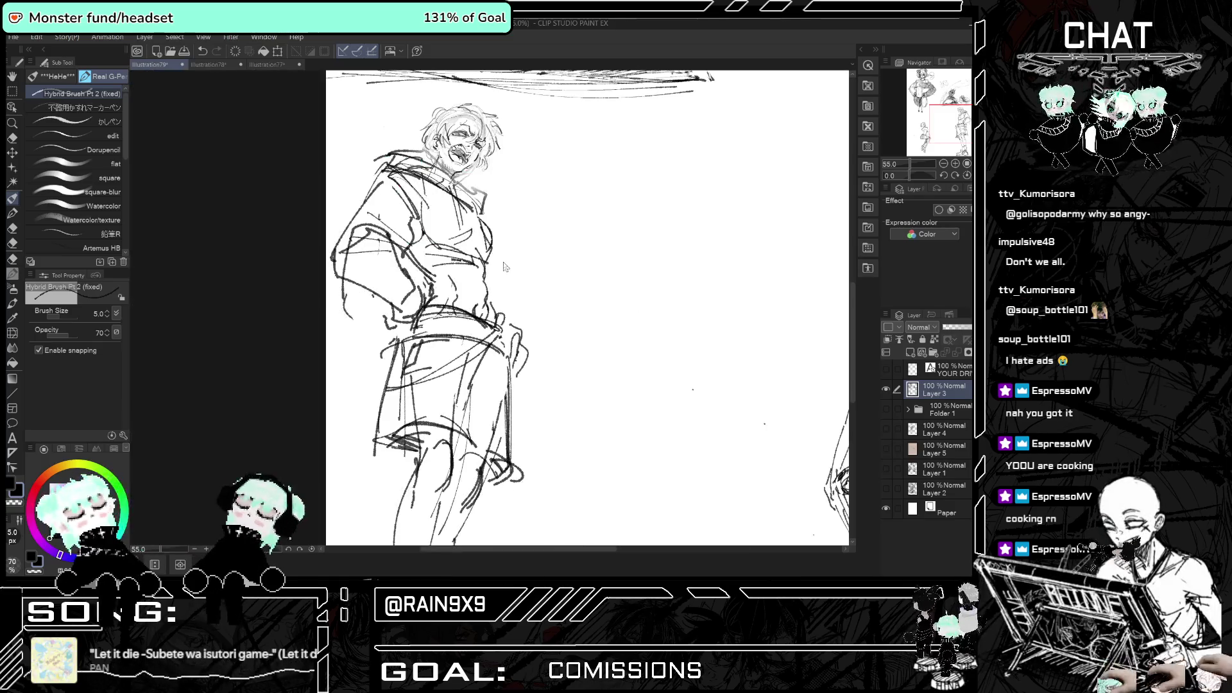
key("h")
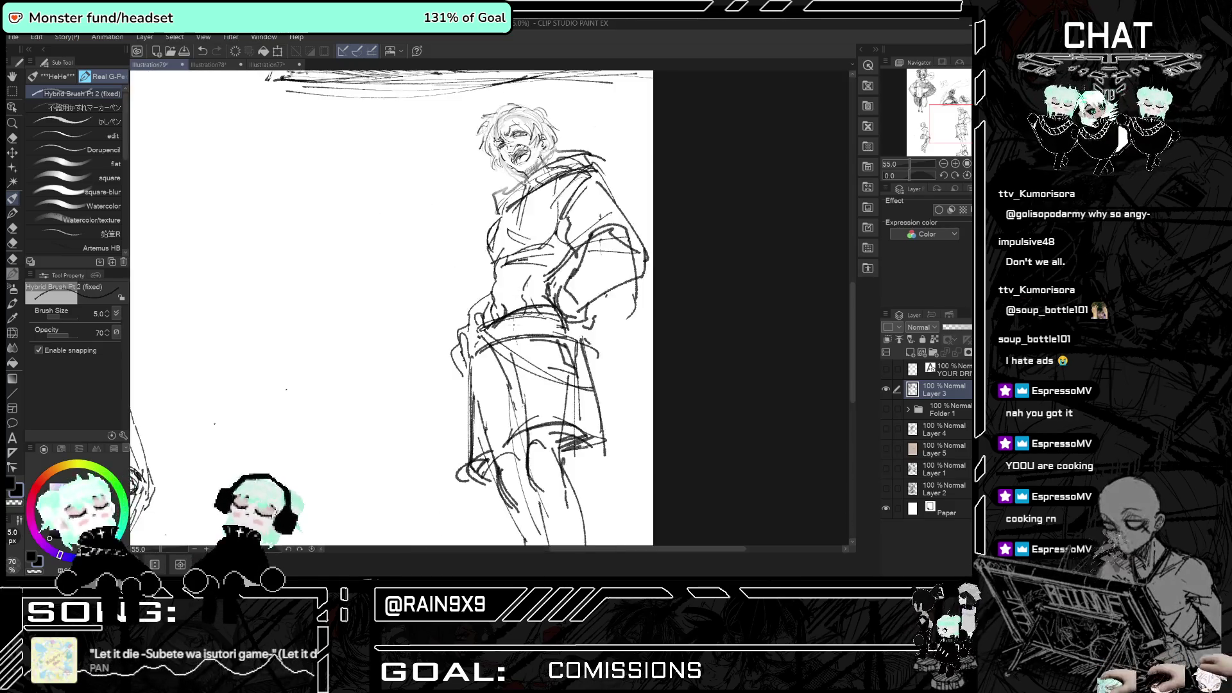
scroll(491, 308, "down", 4)
scroll(490, 308, "up", 1)
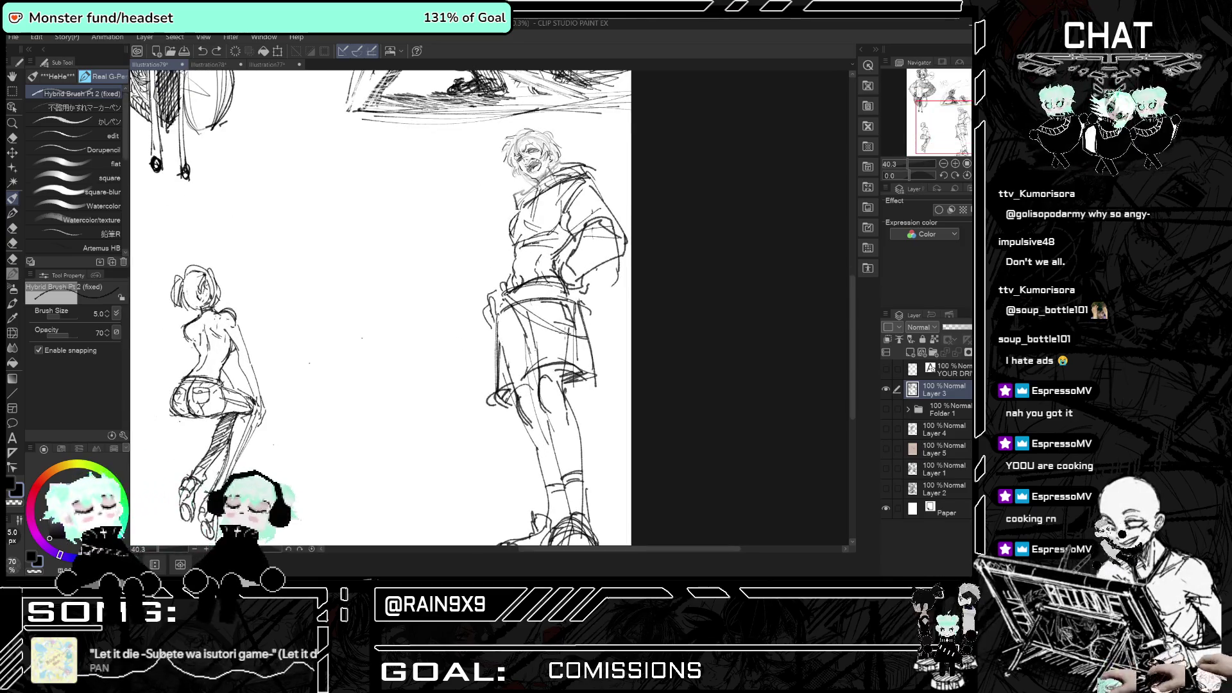
scroll(555, 280, "up", 2)
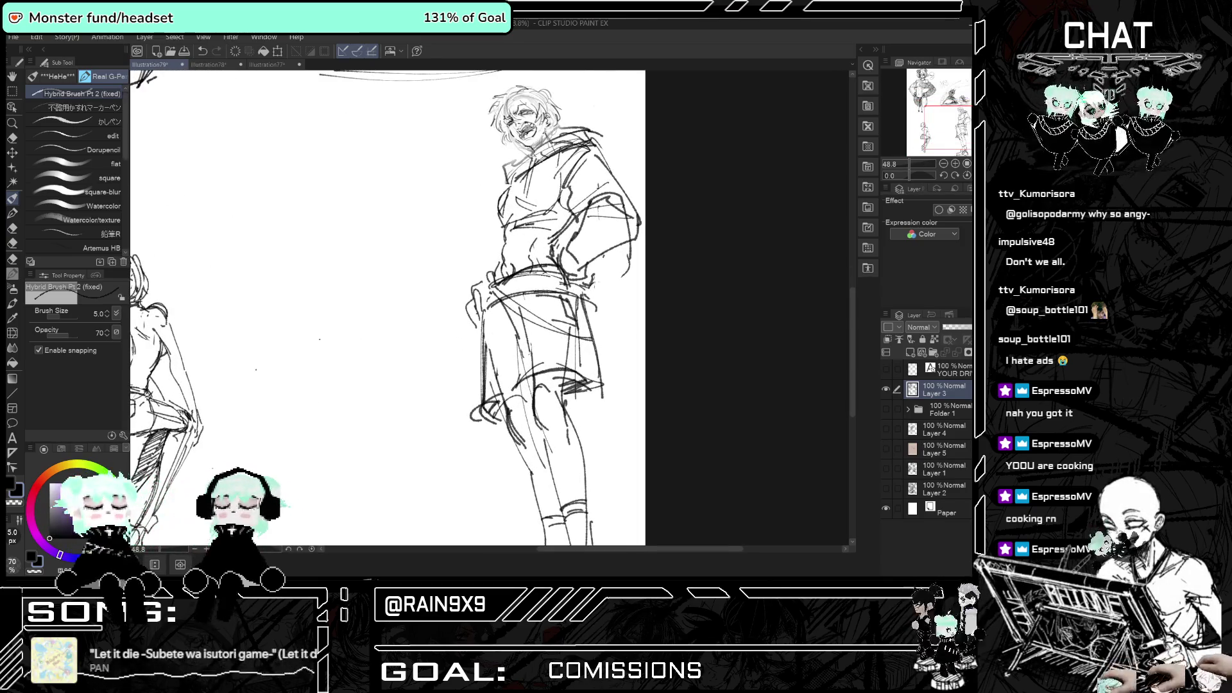
key("h")
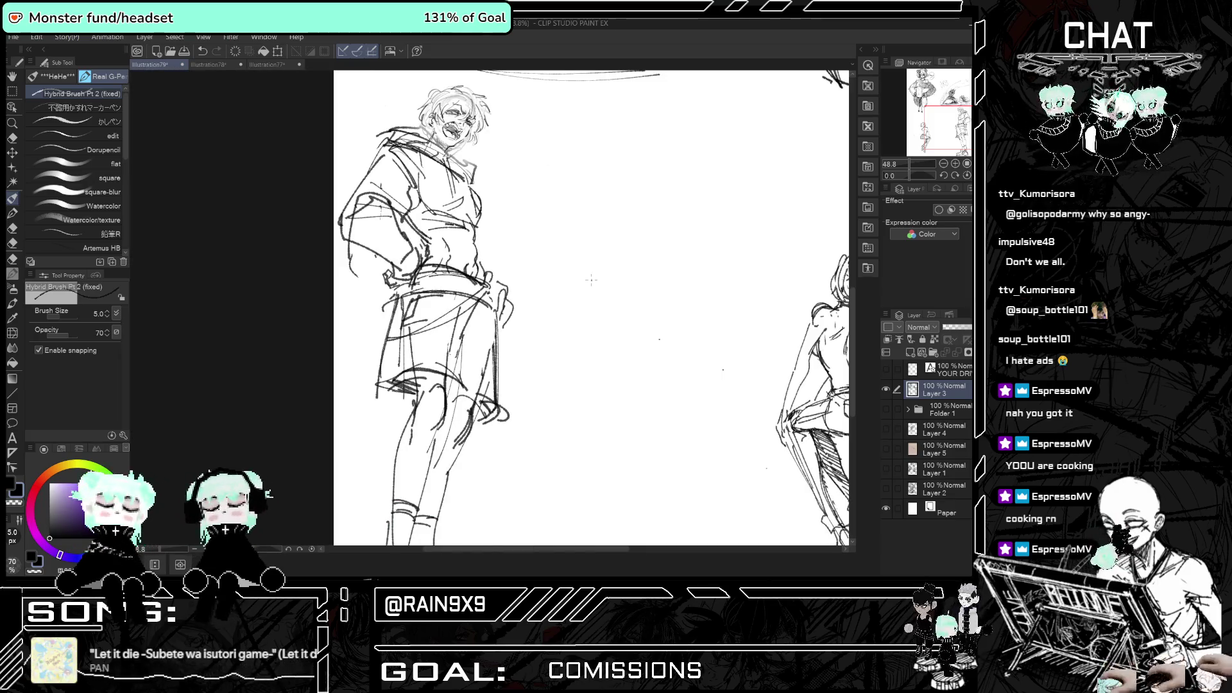
scroll(590, 279, "down", 2)
key("h")
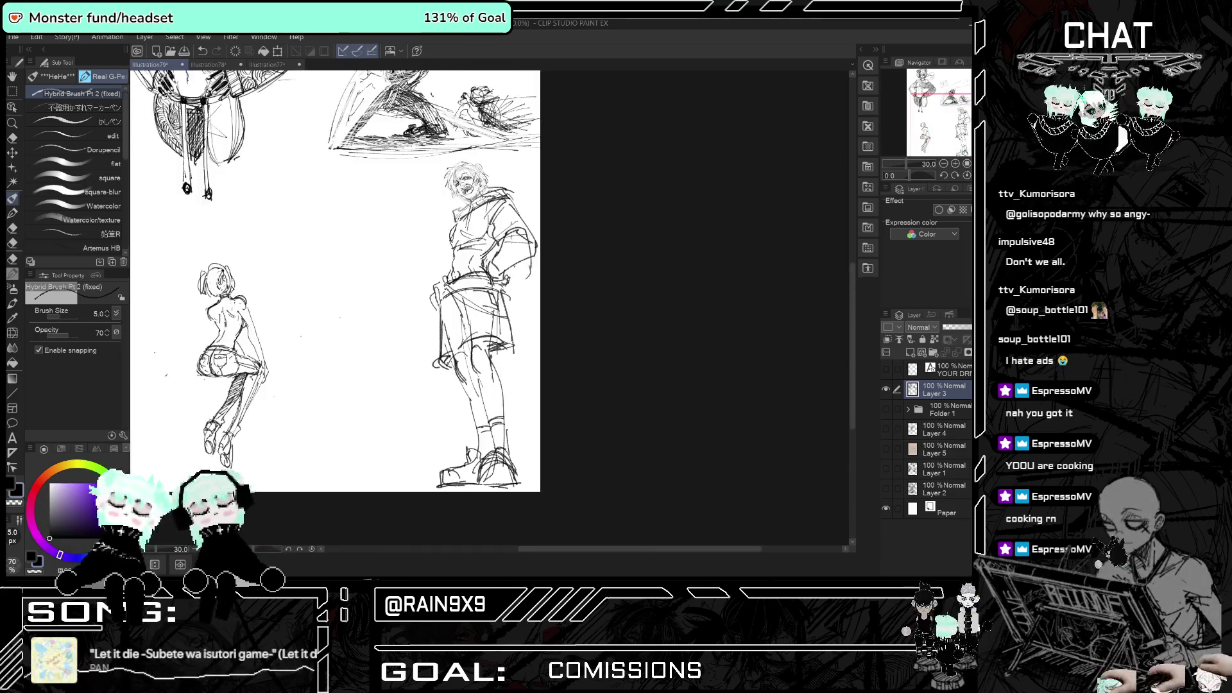
key("h")
key("h")
key("h")
scroll(540, 306, "down", 1)
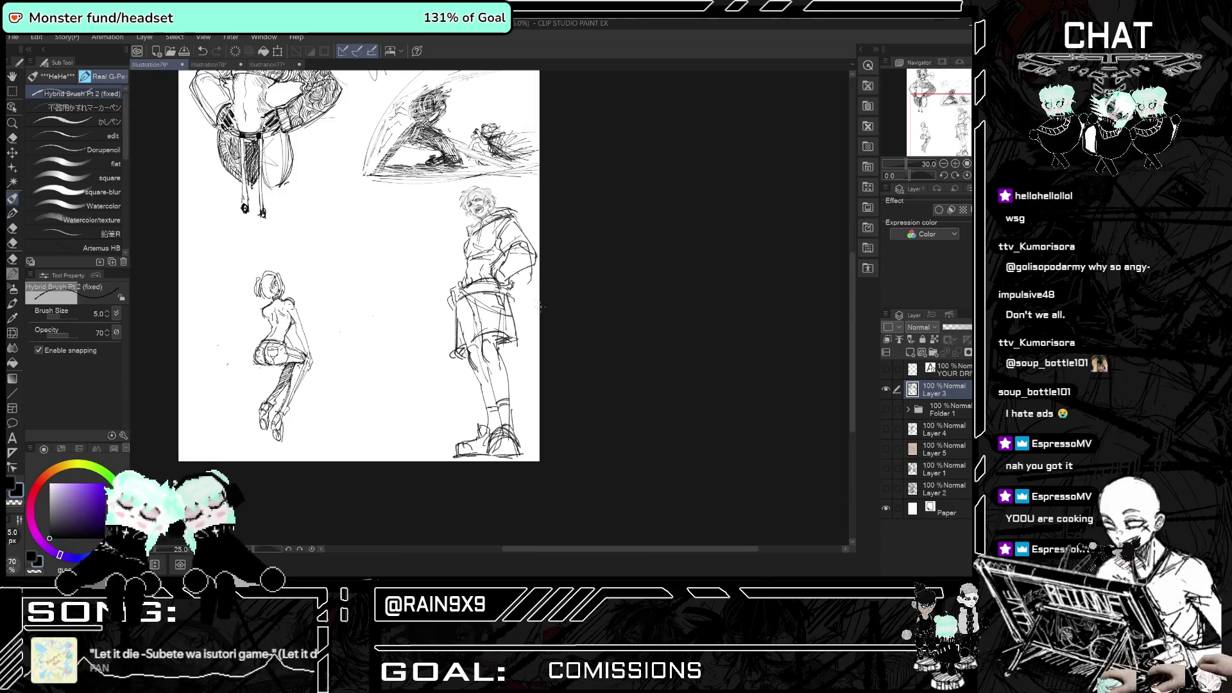
scroll(540, 306, "up", 1)
key("h")
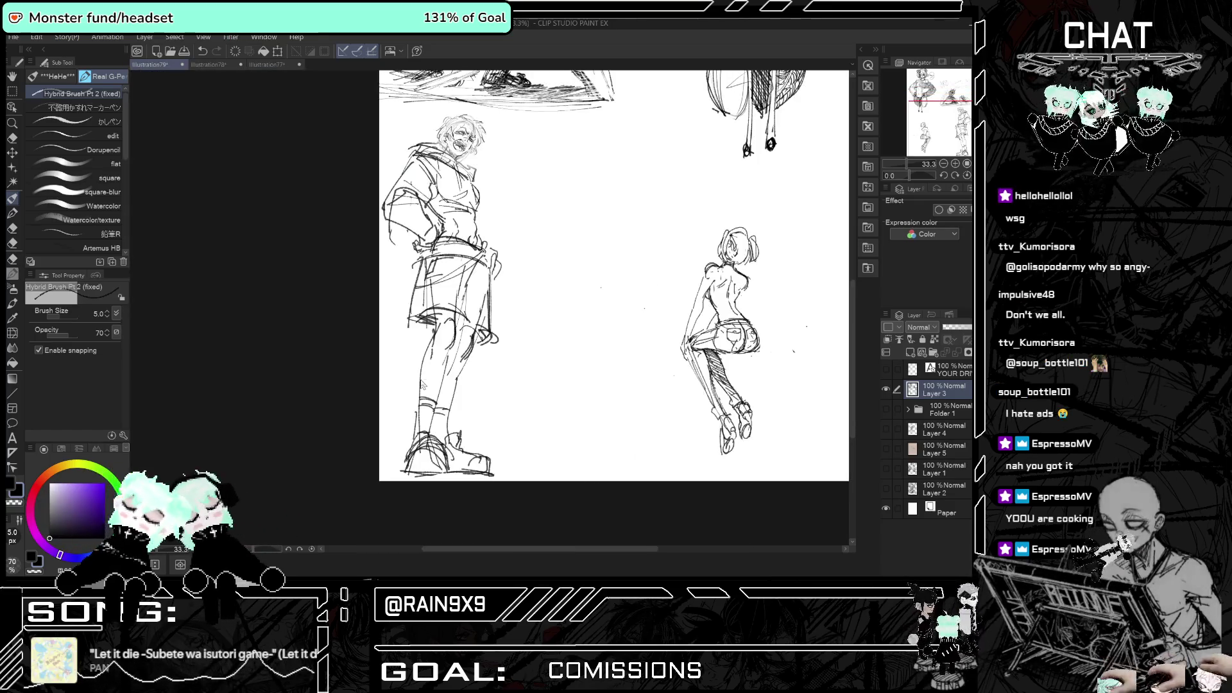
key("h")
scroll(421, 383, "down", 1)
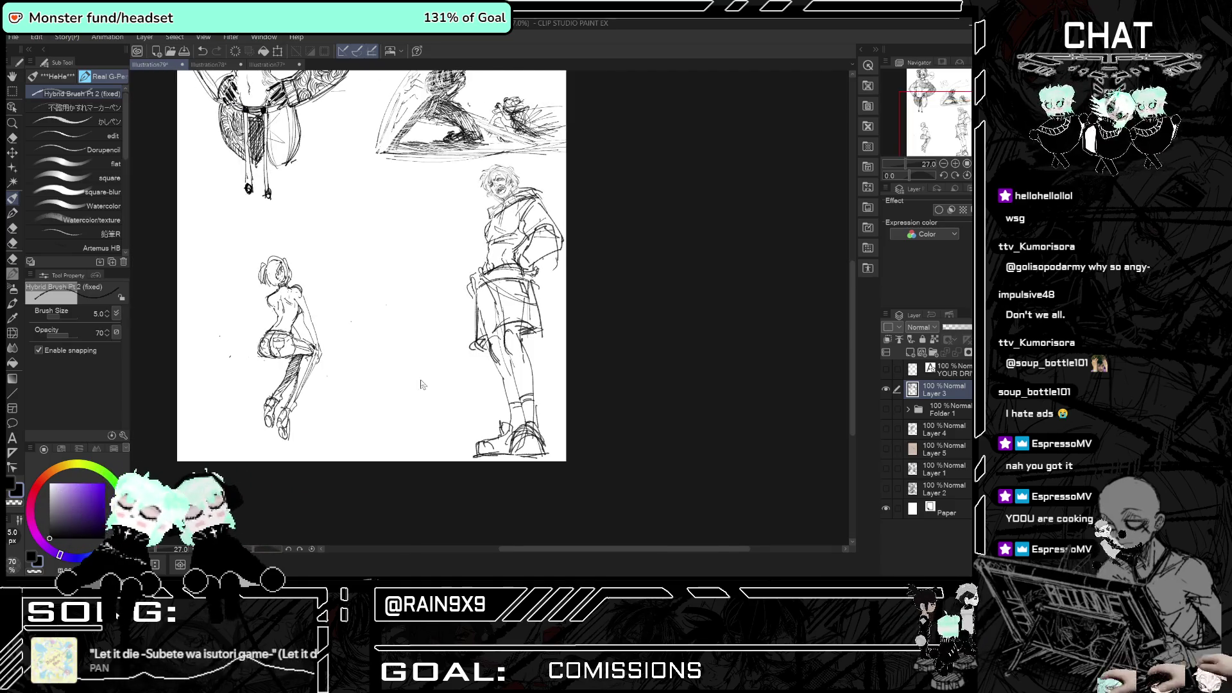
key("h")
key("h")
scroll(423, 372, "down", 3)
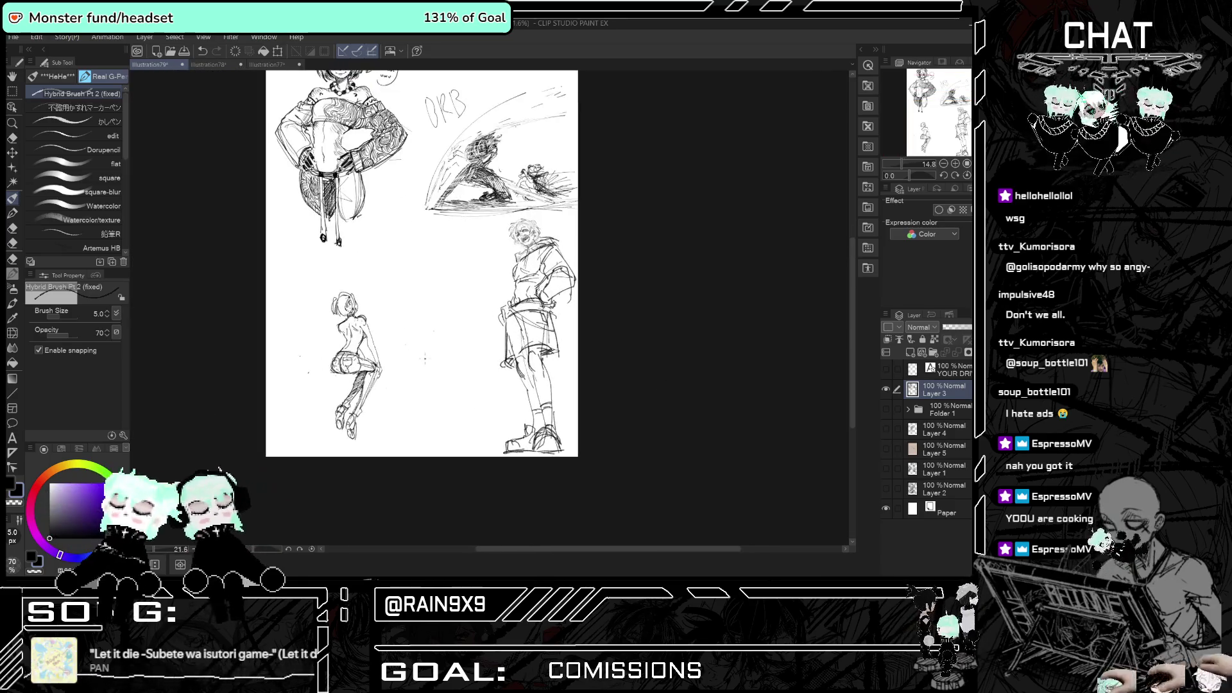
scroll(425, 360, "up", 5)
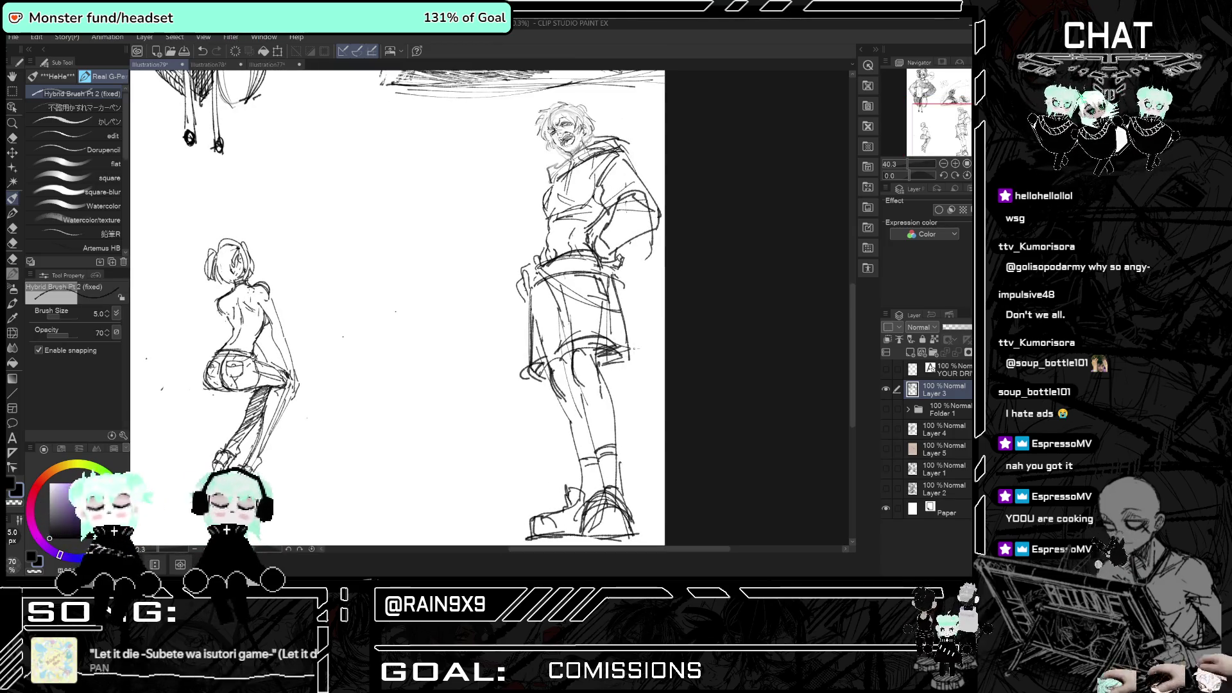
- Erase stray lines around the shorts and hand, then redraw the shorts' left edge with the Pen
key("e")
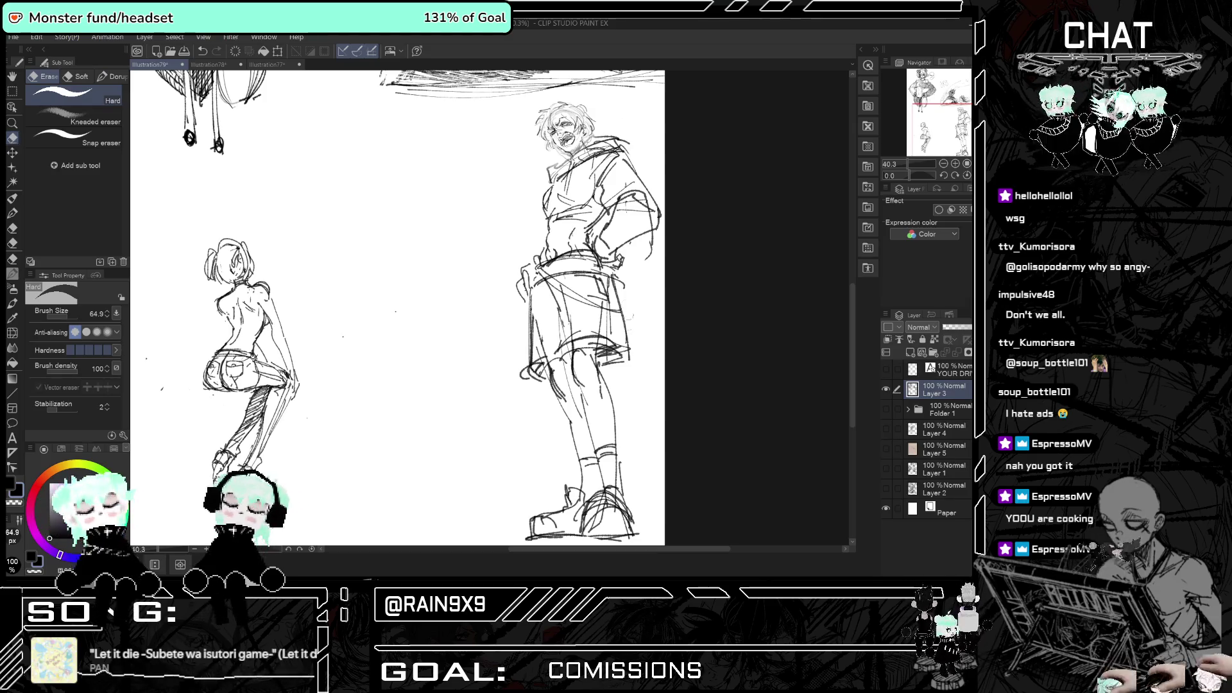
left_click_drag(618, 309, 600, 303)
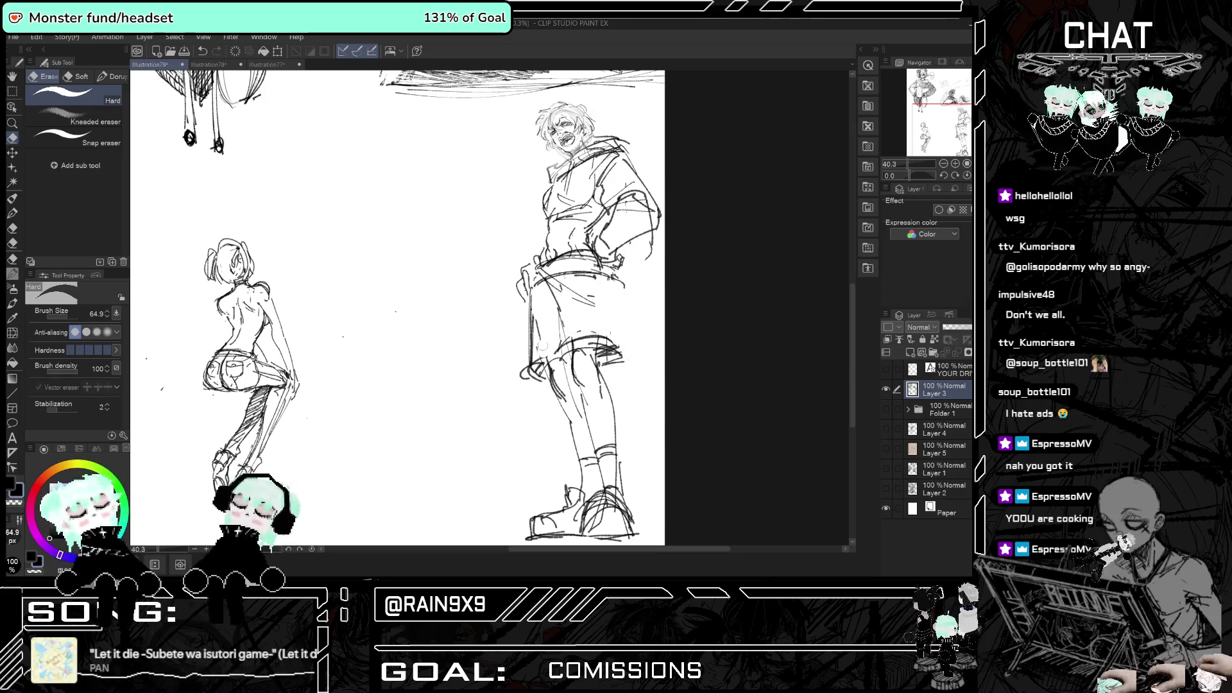
key("h")
key("h")
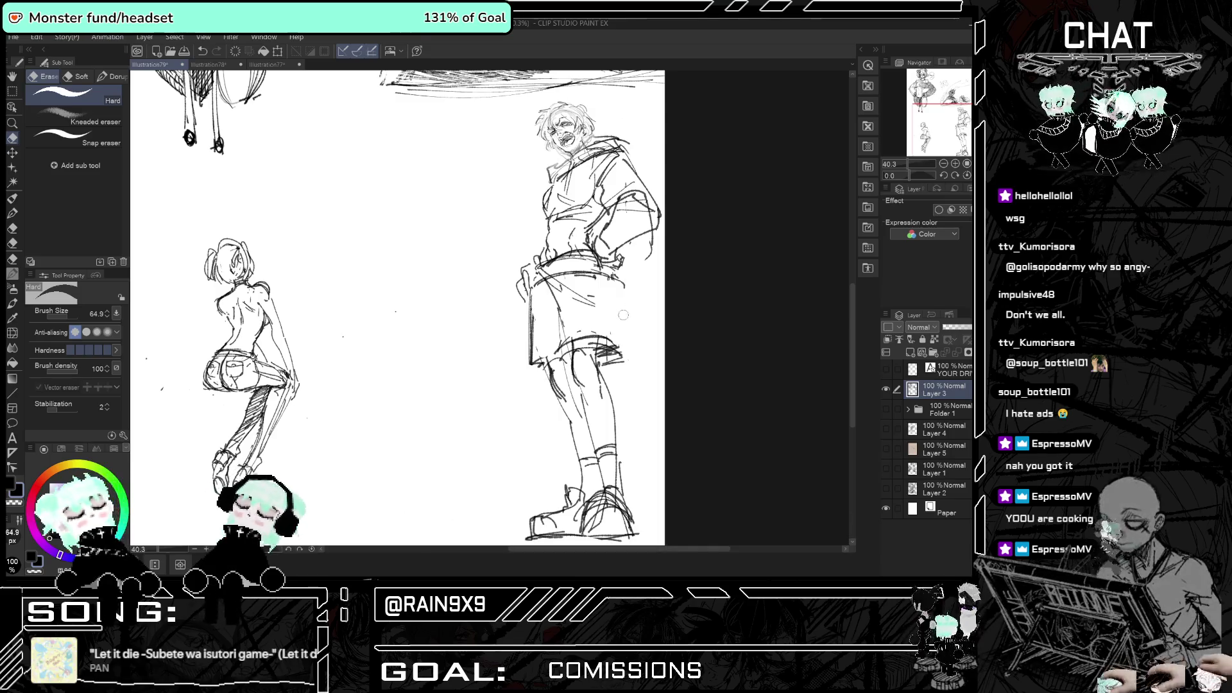
left_click(12, 200)
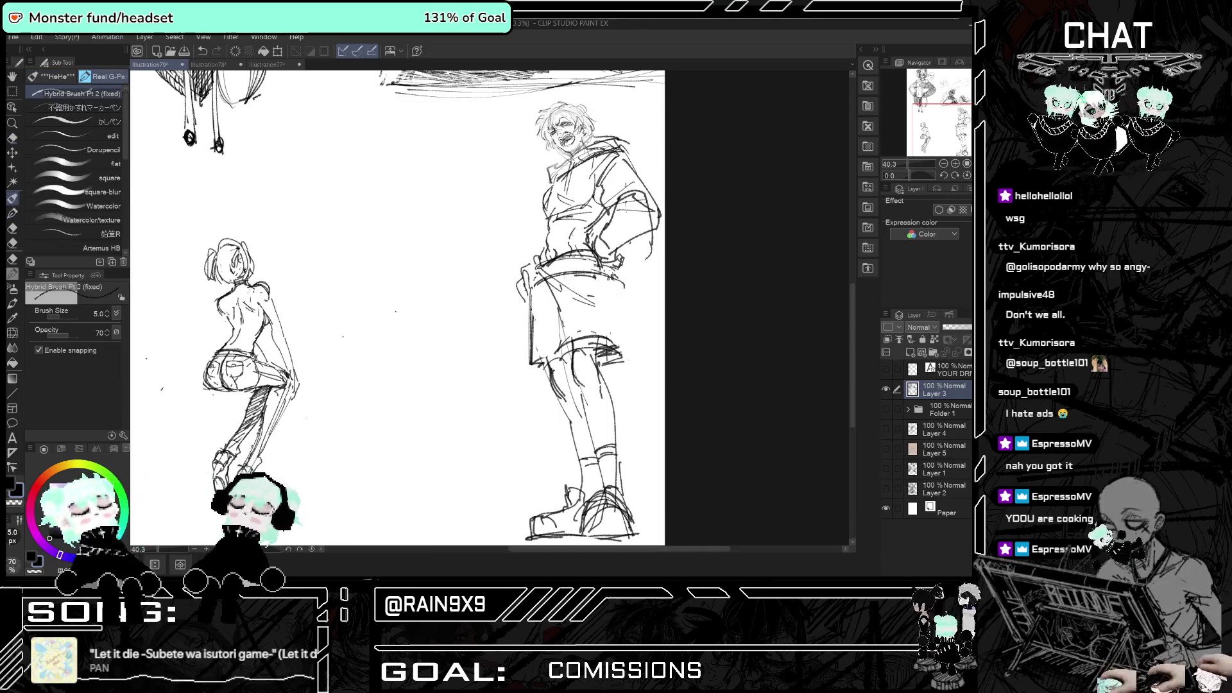
left_click_drag(606, 283, 615, 355)
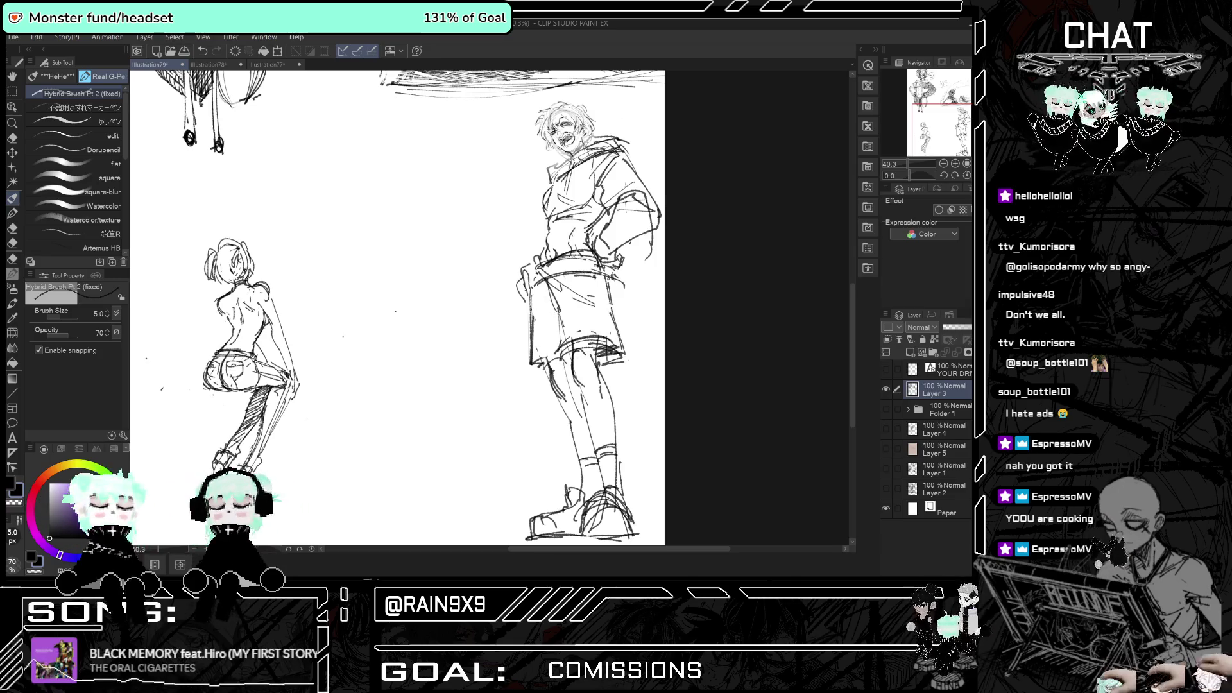
left_click_drag(546, 272, 544, 336)
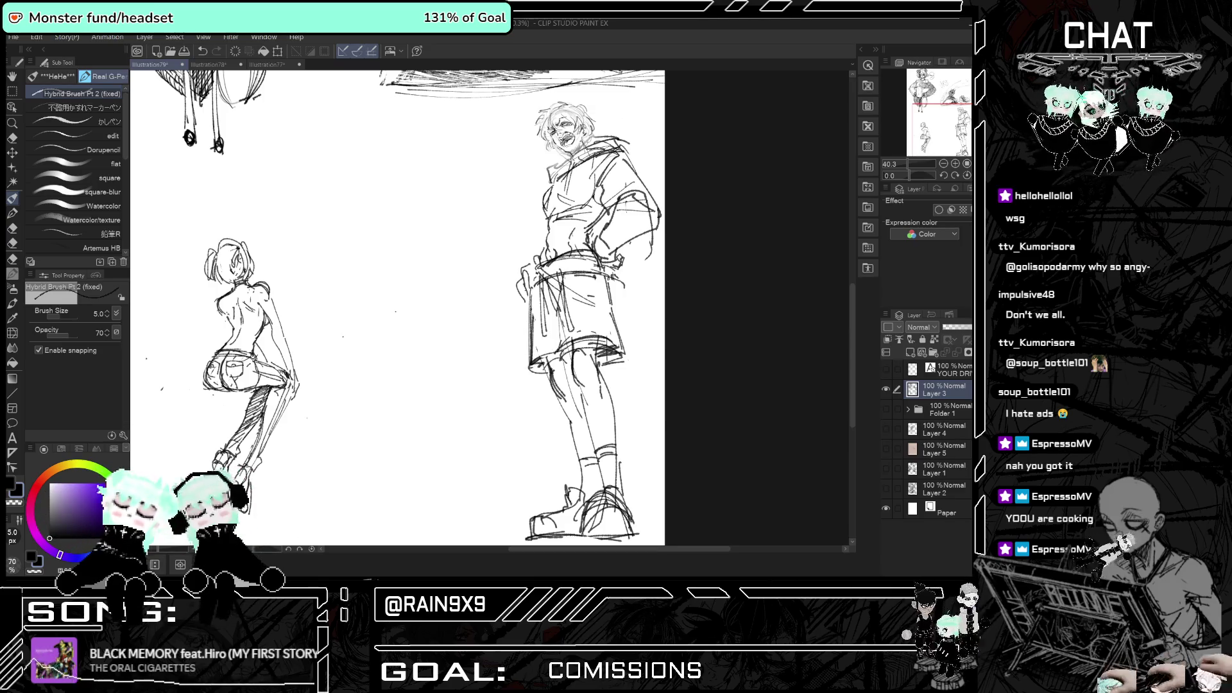
key("h")
scroll(567, 365, "down", 2)
key("h")
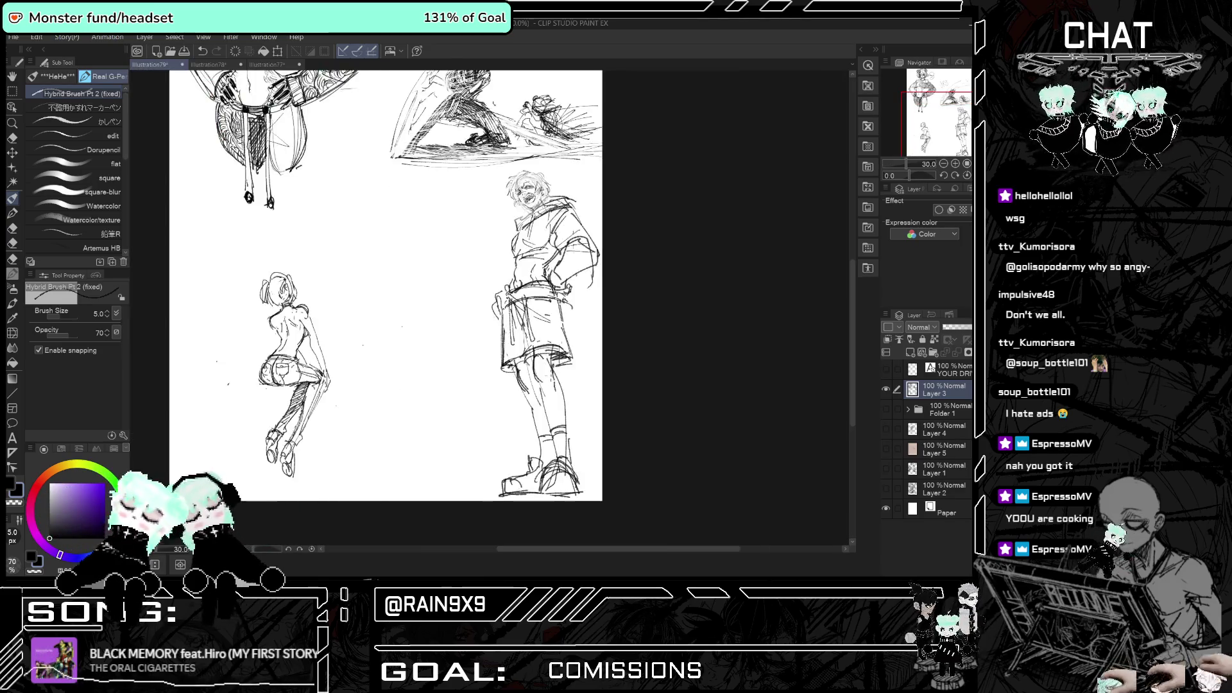
scroll(576, 505, "up", 2)
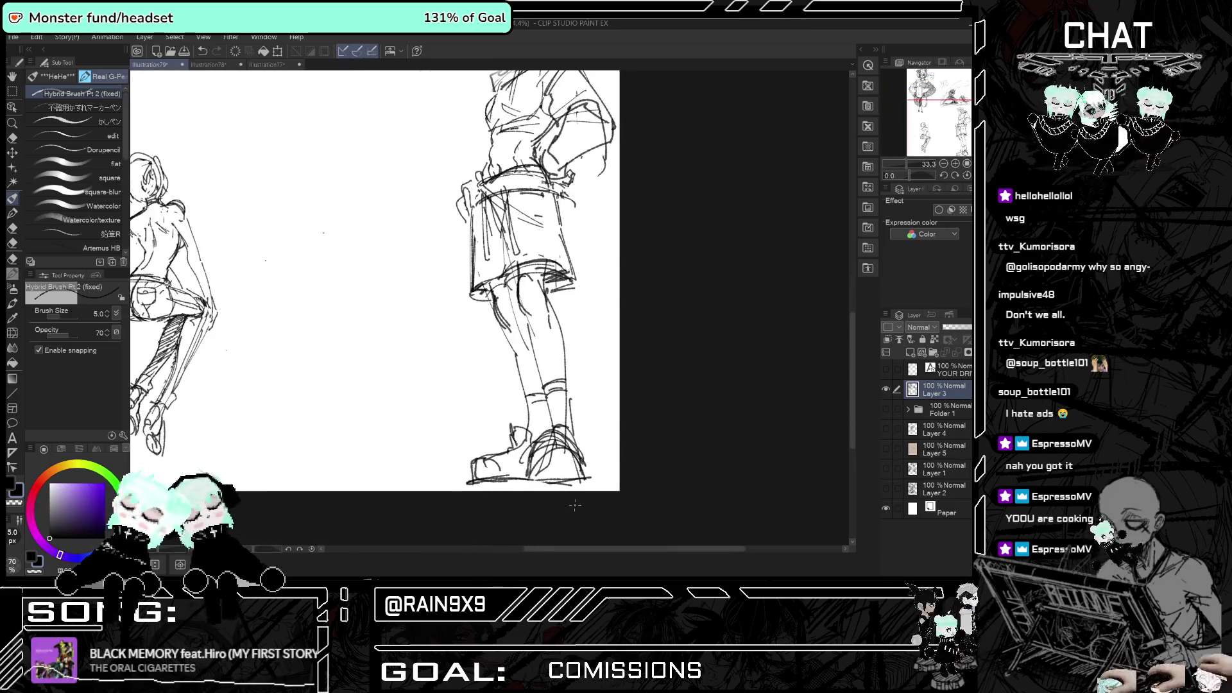
- Erase the messy lines around the left shoe and redraw its outline
key("e")
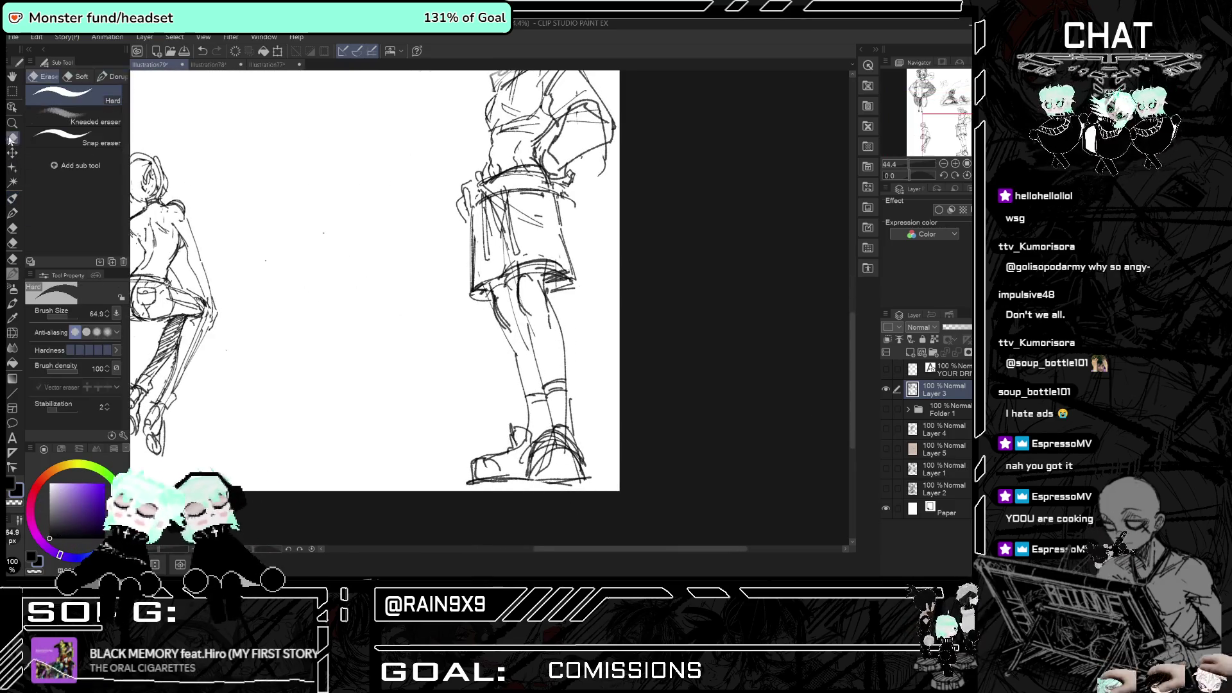
mouse_move(559, 464)
left_mouse_down()
mouse_move(562, 453)
mouse_move(570, 462)
left_mouse_up()
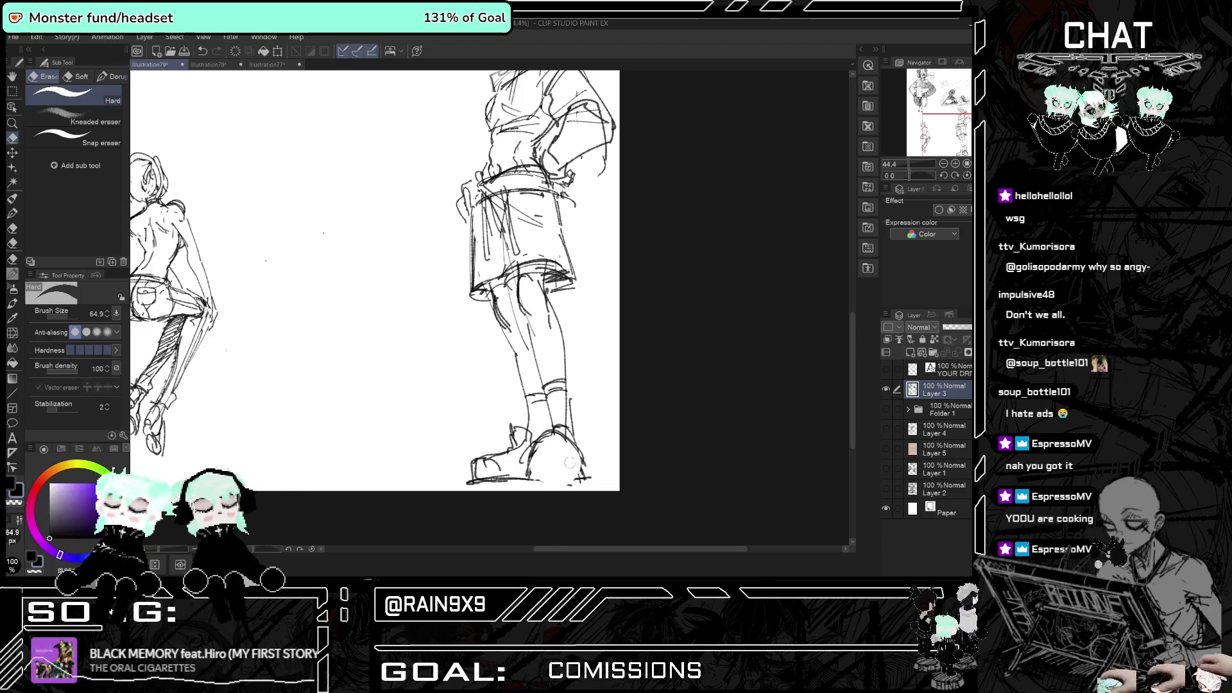
key("p")
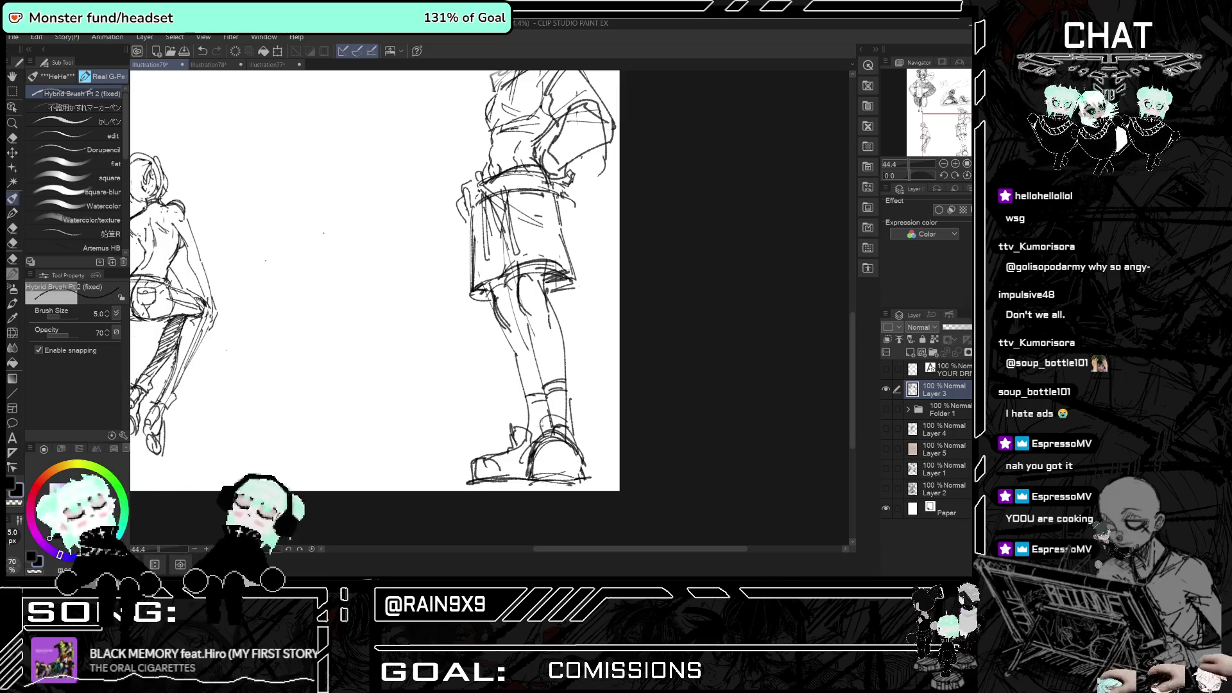
left_click_drag(494, 446, 473, 474)
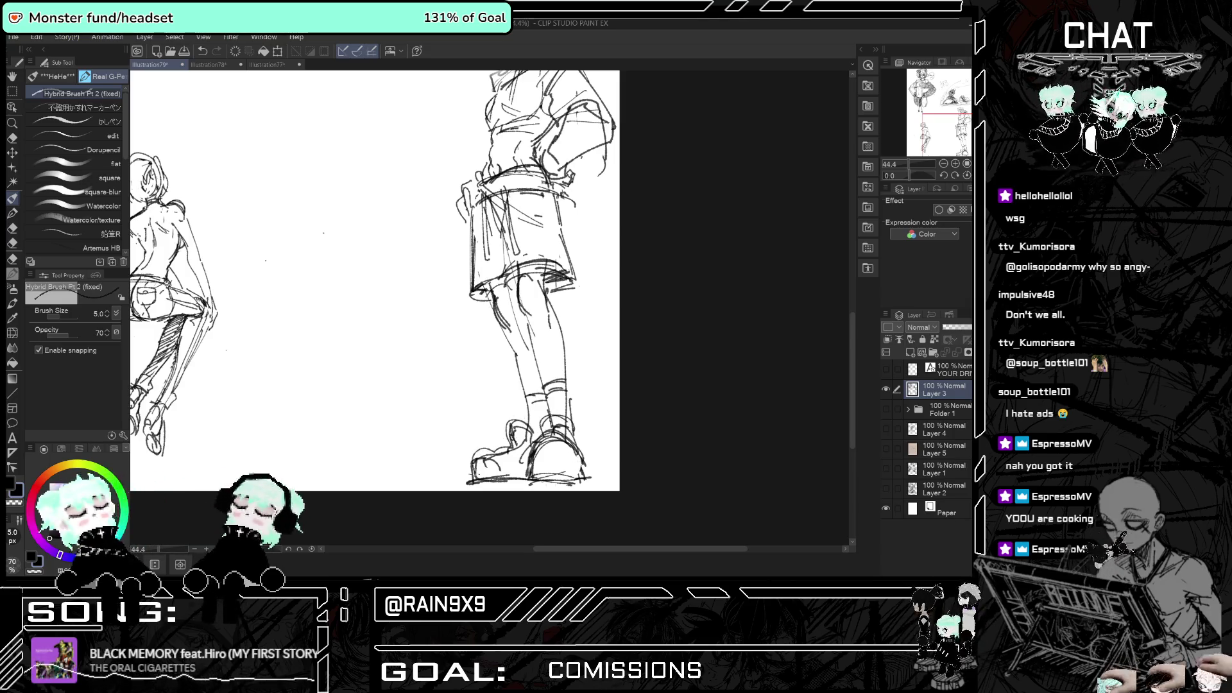
key("h")
key("ctrl+minus")
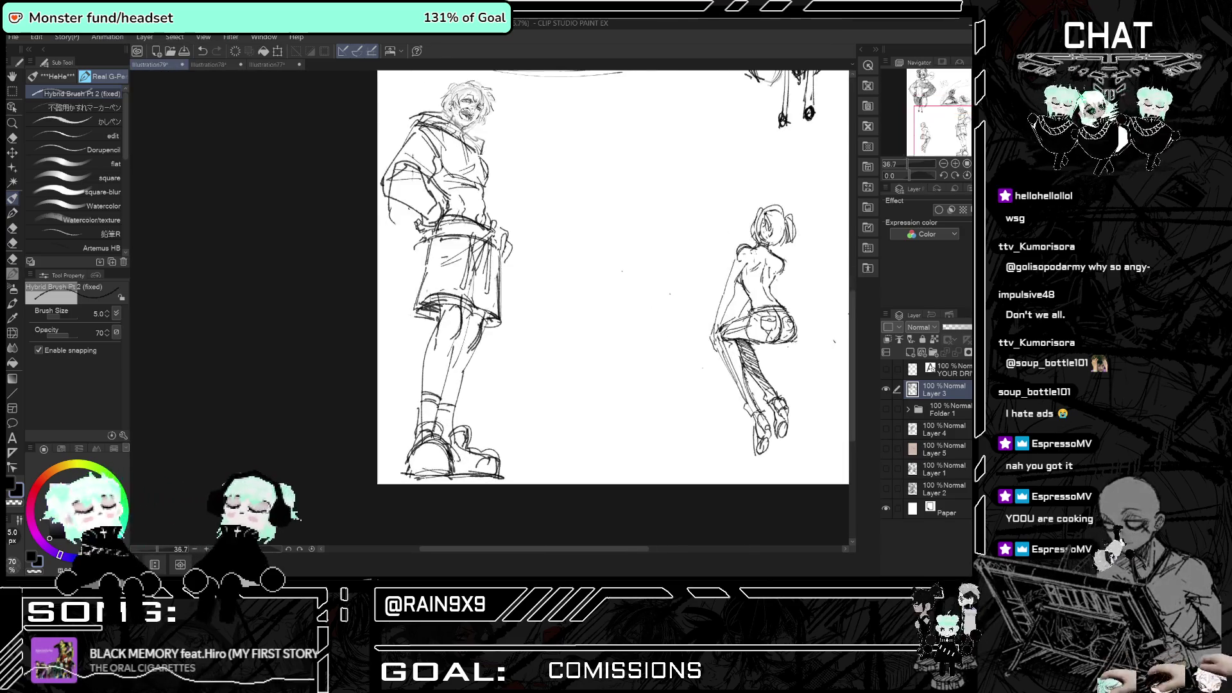
- Zoom in and draw short vertical pleat lines across the standing figure's shorts waistband
key("h")
scroll(444, 472, "up", 1)
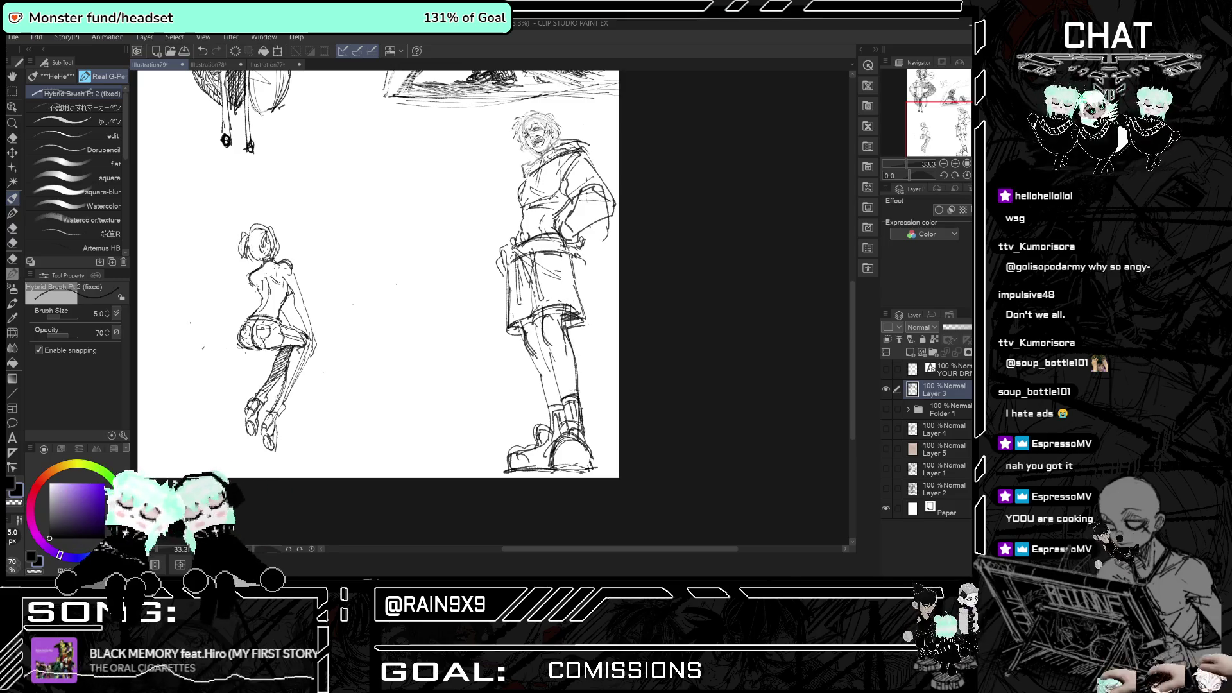
key("h")
key("ctrl+minus")
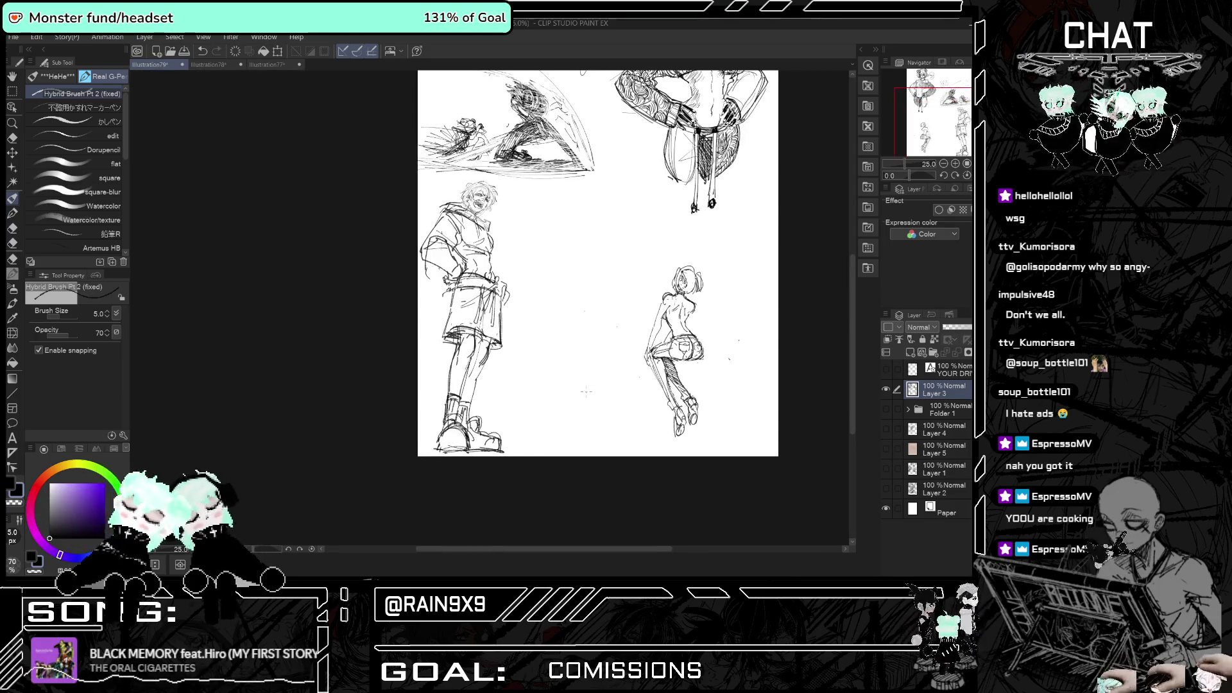
key("h")
scroll(492, 330, "up", 3)
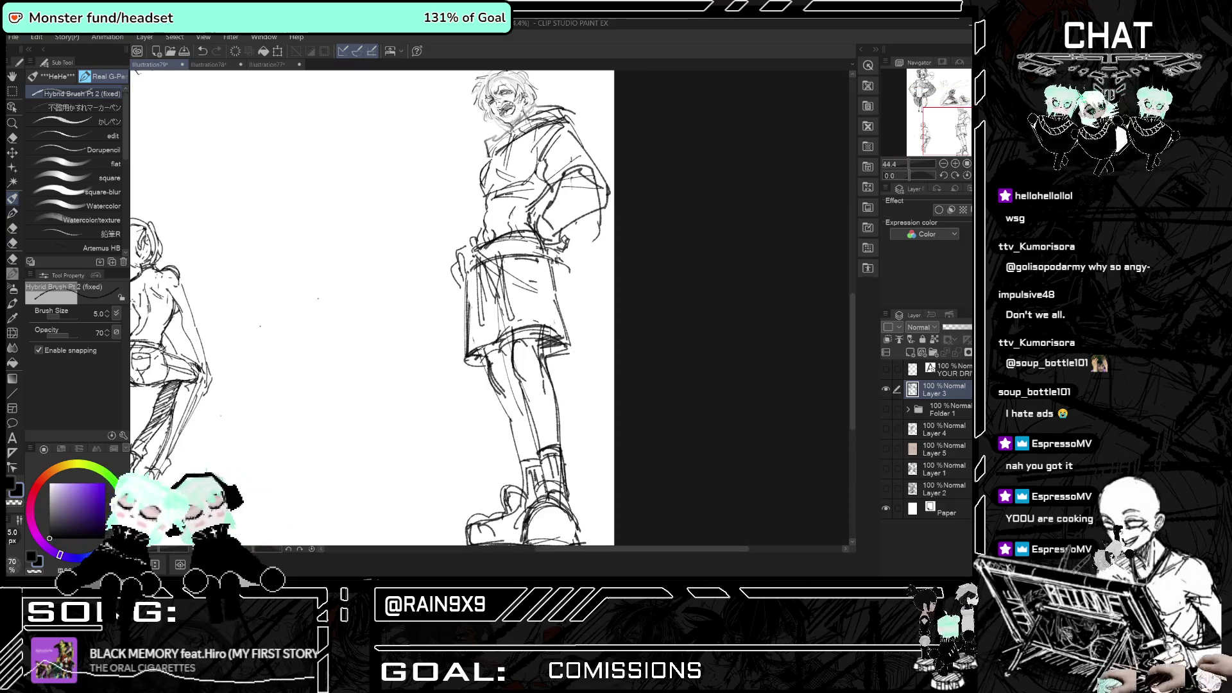
mouse_move(507, 233)
left_mouse_down()
mouse_move(509, 256)
mouse_move(545, 280)
mouse_move(555, 319)
left_mouse_up()
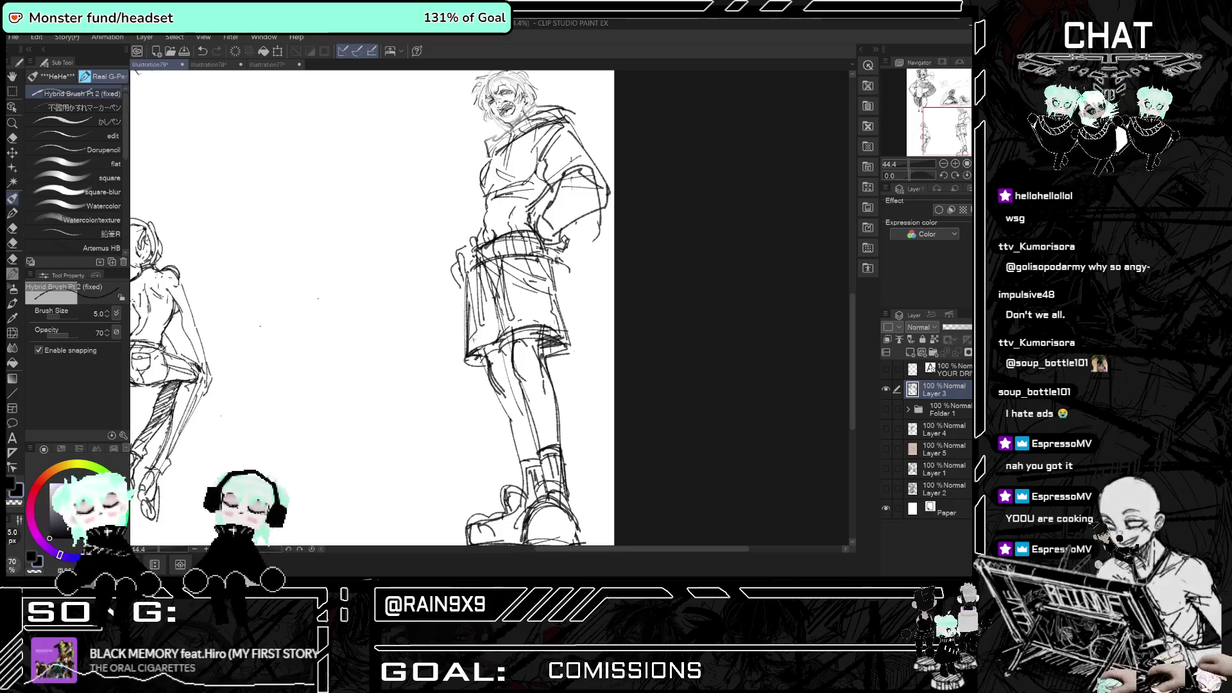
left_click_drag(513, 289, 449, 288)
key("ctrl+minus")
- Zoom in on the hooded figure, add hair strokes on his head and a left-torso stroke
key("h")
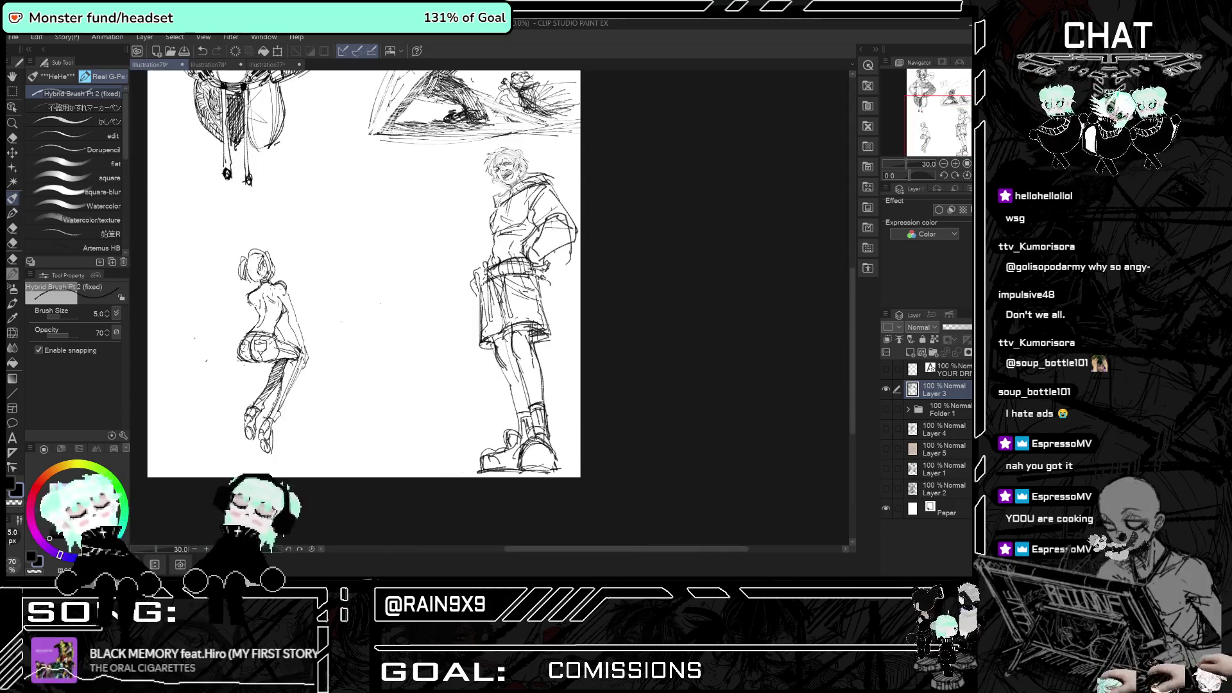
key("ctrl+plus")
key("ctrl+plus")
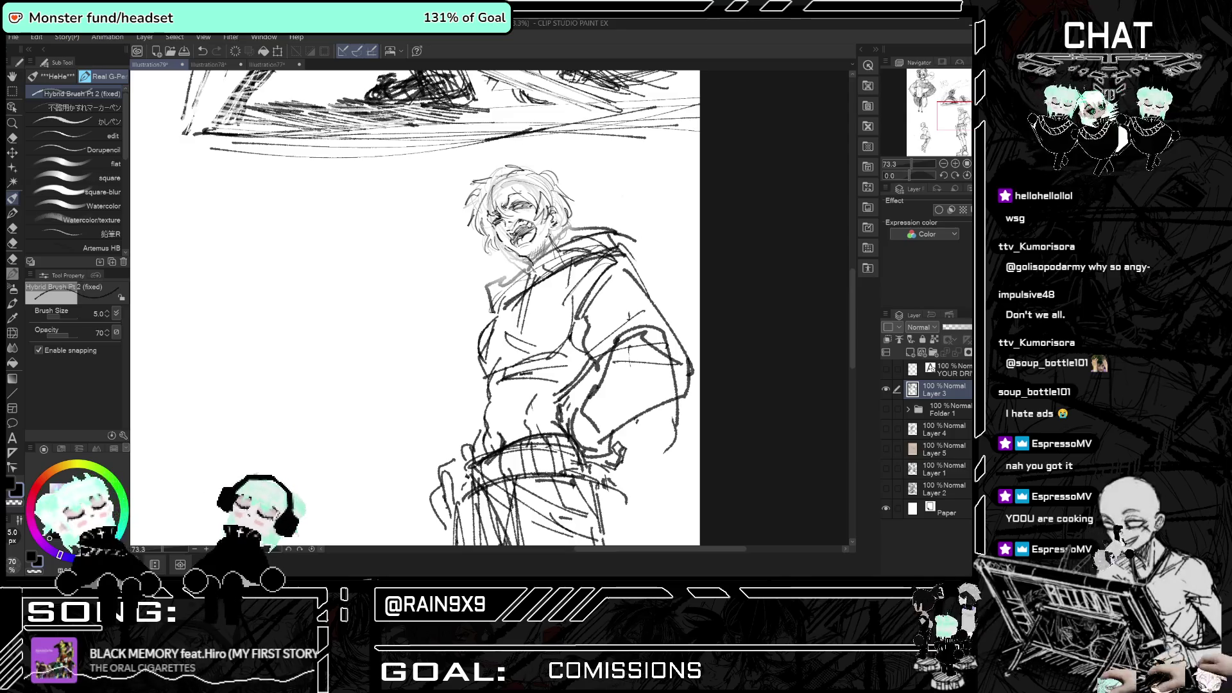
left_click_drag(490, 177, 503, 212)
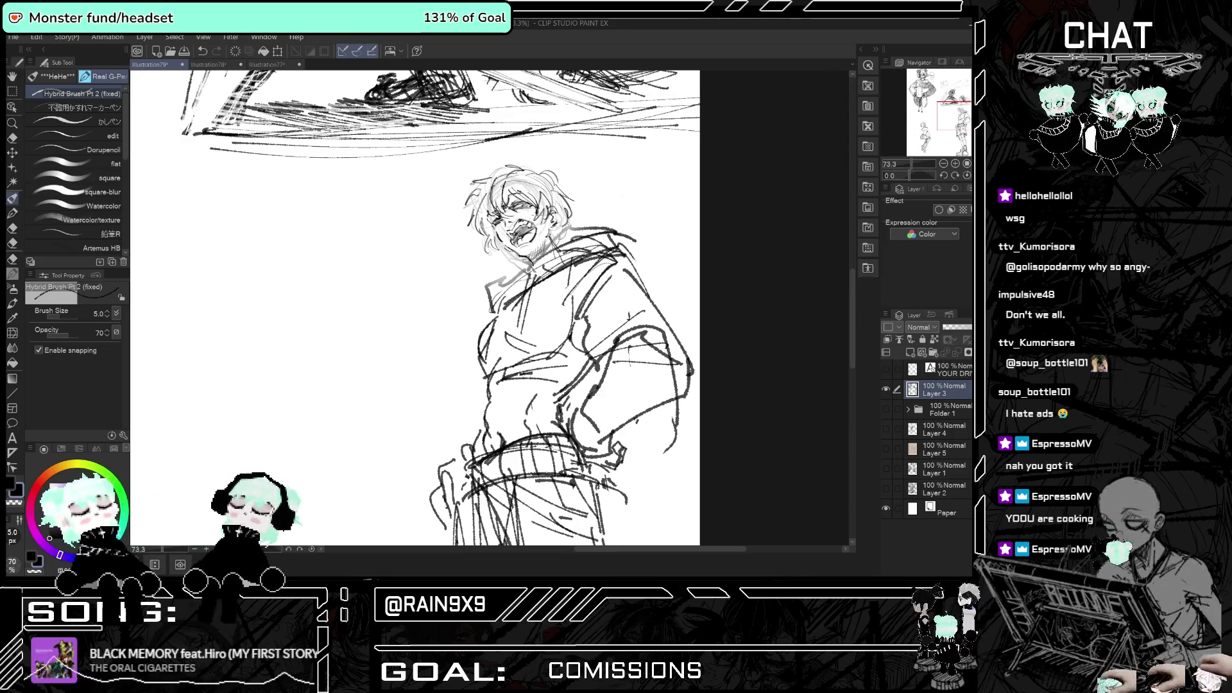
key("h")
key("h")
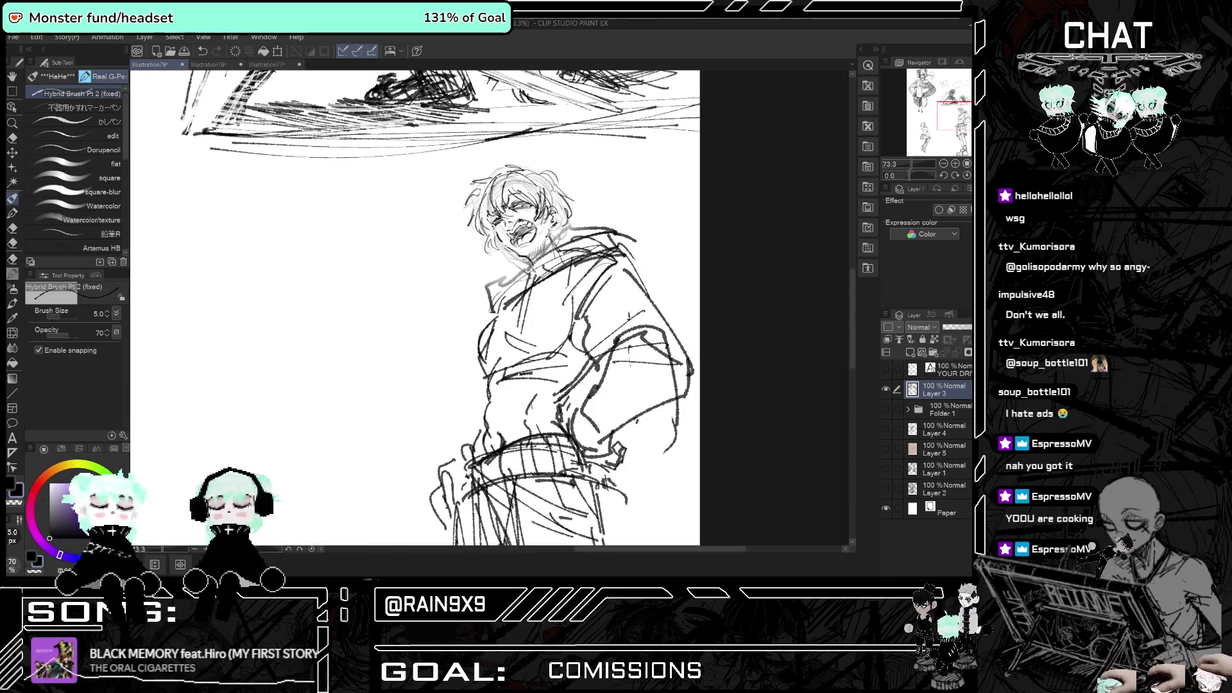
key("ctrl+plus")
key("ctrl+minus")
key("h")
key("h")
key("ctrl+minus")
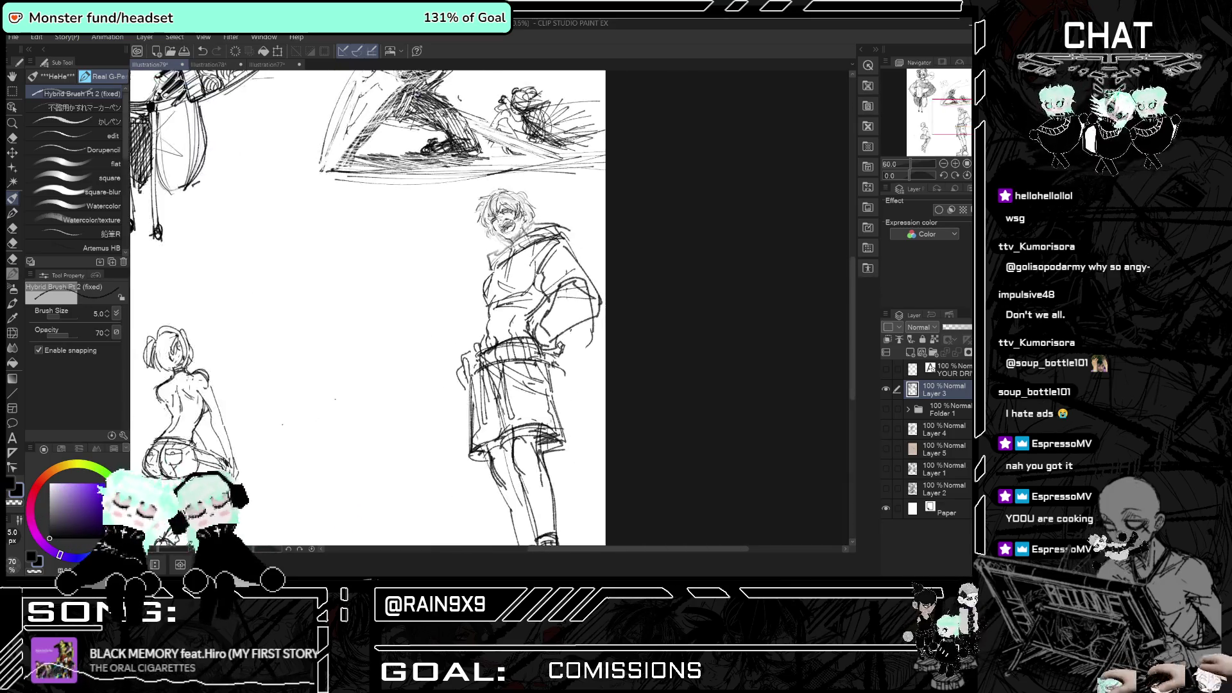
key("ctrl+minus")
key("ctrl+plus")
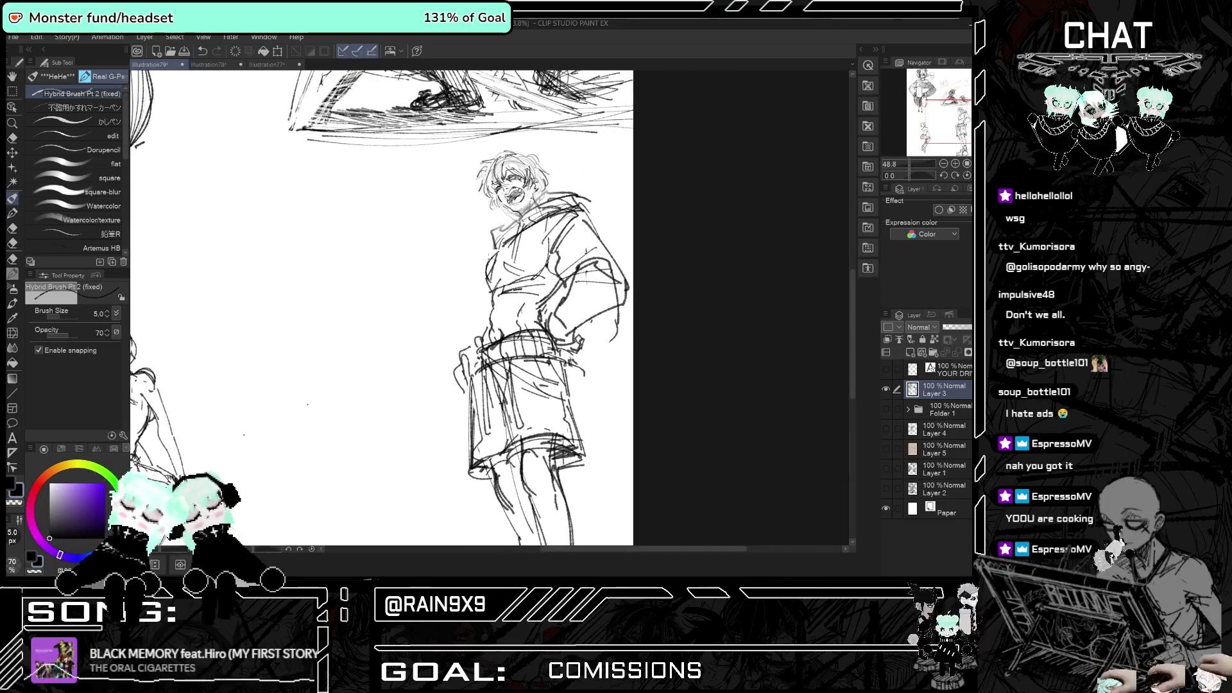
left_click_drag(492, 257, 483, 288)
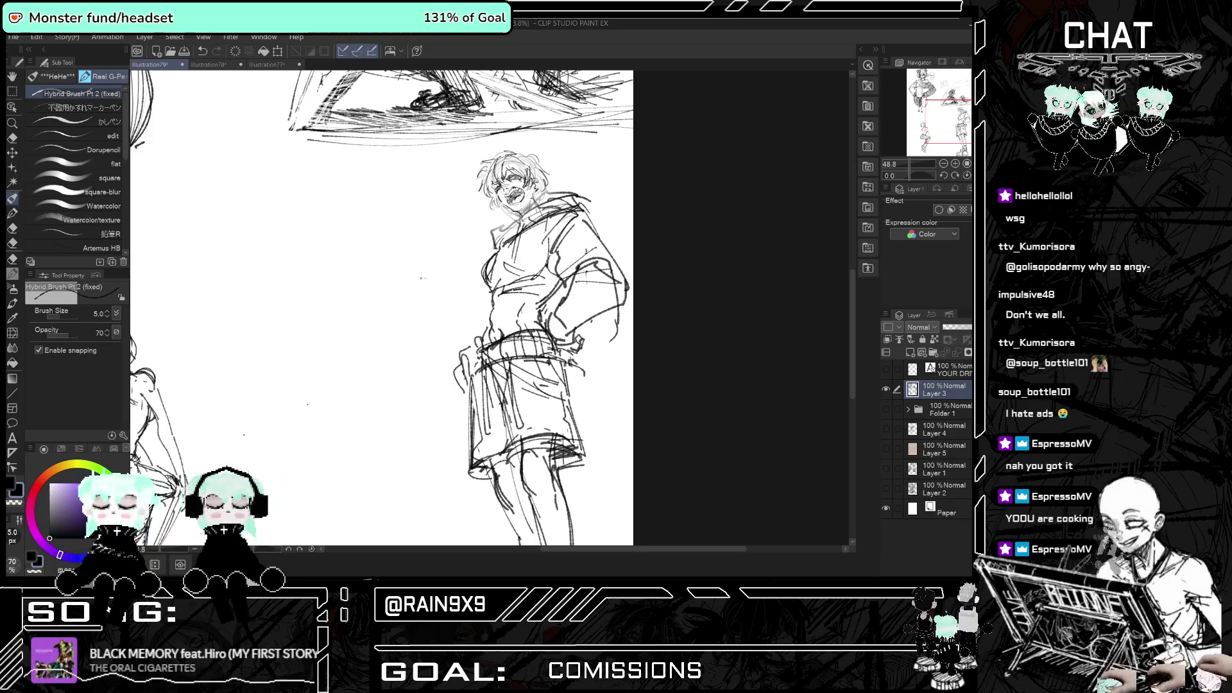
- Slightly enlarge the eraser, then draw pen lines along the hooded figure's collar and neck
left_click(10, 138)
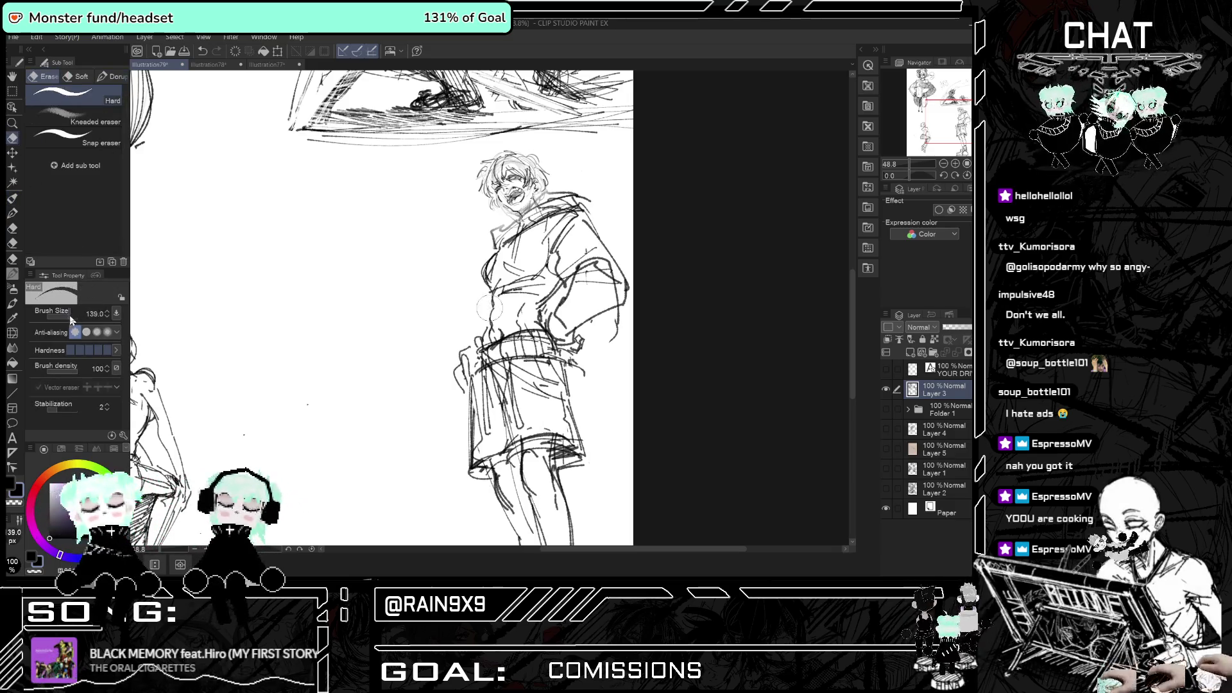
left_click_drag(66, 319, 72, 319)
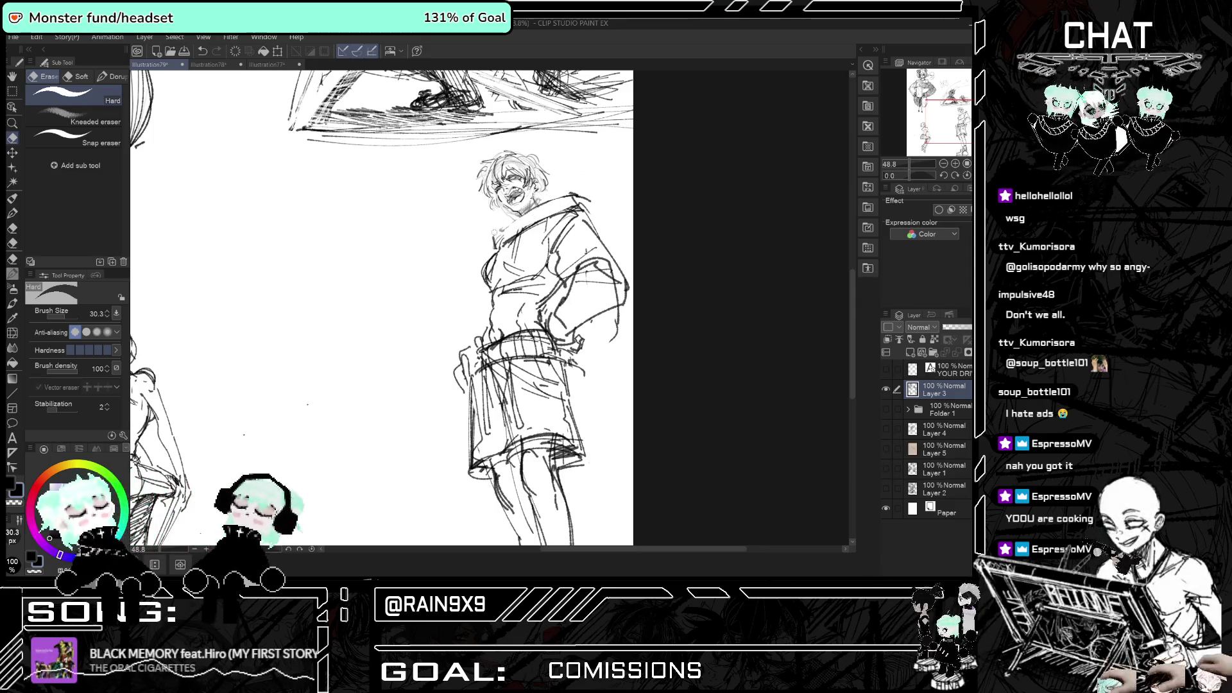
left_click(12, 198)
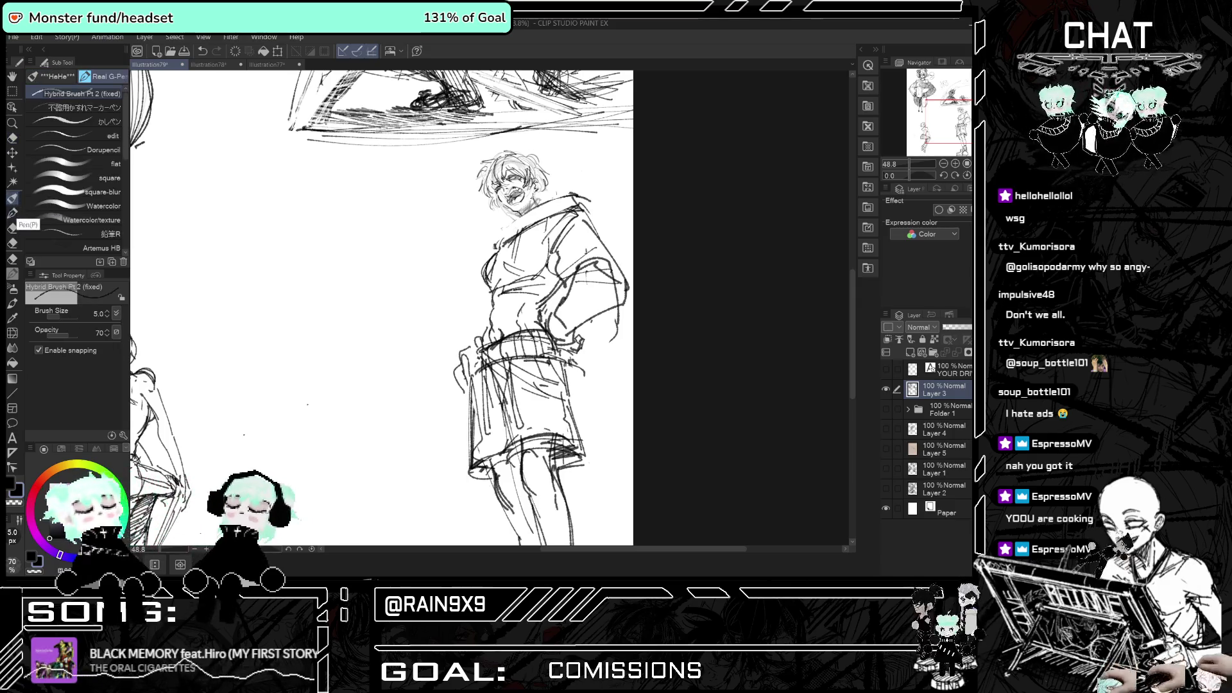
left_click_drag(510, 226, 558, 197)
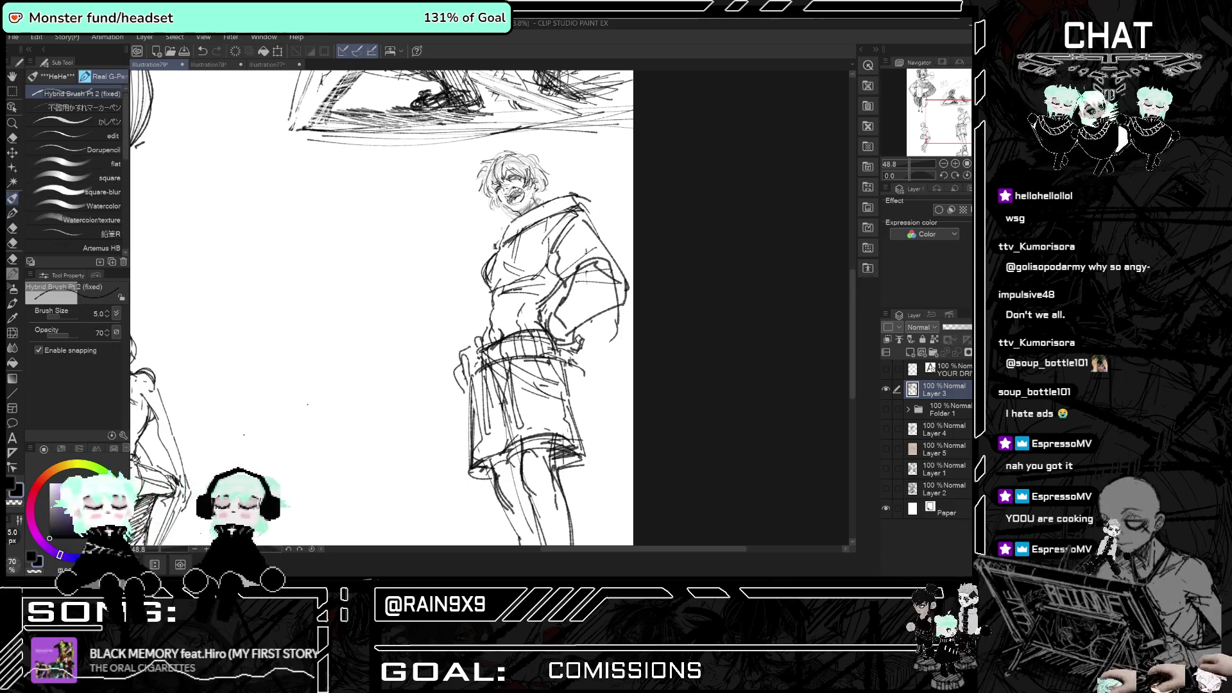
left_click_drag(499, 228, 492, 251)
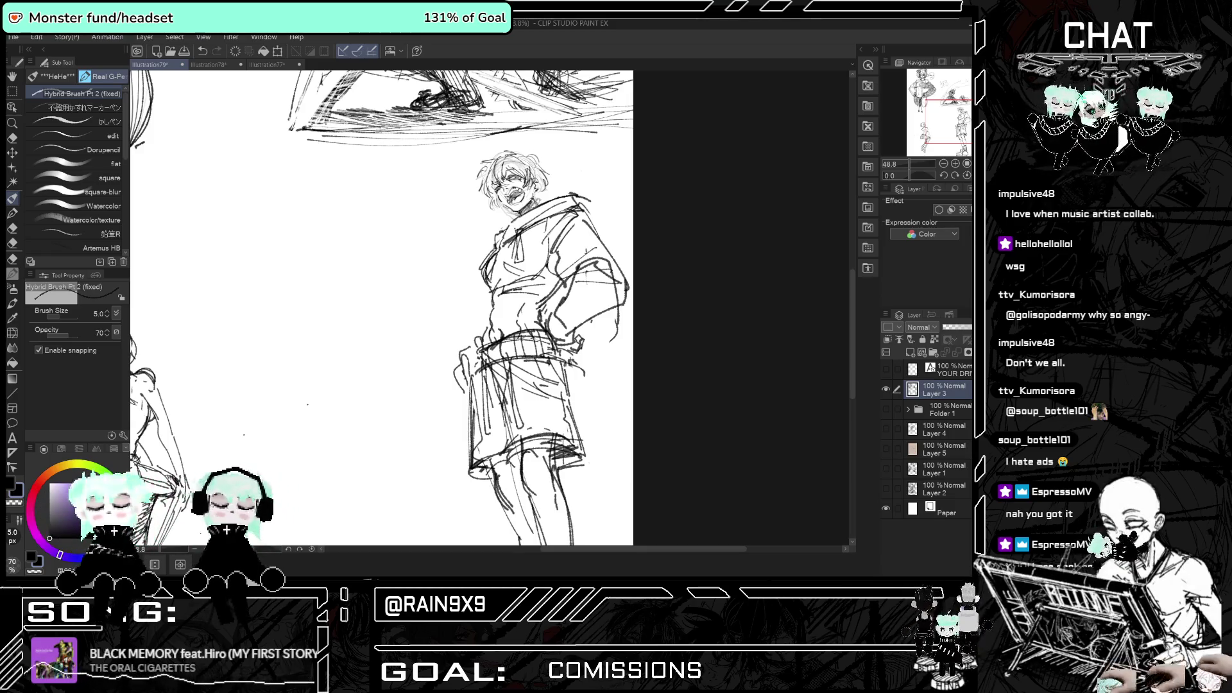
key("h")
key("h")
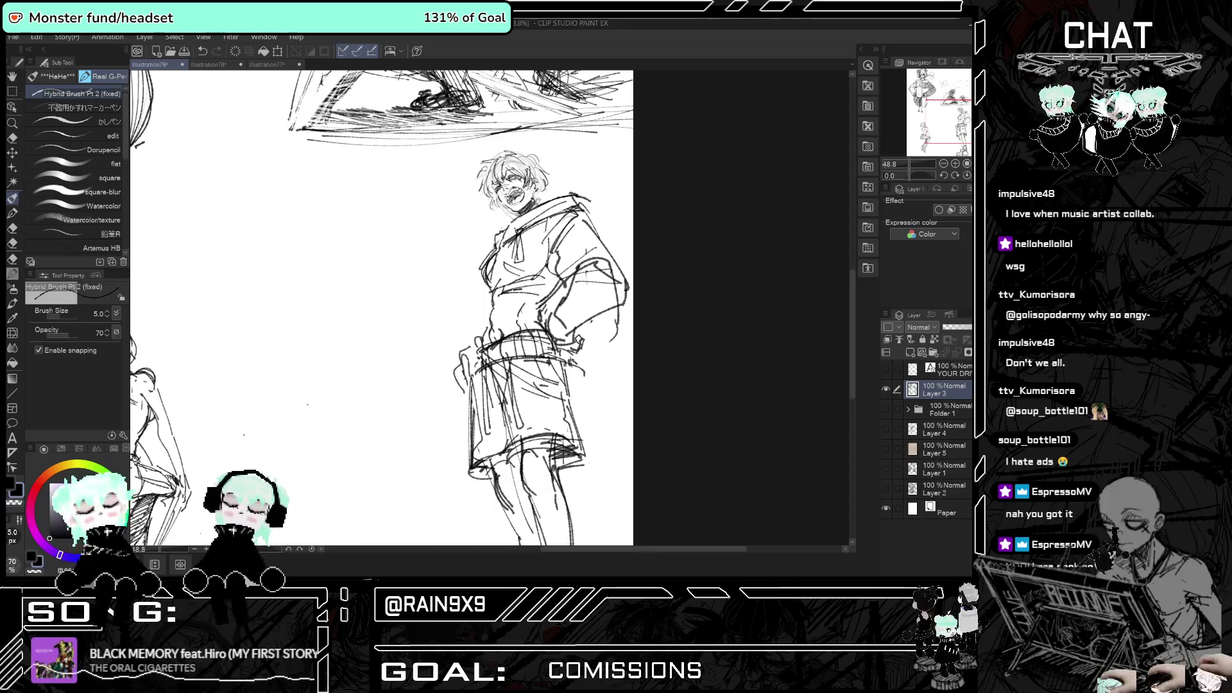
key("h")
key("h")
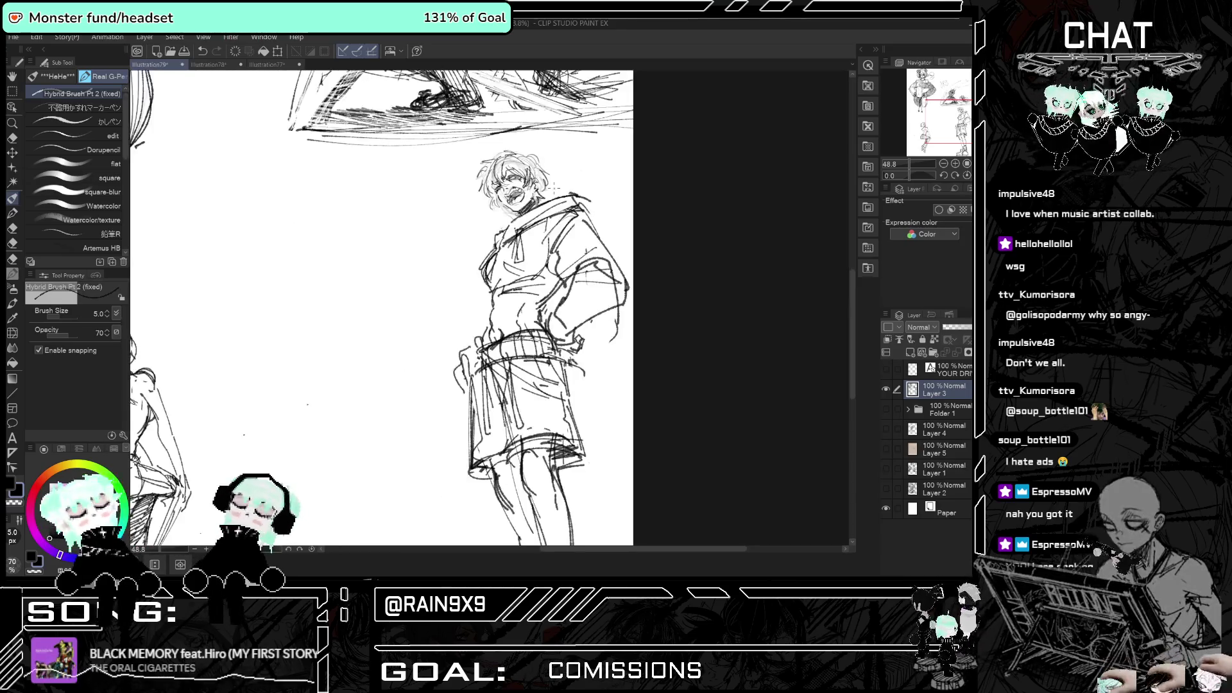
scroll(491, 308, "up", 5)
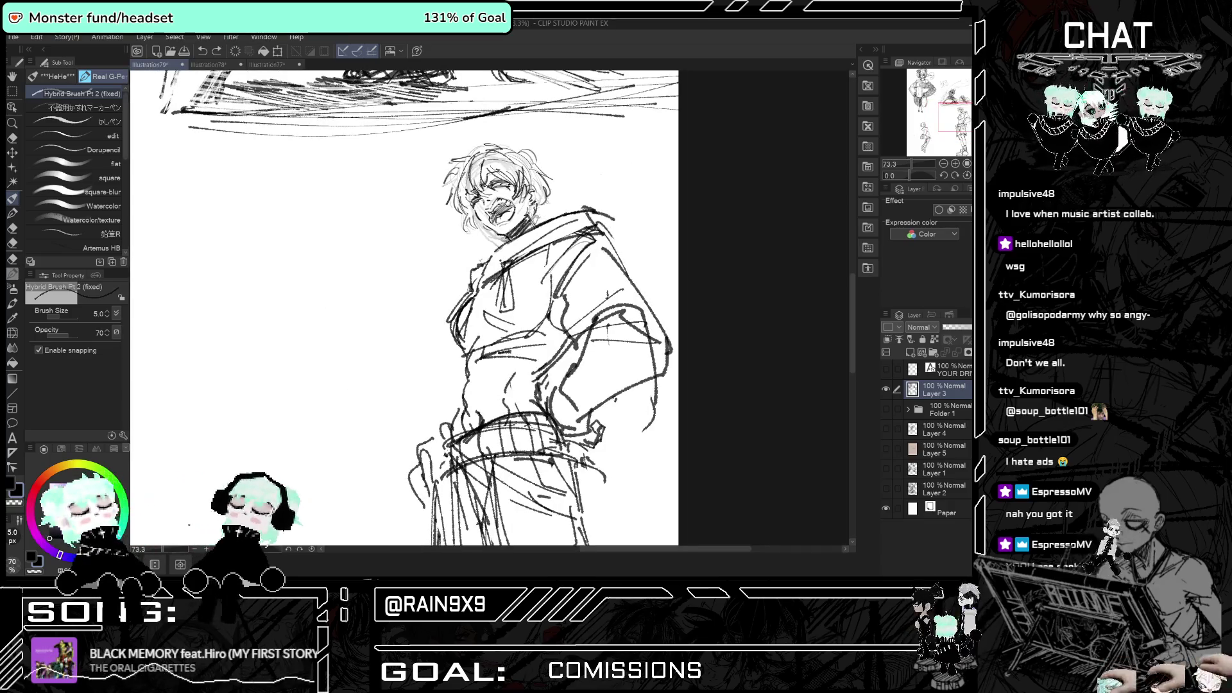
scroll(491, 308, "down", 3)
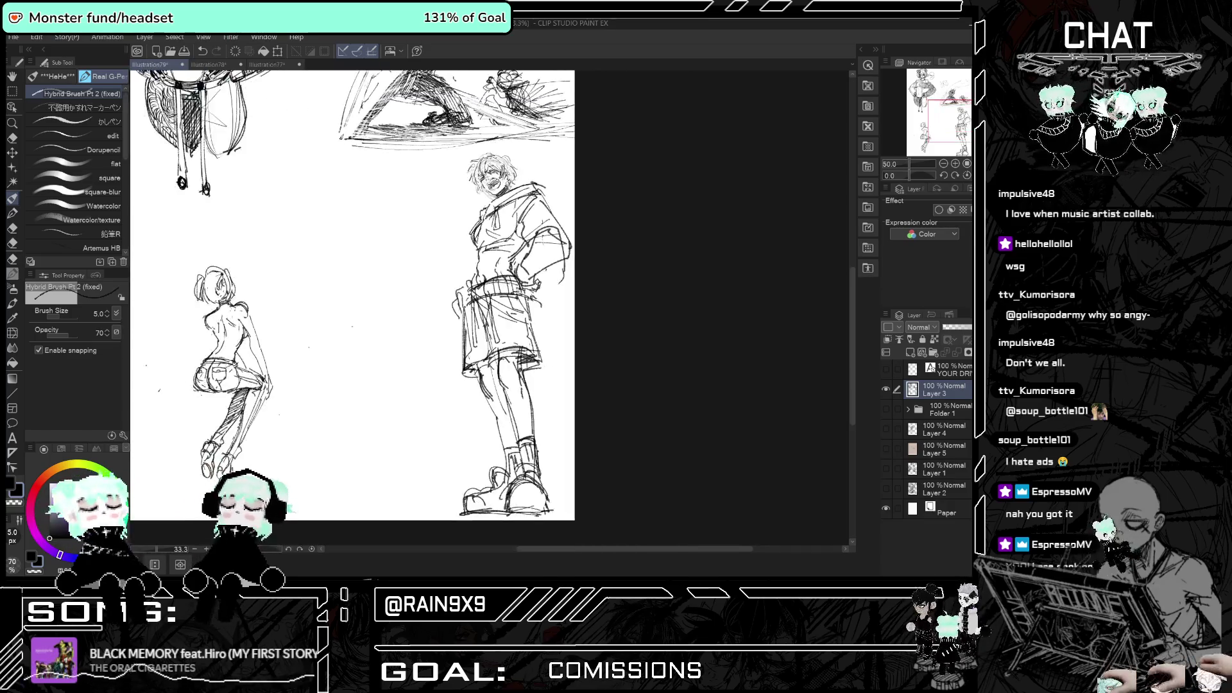
scroll(516, 186, "up", 3)
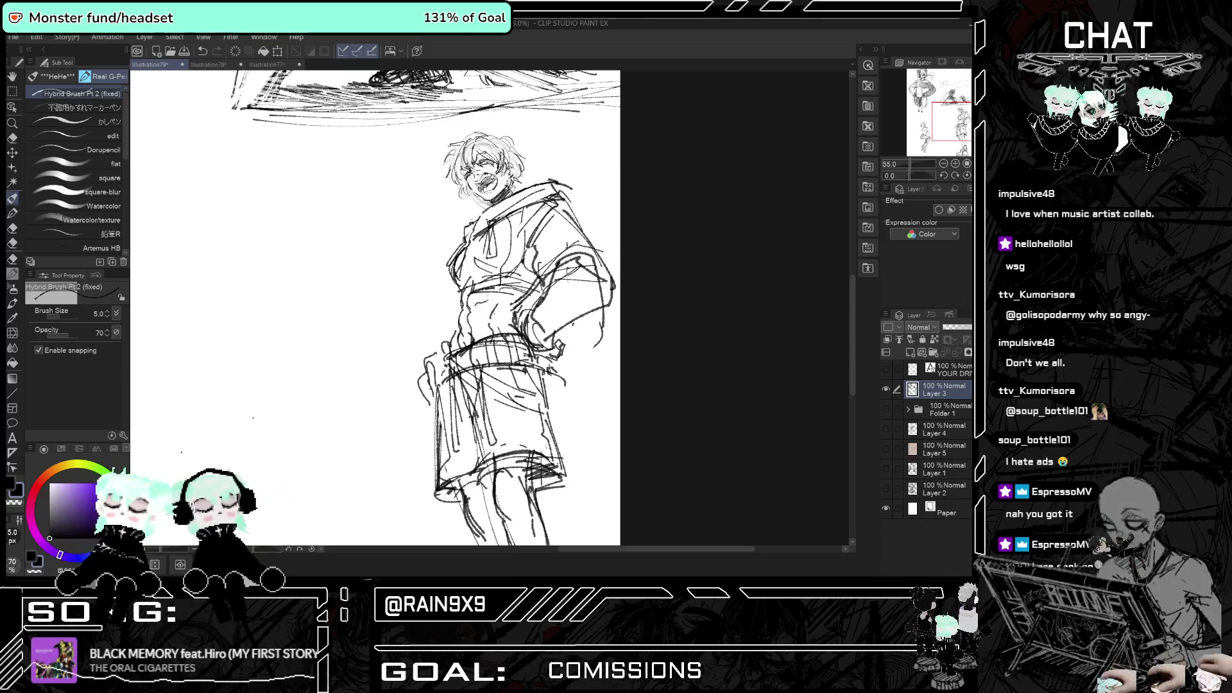
key("h")
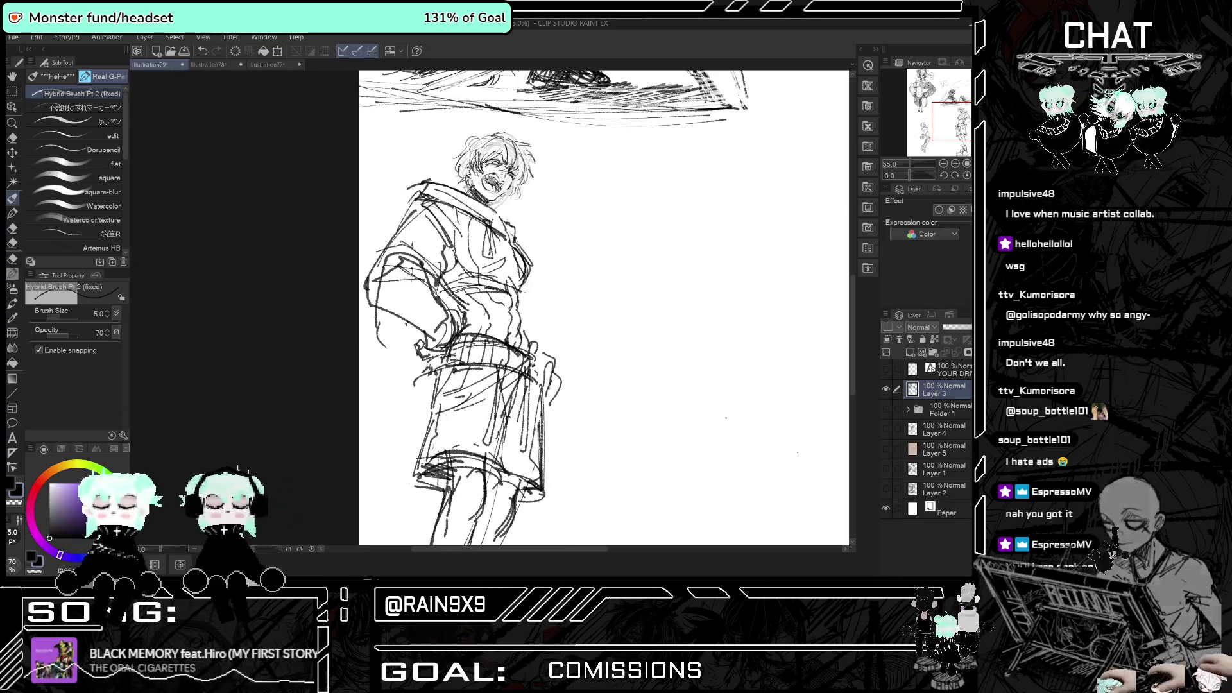
key("h")
key("h")
key("h")
scroll(491, 307, "down", 5)
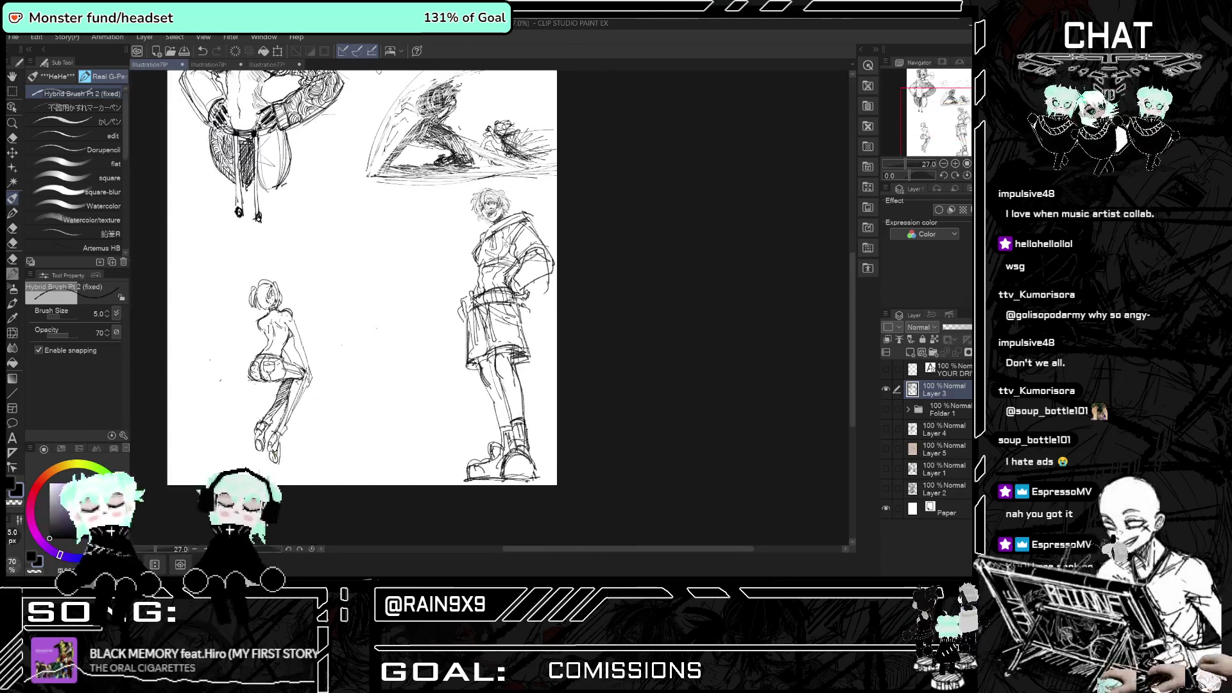
key("h")
key("h")
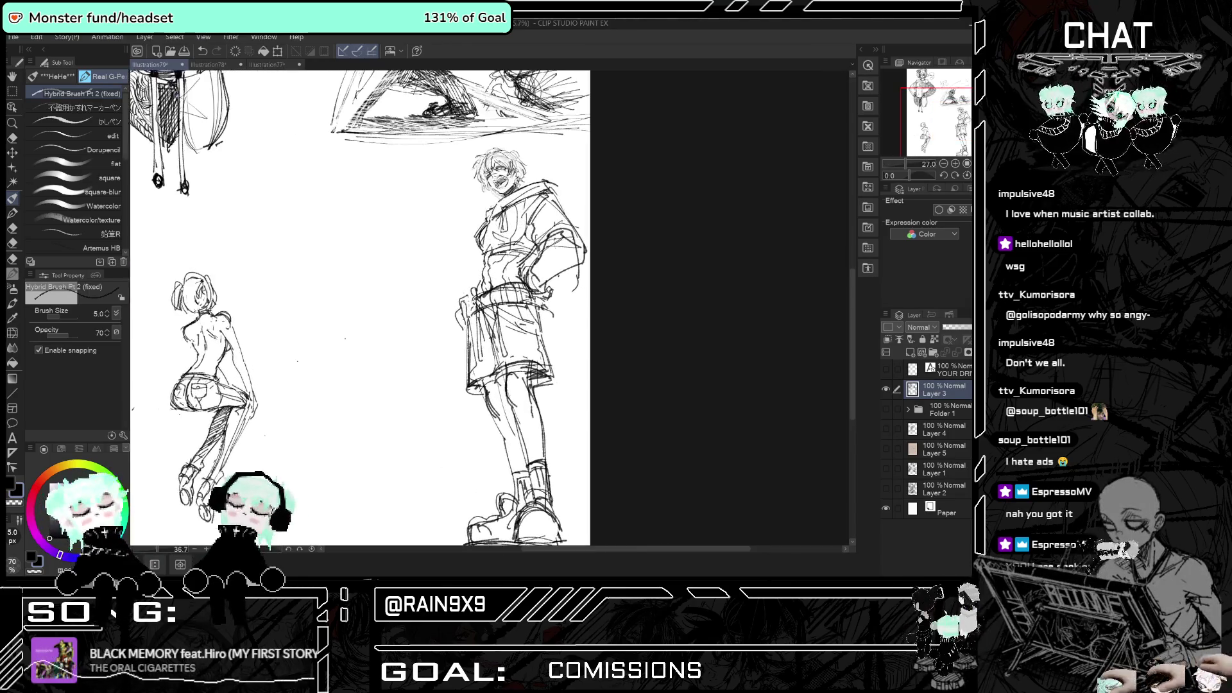
key("h")
key("h")
scroll(491, 308, "up", 4)
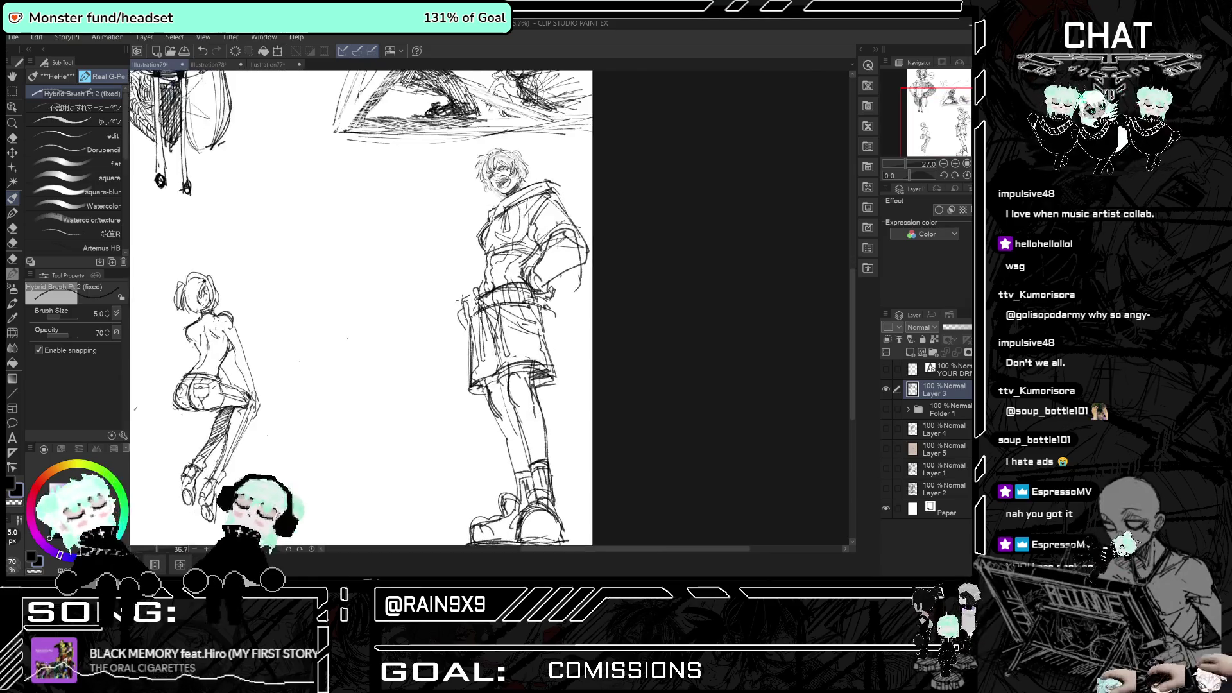
left_click(11, 93)
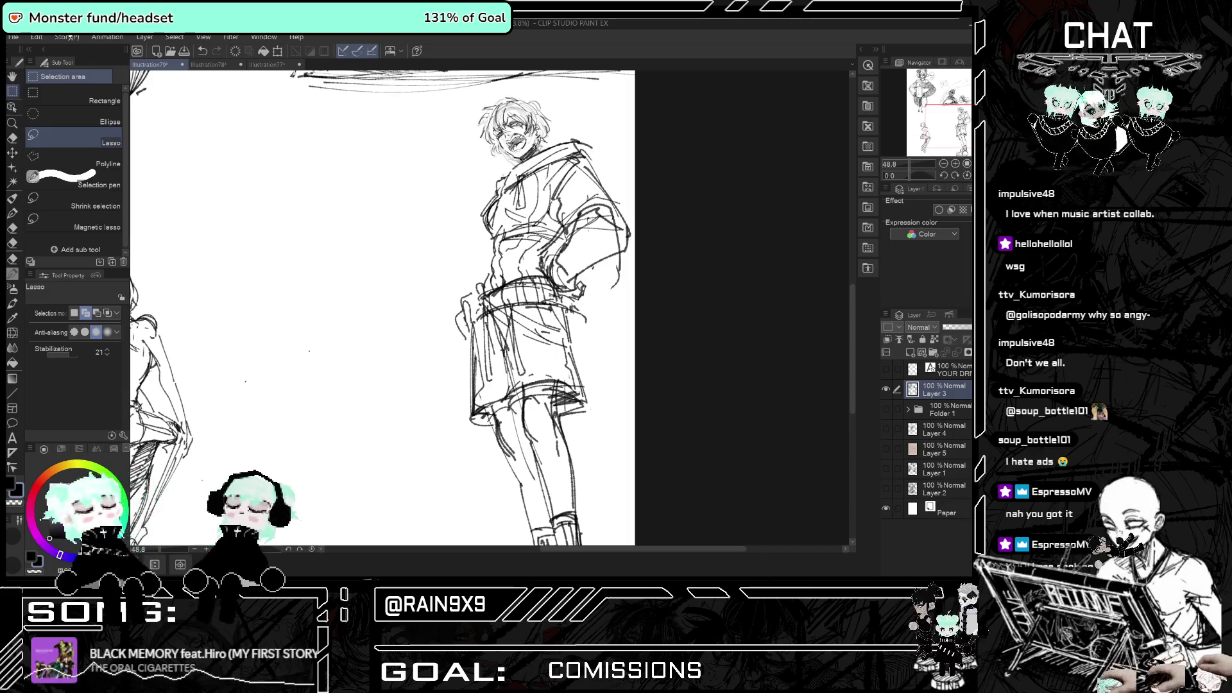
scroll(610, 289, "down", 4)
scroll(522, 311, "up", 3)
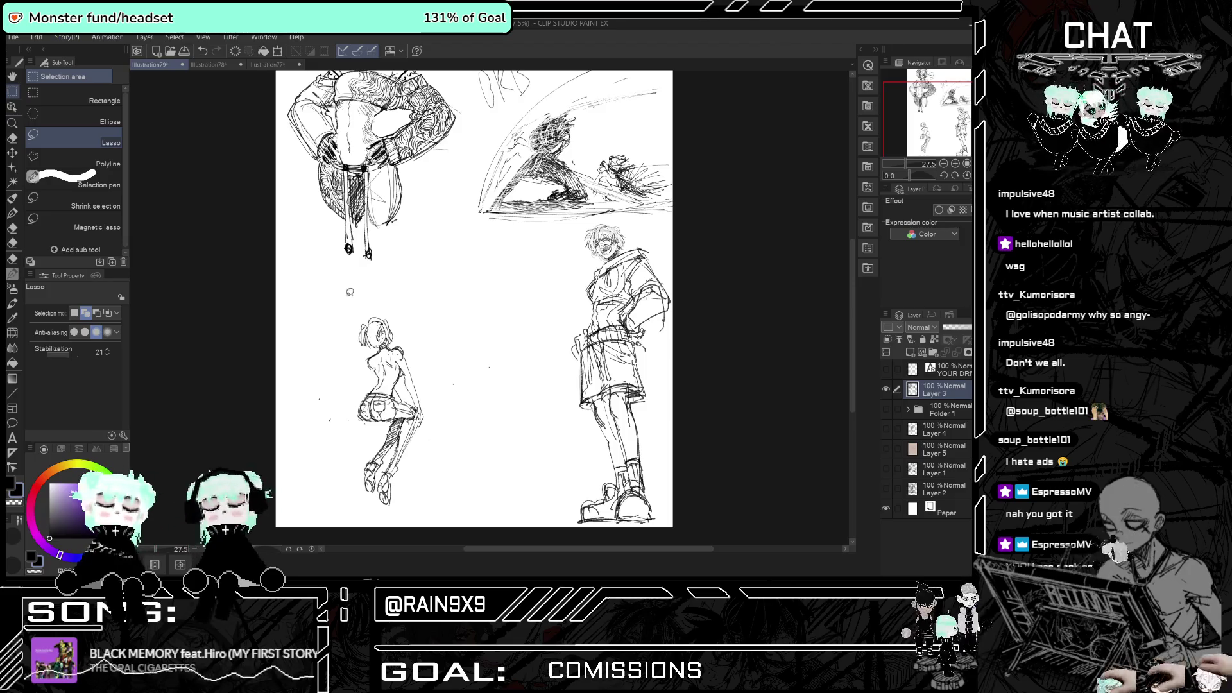
scroll(418, 313, "up", 1)
scroll(419, 312, "down", 3)
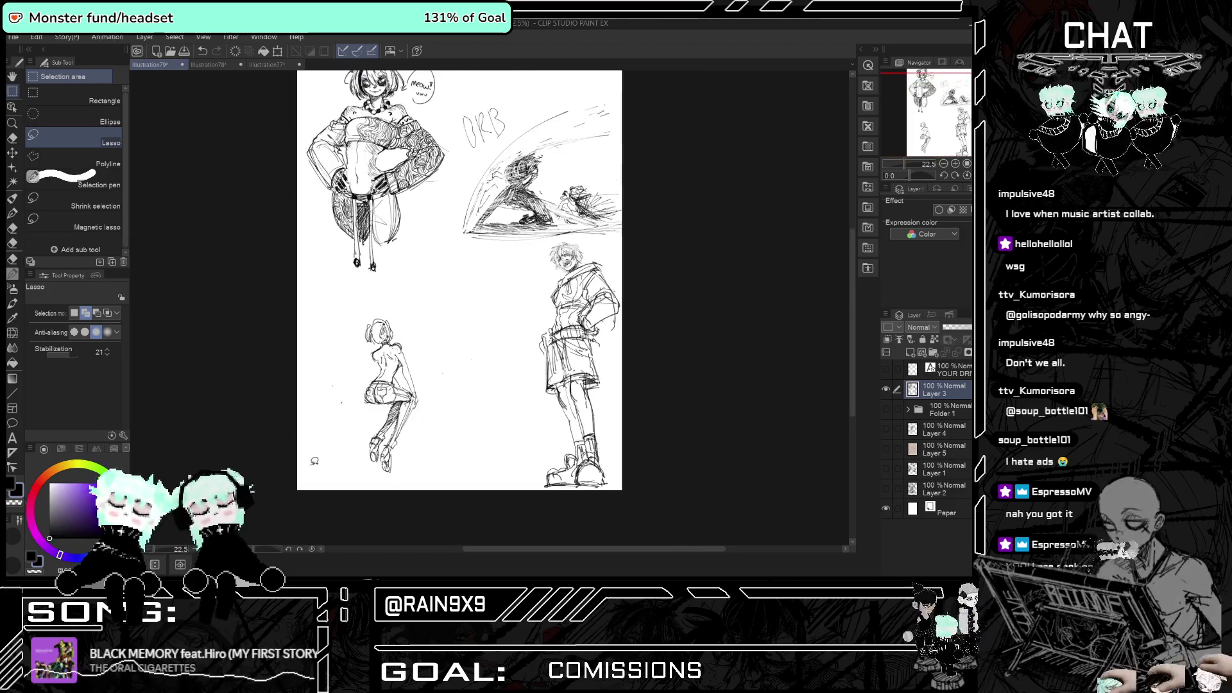
scroll(378, 362, "up", 4)
key("b")
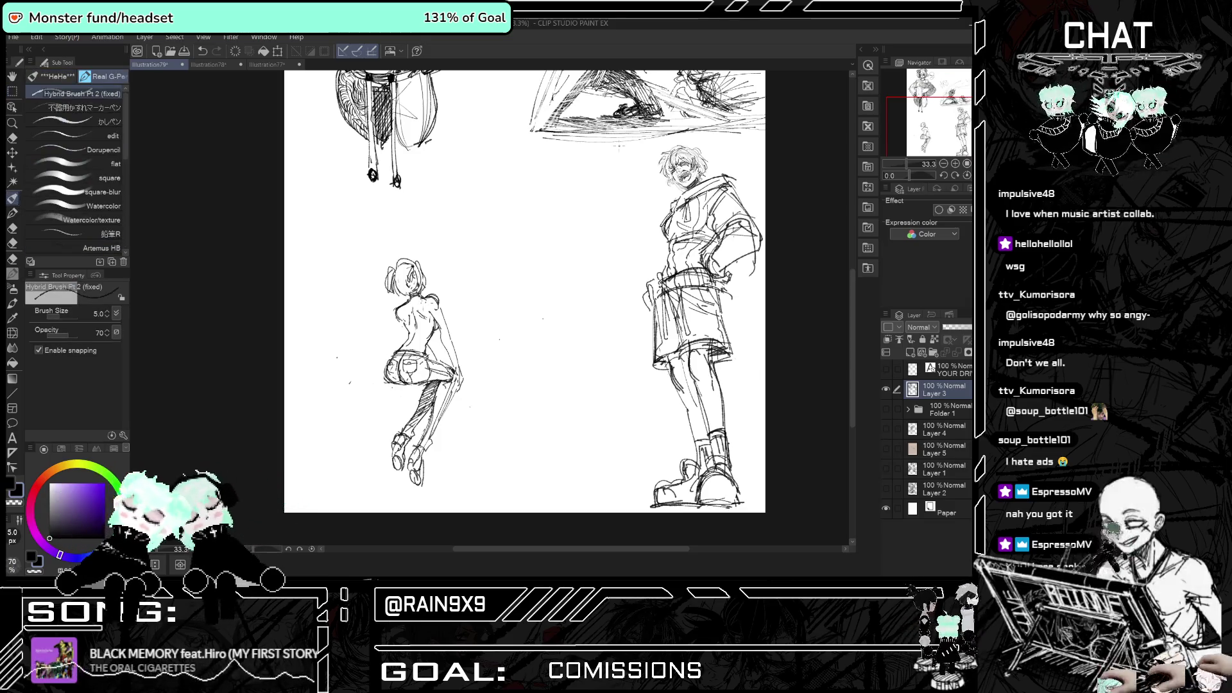
scroll(580, 354, "down", 7)
scroll(579, 355, "up", 3)
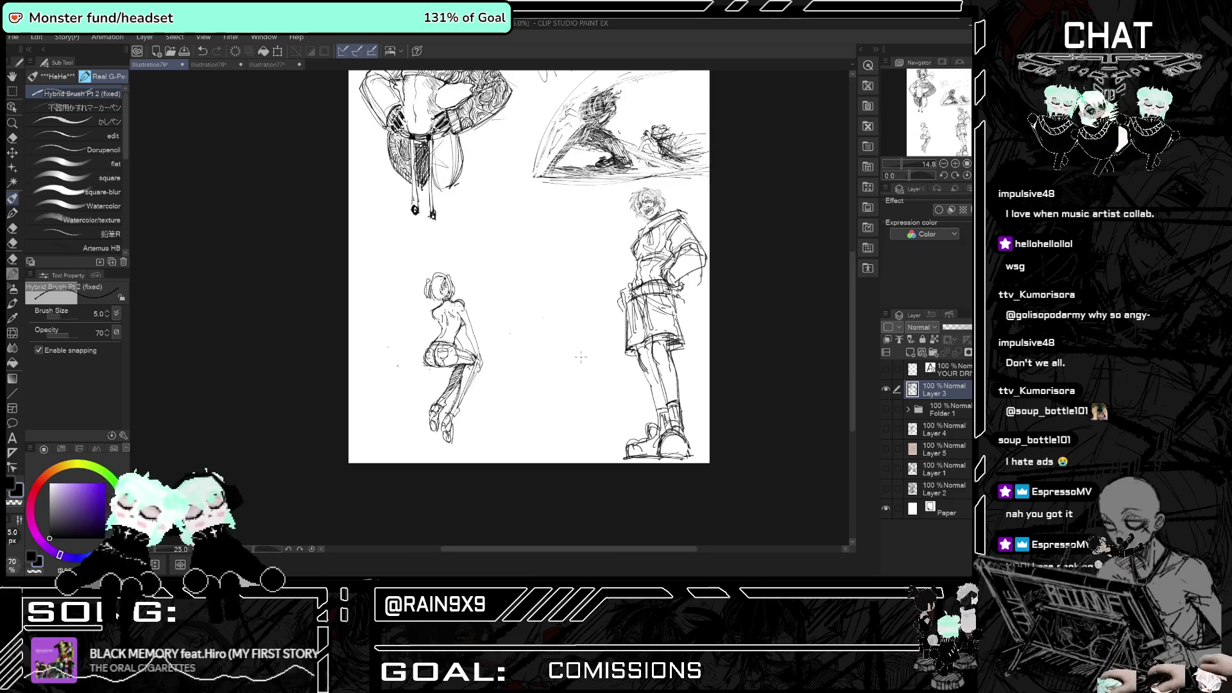
scroll(564, 380, "up", 1)
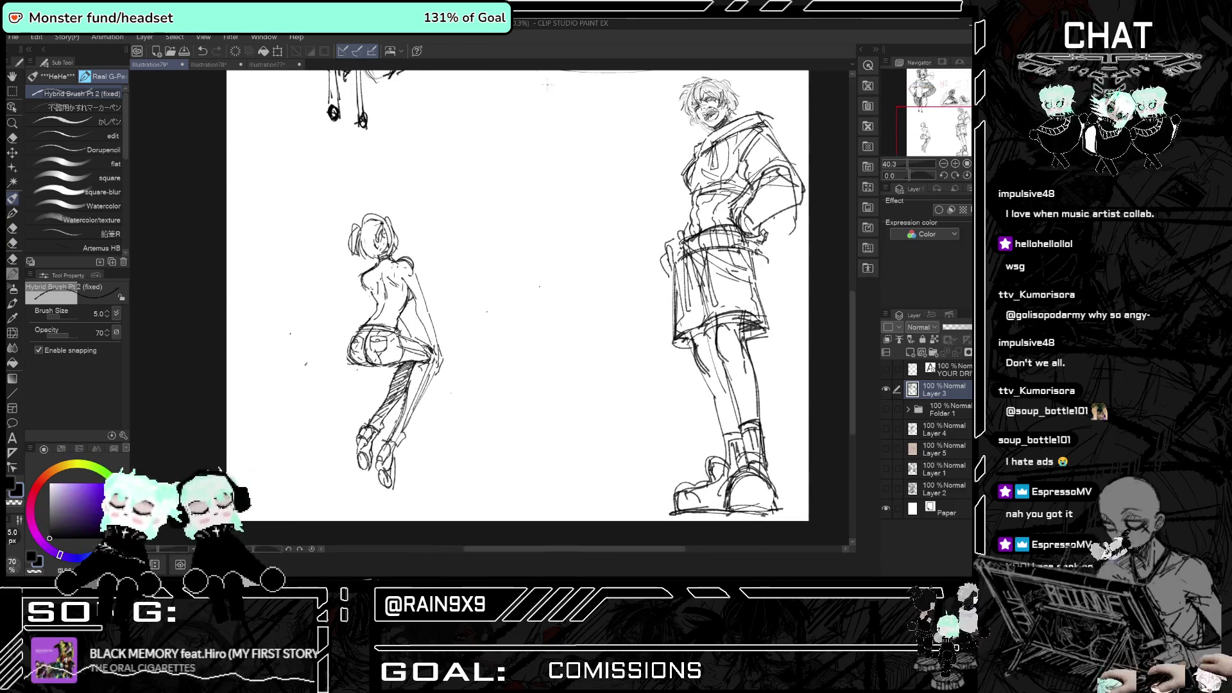
scroll(562, 157, "up", 2)
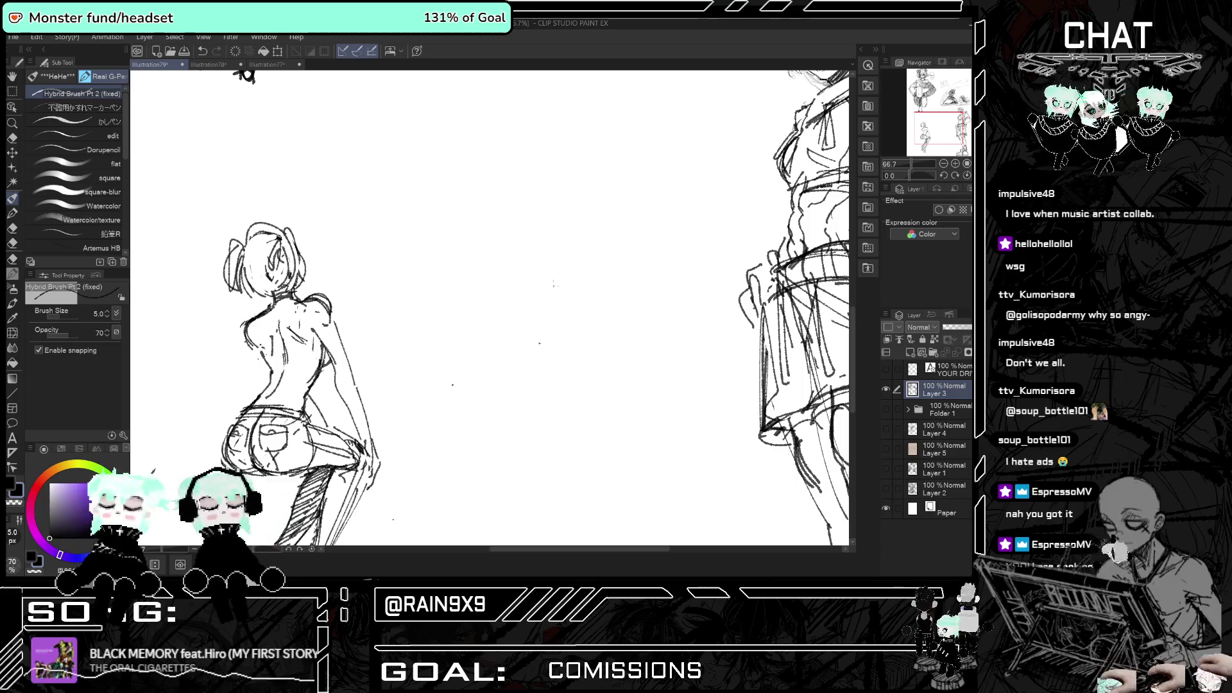
- Sketch the new figure's head, chin curve and shoulders, undoing one stray stroke
mouse_move(556, 276)
left_mouse_down()
mouse_move(596, 243)
mouse_move(570, 253)
left_mouse_up()
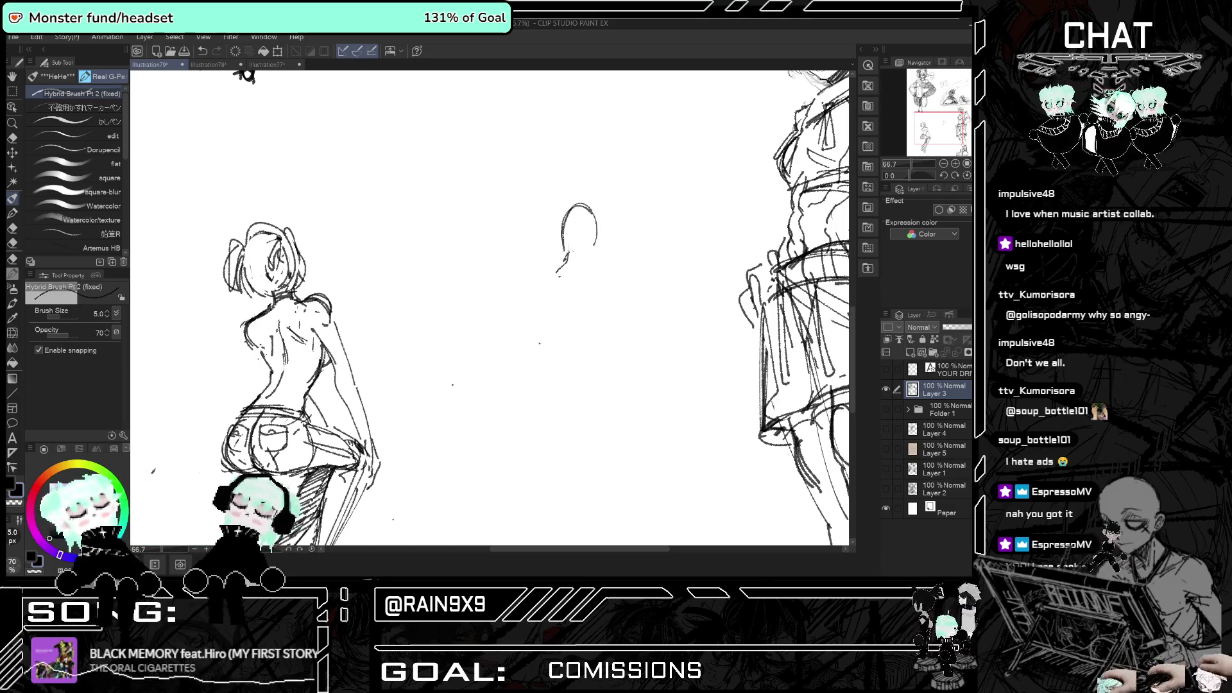
key("ctrl+z")
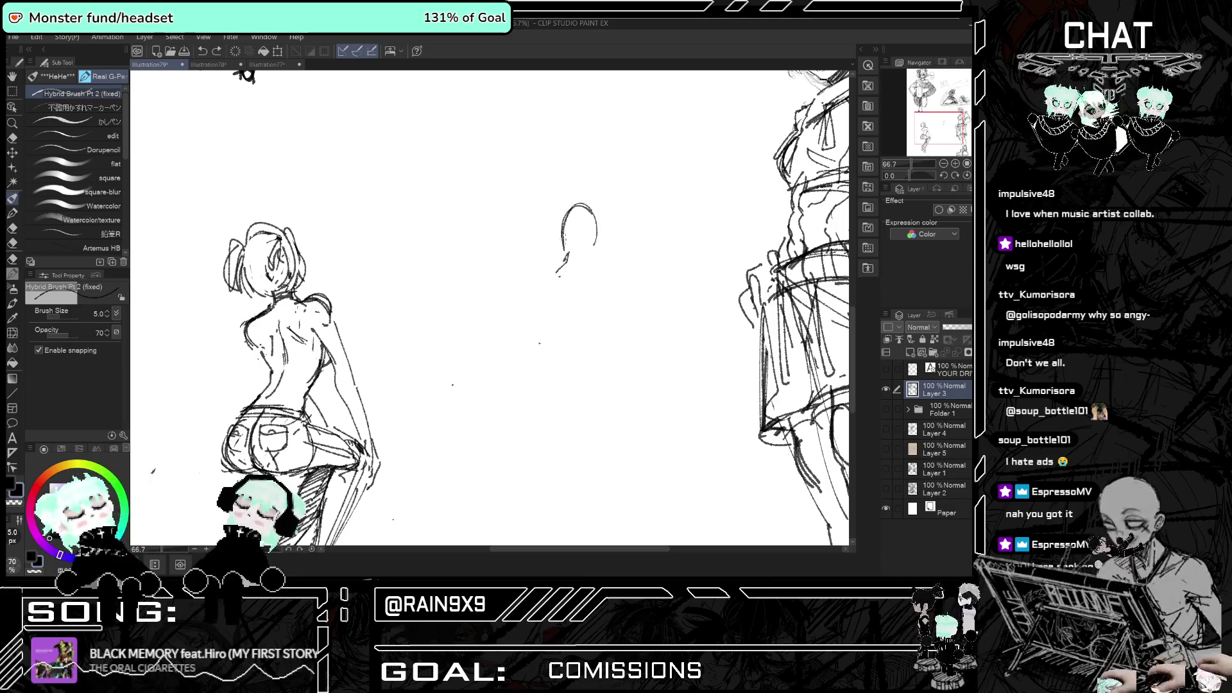
mouse_move(564, 254)
left_mouse_down()
mouse_move(562, 265)
mouse_move(588, 250)
left_mouse_up()
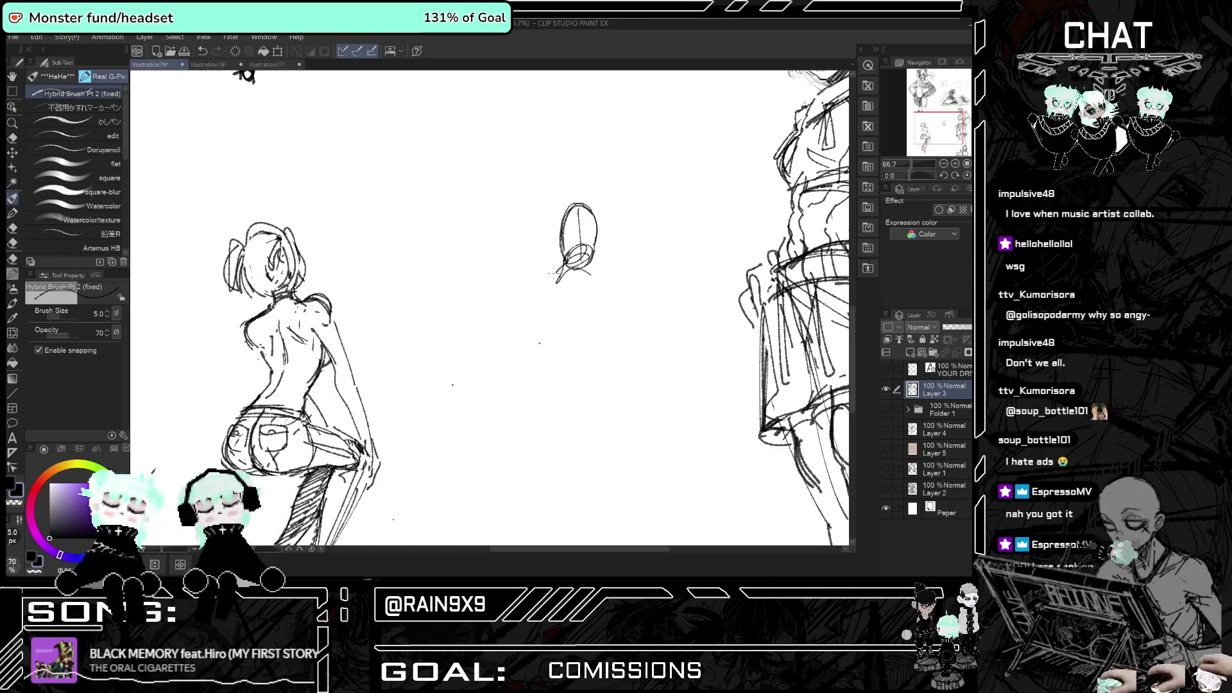
left_click_drag(557, 273, 522, 282)
left_click_drag(566, 282, 567, 324)
- Add the new figure's back contour, body curves and a long sweeping lower-leg curve
left_click_drag(600, 264, 611, 314)
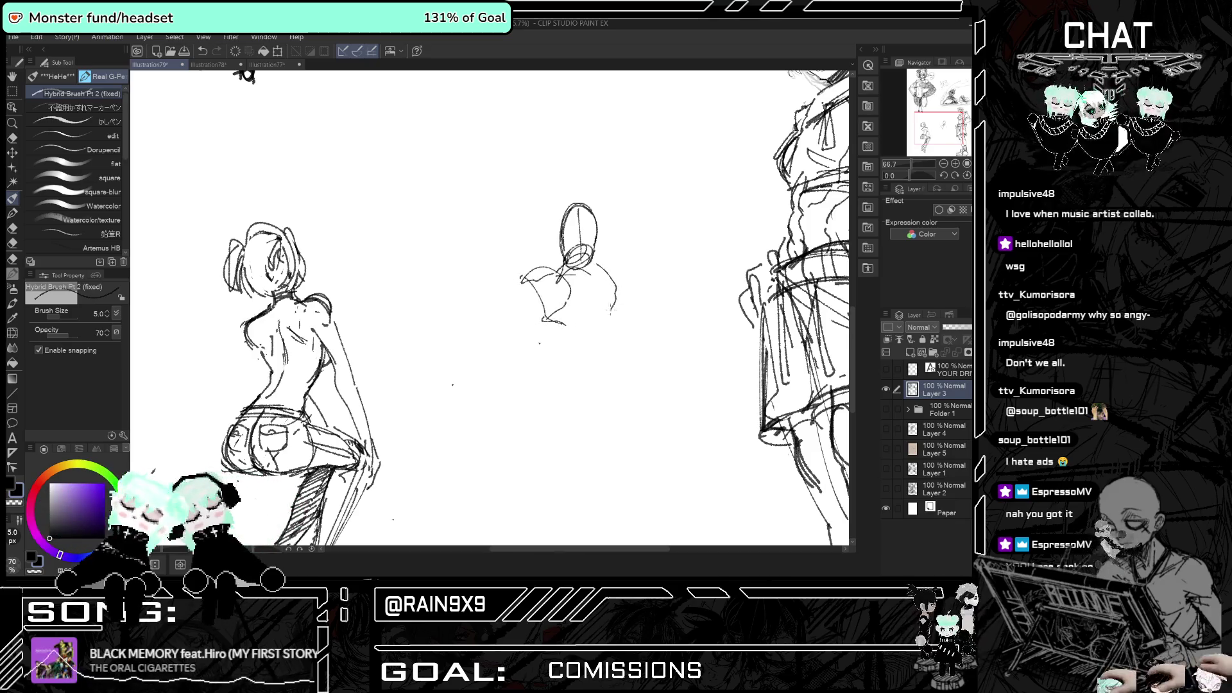
left_click_drag(539, 287, 502, 328)
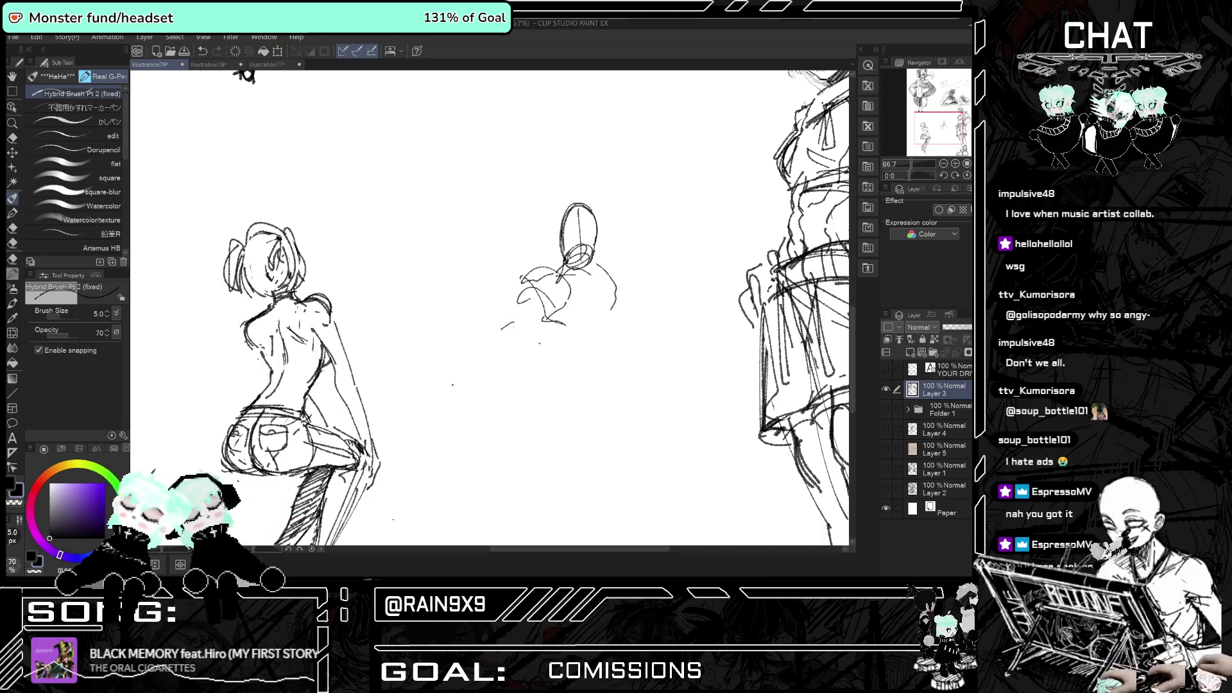
key("h")
key("ctrl+z")
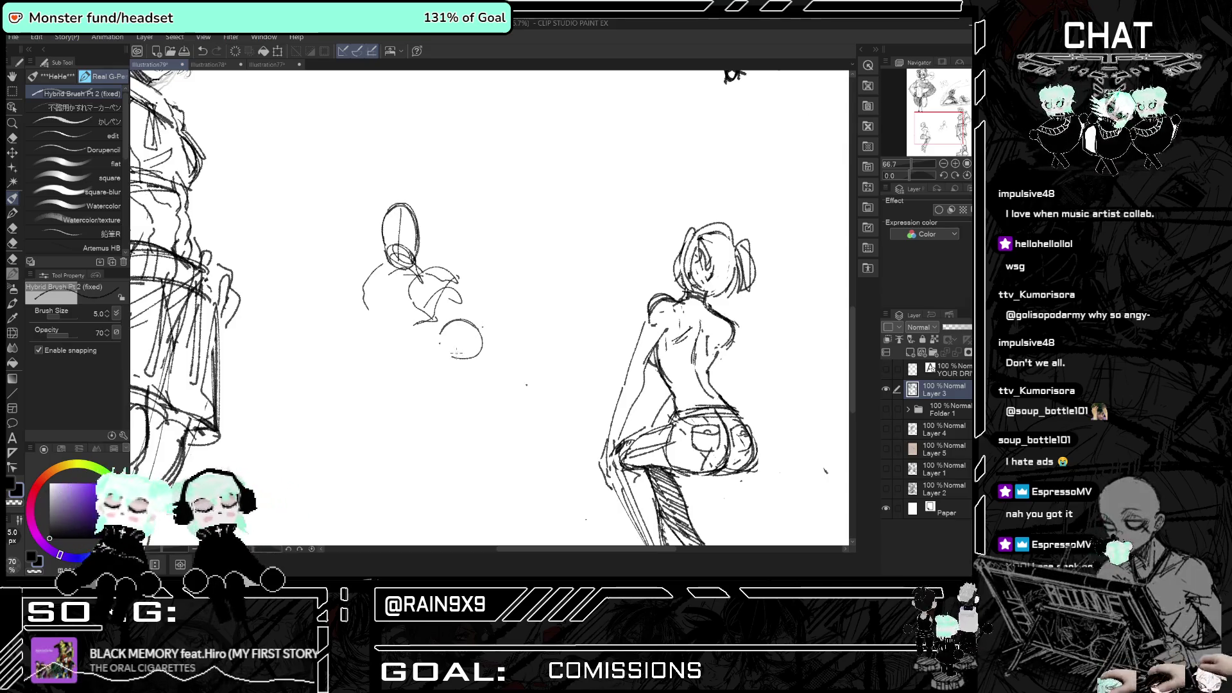
key("h")
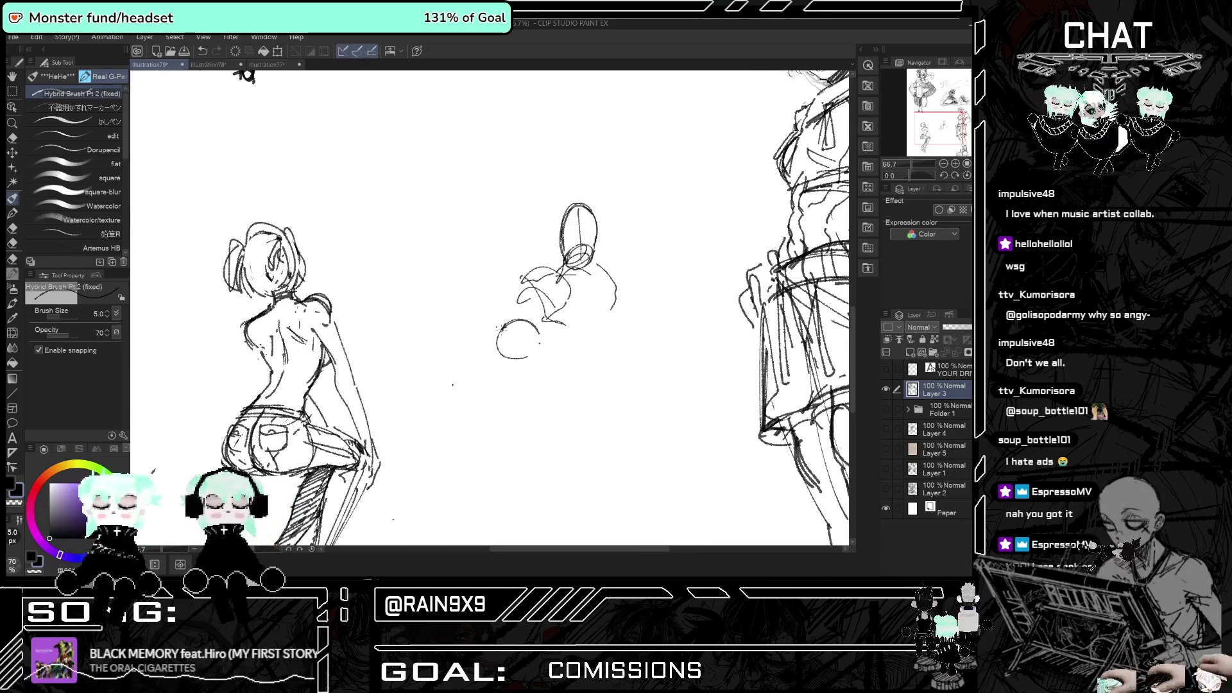
mouse_move(499, 371)
left_mouse_down()
mouse_move(515, 364)
mouse_move(438, 422)
left_mouse_up()
key("h")
key("h")
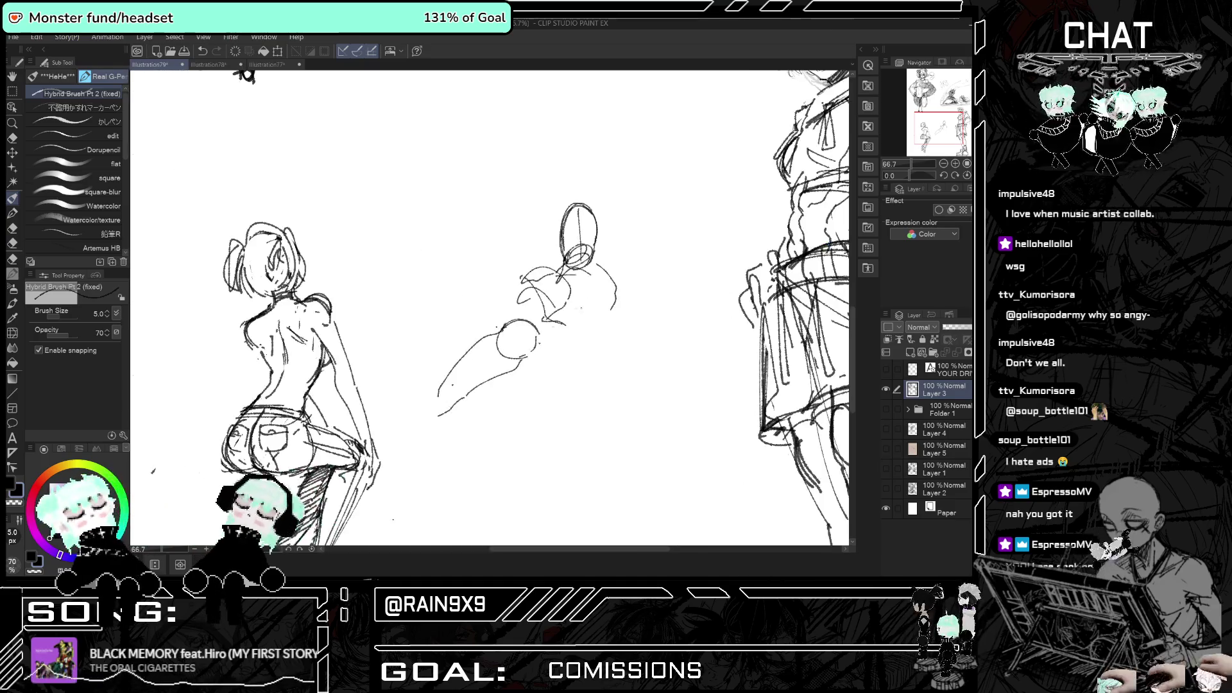
- Redraw the back figure's neck, shoulder and head lines, checking them in a mirrored view
mouse_move(576, 251)
left_mouse_down()
mouse_move(552, 273)
mouse_move(605, 254)
mouse_move(571, 258)
left_mouse_up()
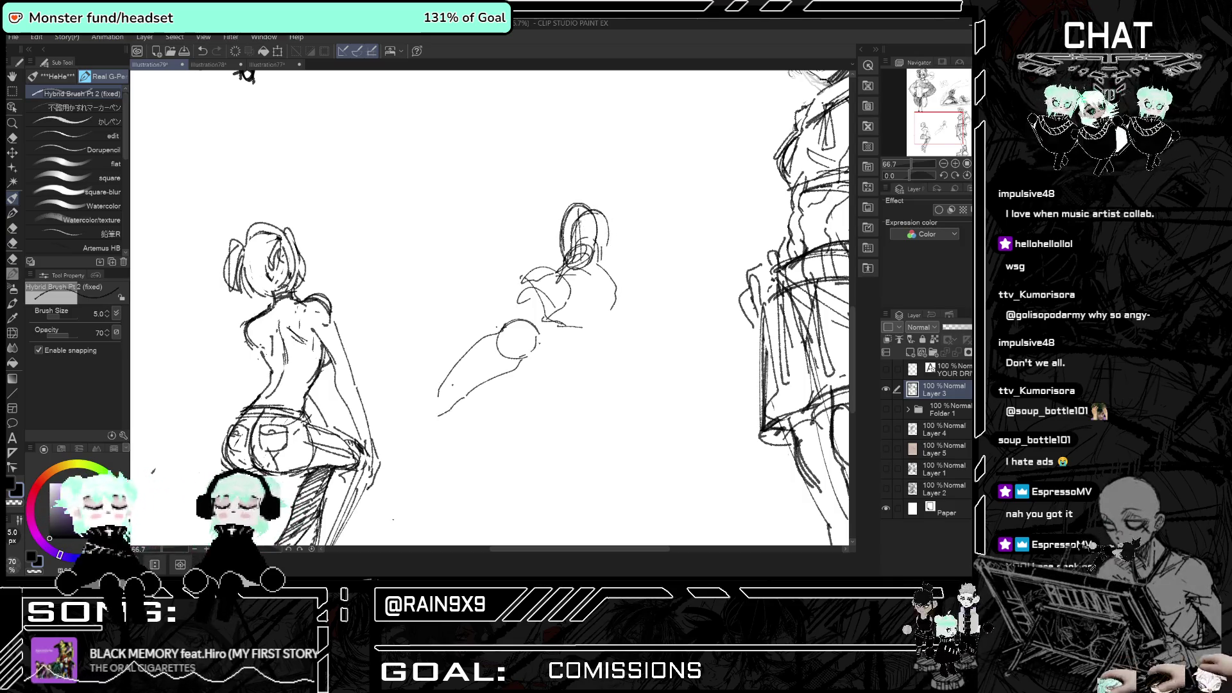
key("ctrl+z")
mouse_move(573, 212)
left_mouse_down()
mouse_move(611, 244)
mouse_move(565, 244)
left_mouse_up()
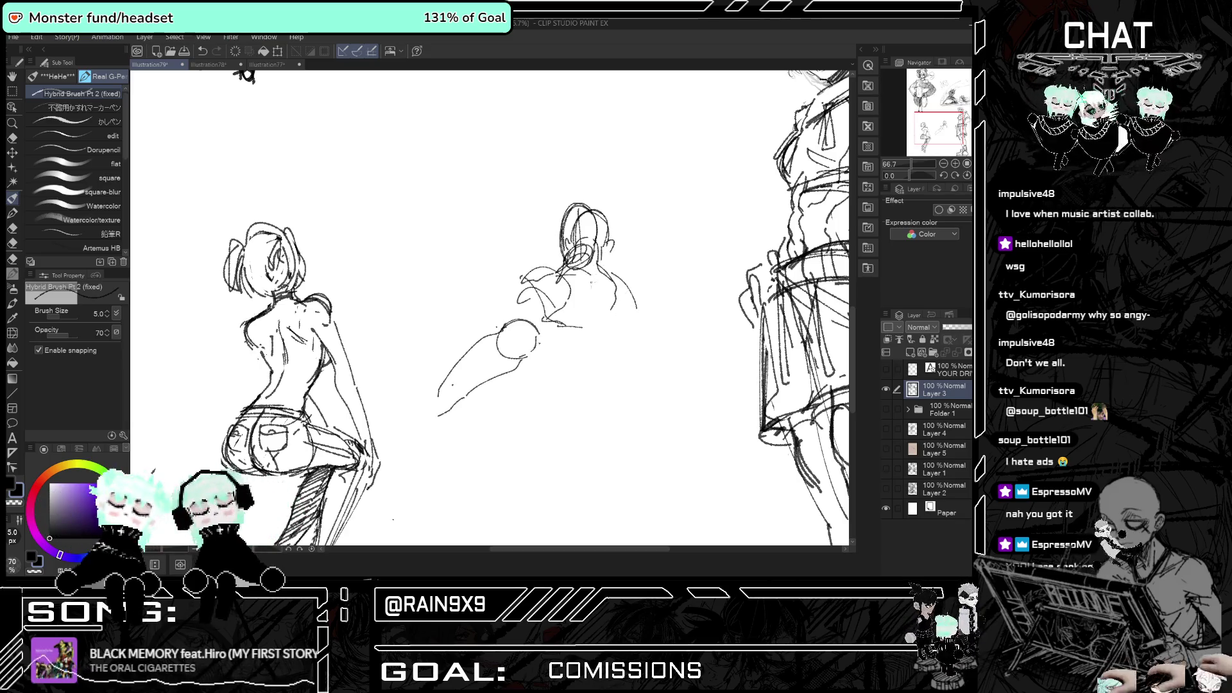
key("h")
left_click_drag(385, 274, 379, 302)
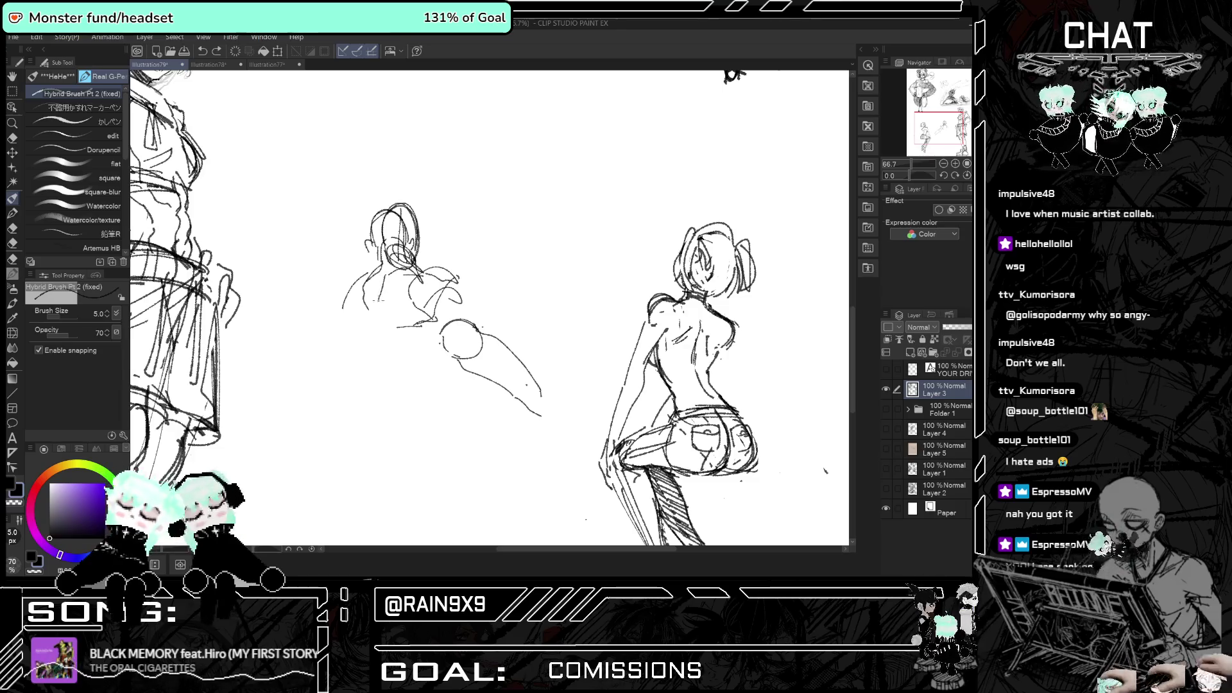
key("h")
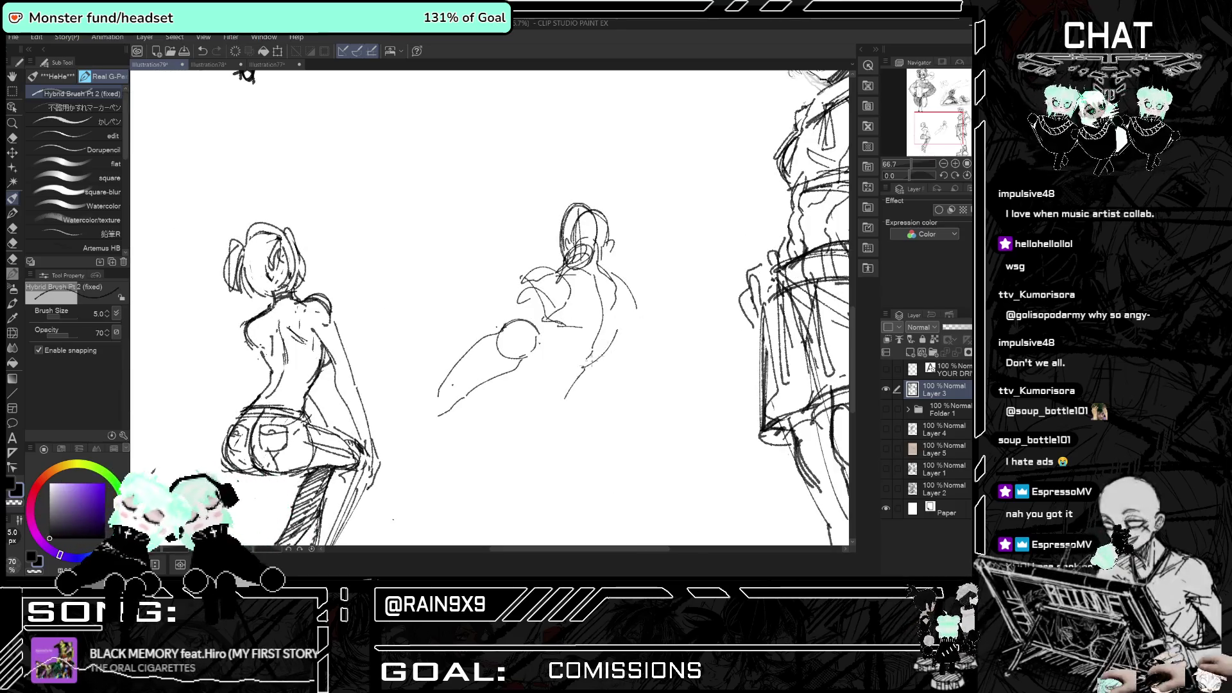
- Extend the back figure's right back contour and add an outline stroke
left_click_drag(632, 295, 538, 367)
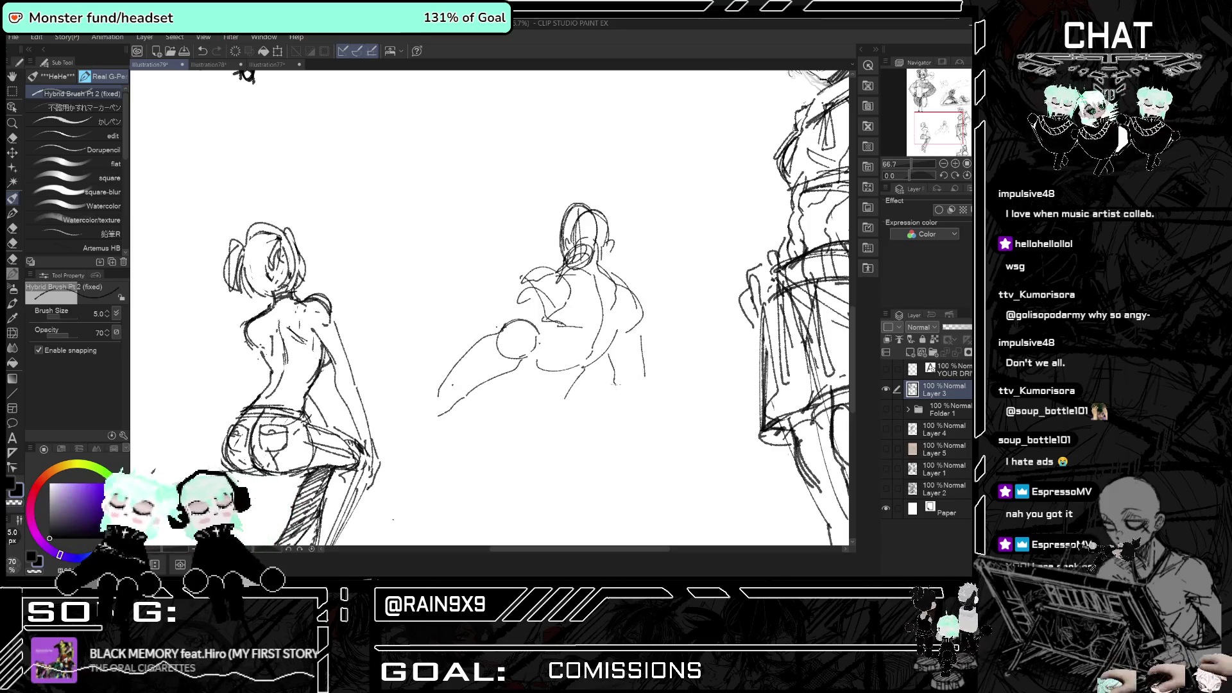
key("h")
left_click_drag(340, 336, 336, 383)
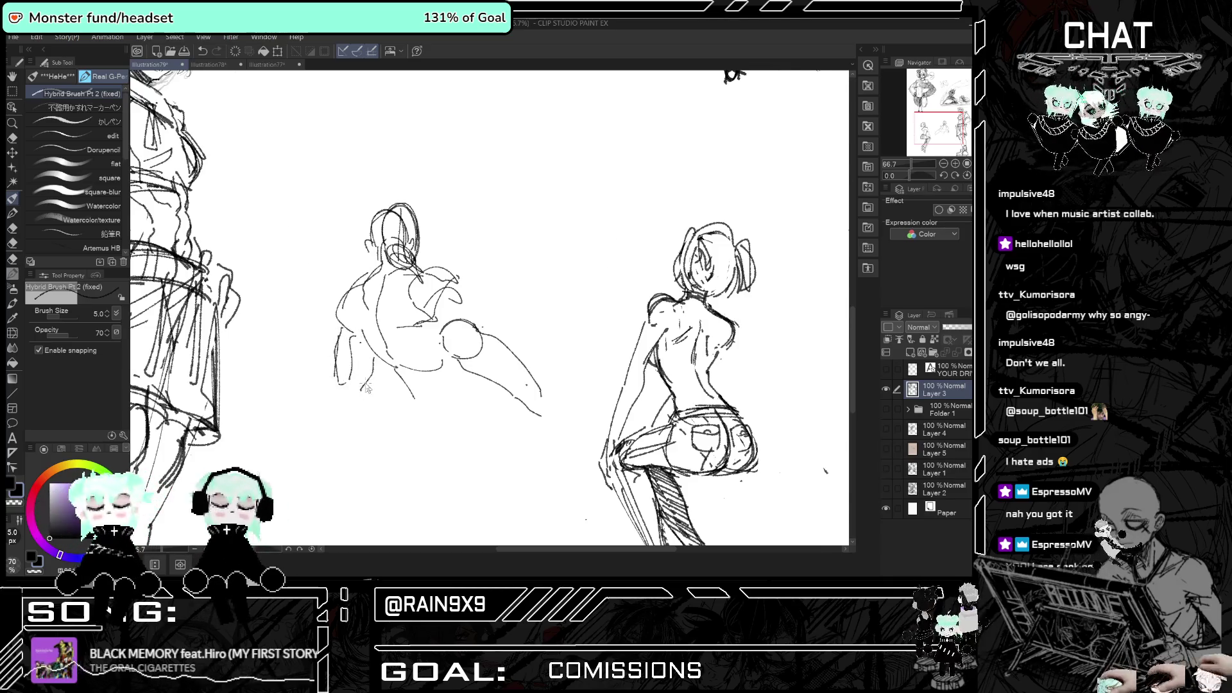
key("h")
- Sketch the back figure's shoulder and upper arm, refining the shoulder curve
left_click_drag(542, 293, 562, 307)
left_click_drag(561, 318, 544, 330)
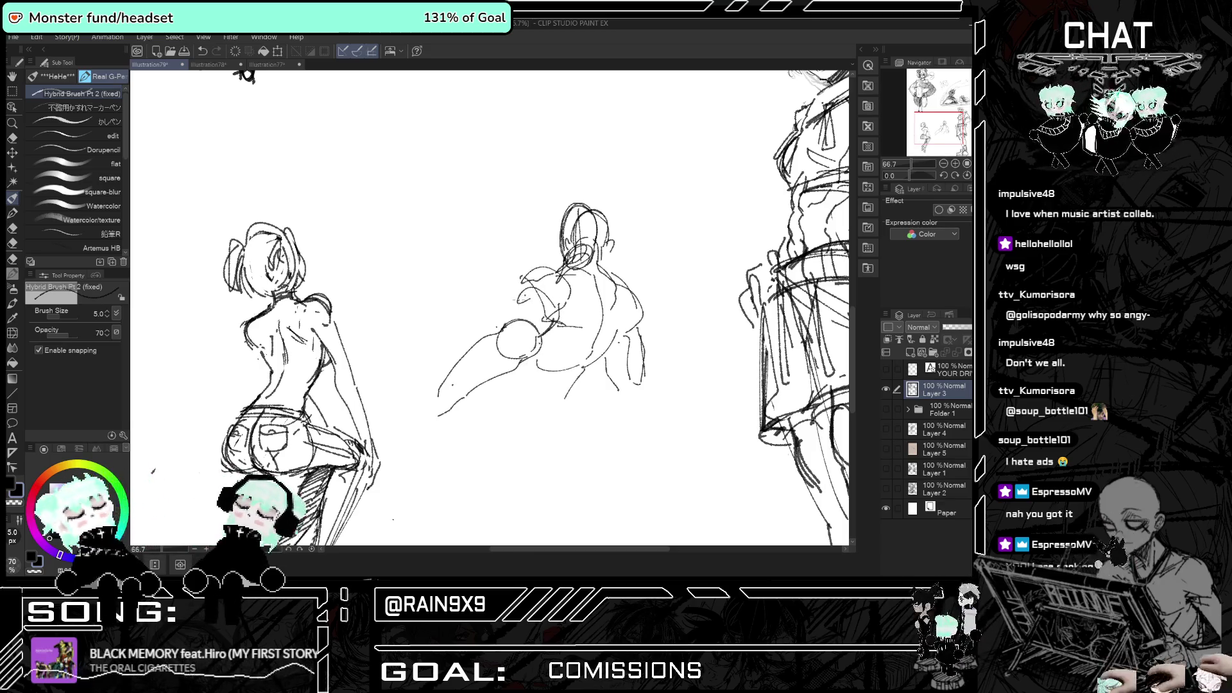
key("h")
left_click_drag(450, 290, 461, 301)
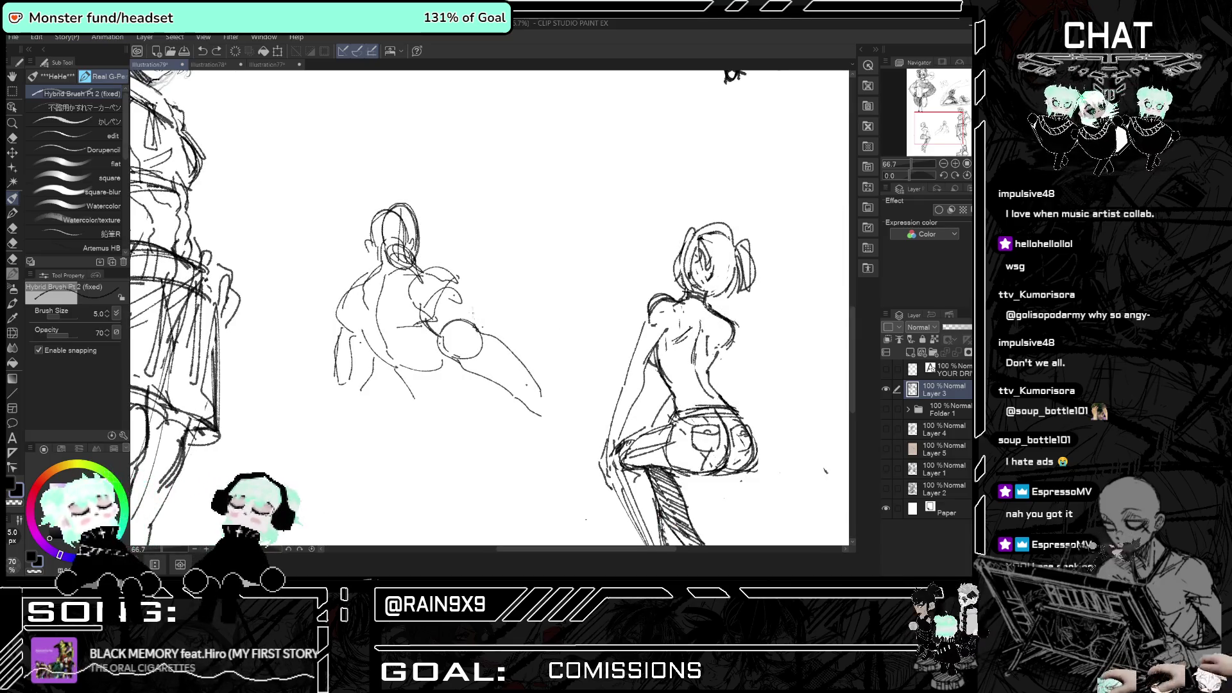
key("h")
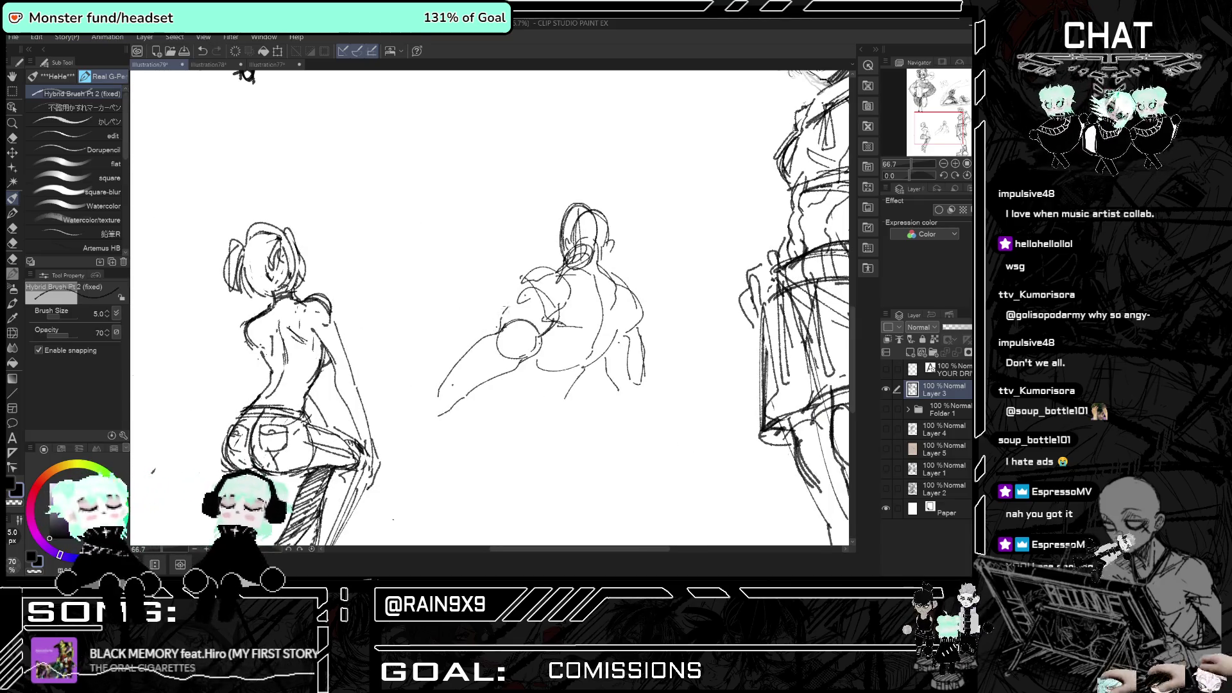
key("h")
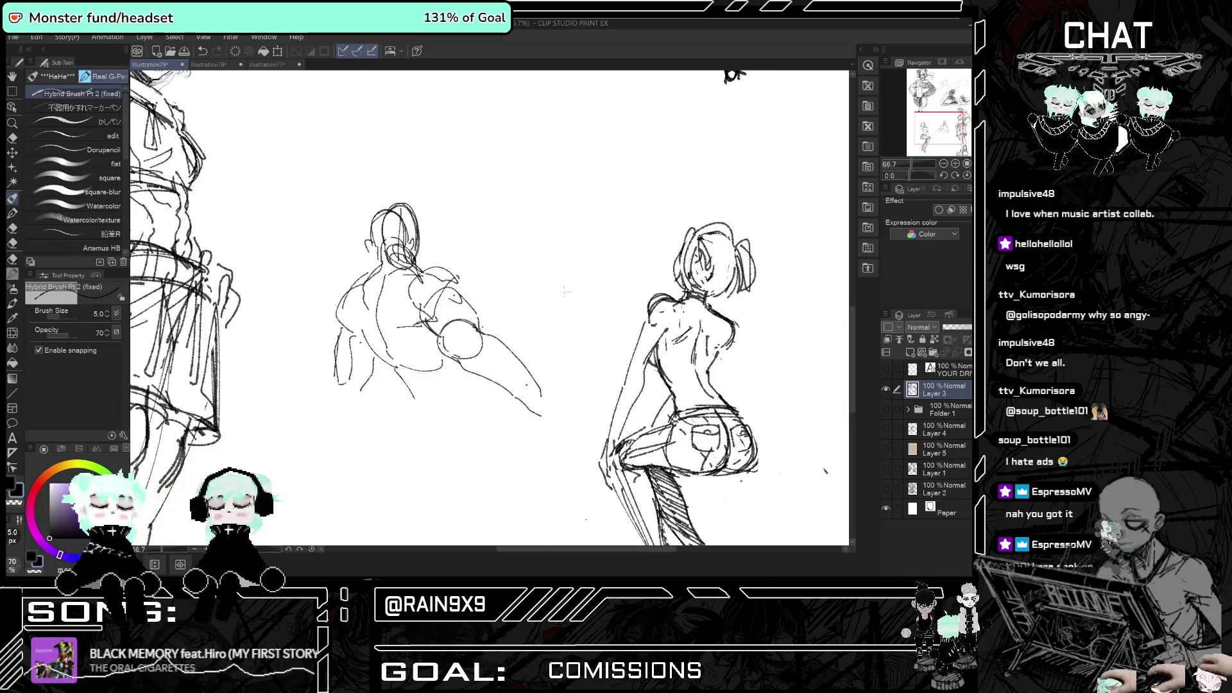
- Erase stray lines on the back figure's head, then return to the sketching brush
key("h")
left_click(12, 137)
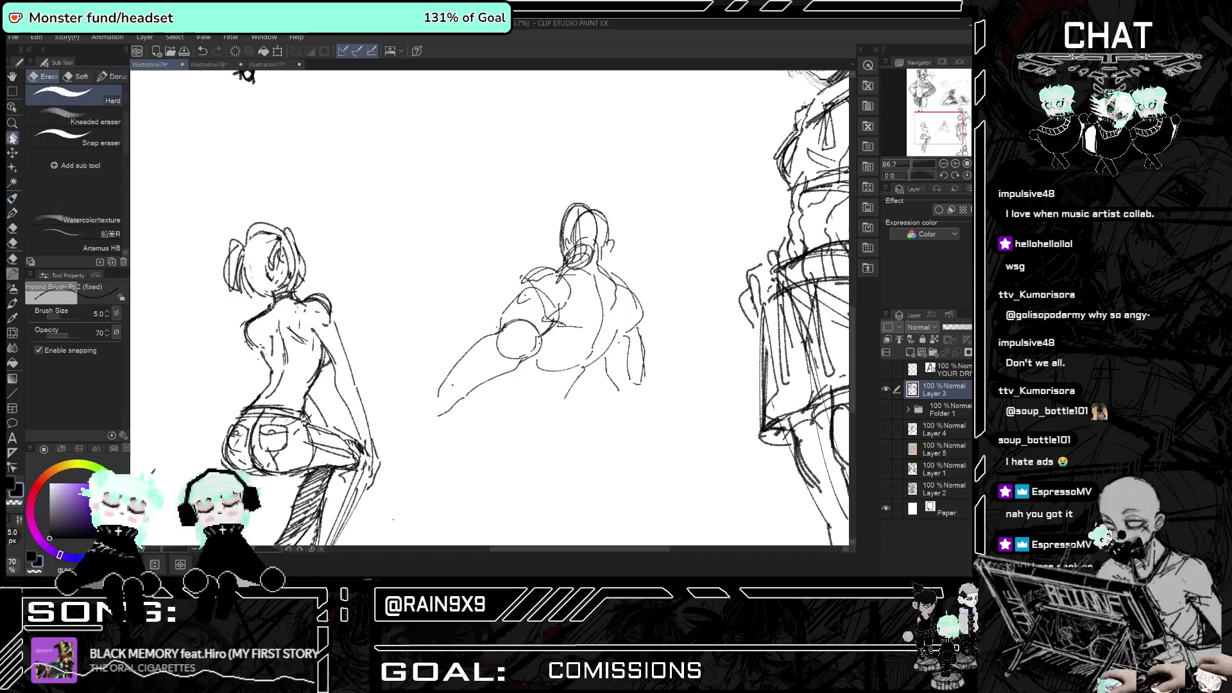
mouse_move(562, 225)
left_mouse_down()
mouse_move(556, 251)
mouse_move(585, 252)
mouse_move(594, 215)
mouse_move(609, 210)
left_mouse_up()
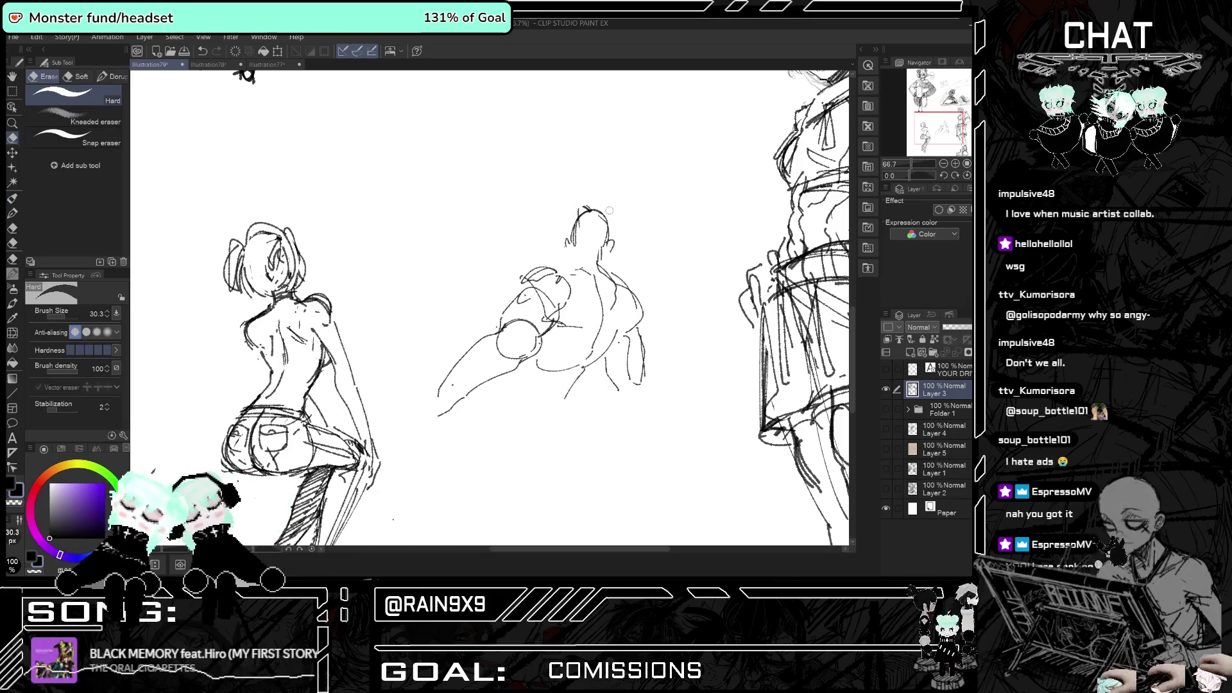
left_click(11, 198)
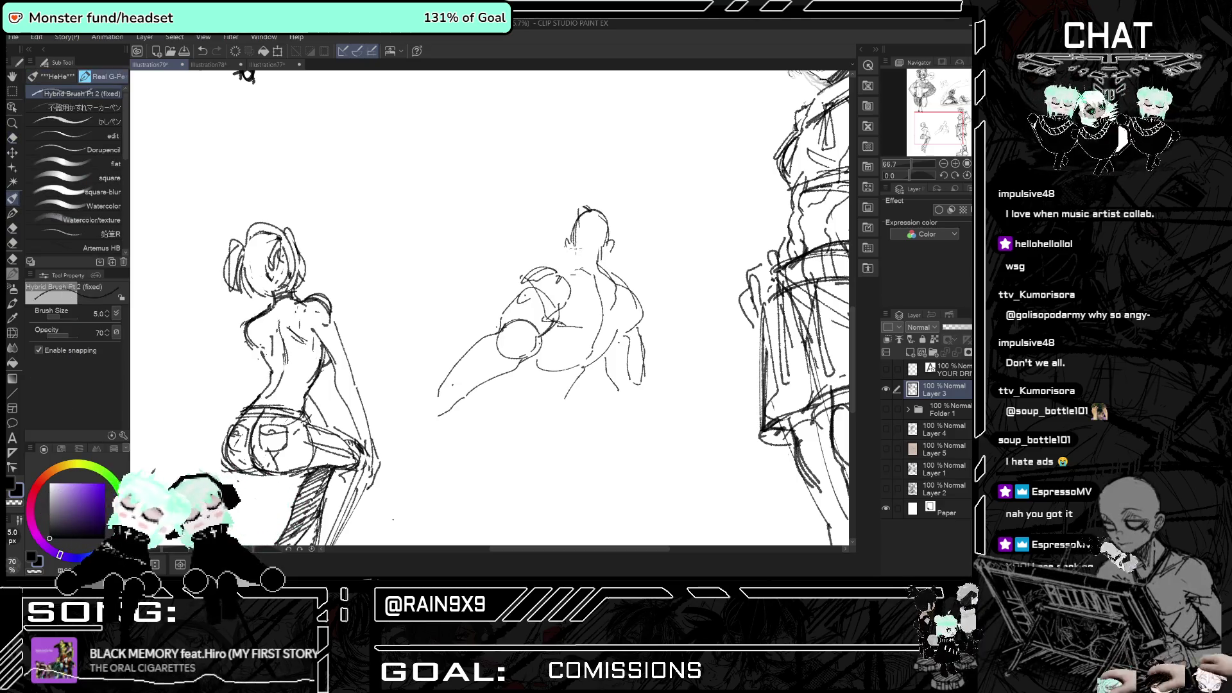
- Add a small stroke to the sketch while comparing normal and mirrored views
key("h")
key("h")
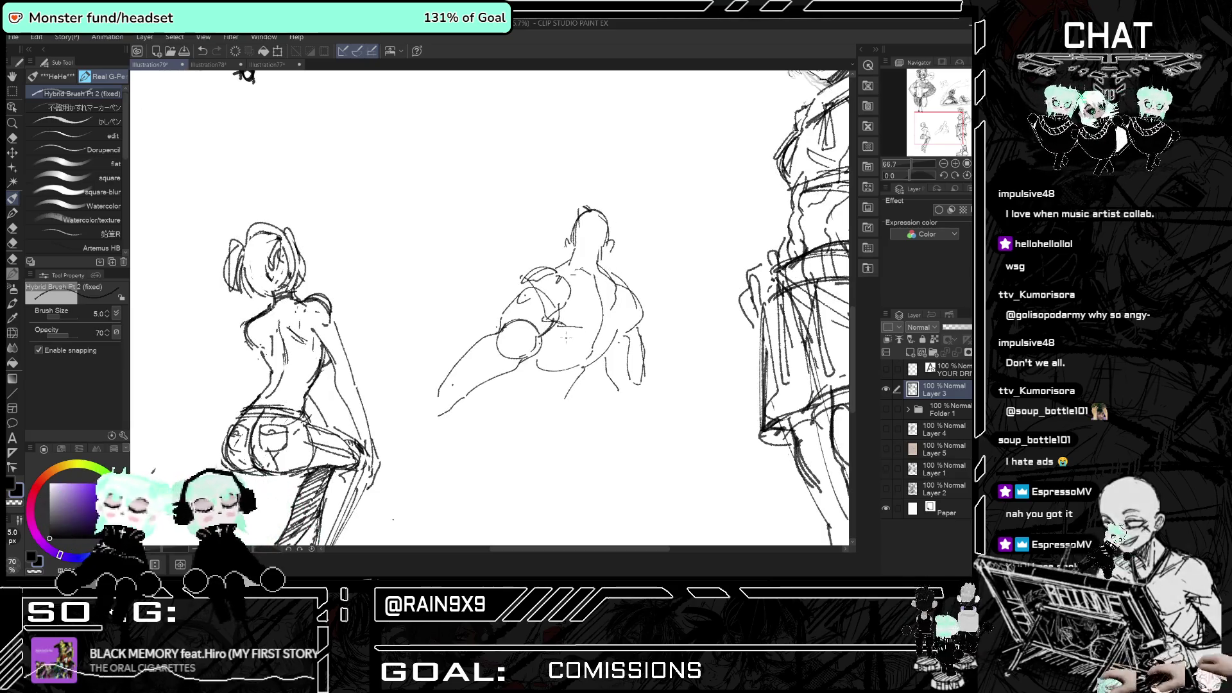
key("h")
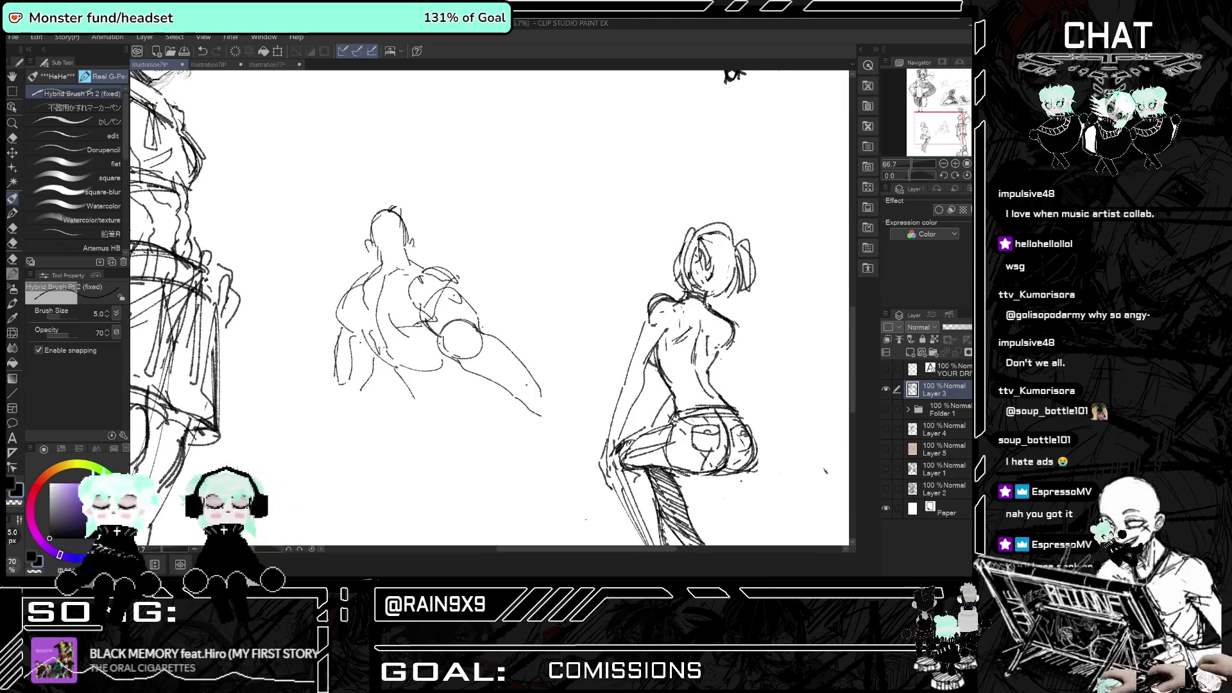
left_click_drag(371, 283, 374, 322)
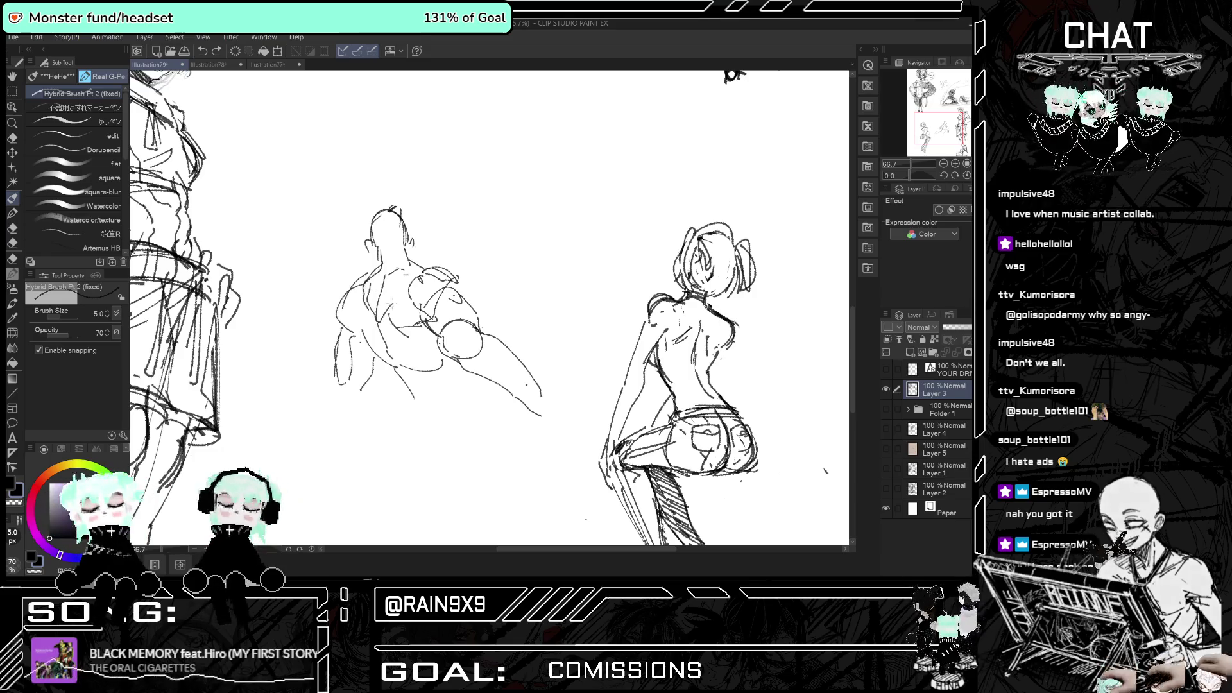
key("h")
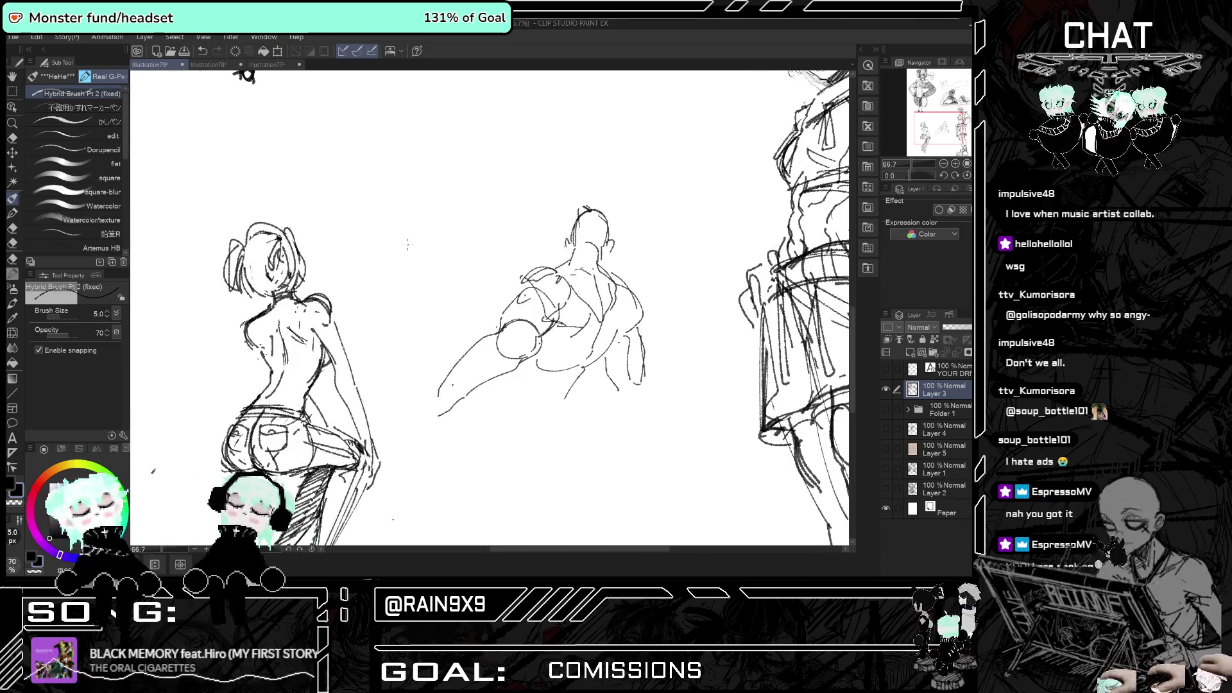
key("h")
key("h")
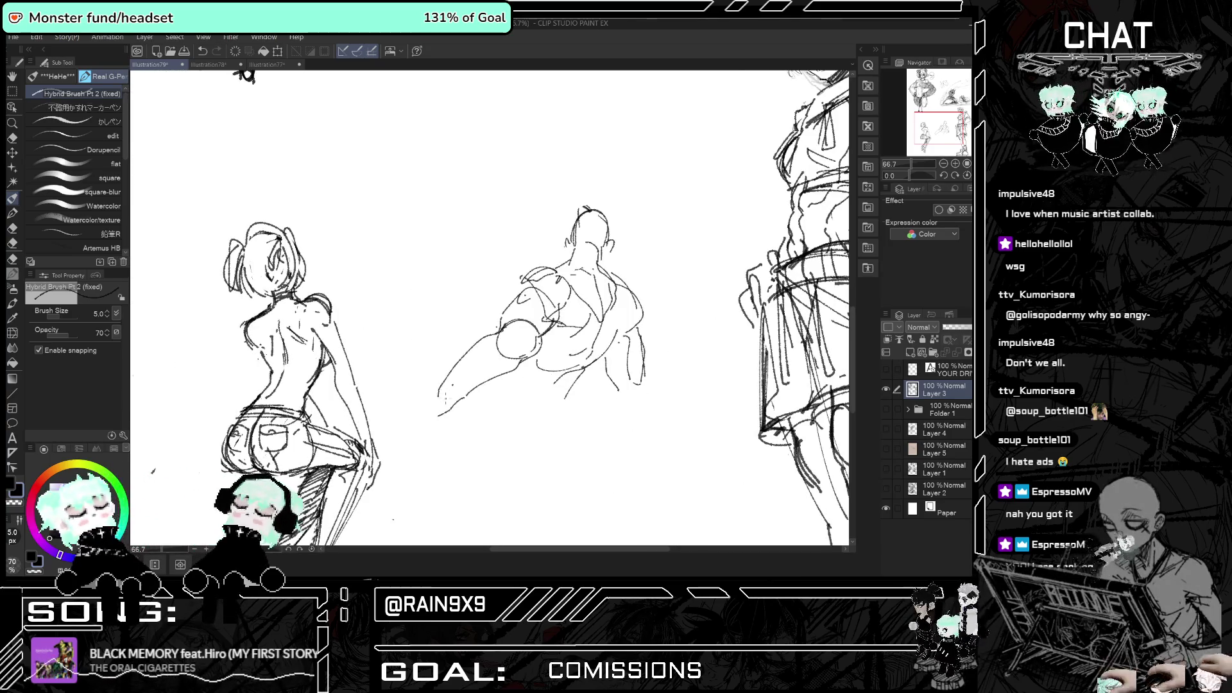
key("h")
key("h")
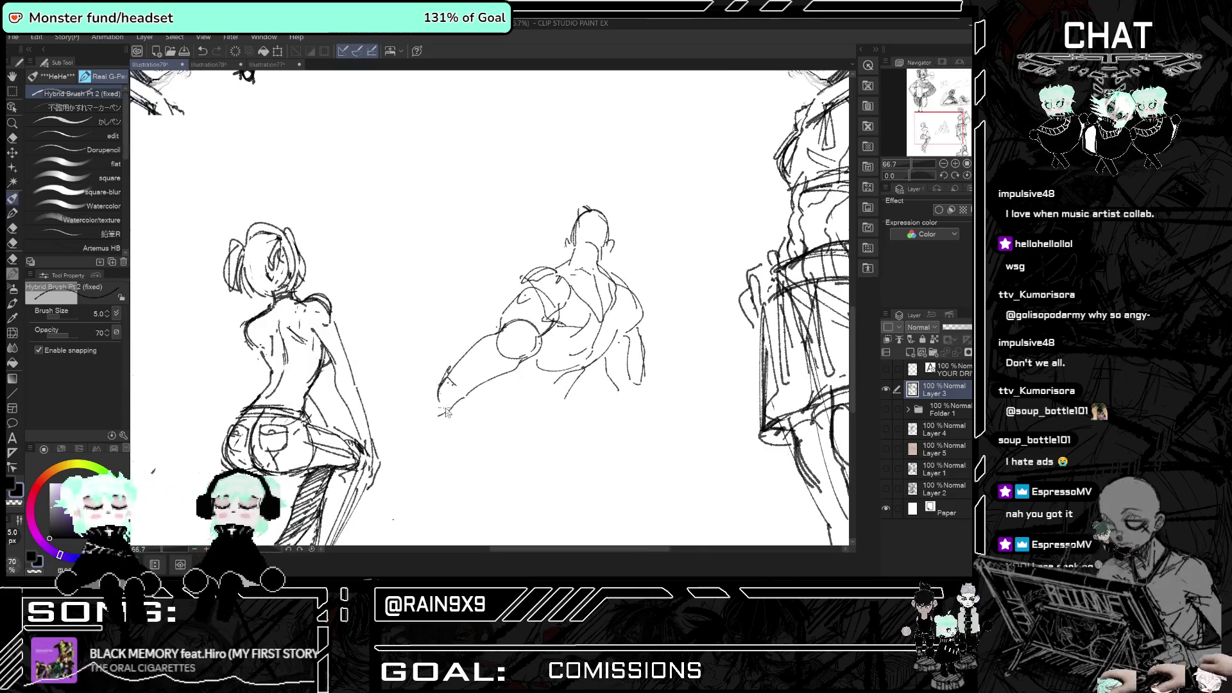
key("h")
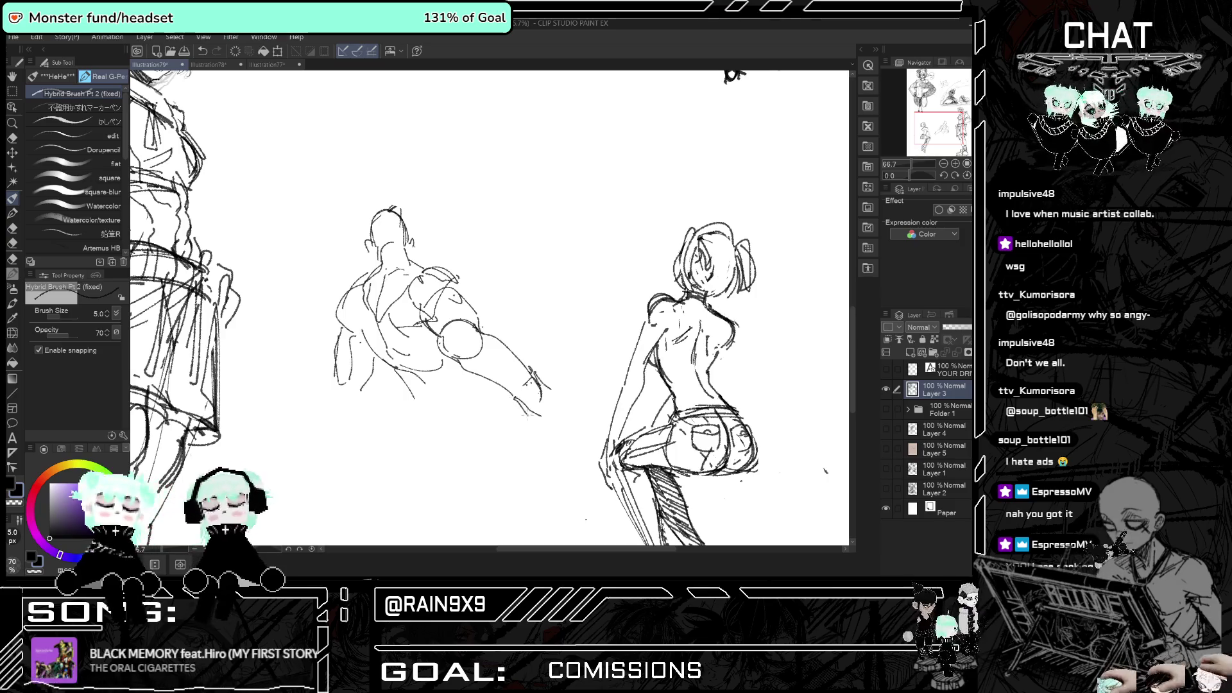
key("h")
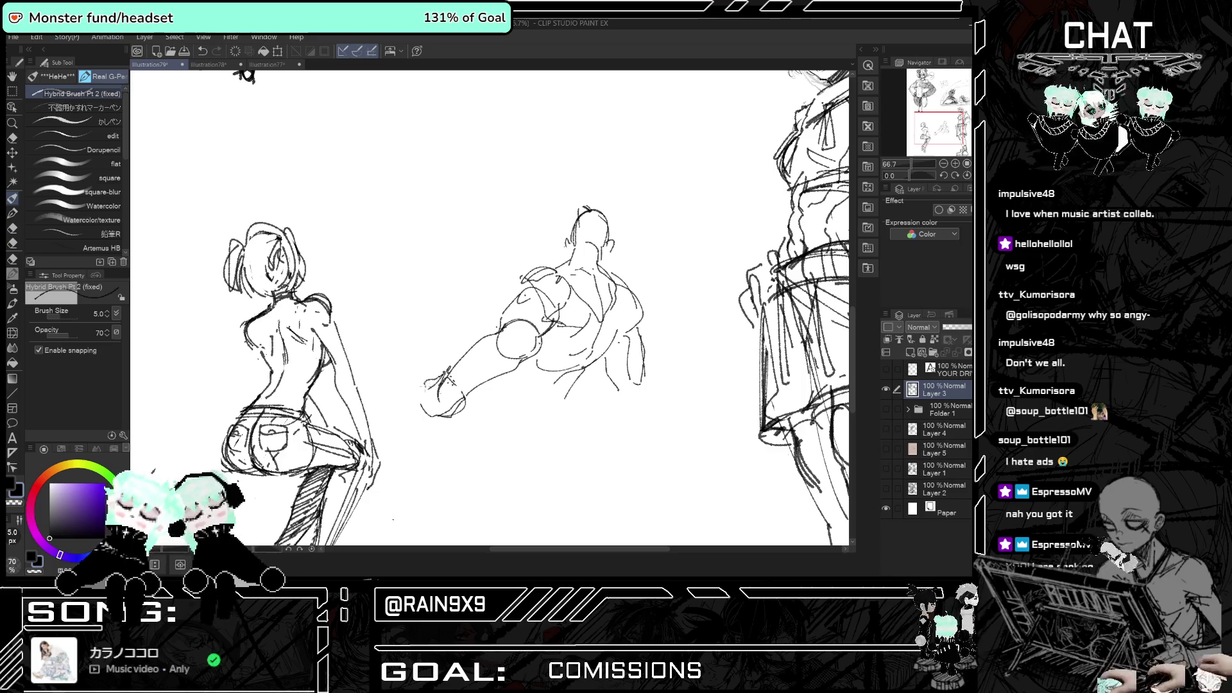
- Sketch the reaching hand's fingers and lower edge, plus a lower-torso stroke
left_click_drag(425, 403, 419, 414)
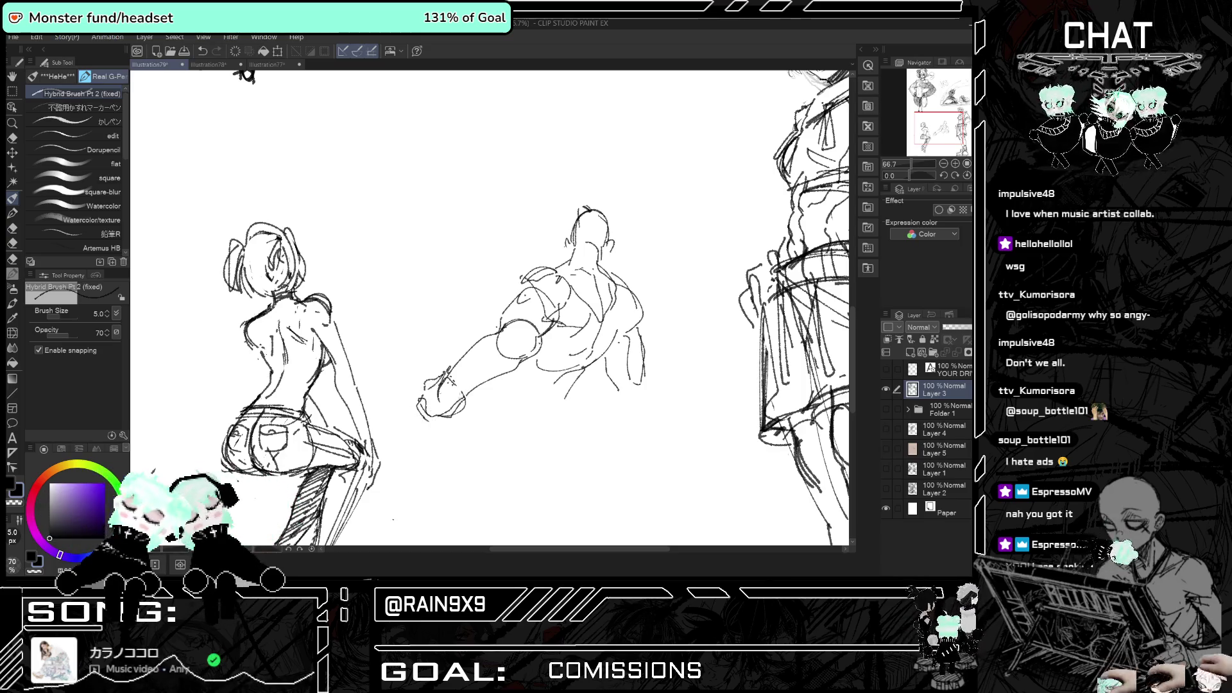
key("h")
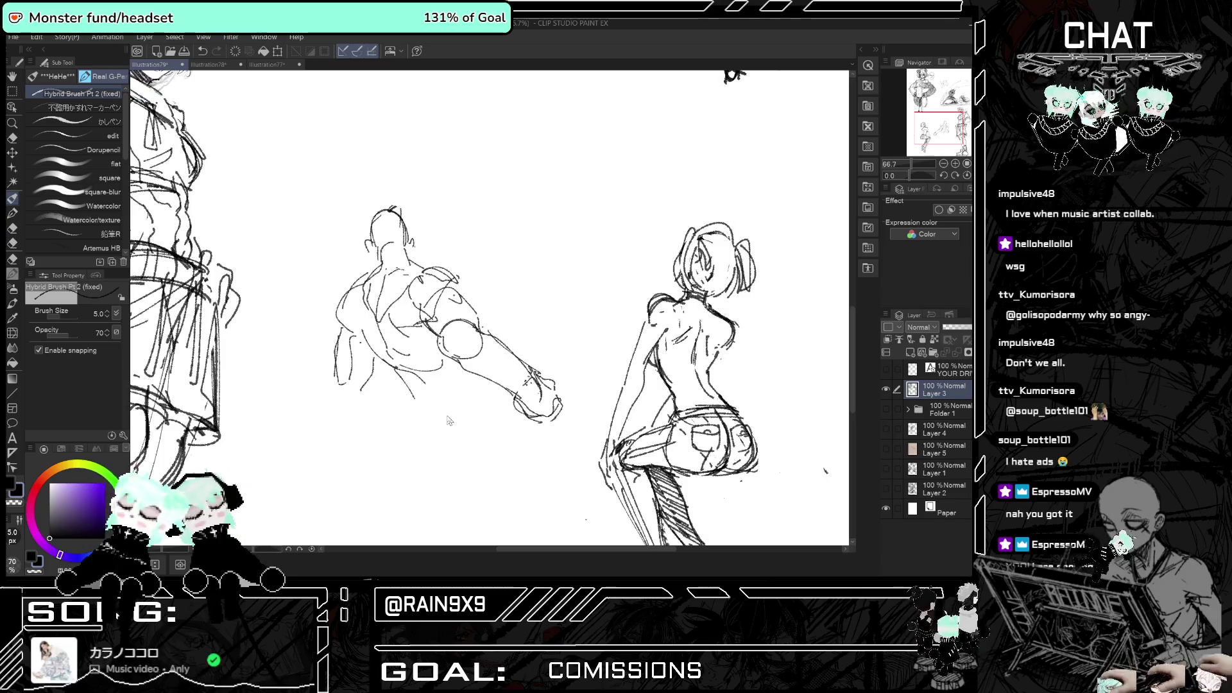
mouse_move(547, 378)
left_mouse_down()
mouse_move(563, 367)
mouse_move(569, 378)
left_mouse_up()
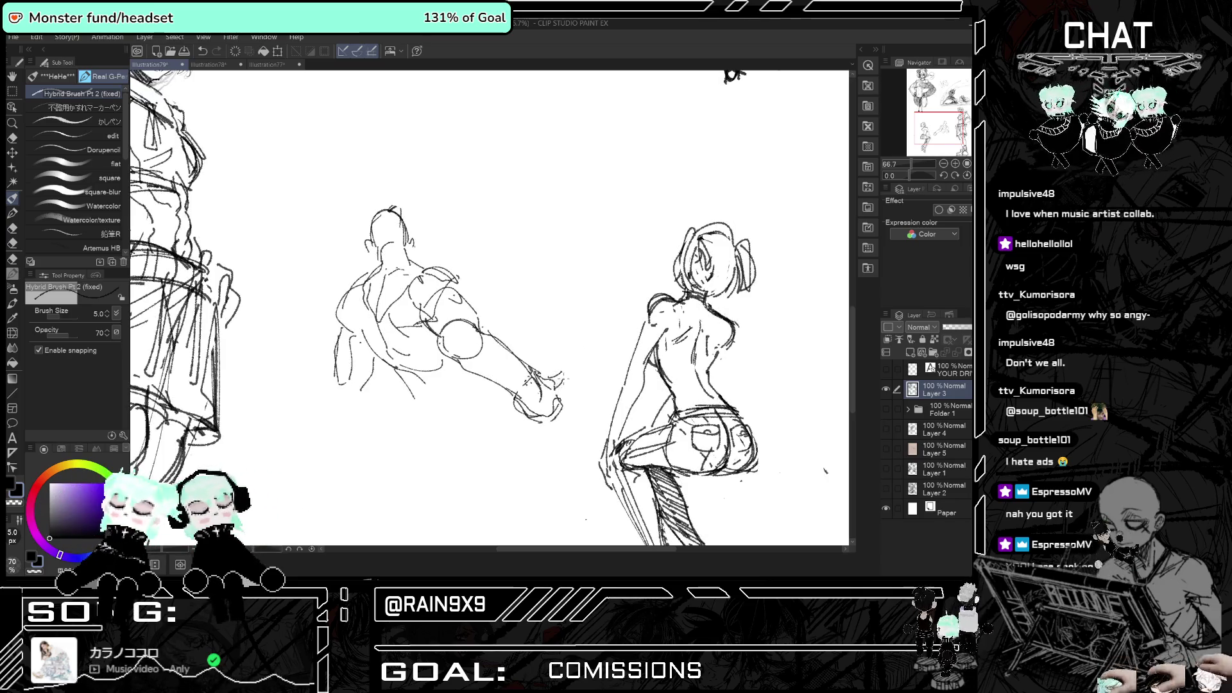
key("h")
left_click_drag(415, 409, 403, 420)
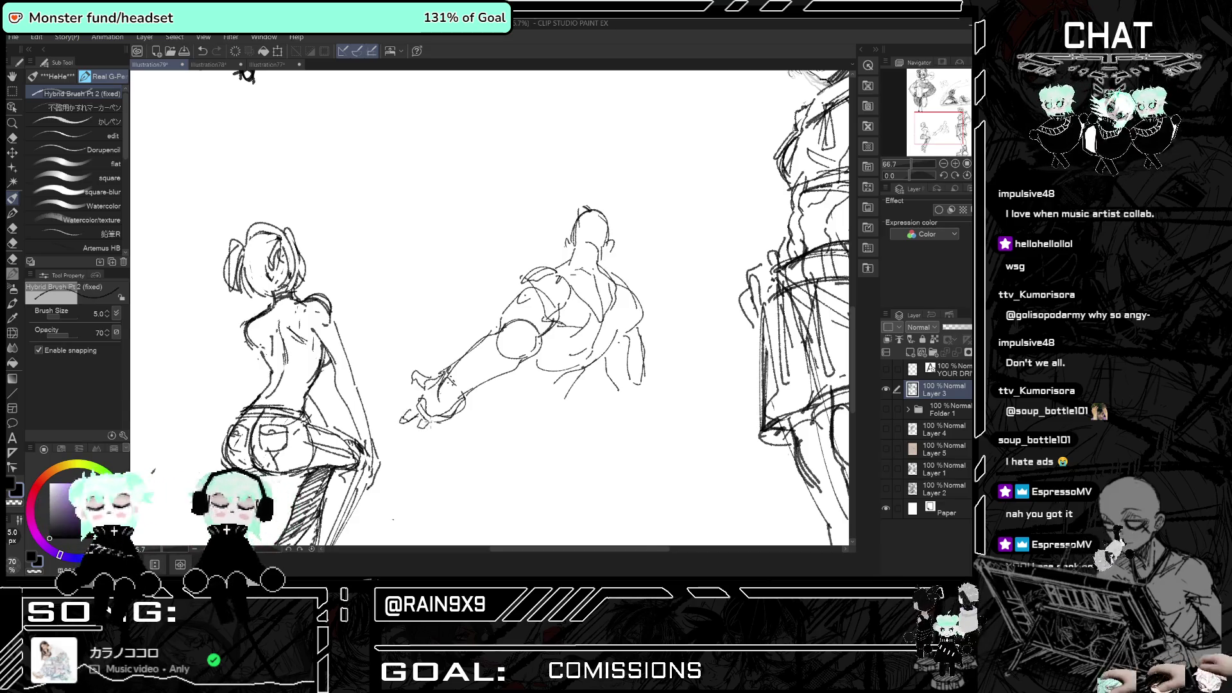
key("h")
key("h")
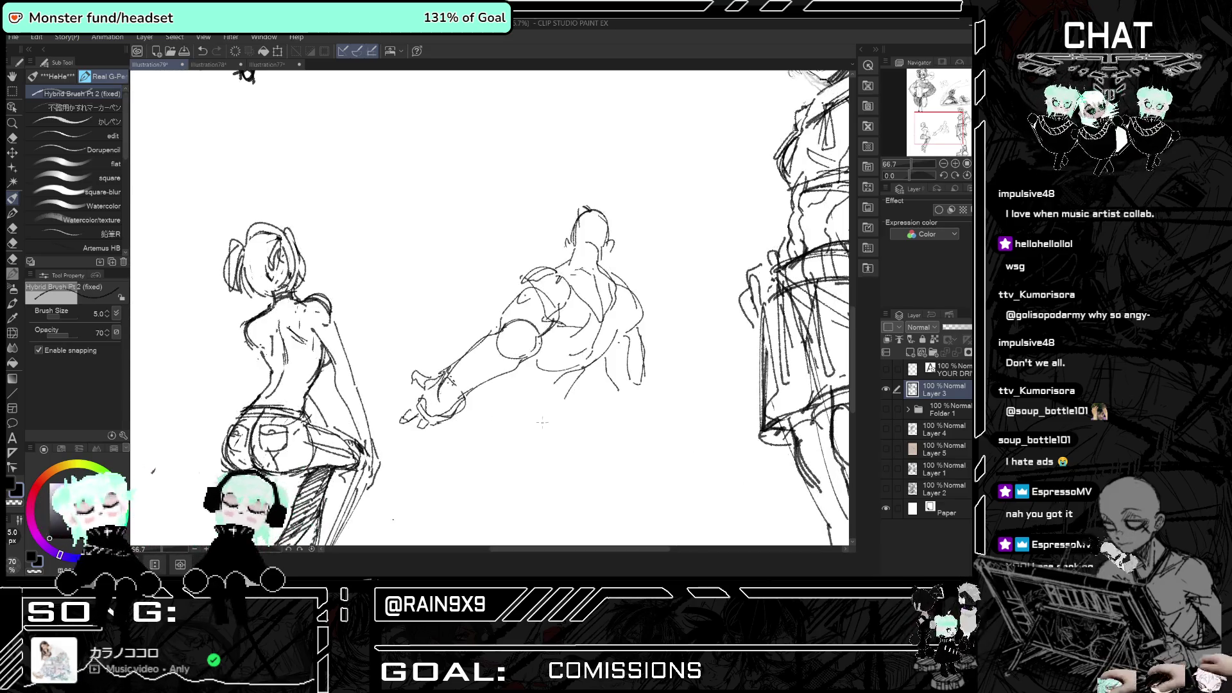
key("h")
key("h")
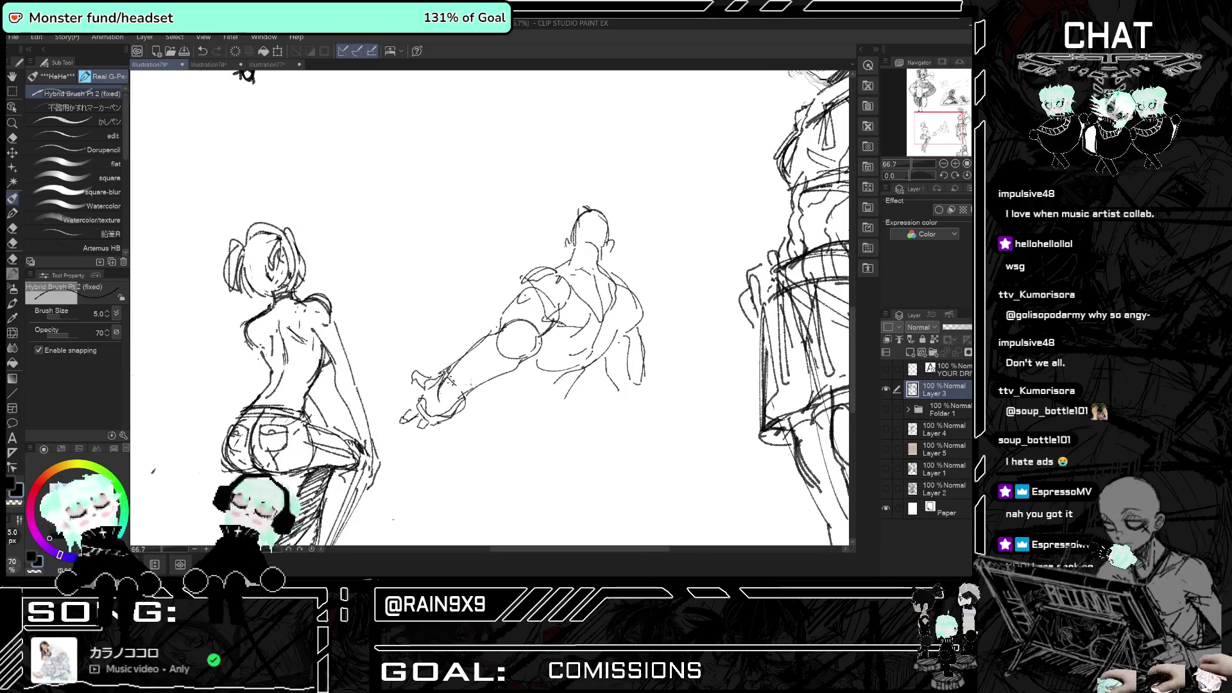
key("h")
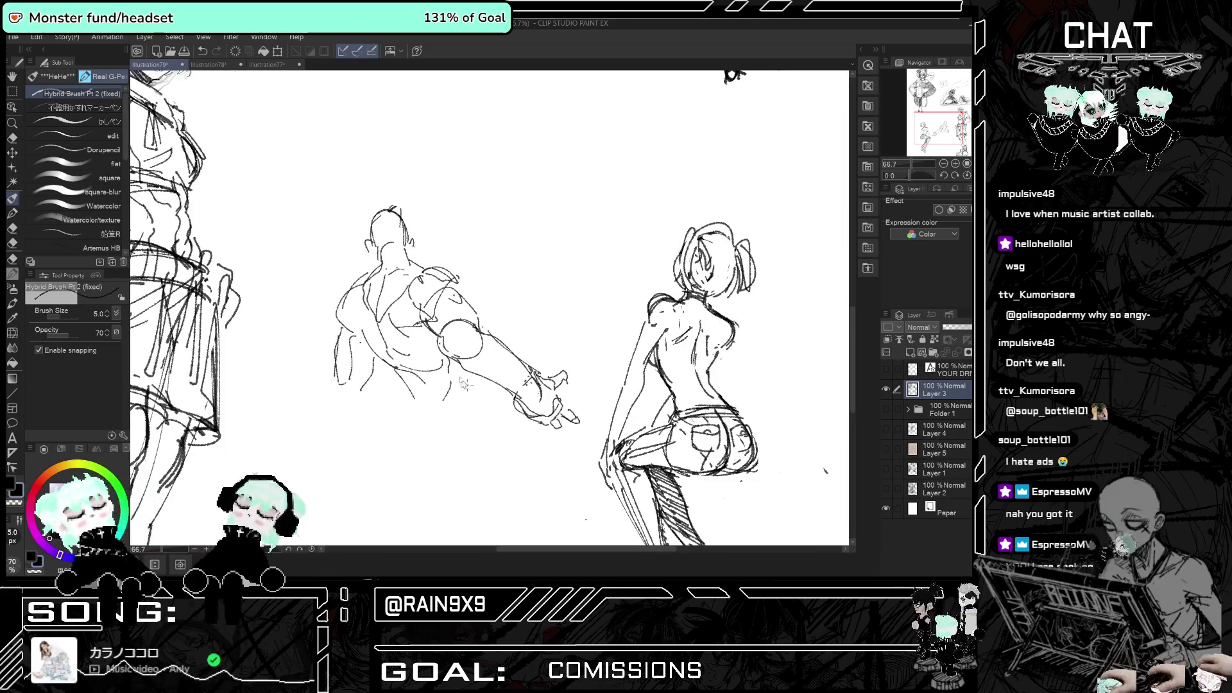
left_click_drag(403, 379, 390, 418)
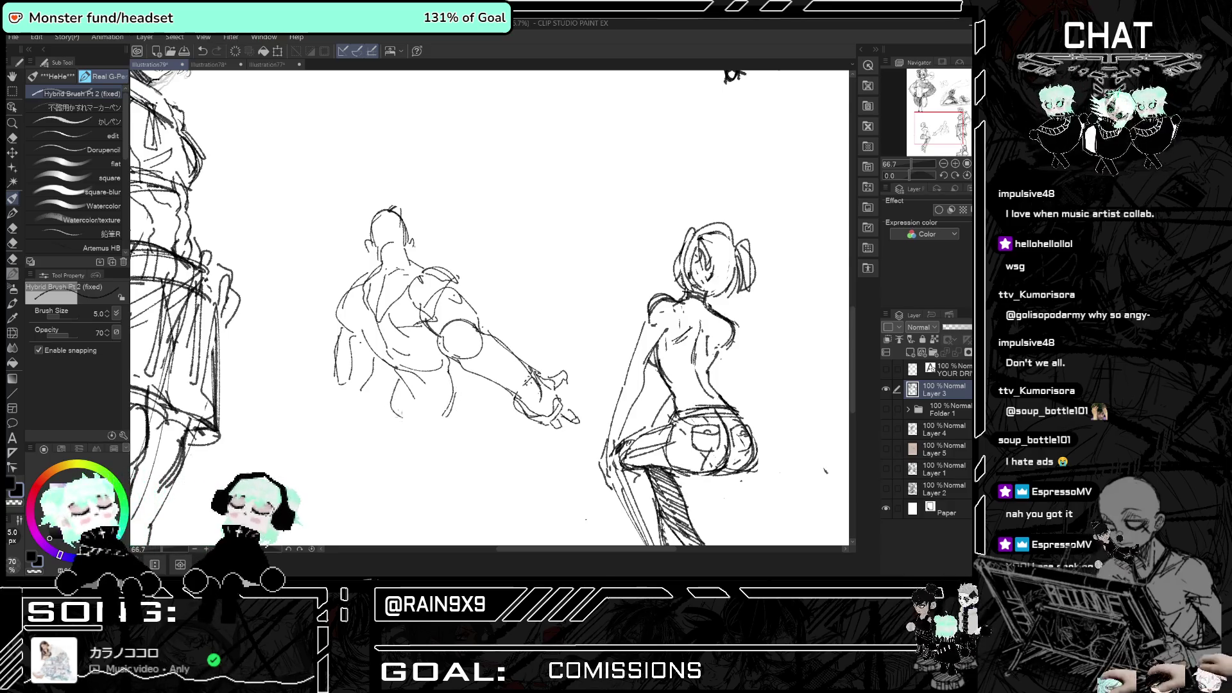
key("h")
key("h")
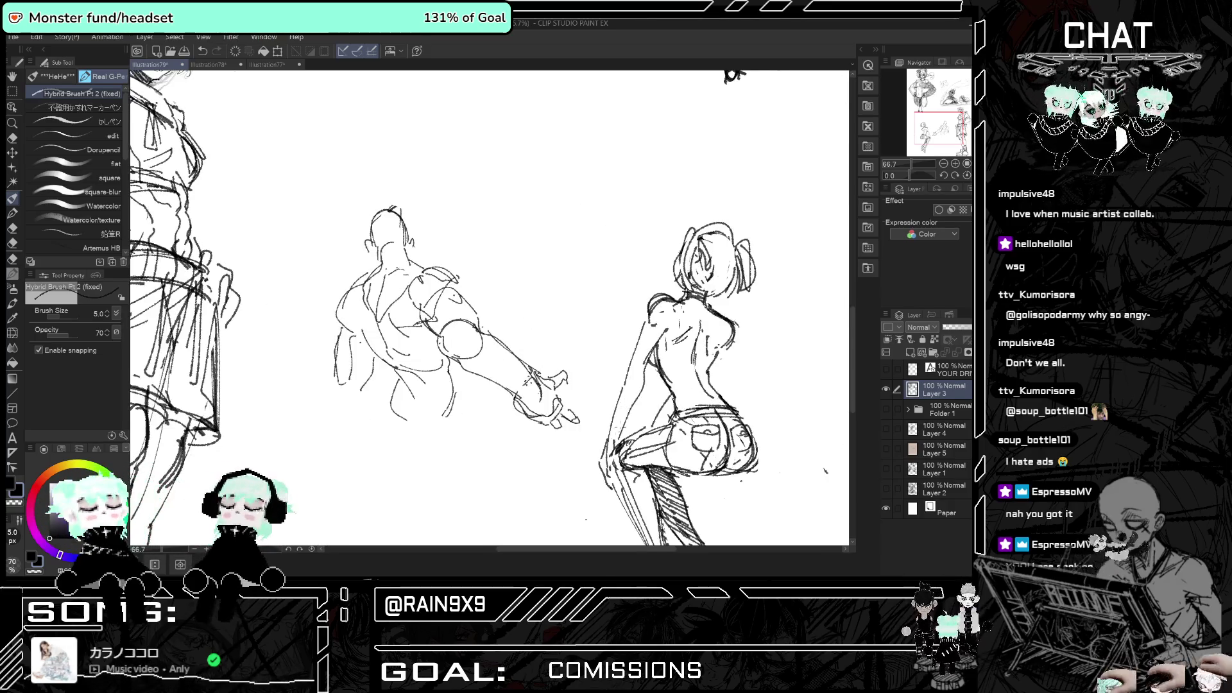
- Erase the reaching hand's fingertips and the forearm lines between elbow and hand
key("e")
mouse_move(558, 382)
left_mouse_down()
mouse_move(561, 423)
mouse_move(512, 414)
left_mouse_up()
mouse_move(503, 332)
left_mouse_down()
mouse_move(486, 346)
mouse_move(545, 392)
mouse_move(549, 414)
left_mouse_up()
left_click(12, 197)
- Try new curves on the back figure's arm, then undo them
left_click_drag(426, 324, 453, 355)
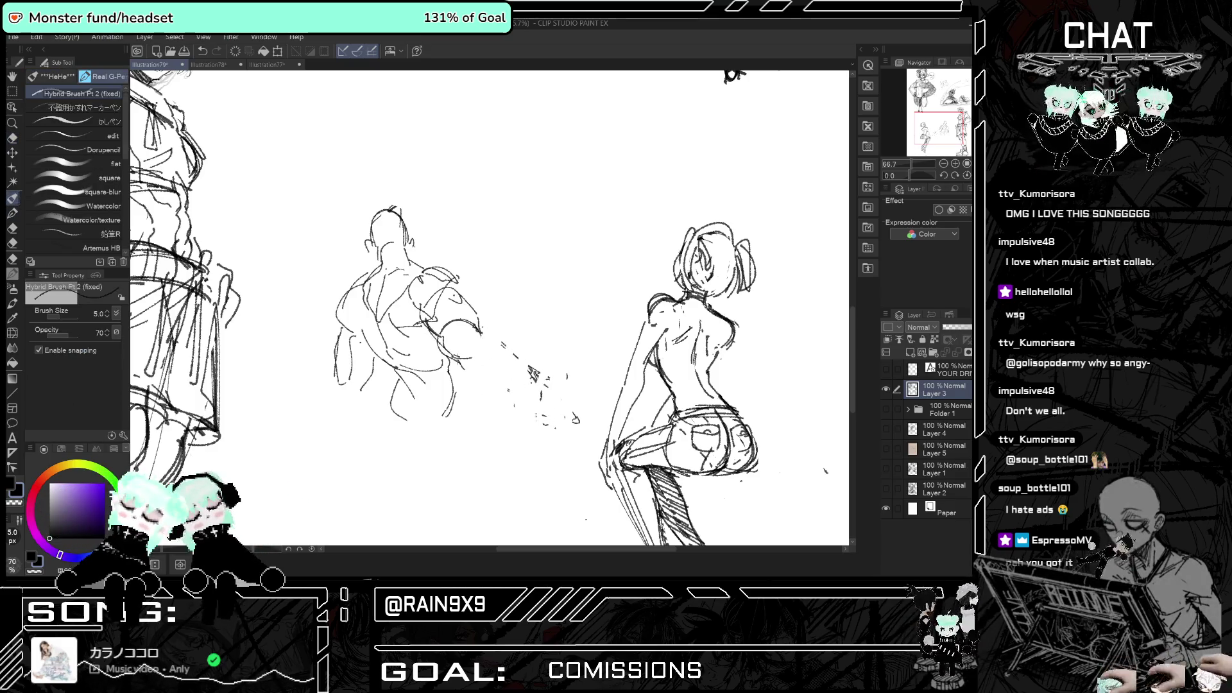
key("h")
key("h")
key("ctrl+z")
left_click_drag(457, 326, 491, 357)
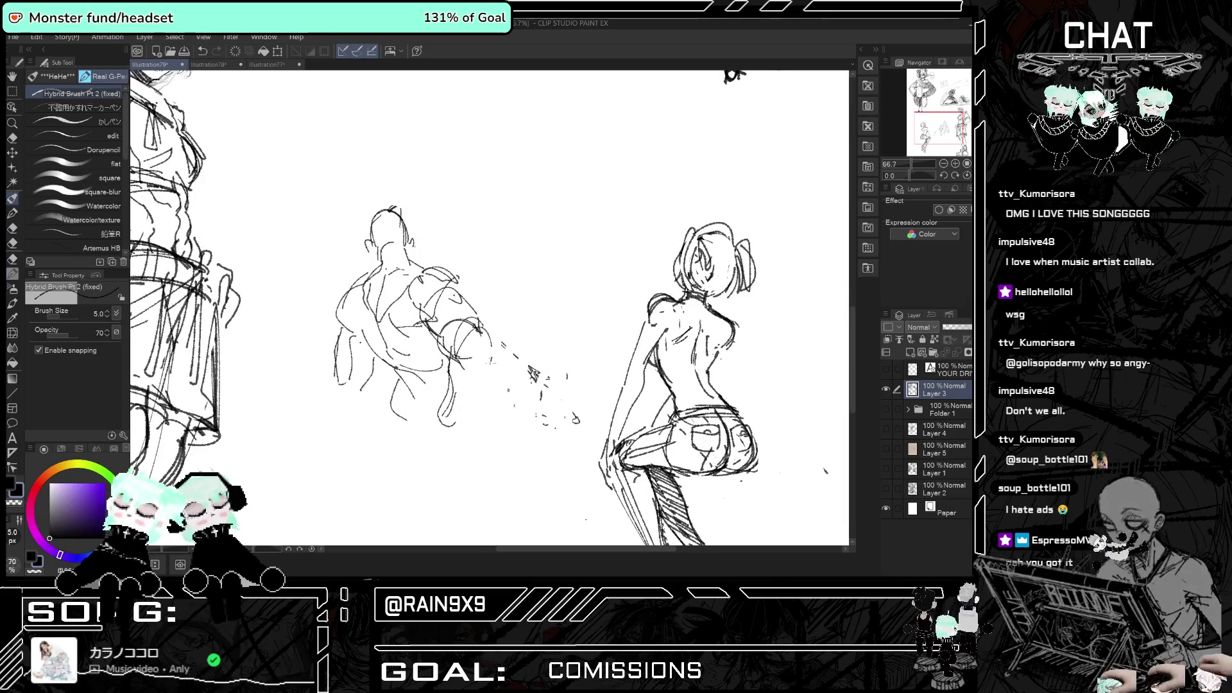
key("h")
key("ctrl+z")
key("ctrl+z")
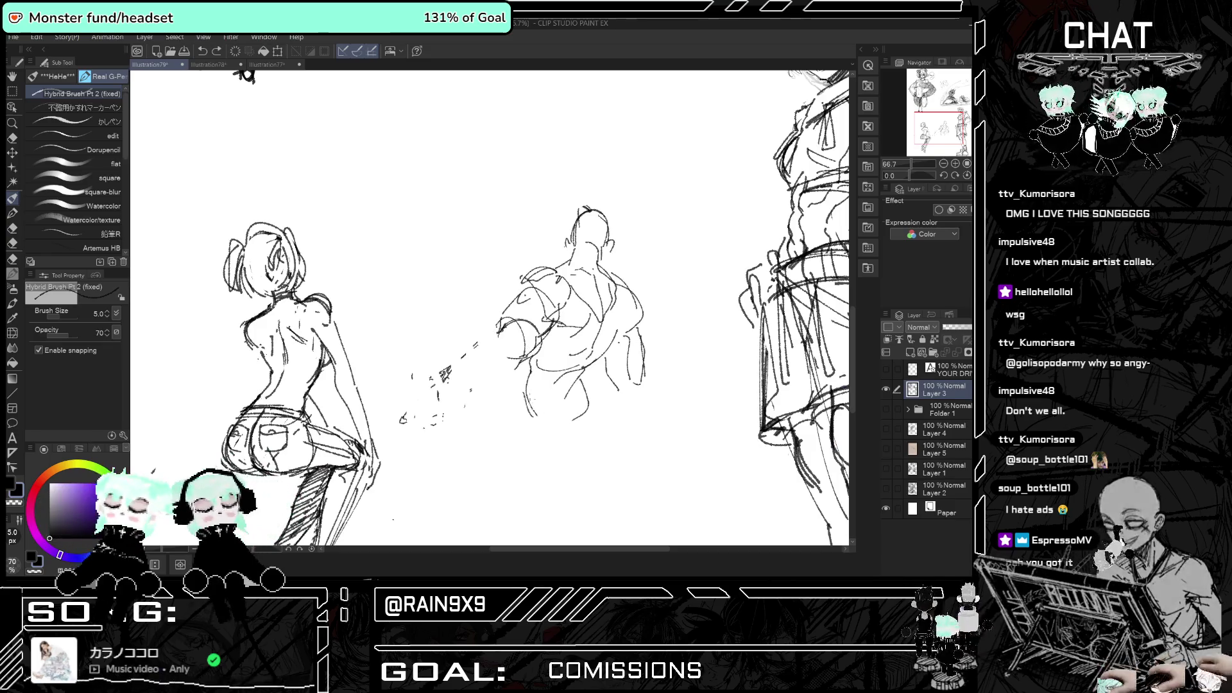
key("ctrl+z")
- Add strokes to the figure's lower body and shoulder, then mirror the canvas
left_click_drag(501, 409, 506, 424)
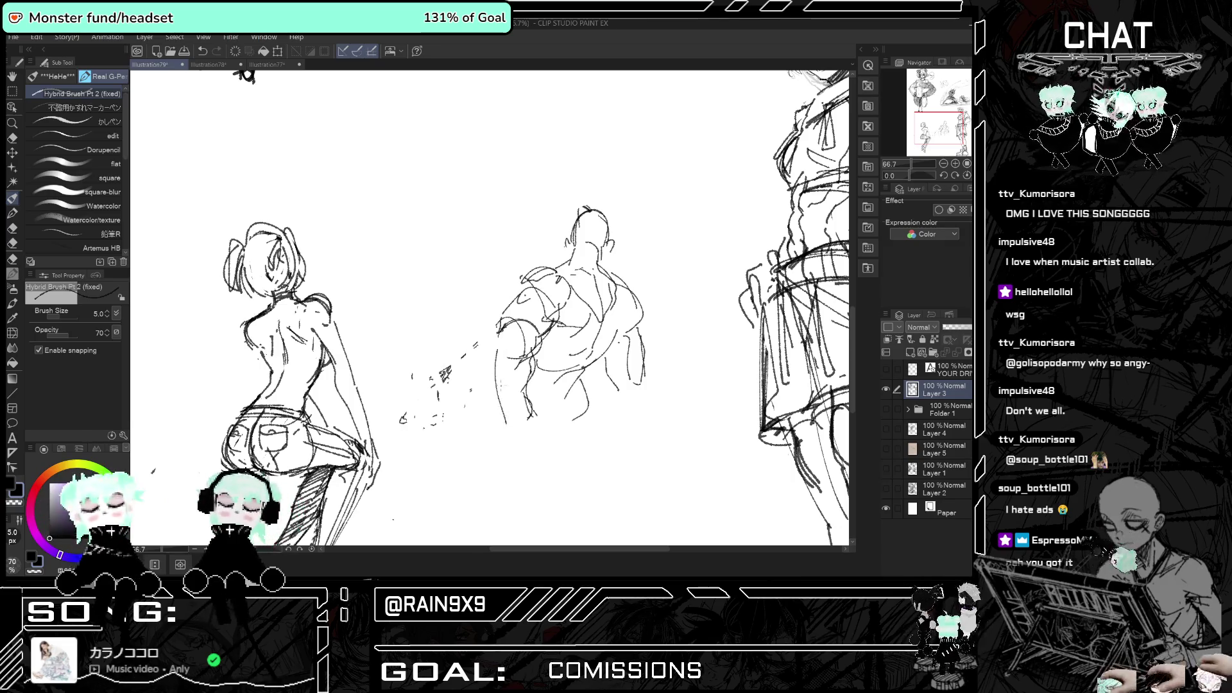
key("h")
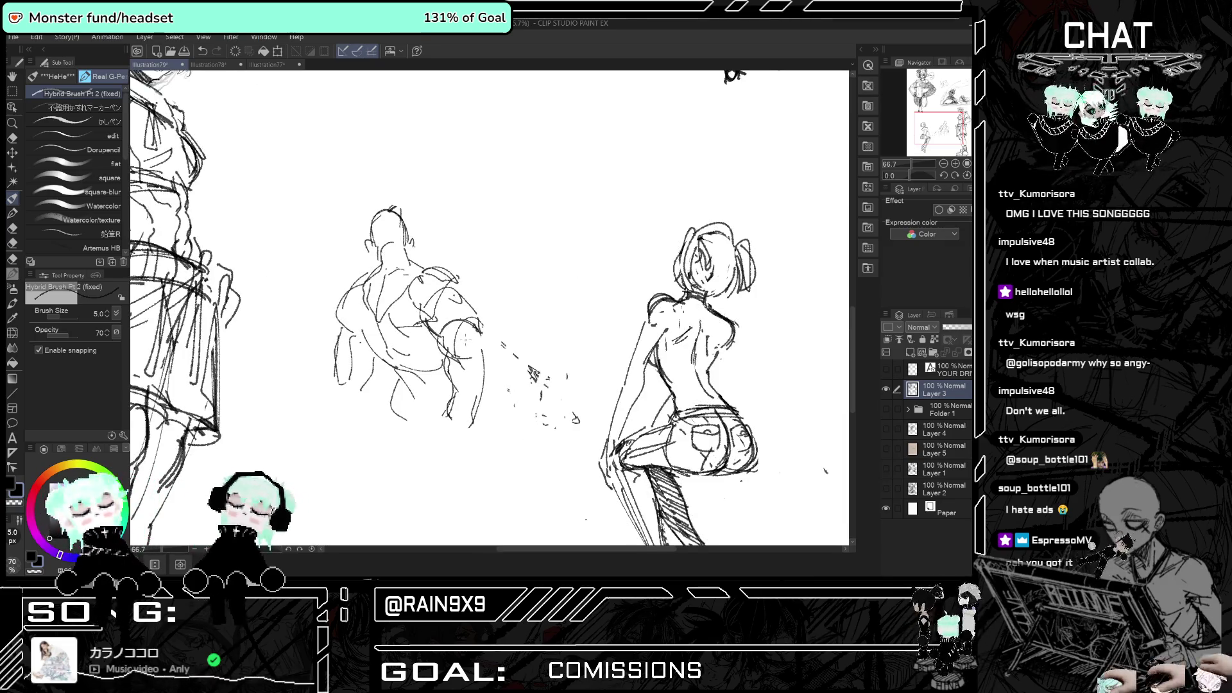
key("h")
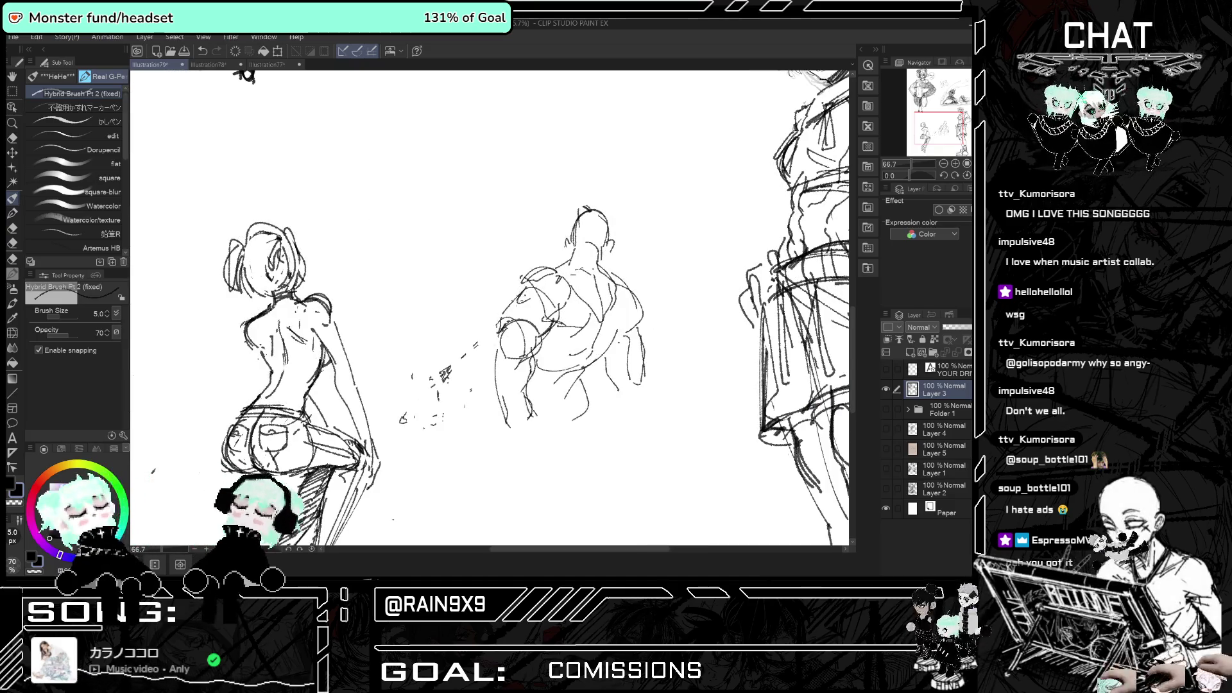
left_click_drag(495, 335, 557, 292)
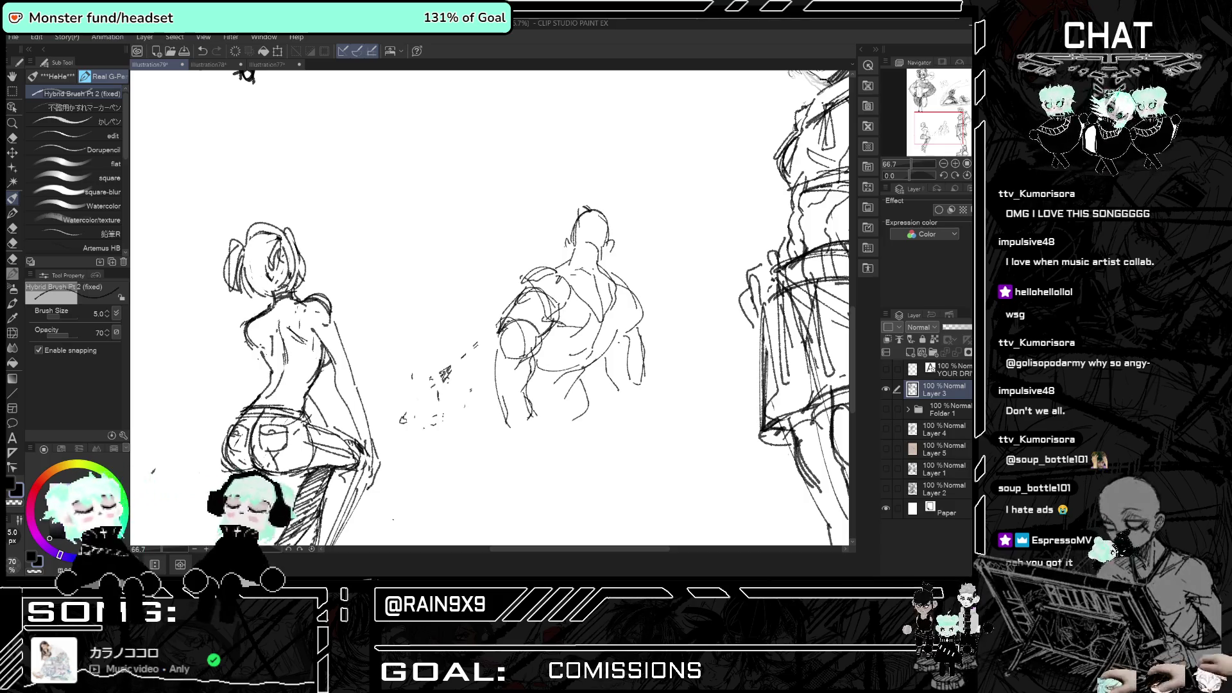
key("h")
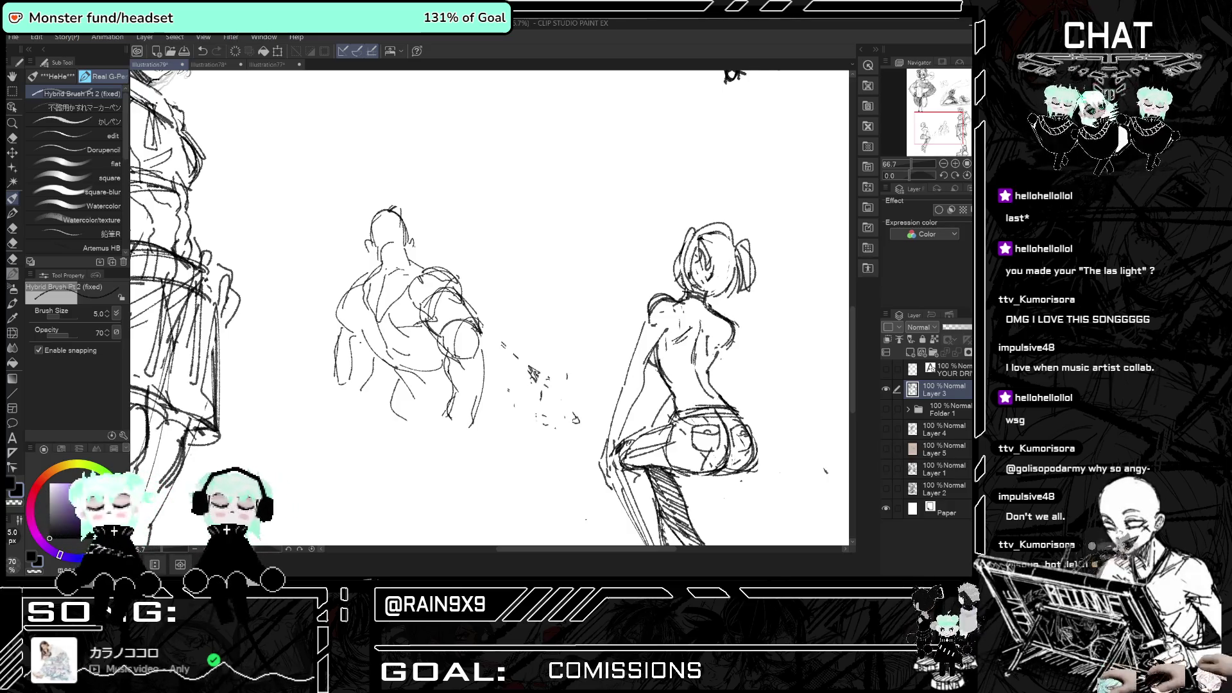
- Hide Layer 3's figure sketches and show Folder 1's tower painting
scroll(725, 434, "down", 5)
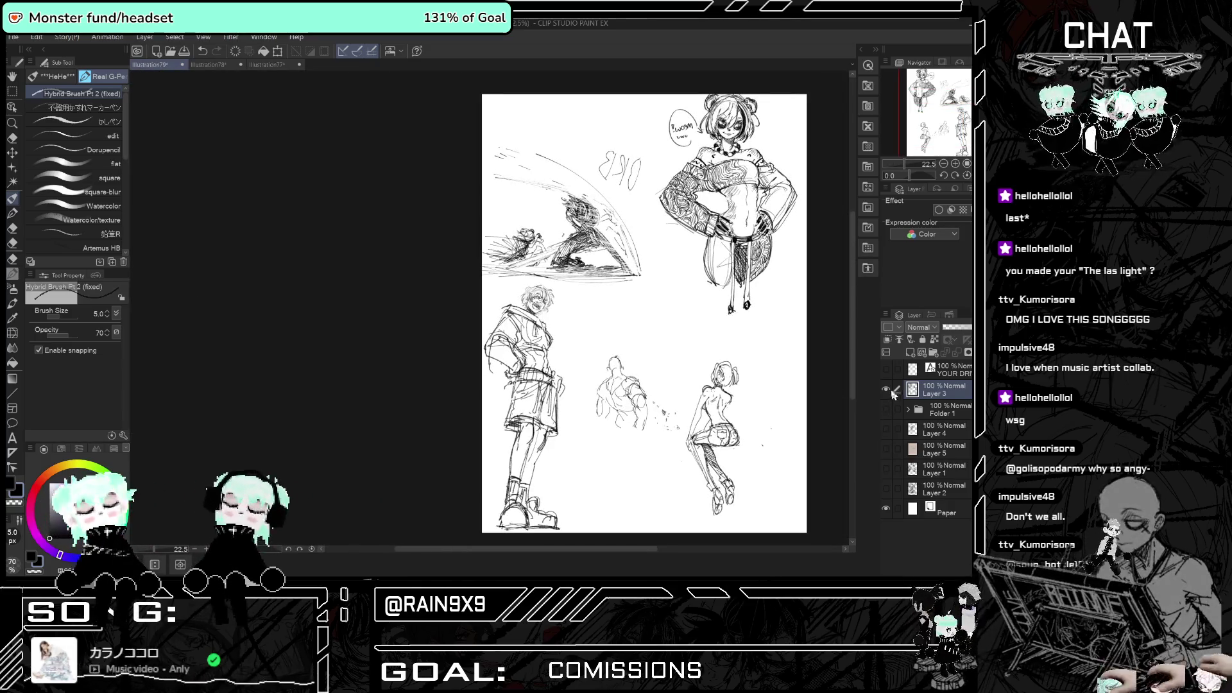
left_click(886, 390)
left_click(886, 409)
- Zoom in and out over the tower painting, then hide Folder 1 again
scroll(737, 267, "up", 2)
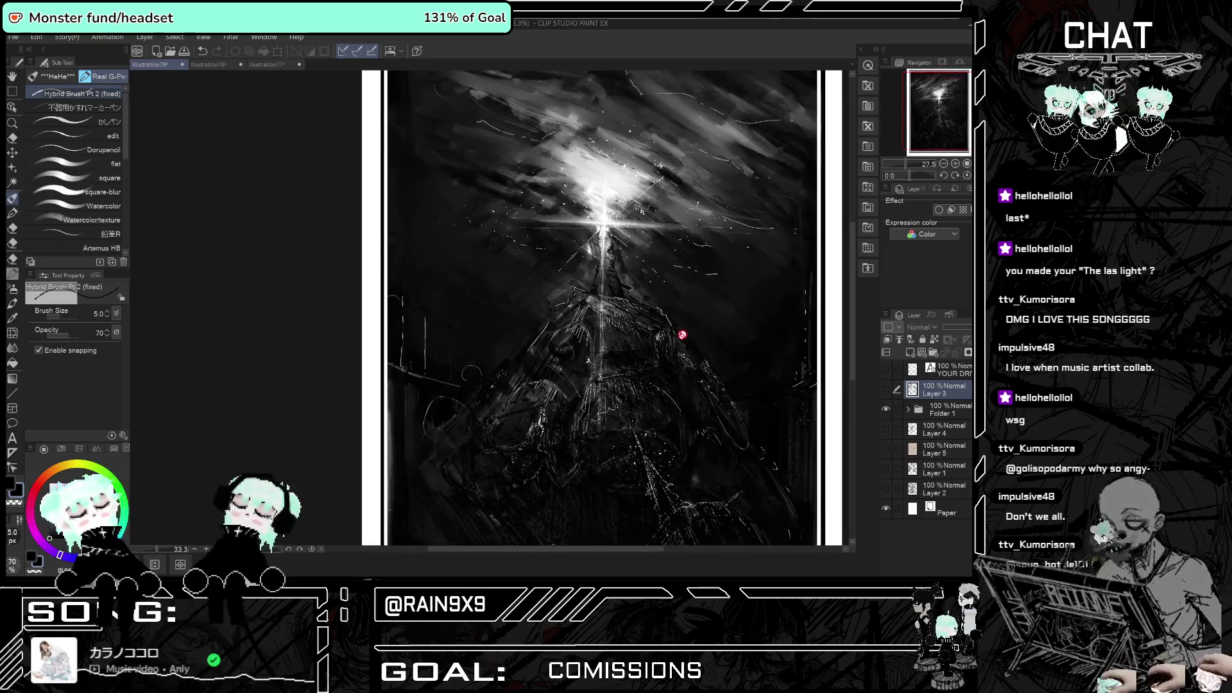
scroll(611, 277, "up", 1)
scroll(610, 267, "down", 2)
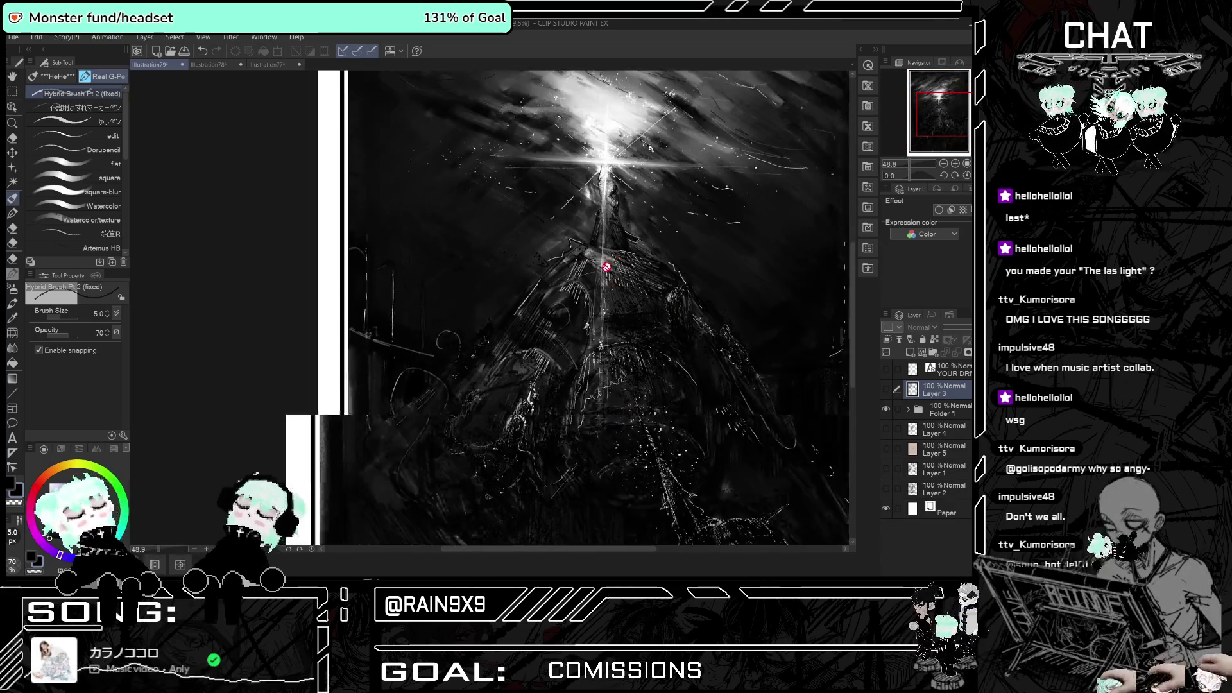
scroll(642, 160, "down", 3)
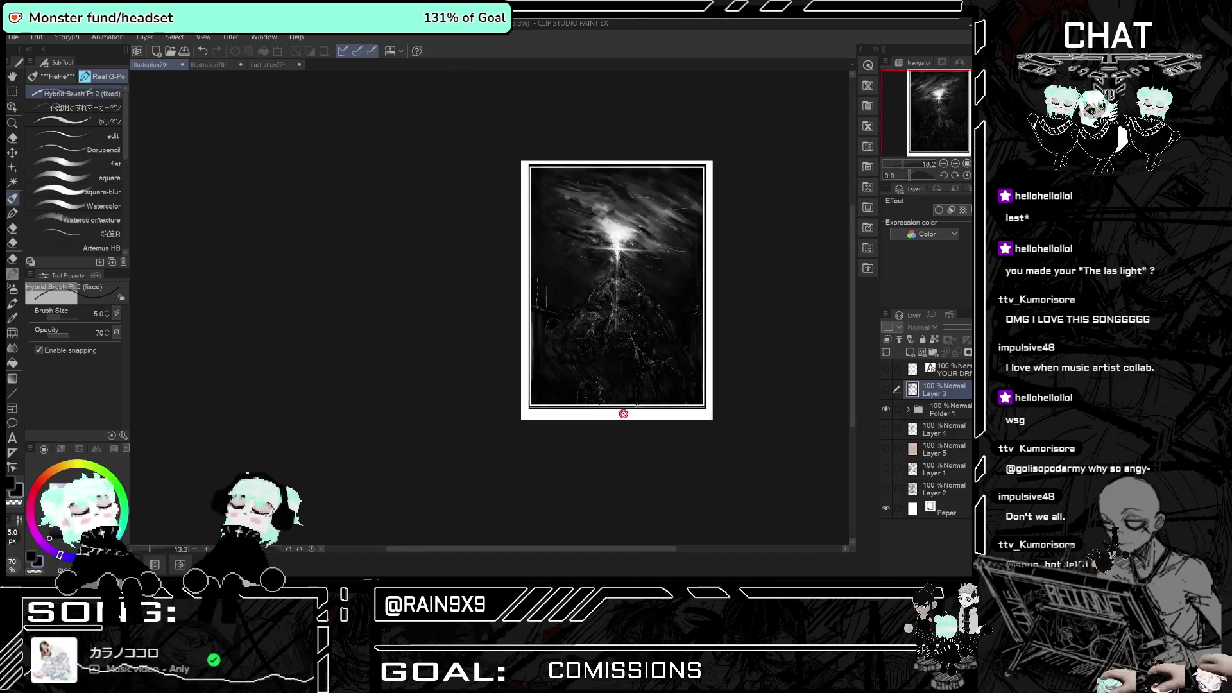
scroll(624, 333, "up", 3)
scroll(590, 494, "up", 1)
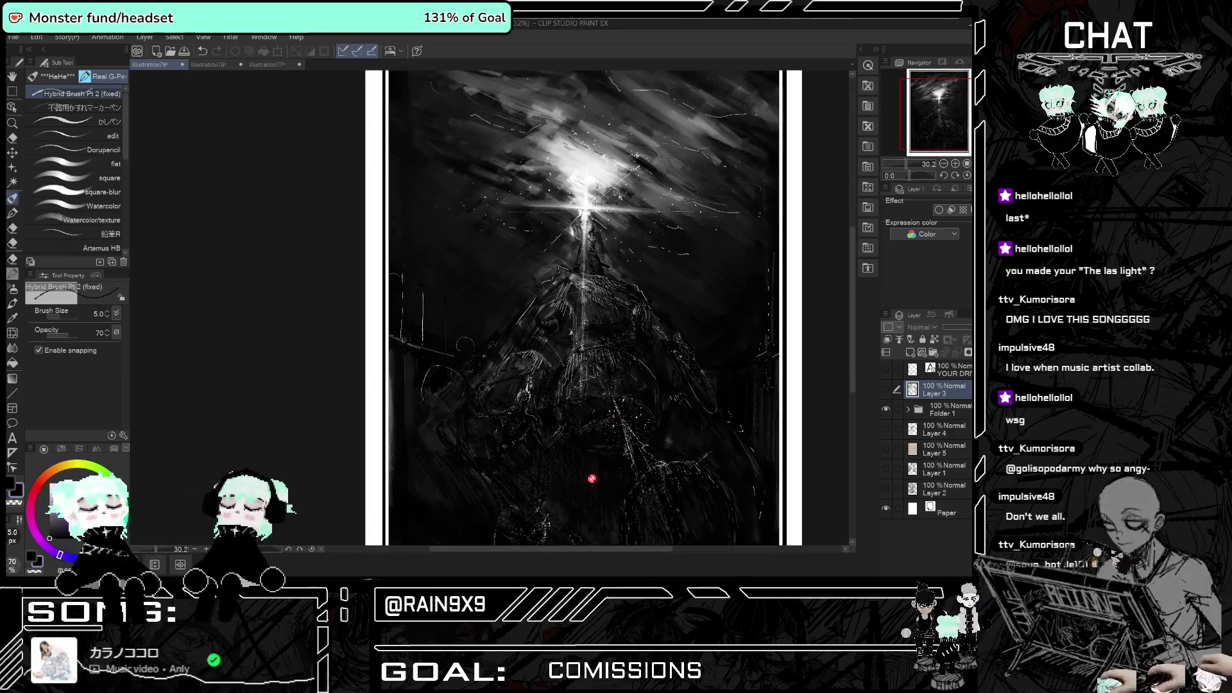
scroll(726, 321, "up", 1)
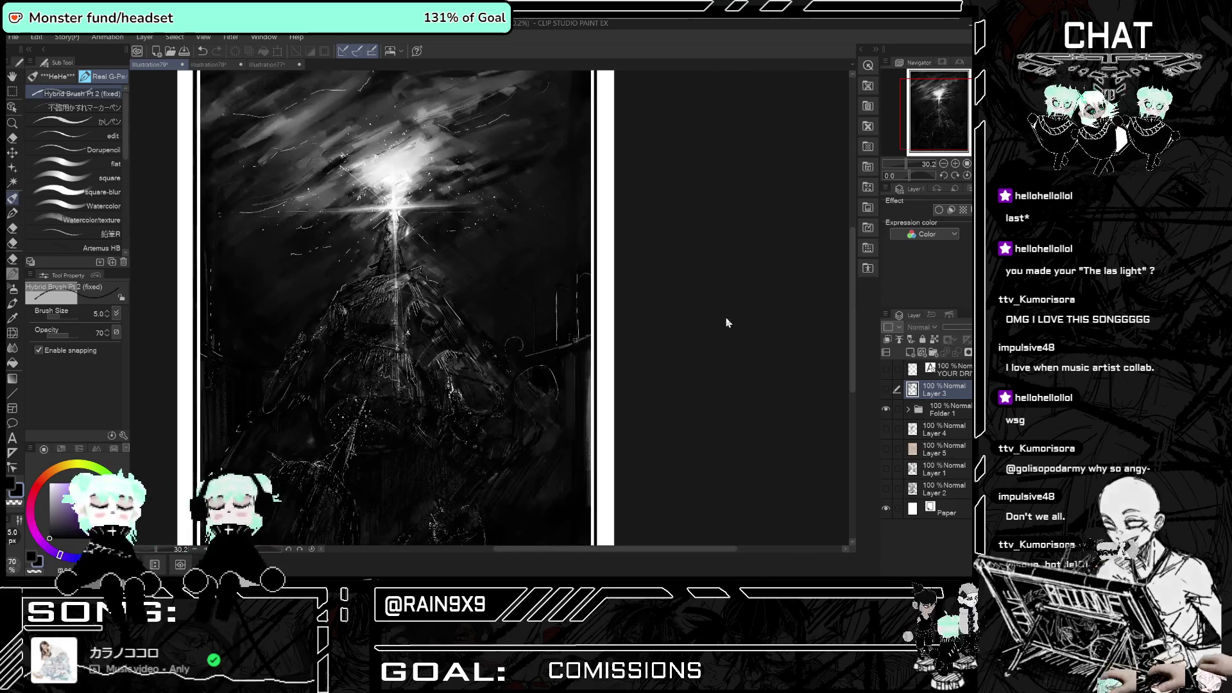
scroll(725, 317, "down", 1)
scroll(725, 317, "up", 1)
scroll(668, 316, "down", 2)
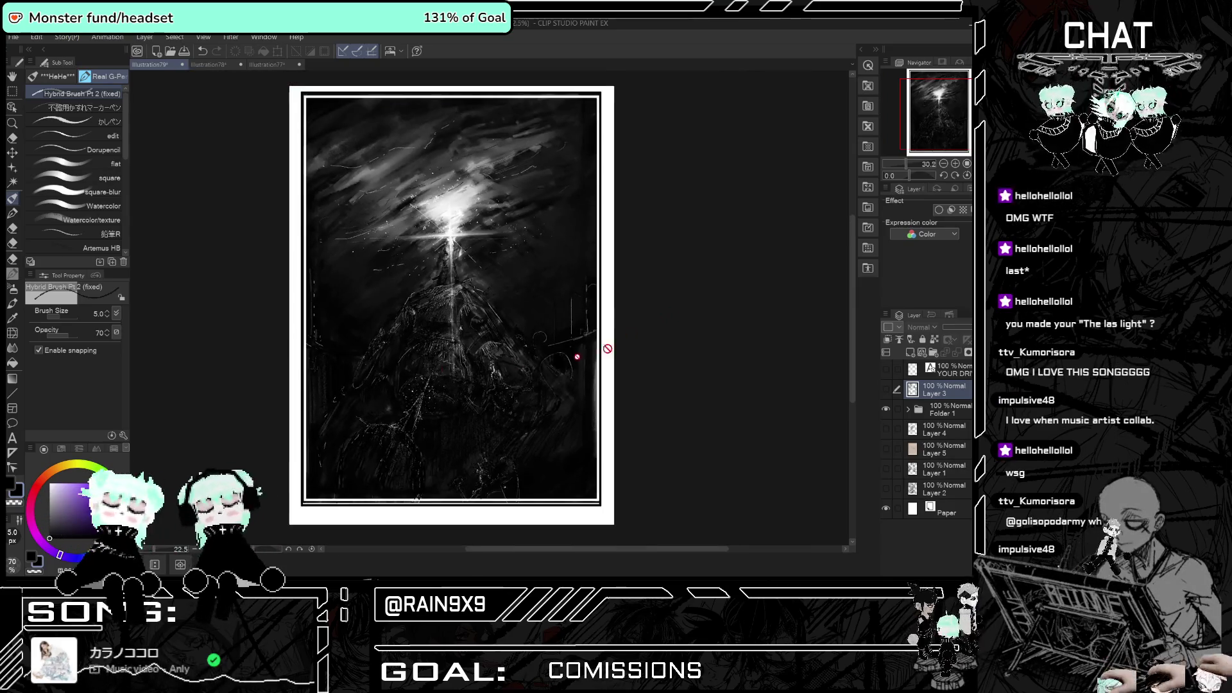
scroll(577, 349, "up", 2)
scroll(455, 283, "down", 1)
scroll(513, 272, "up", 1)
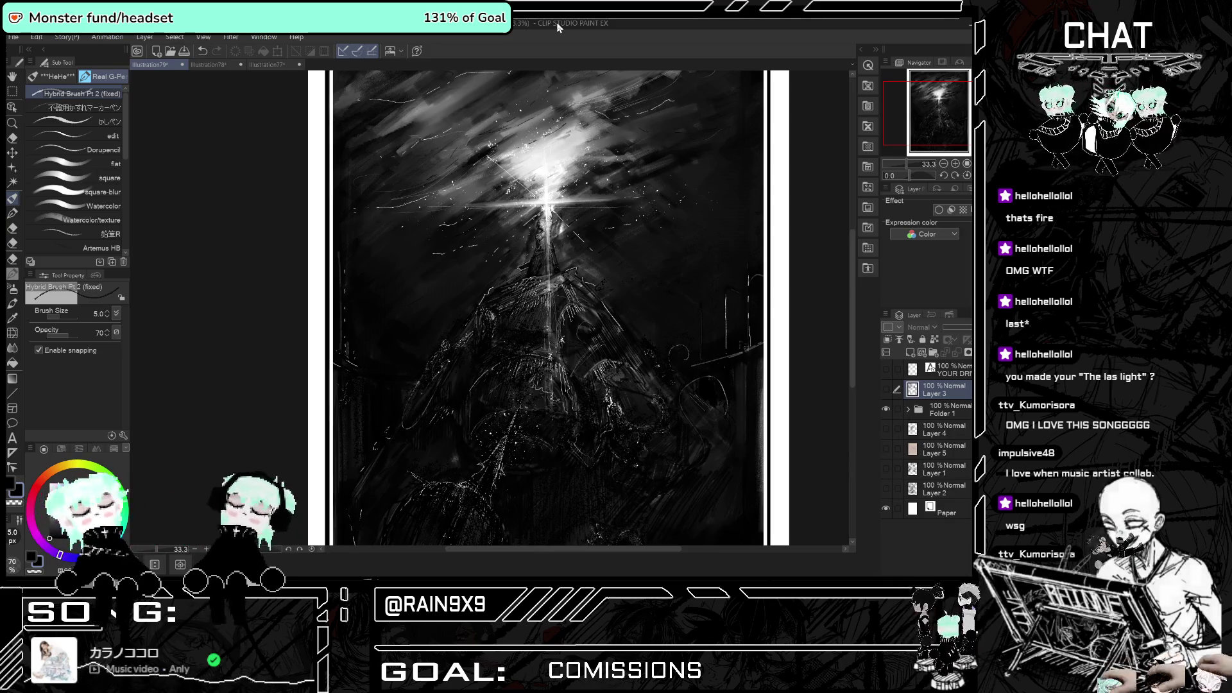
scroll(513, 190, "down", 1)
scroll(512, 189, "down", 1)
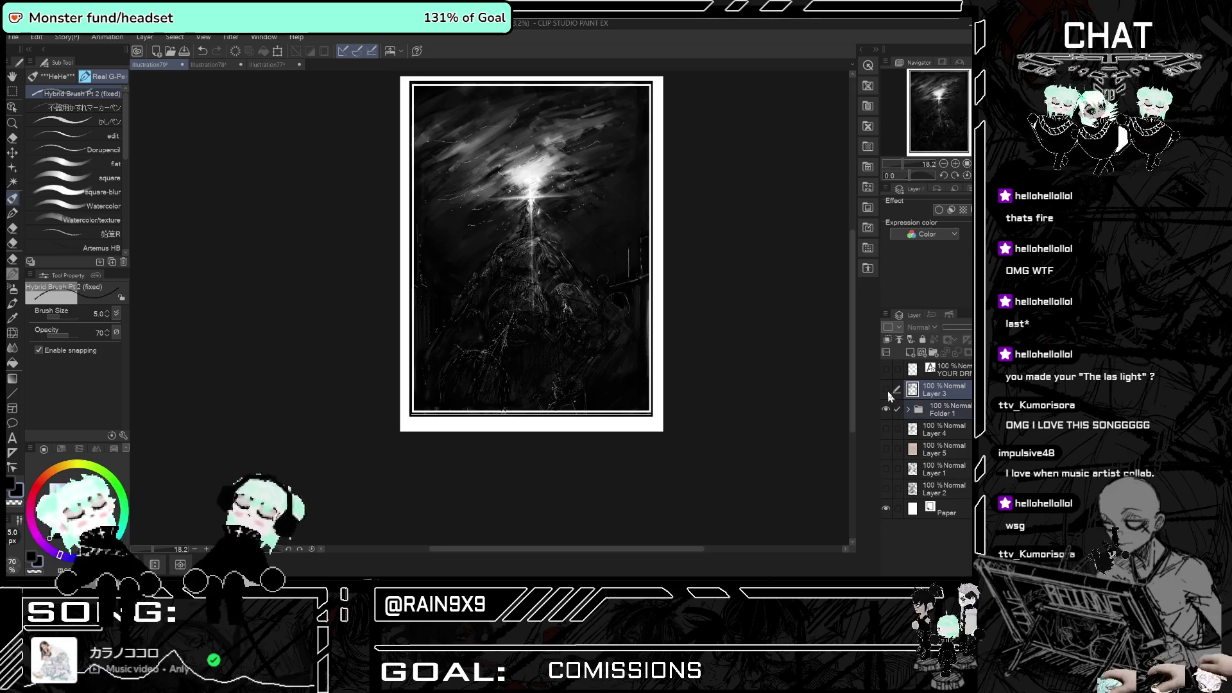
left_click(886, 404)
- Turn Layer 3 back on, zoom in on the sketches, zoom out, and hide it again
left_click(886, 391)
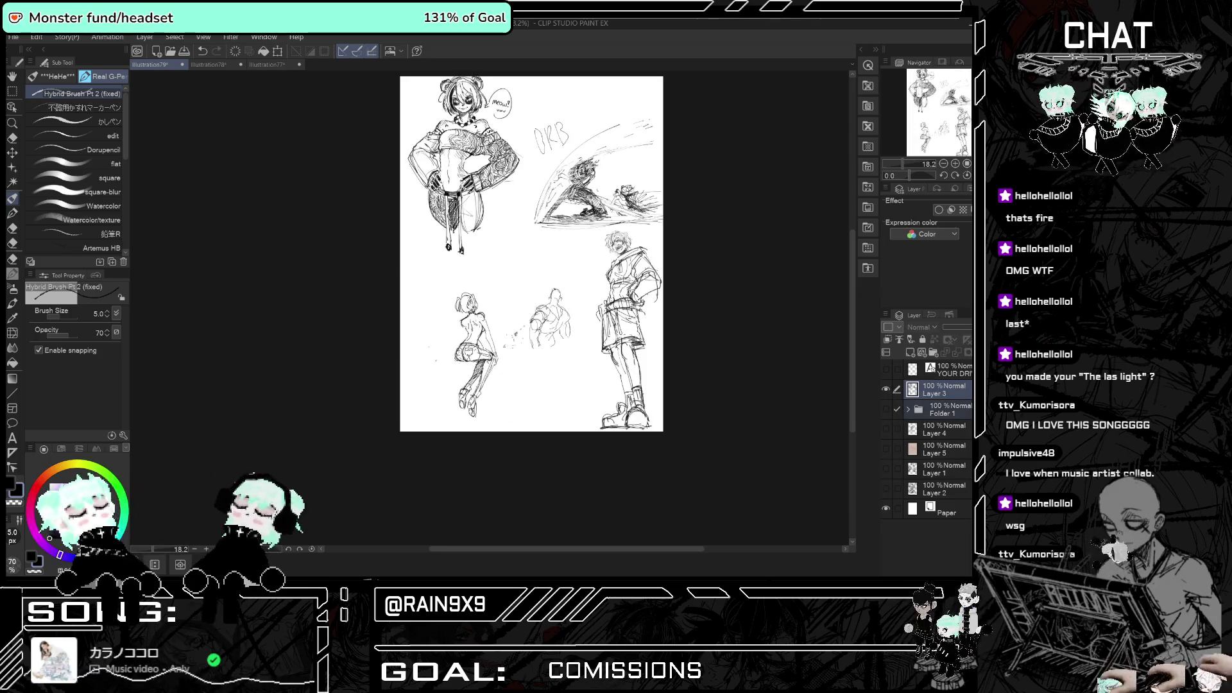
key("ctrl+plus")
key("ctrl+plus")
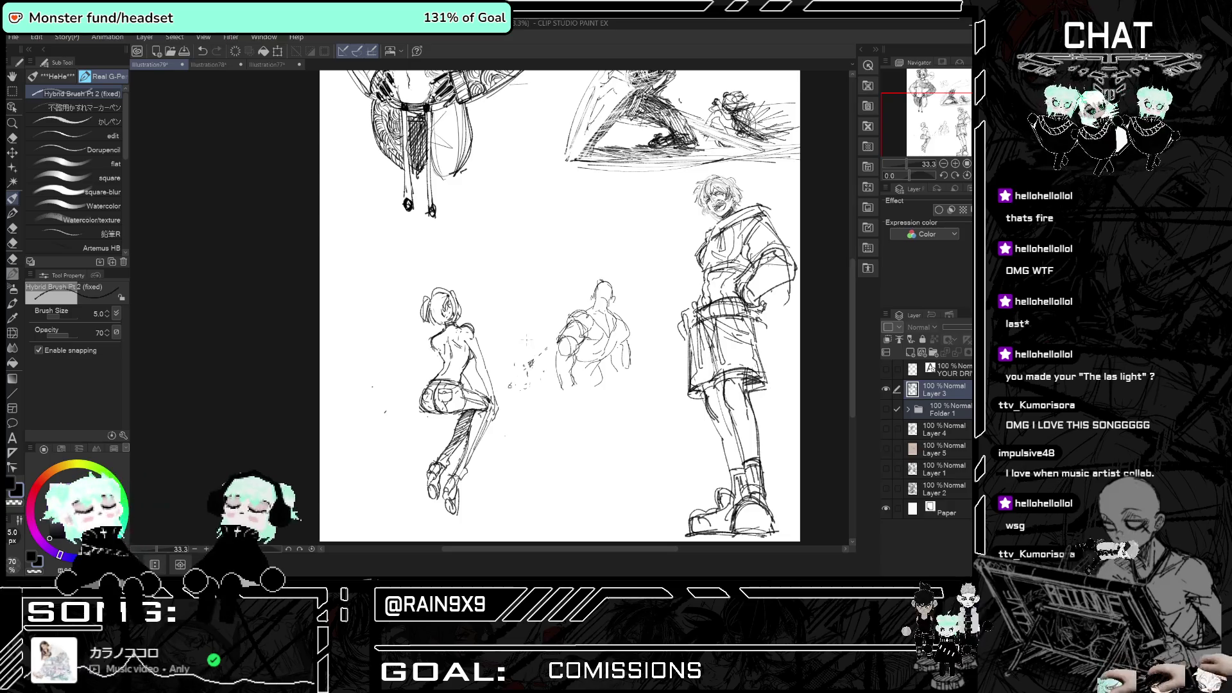
scroll(565, 369, "up", 2)
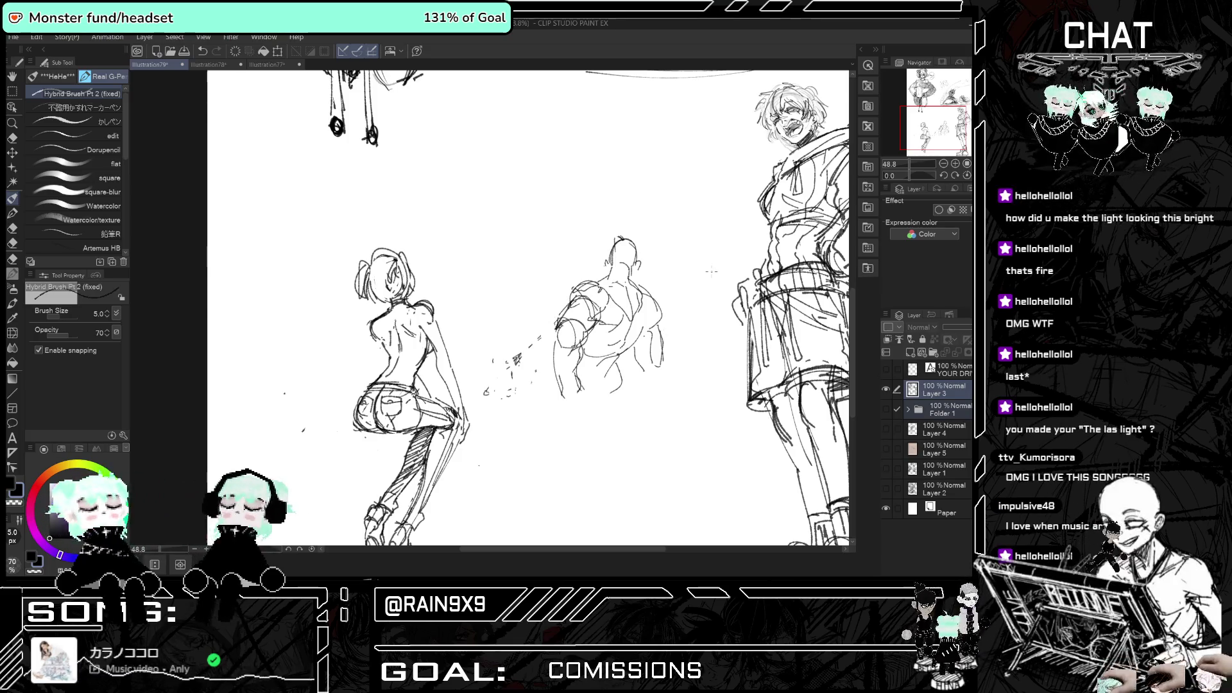
scroll(710, 315, "down", 4)
left_click(885, 388)
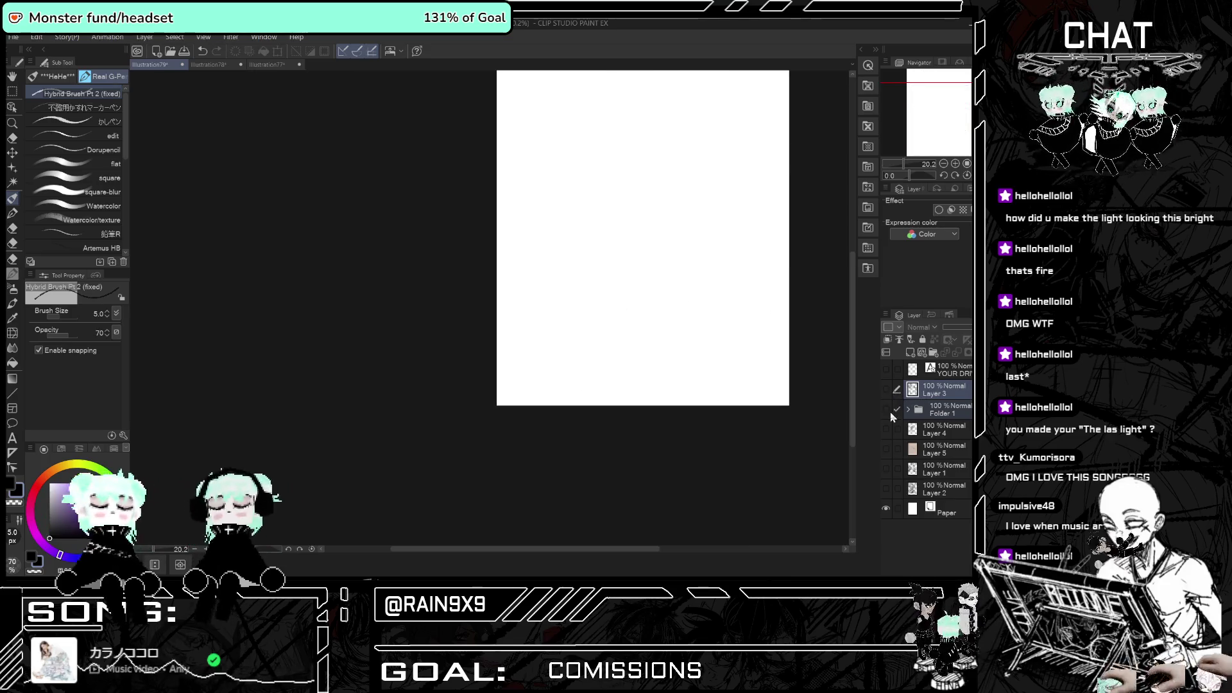
- Turn Folder 1 back on and zoom into the tower's light burst, then out to the full page
left_click(885, 409)
scroll(741, 160, "up", 1)
scroll(741, 160, "up", 10)
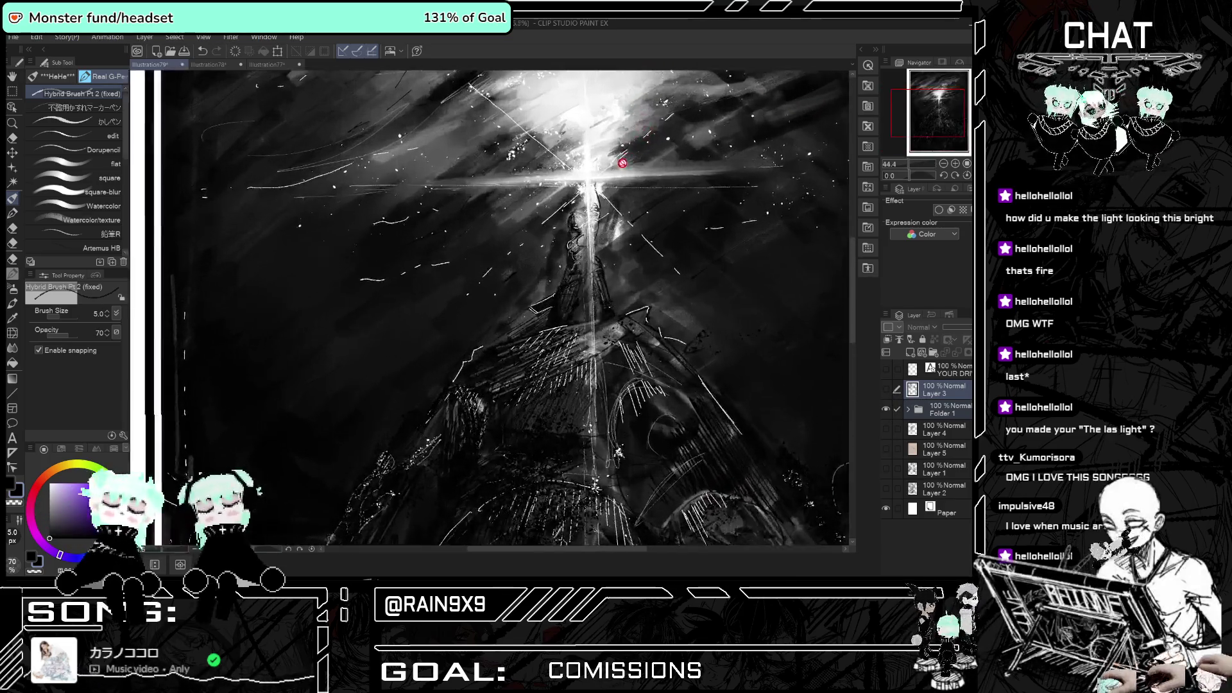
scroll(402, 286, "down", 8)
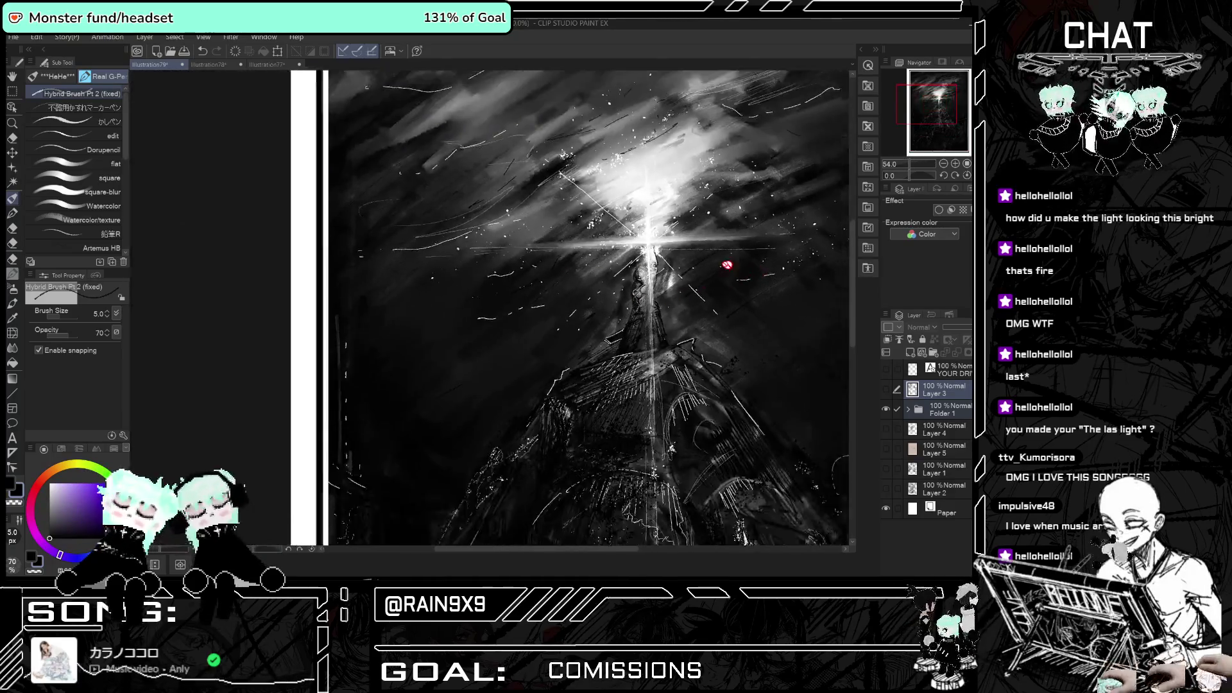
scroll(497, 291, "up", 3)
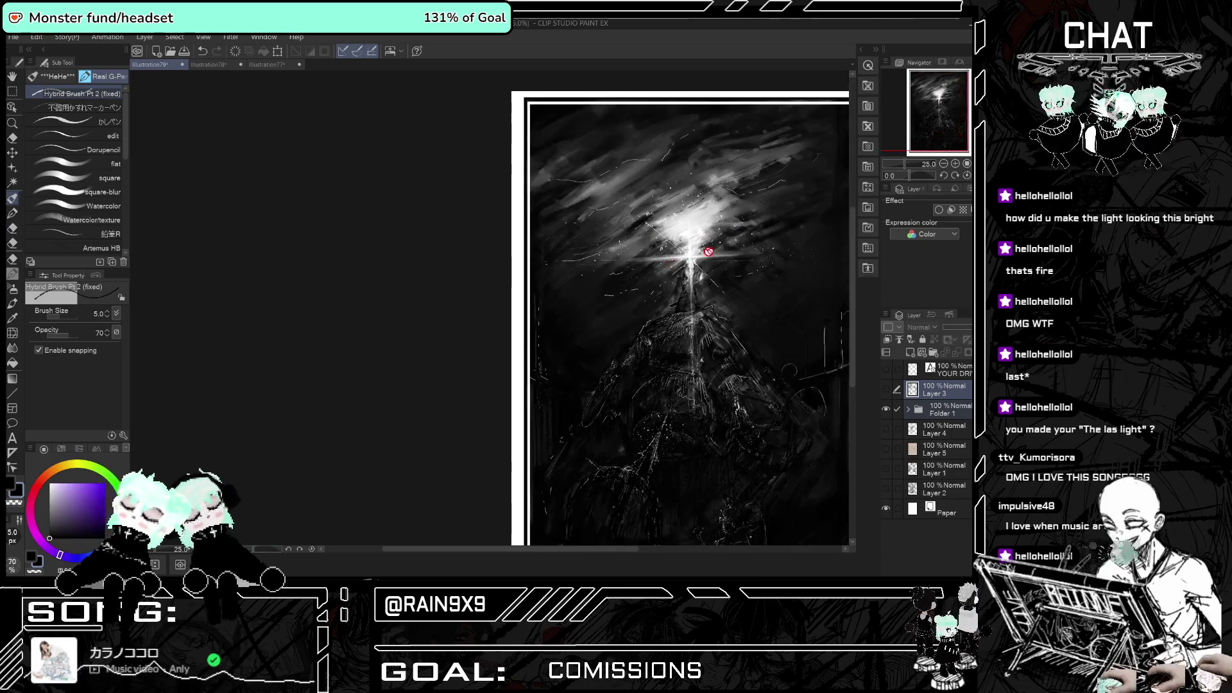
scroll(621, 250, "up", 5)
scroll(625, 233, "up", 8)
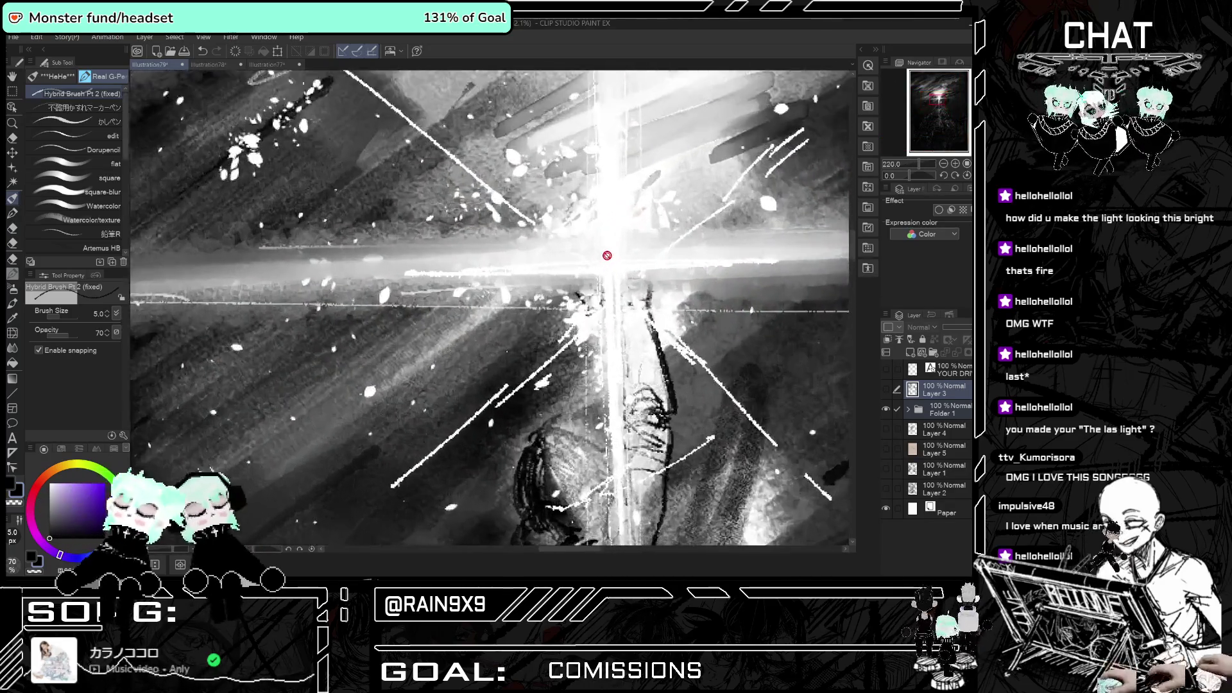
scroll(637, 260, "down", 5)
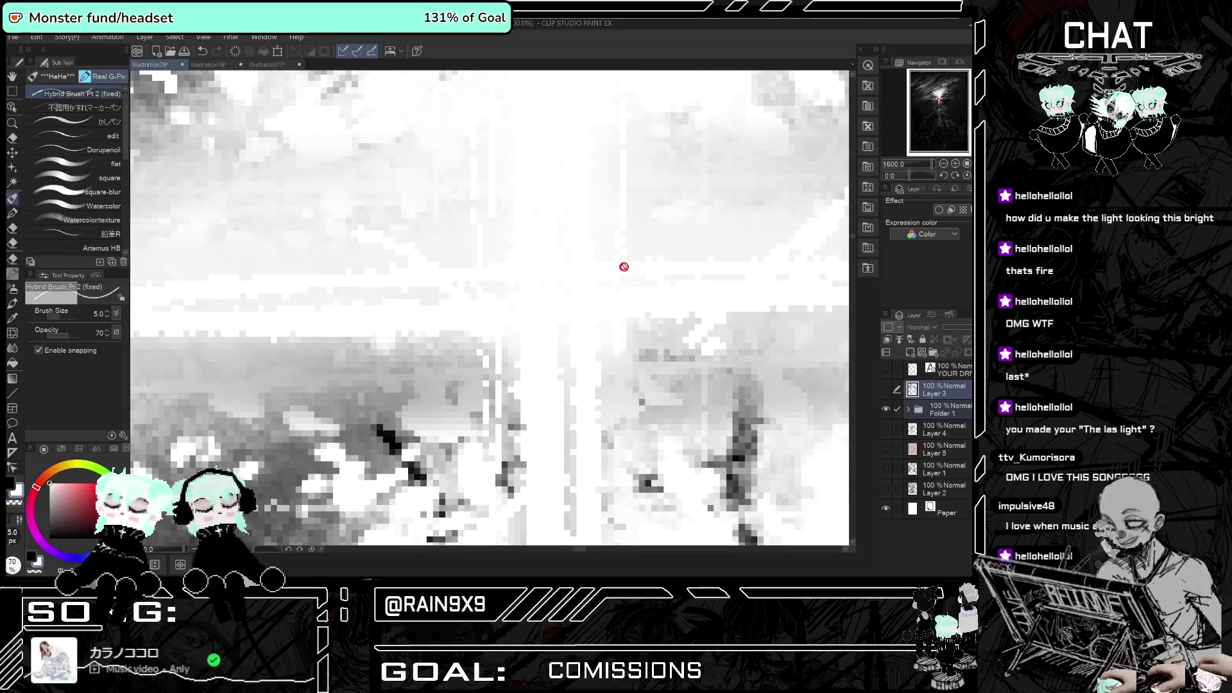
scroll(563, 251, "down", 6)
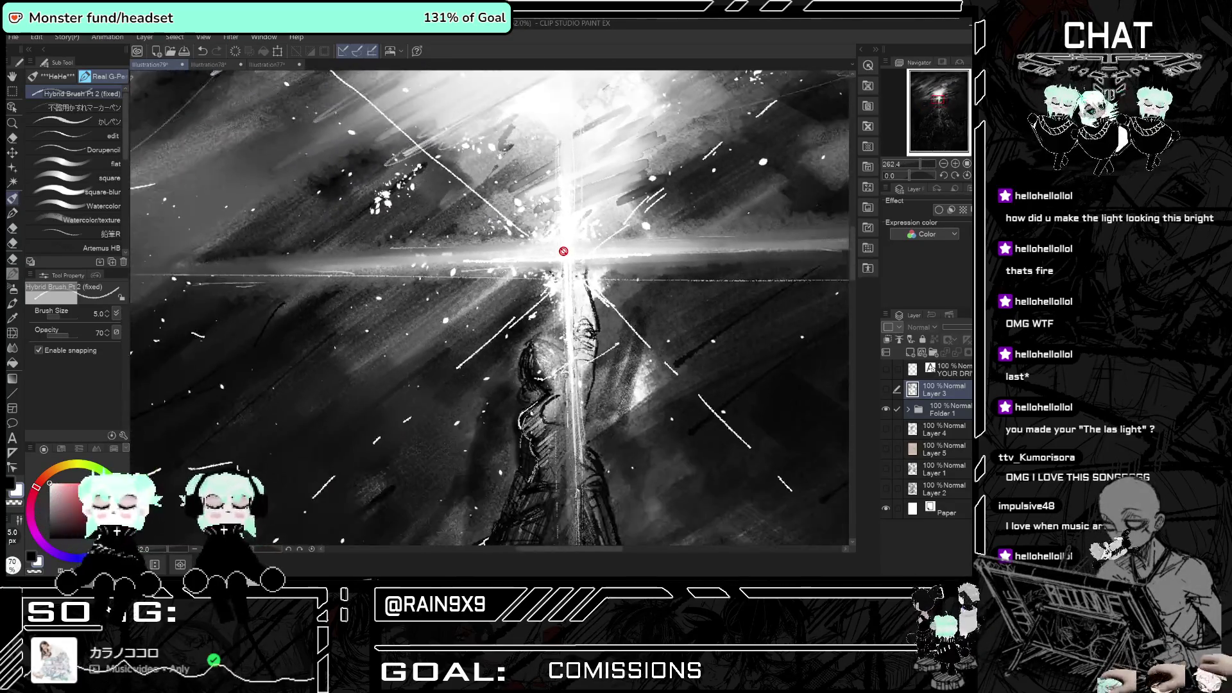
scroll(597, 273, "up", 4)
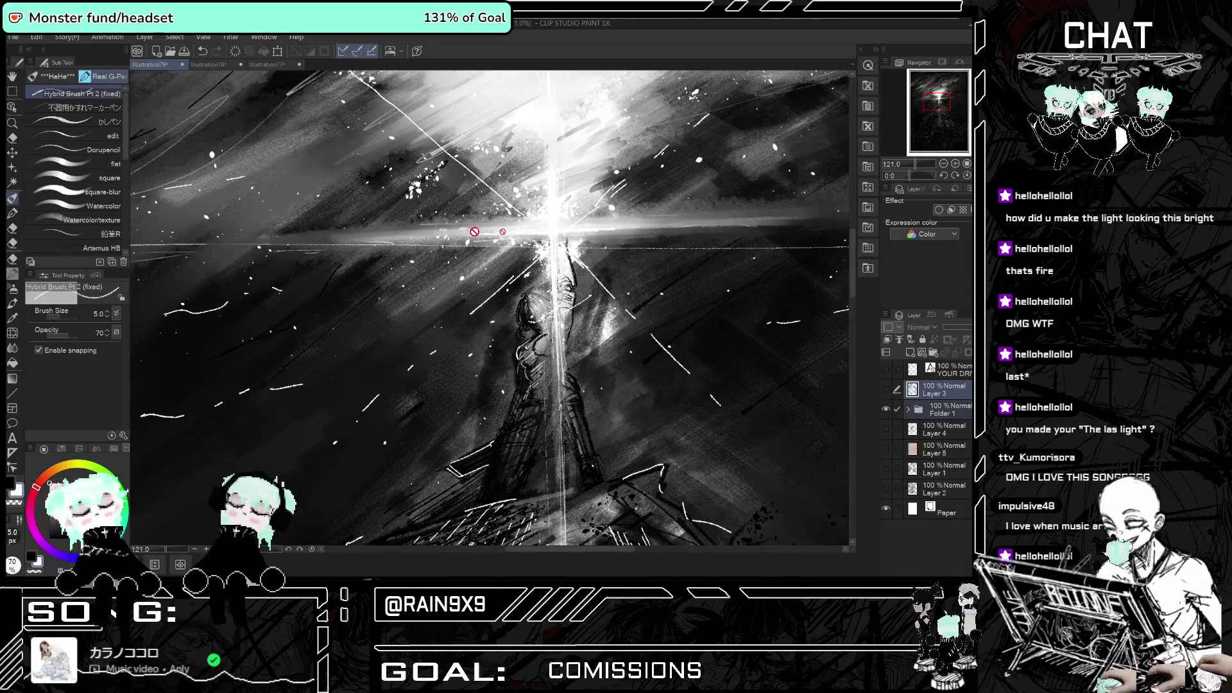
scroll(539, 274, "down", 5)
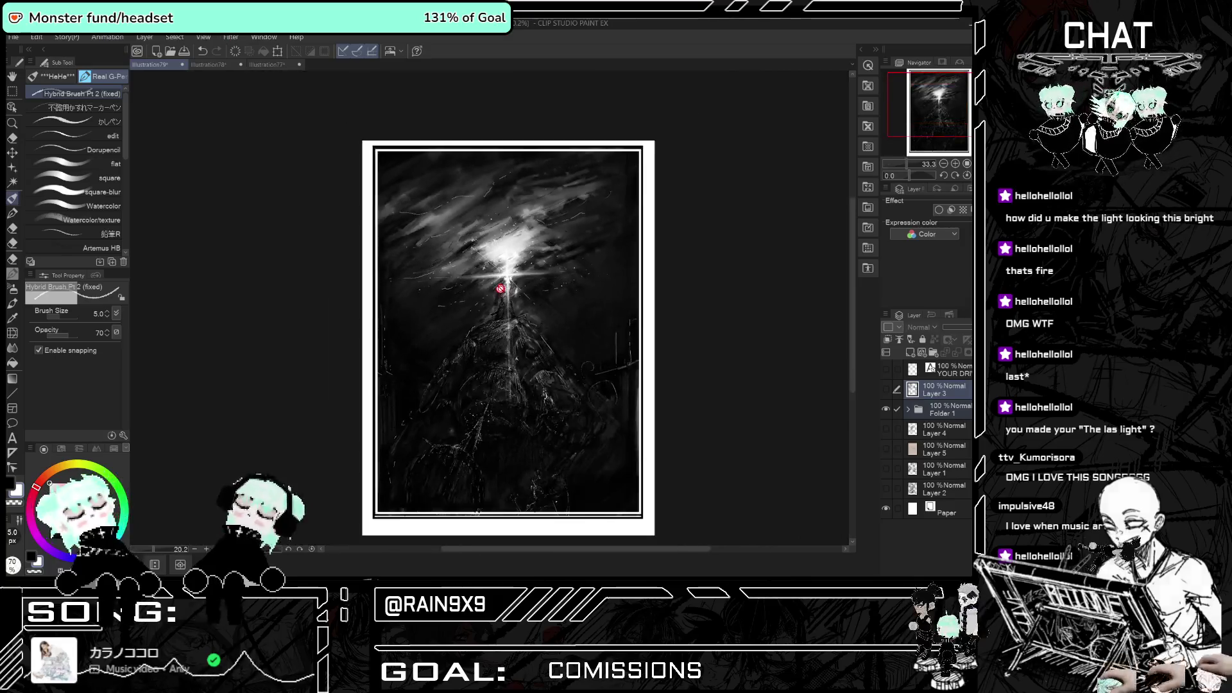
scroll(486, 412, "up", 3)
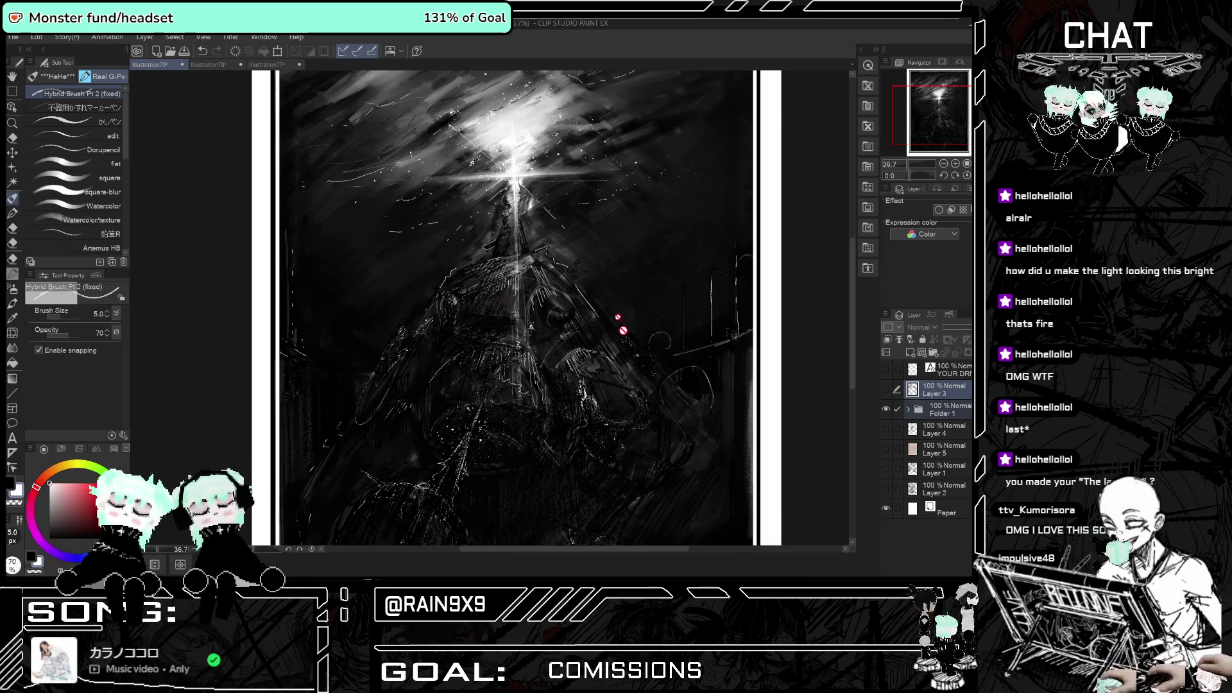
scroll(477, 248, "up", 3)
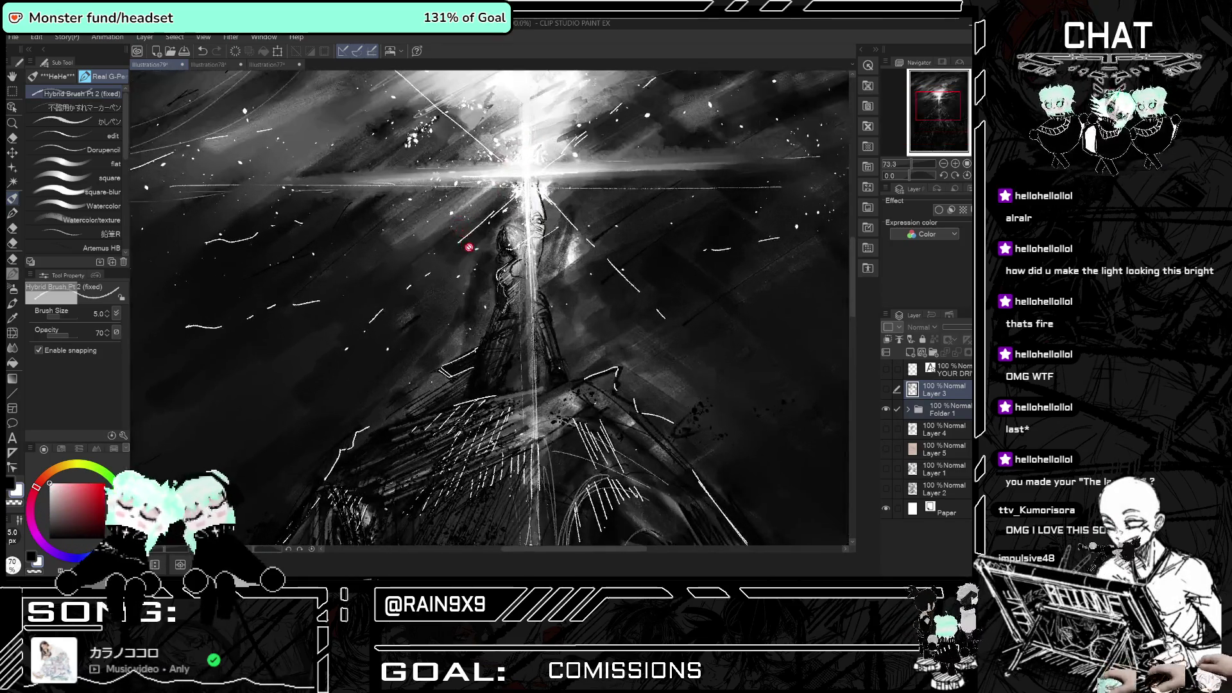
scroll(475, 289, "down", 3)
scroll(452, 307, "up", 2)
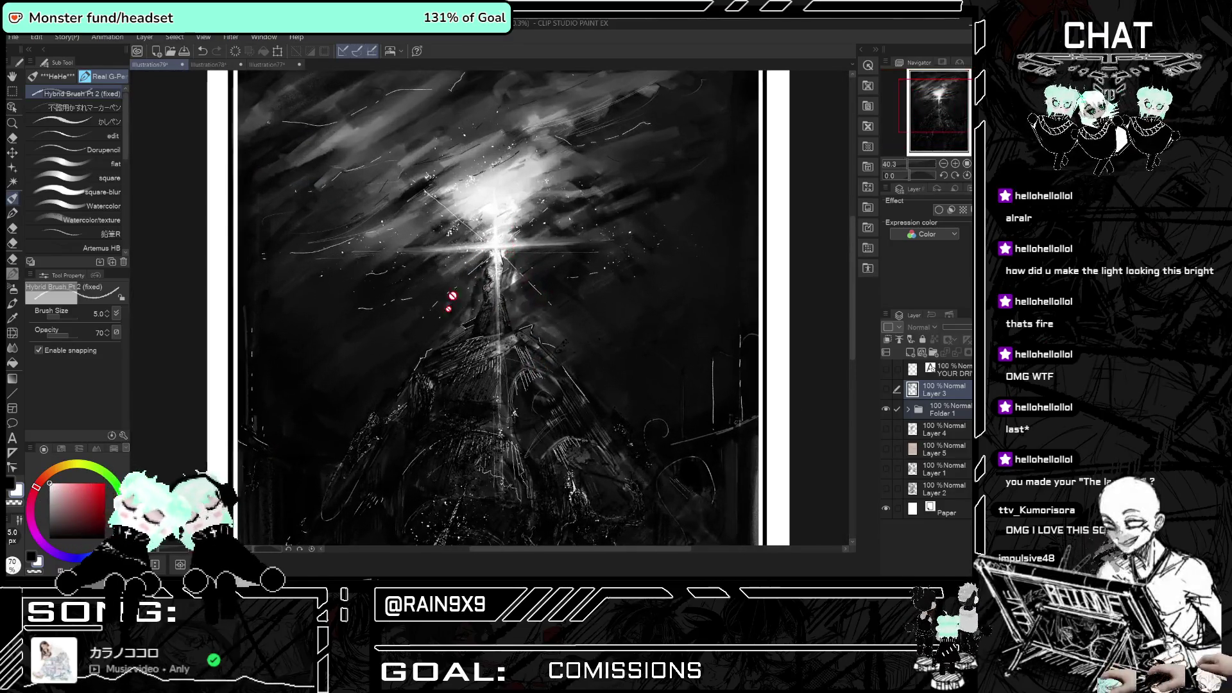
scroll(542, 408, "down", 3)
scroll(536, 384, "up", 3)
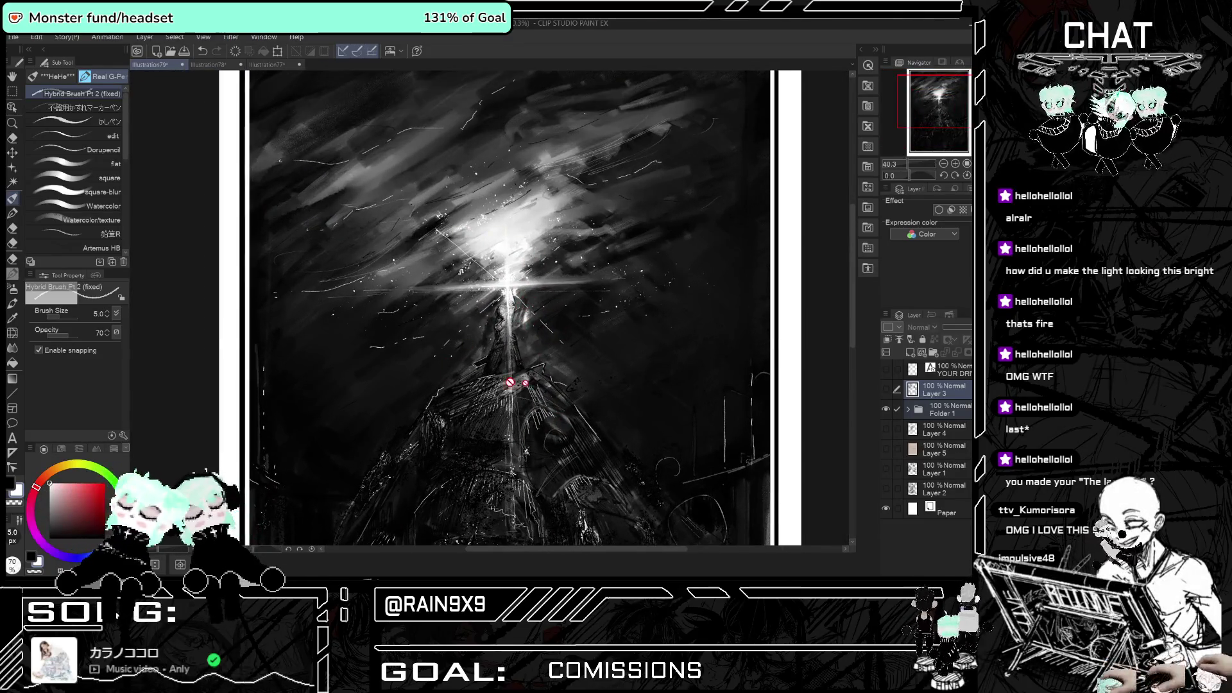
scroll(587, 297, "down", 2)
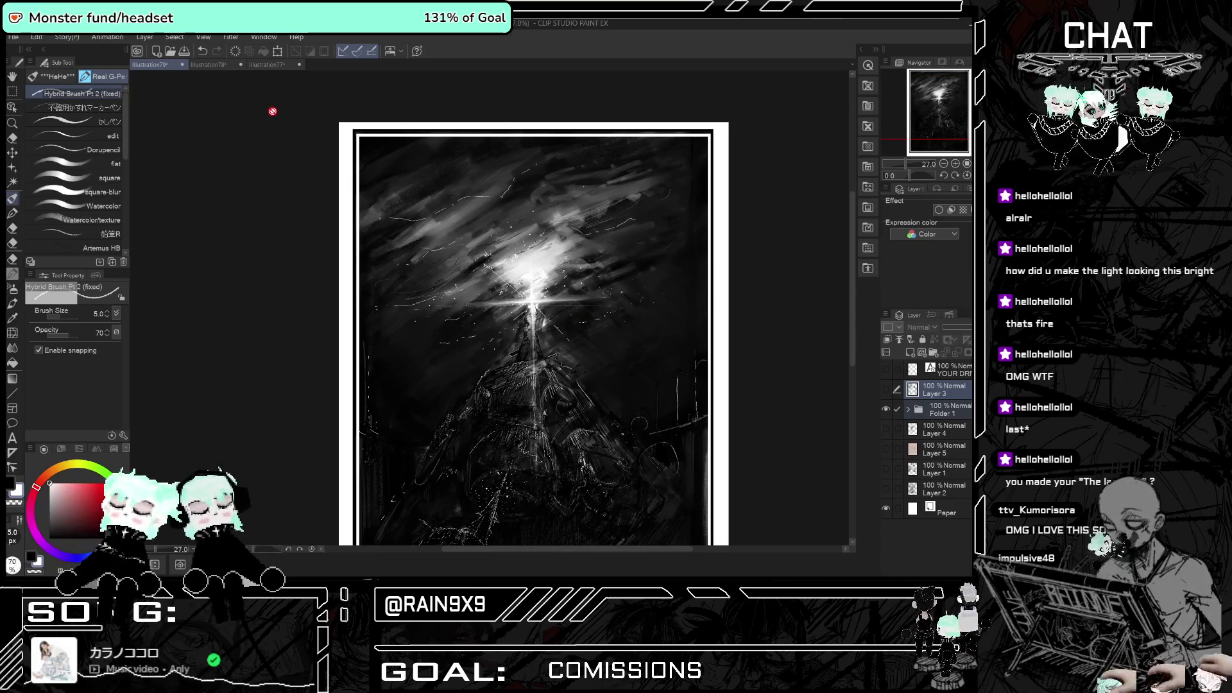
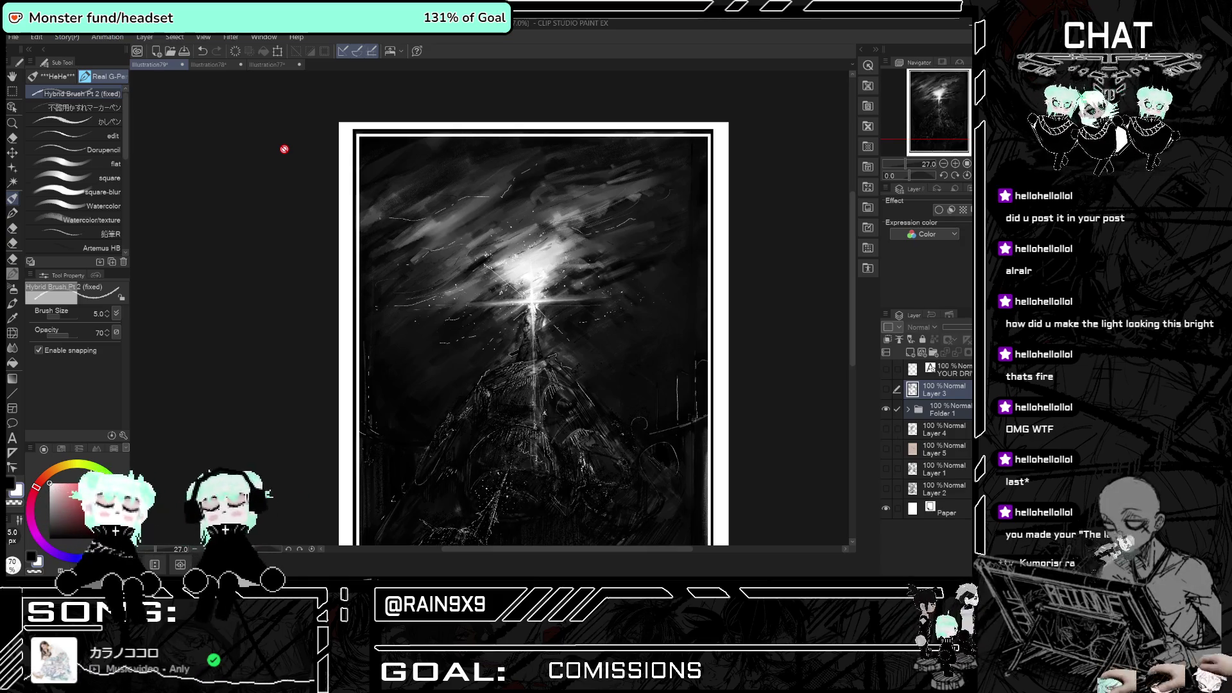
- Hide Folder 1's dark night painting and show Layer 3's character sketch sheet
scroll(461, 206, "down", 3)
scroll(564, 234, "up", 2)
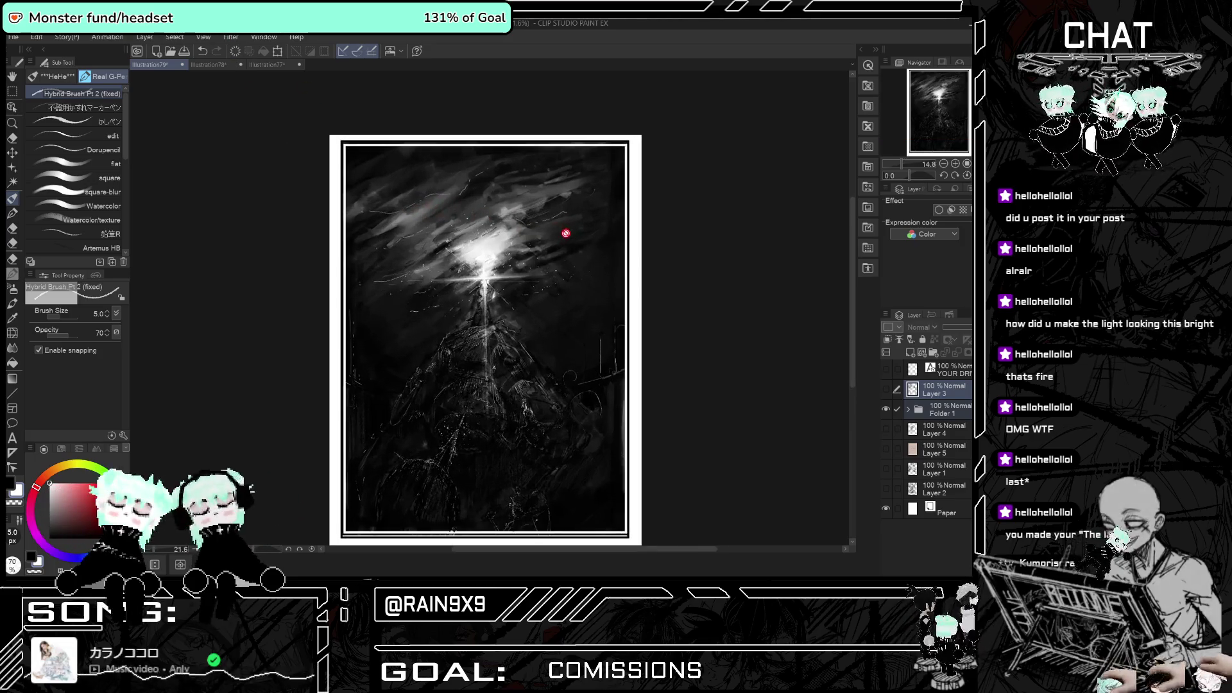
left_click(885, 409)
left_click(885, 389)
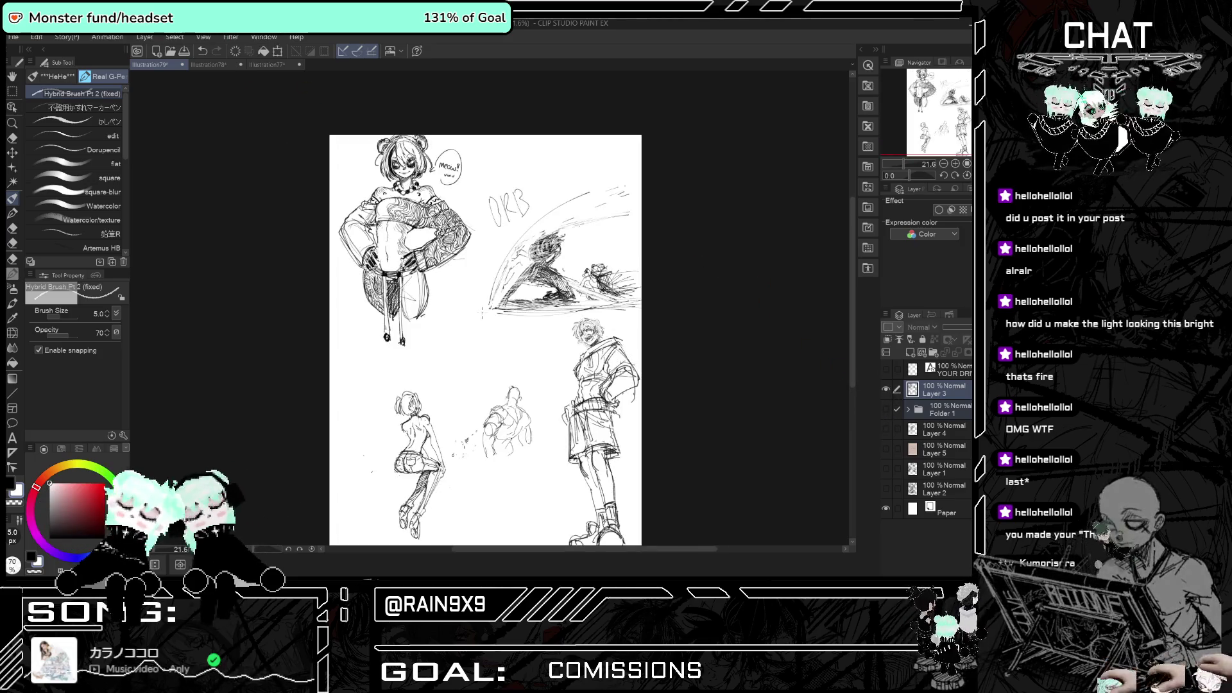
- Zoom in on the lower sketches, switch the colour to black, and add a short line at the middle figure's base
scroll(485, 340, "down", 1)
scroll(466, 430, "down", 1)
scroll(465, 429, "up", 5)
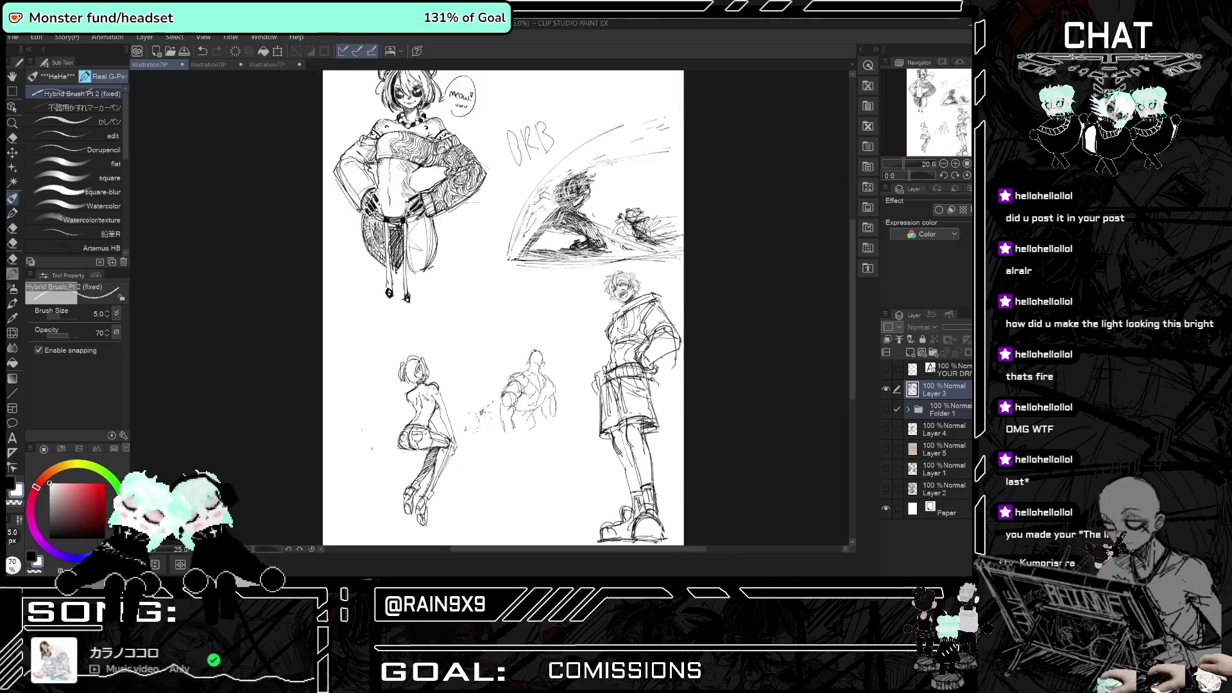
scroll(524, 460, "up", 3)
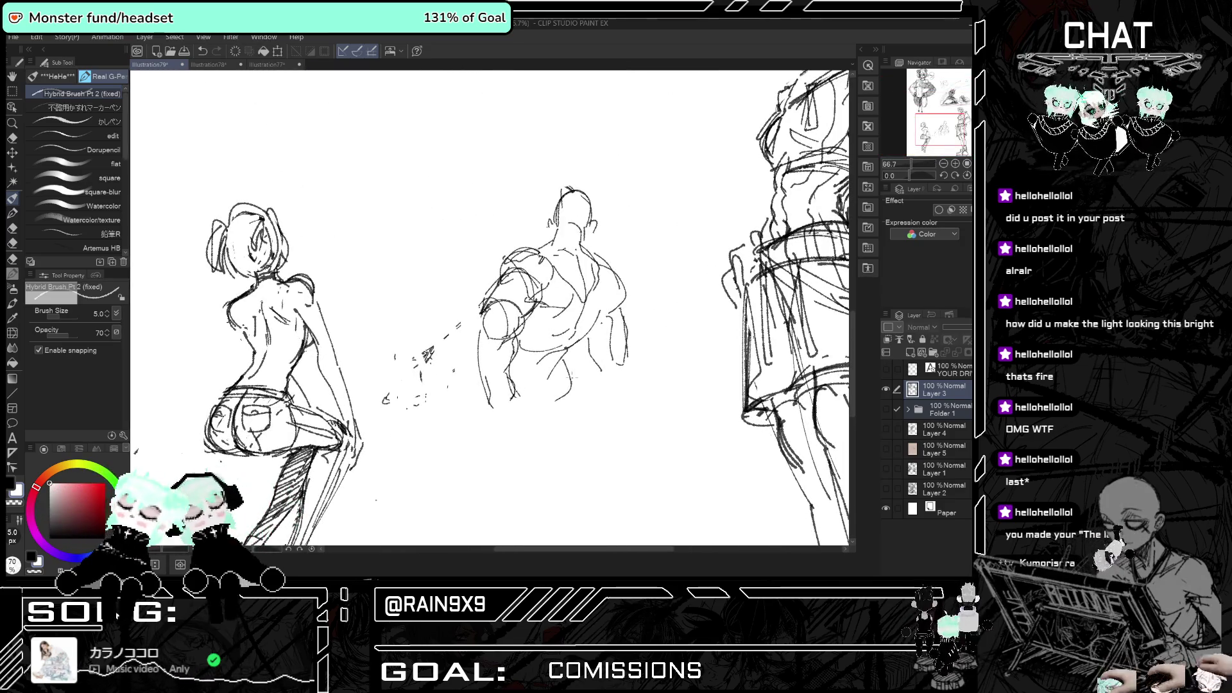
key("x")
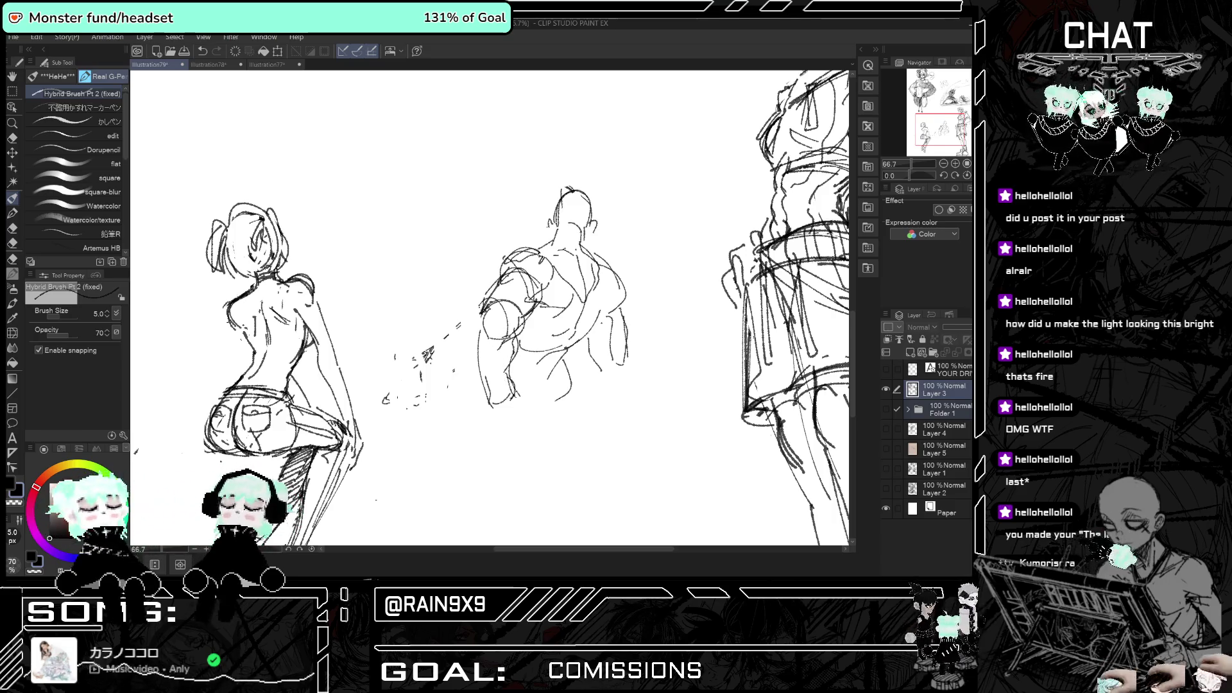
left_click_drag(512, 397, 504, 415)
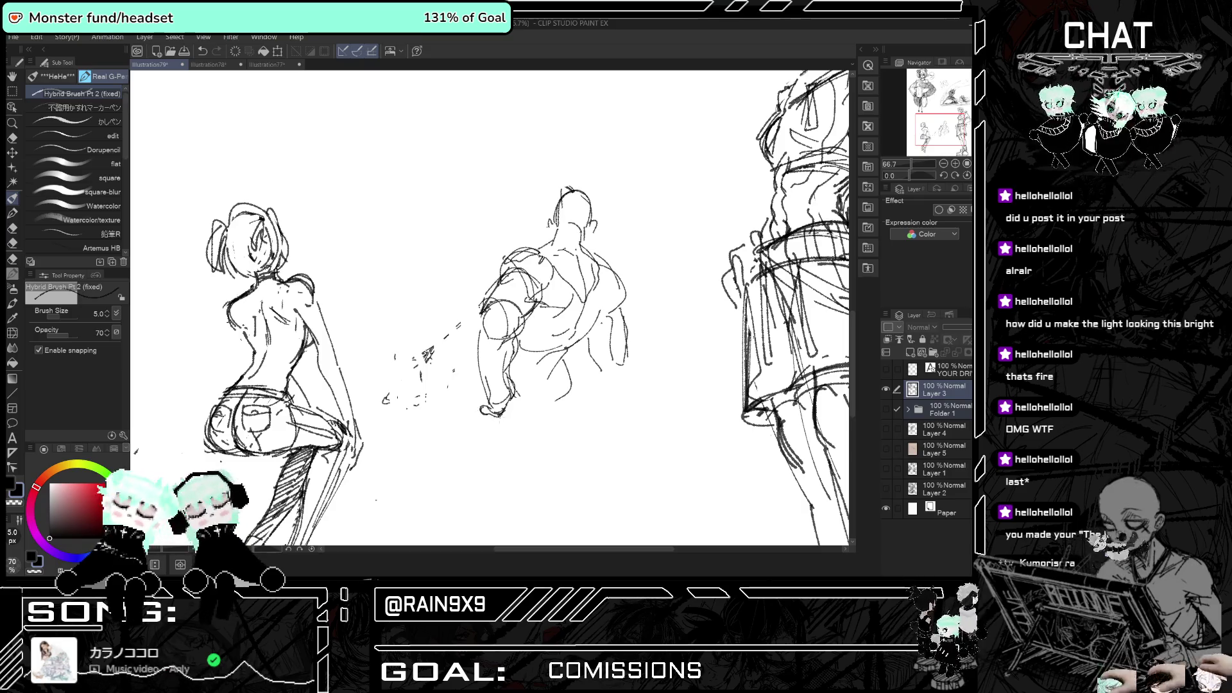
- Sketch the jeans waistline across the middle figure's hips, flipping the canvas to check proportions
key("h")
key("h")
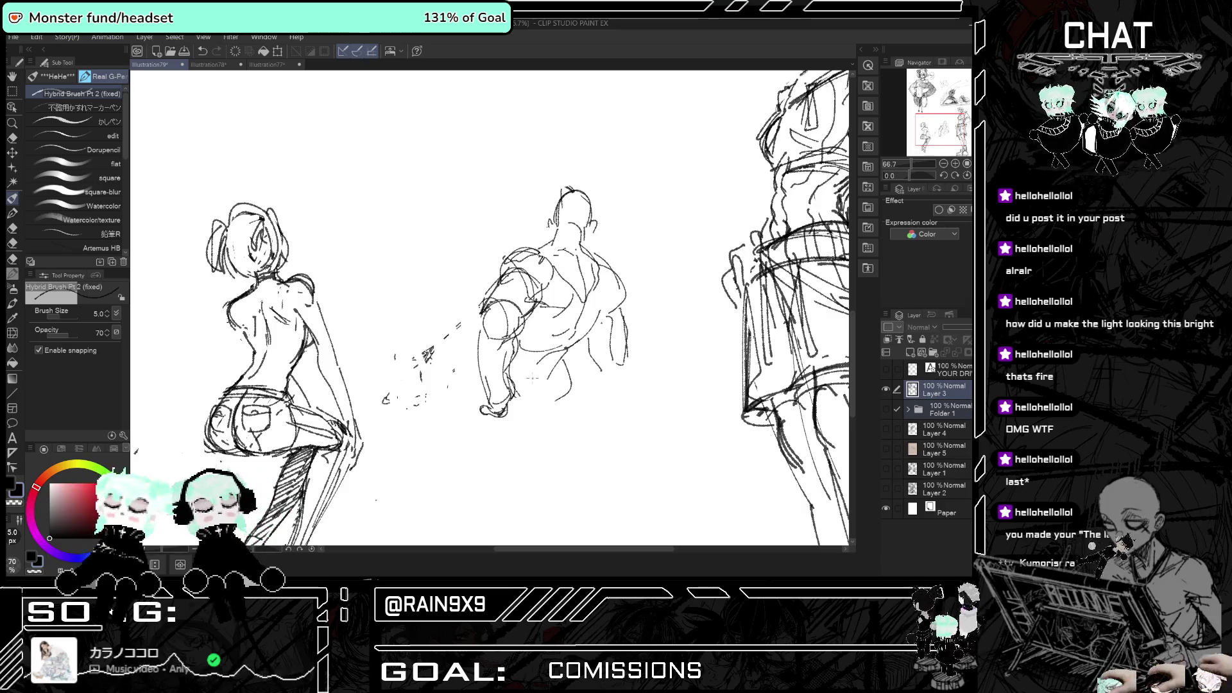
key("h")
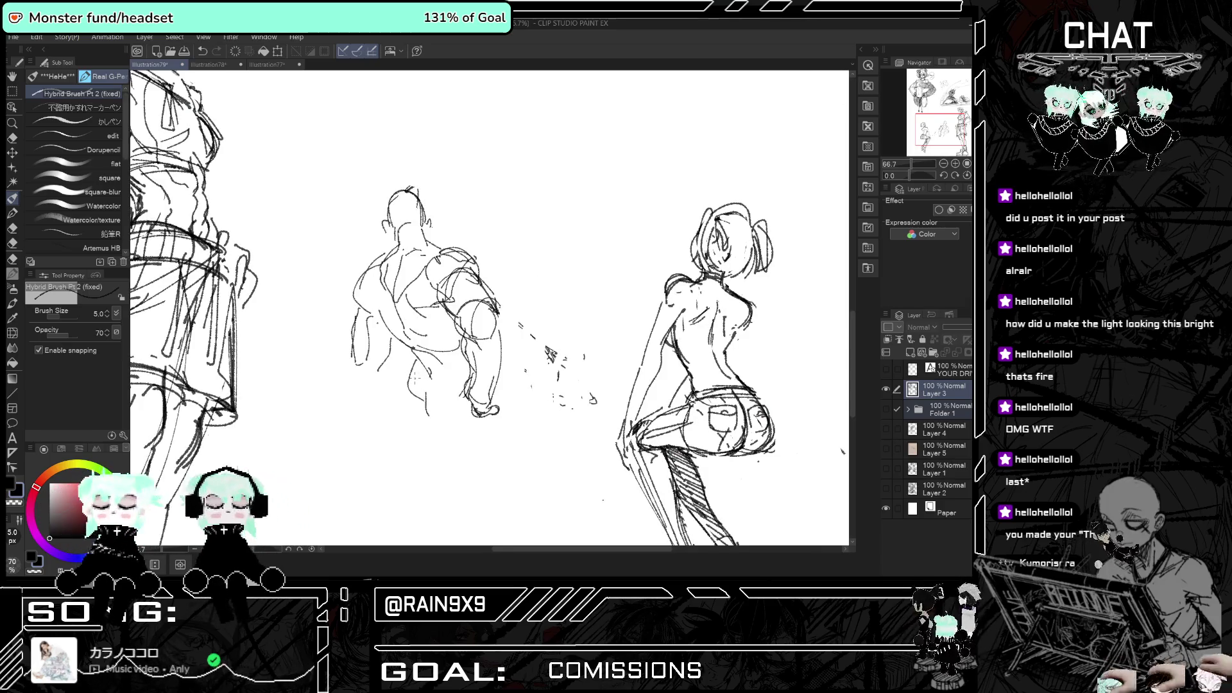
left_click_drag(416, 367, 456, 379)
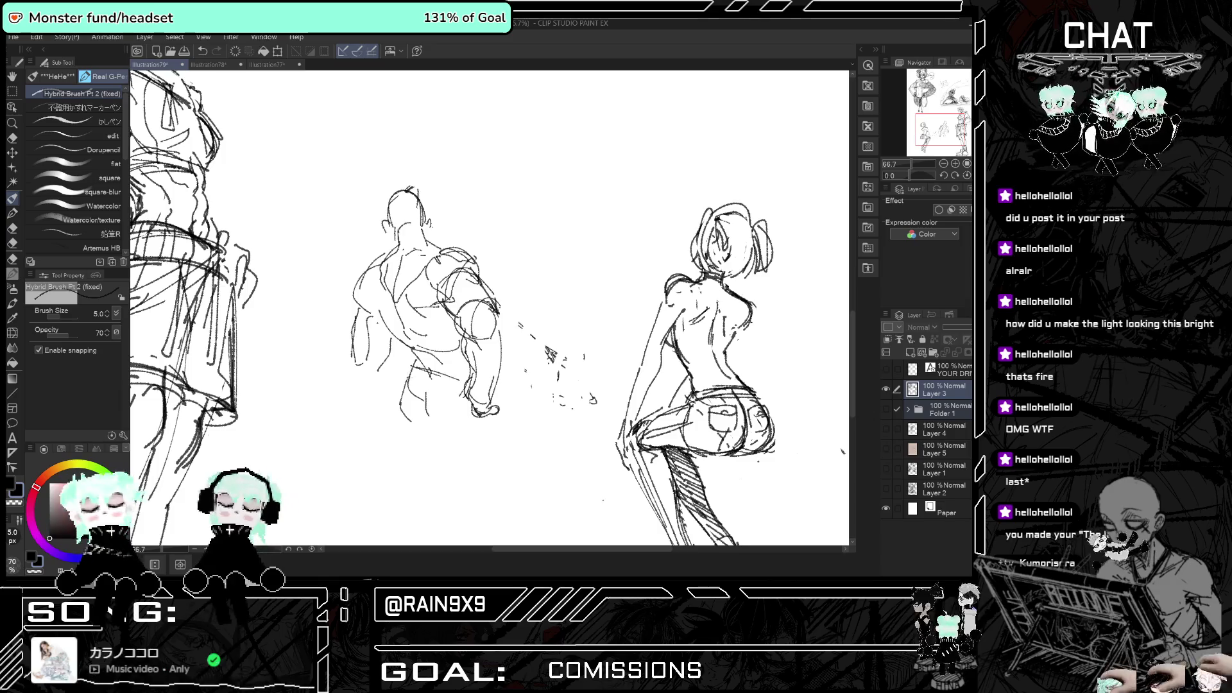
key("h")
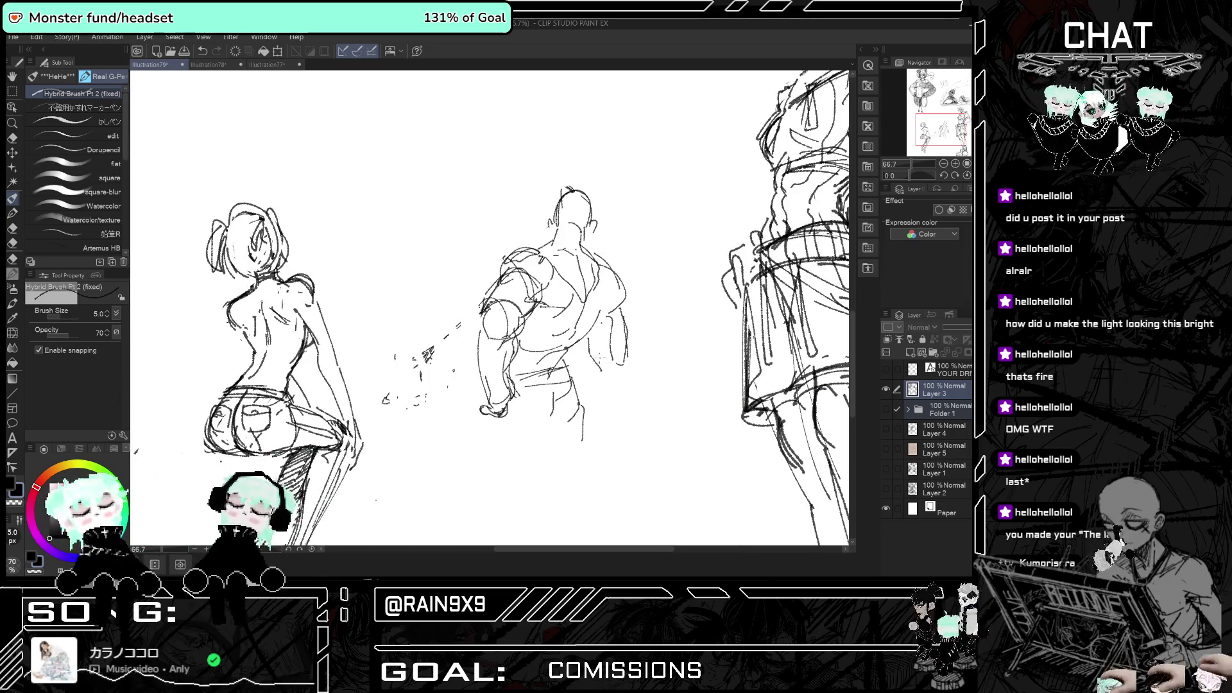
key("h")
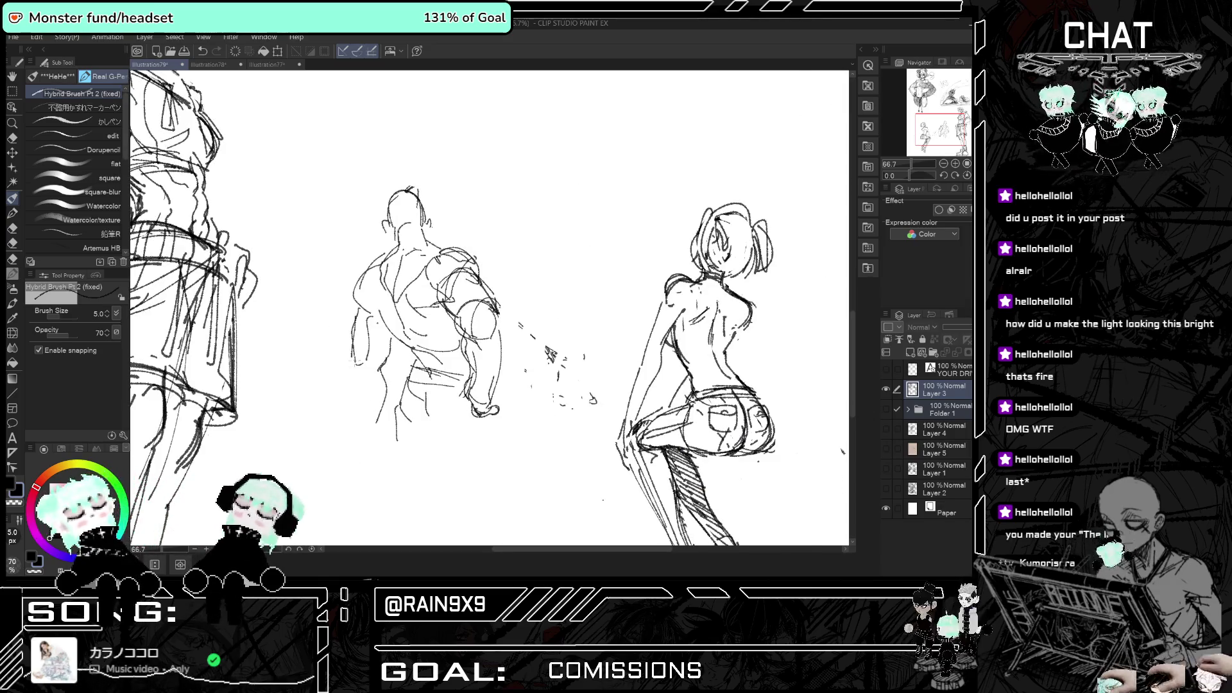
key("h")
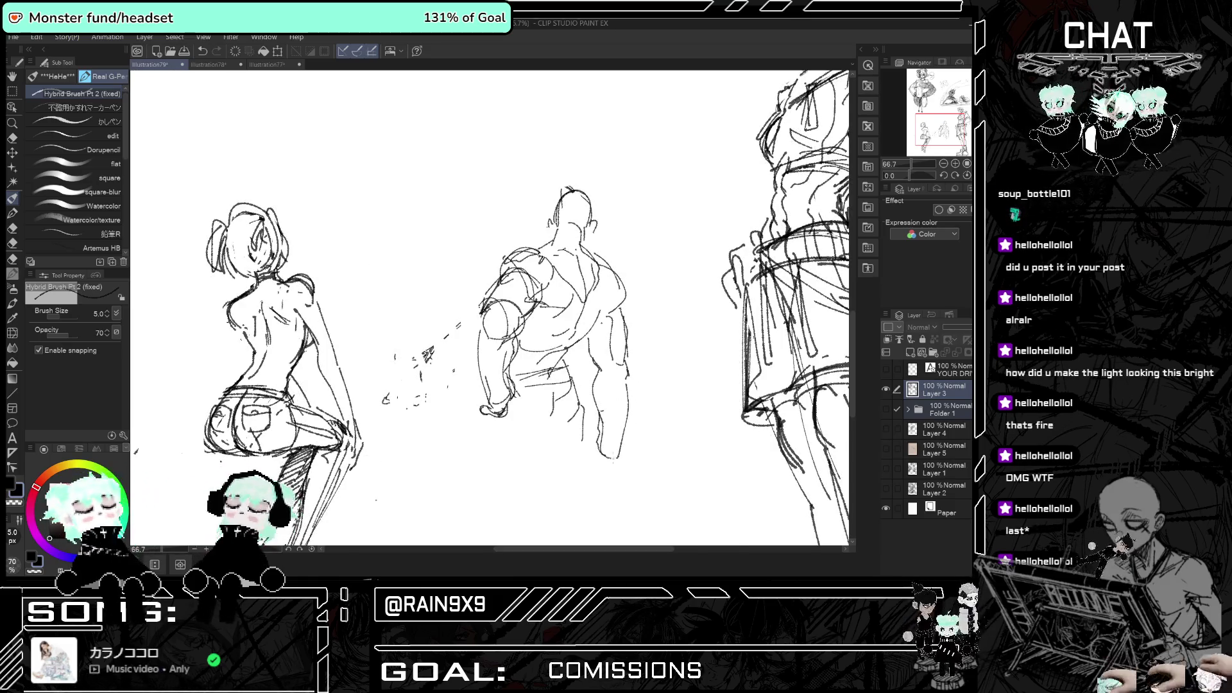
key("h")
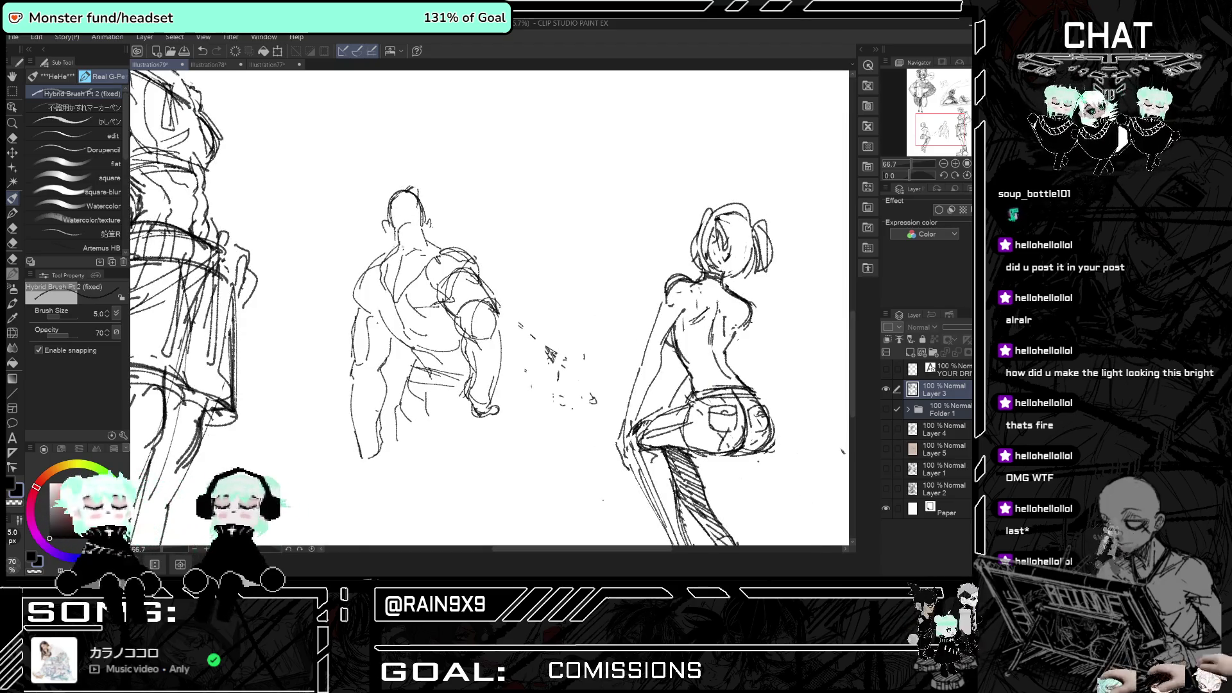
key("h")
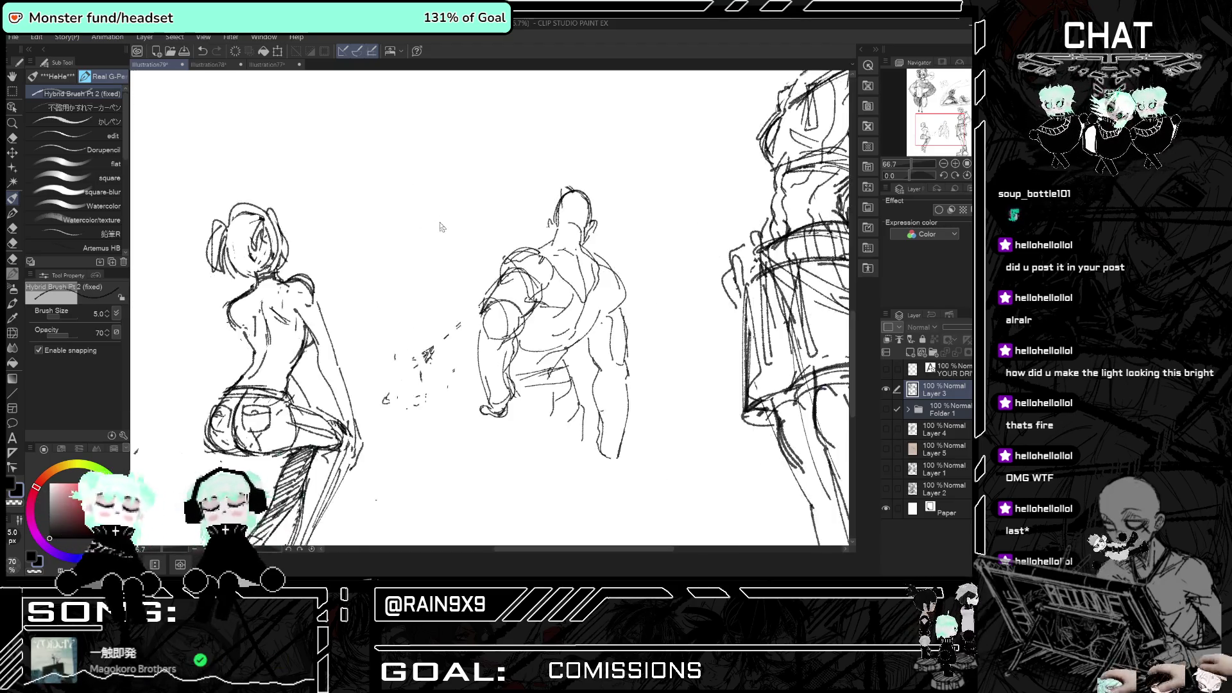
key("ctrl+minus")
key("ctrl+minus")
scroll(378, 206, "up", 1)
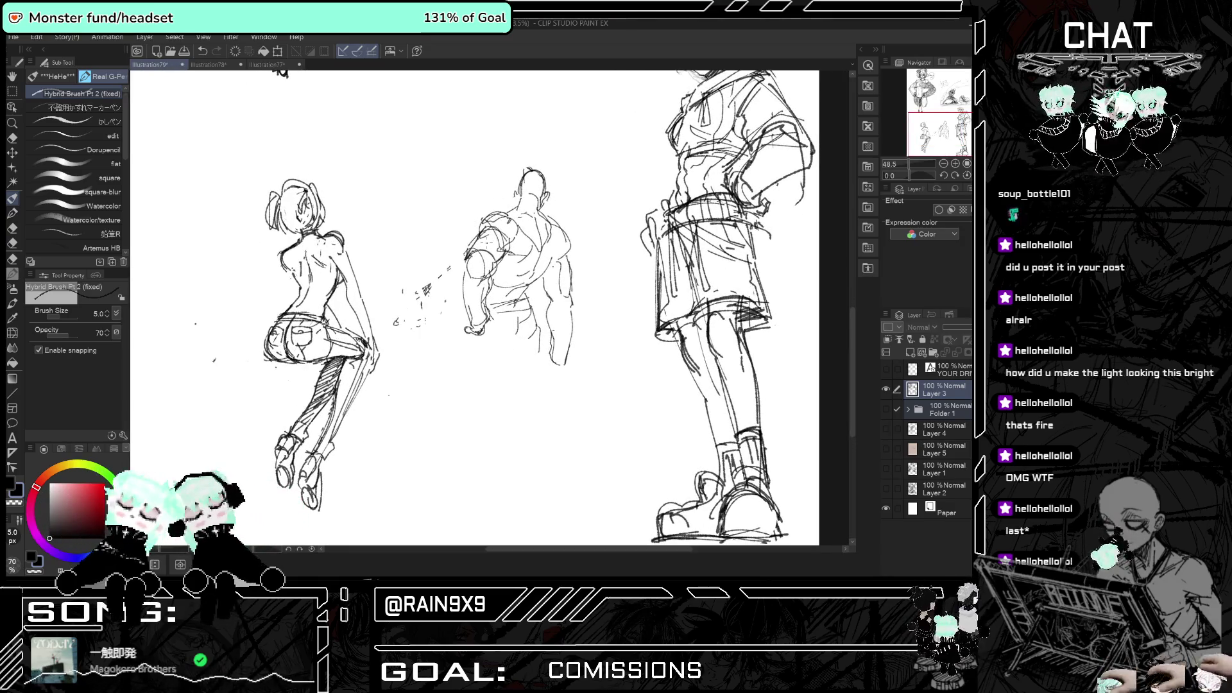
key("h")
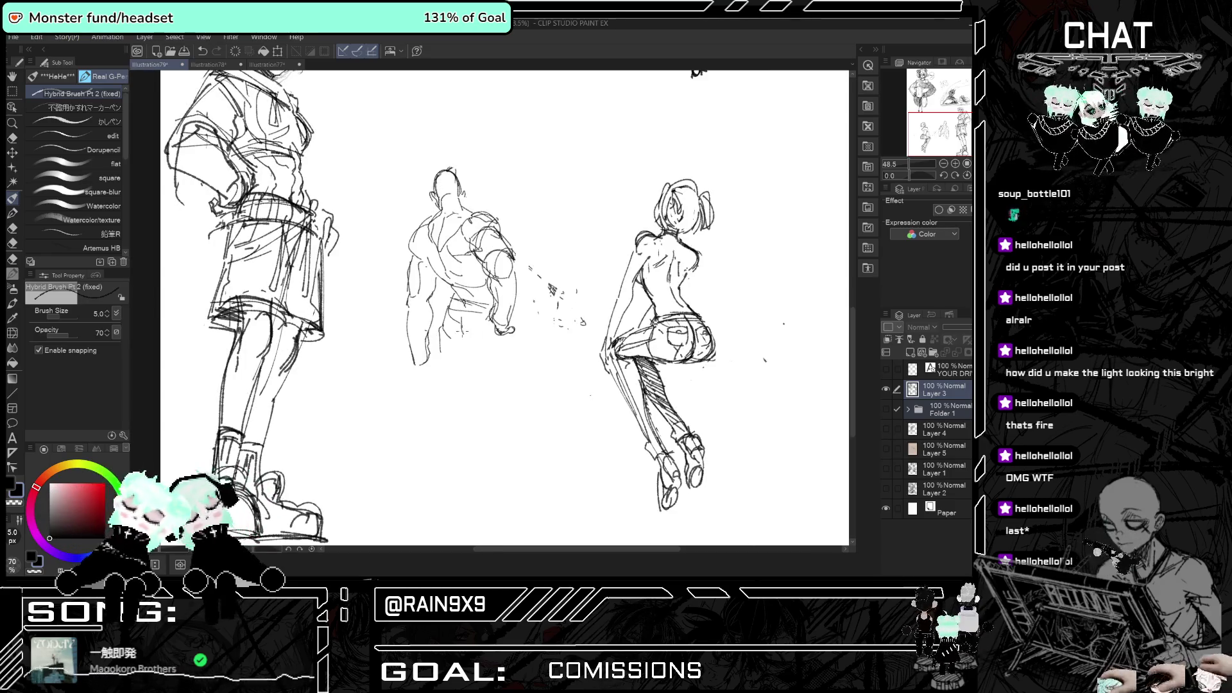
- Add lower-back and leg lines below the middle figure, mirroring the view to compare
mouse_move(459, 314)
left_mouse_down()
mouse_move(447, 335)
mouse_move(476, 395)
mouse_move(500, 406)
left_mouse_up()
key("h")
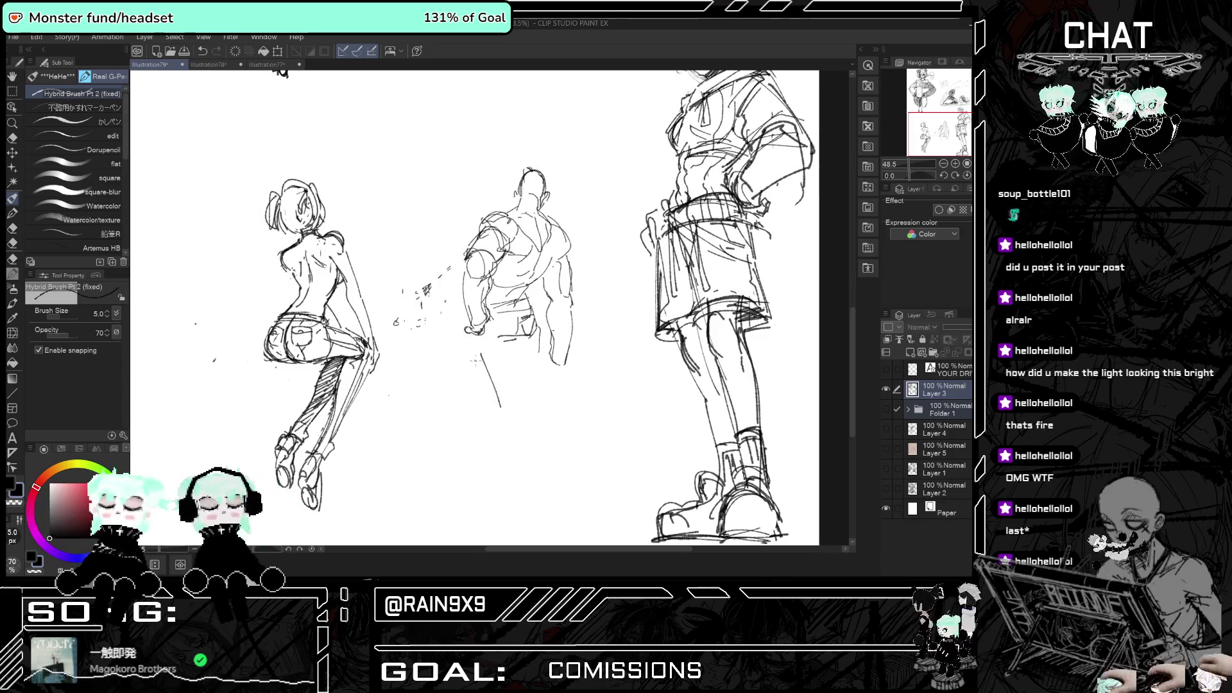
left_click_drag(511, 350, 519, 370)
key("h")
left_click_drag(442, 346, 455, 411)
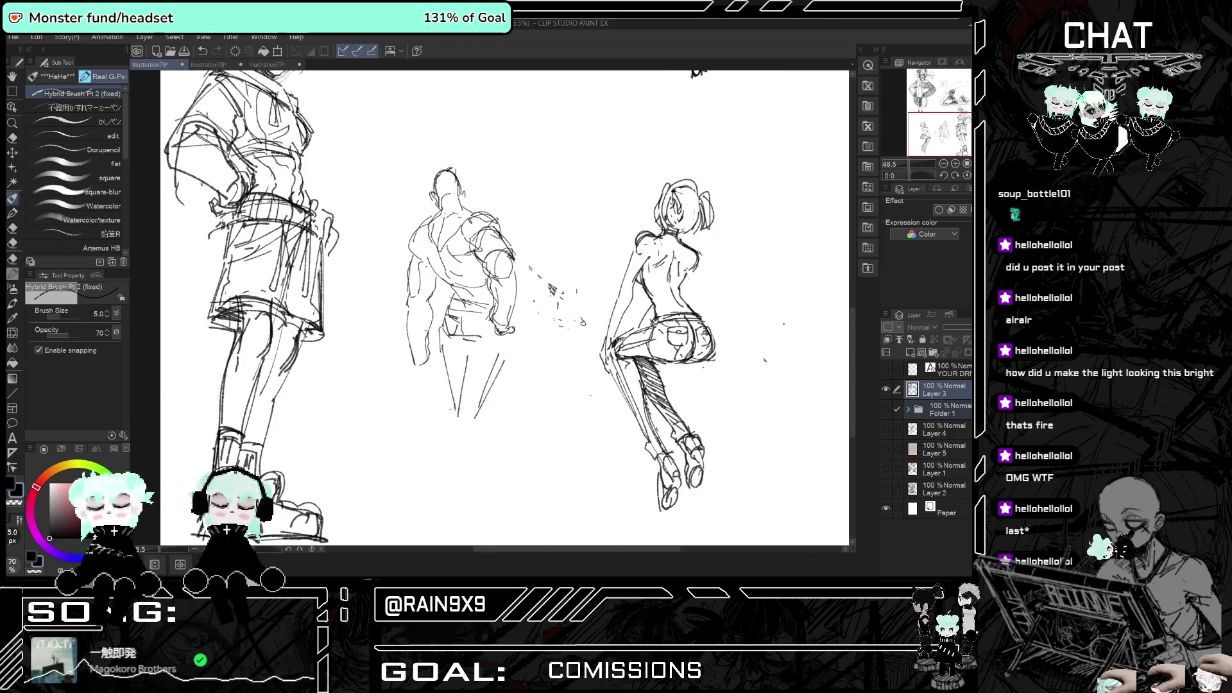
key("h")
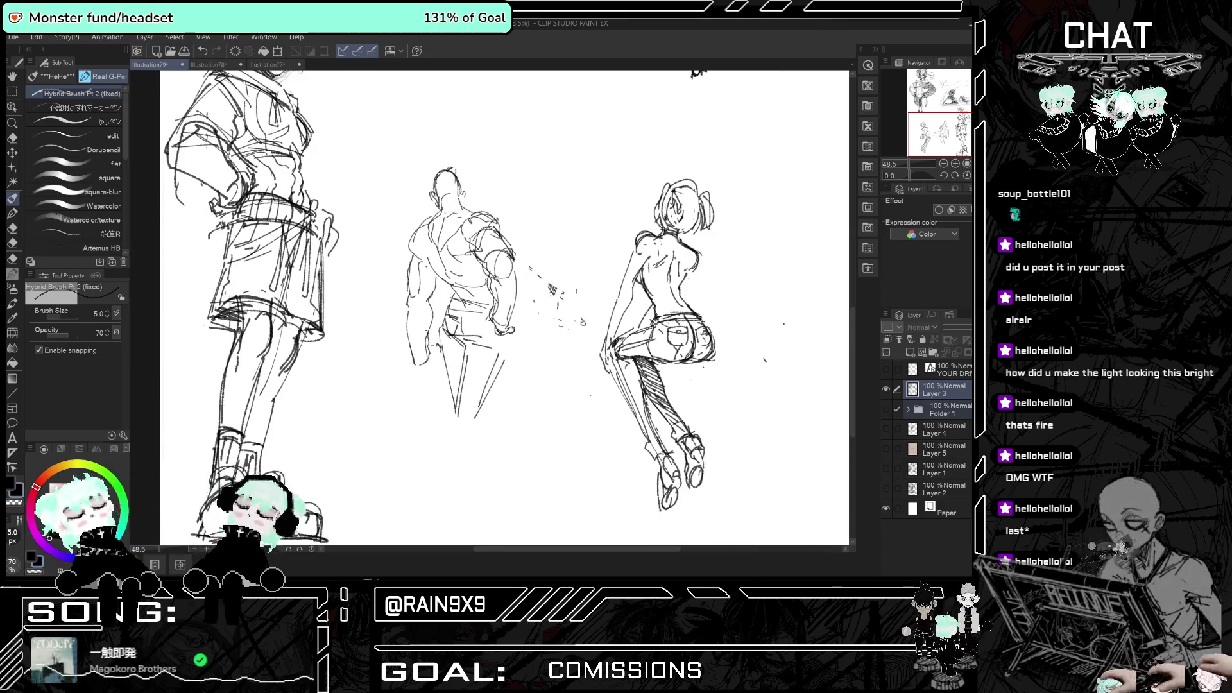
key("h")
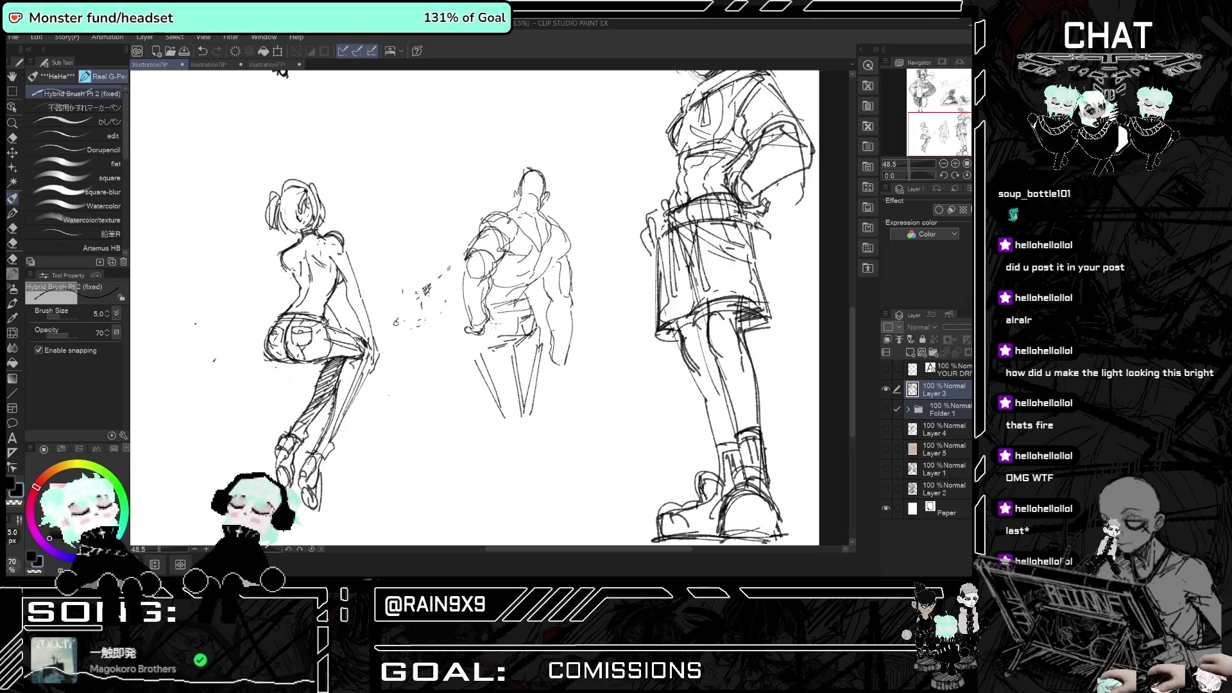
key("h")
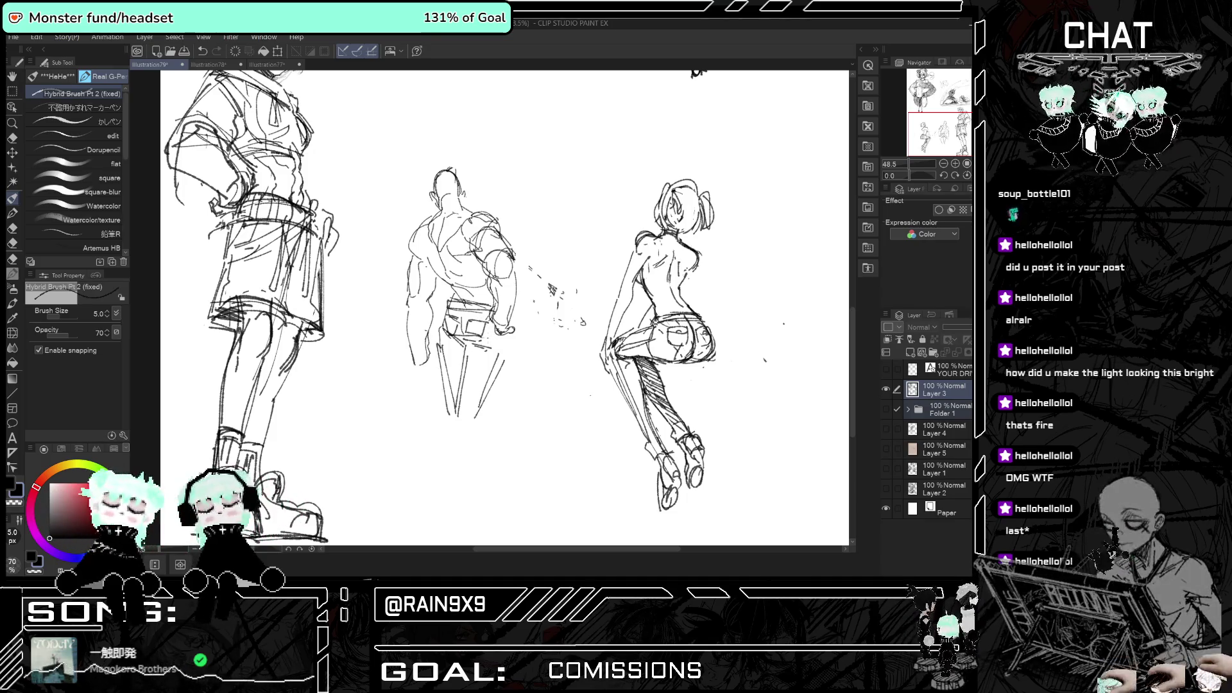
key("h")
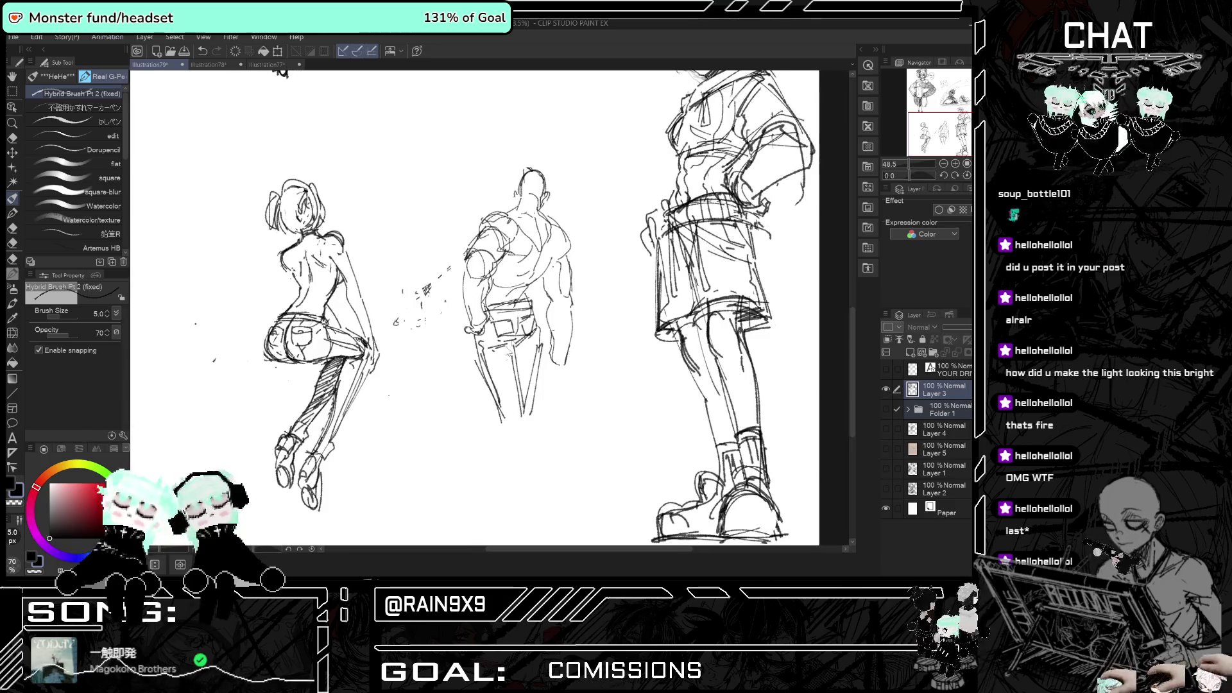
key("h")
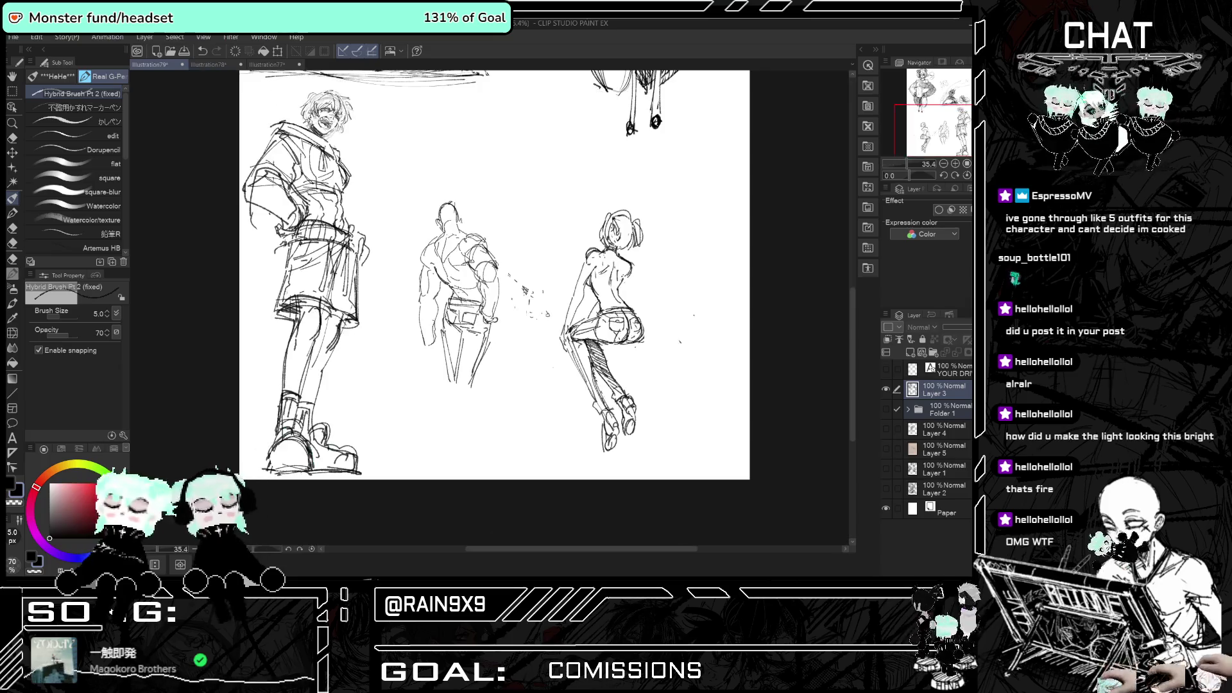
key("h")
scroll(504, 308, "up", 3)
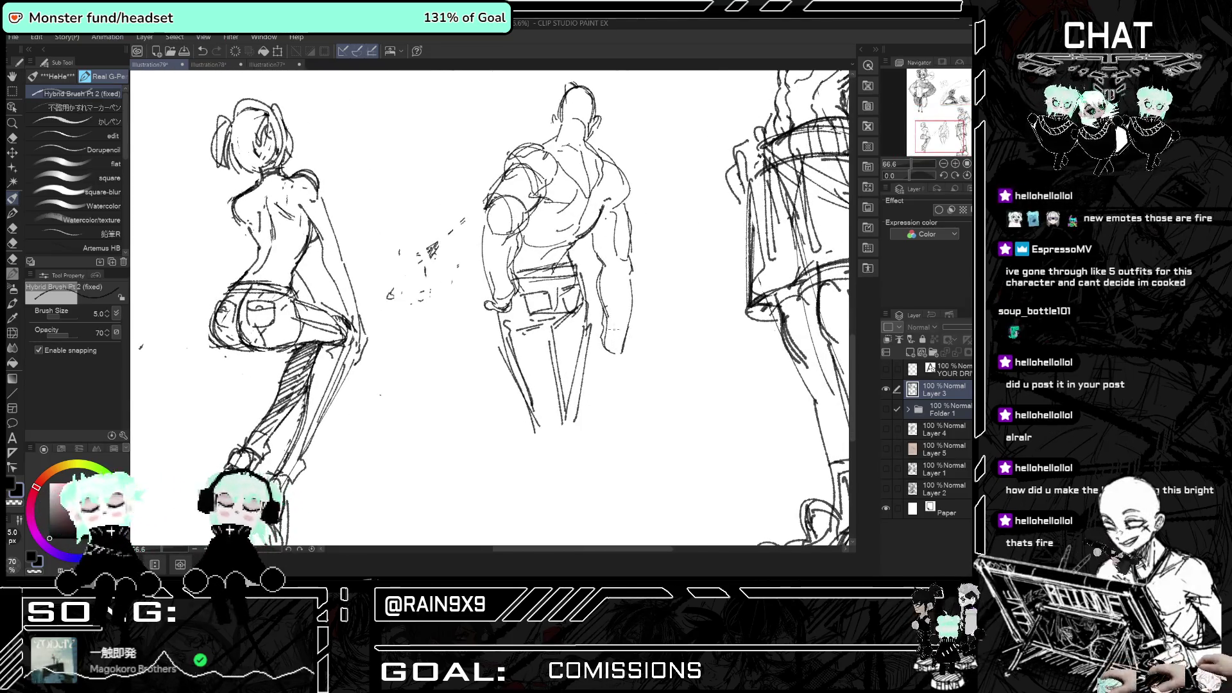
key("h")
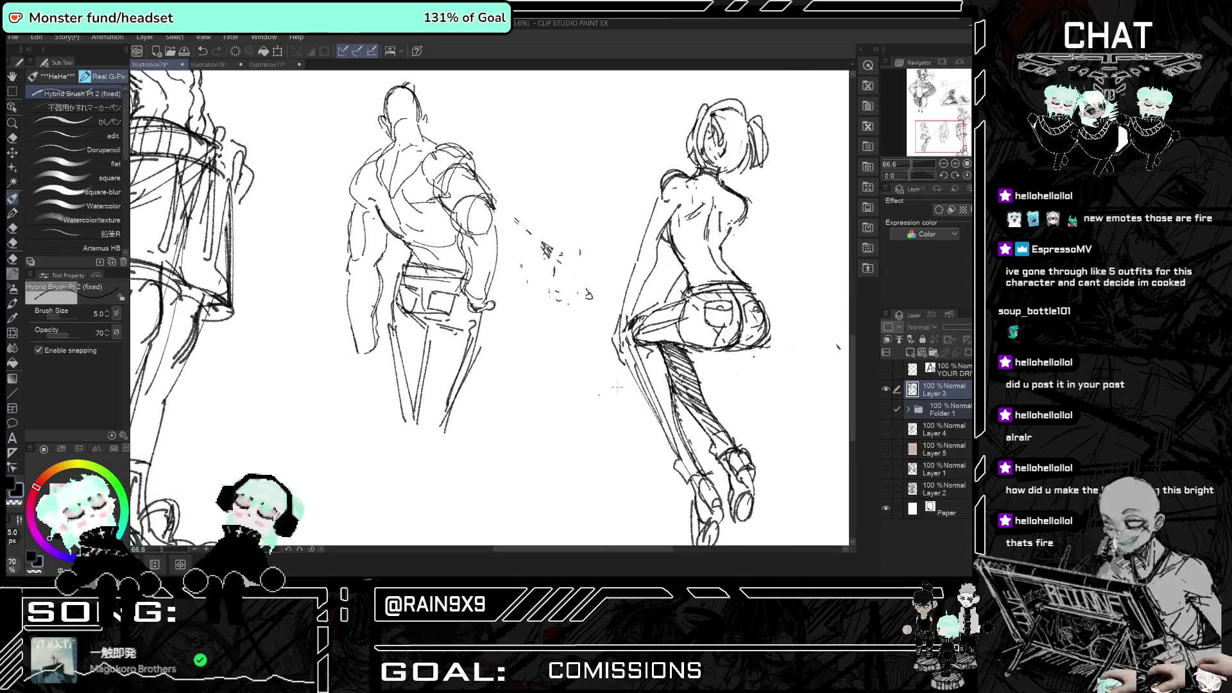
key("h")
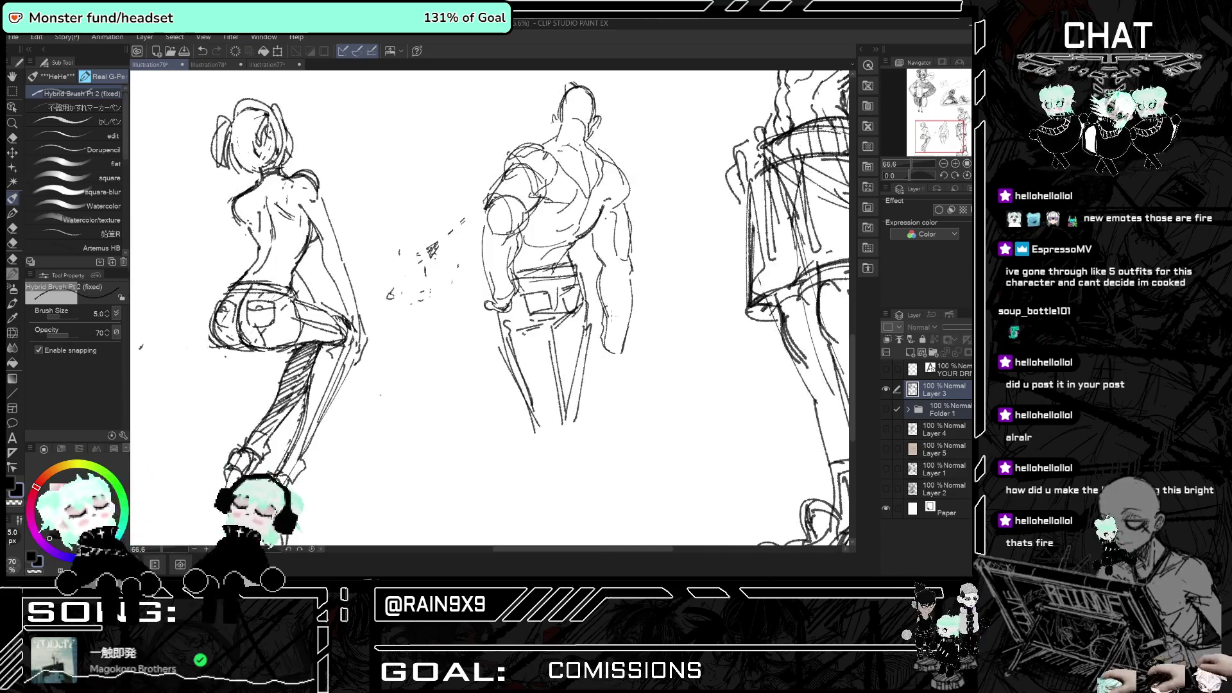
mouse_move(626, 283)
left_mouse_down()
mouse_move(622, 346)
mouse_move(605, 342)
left_mouse_up()
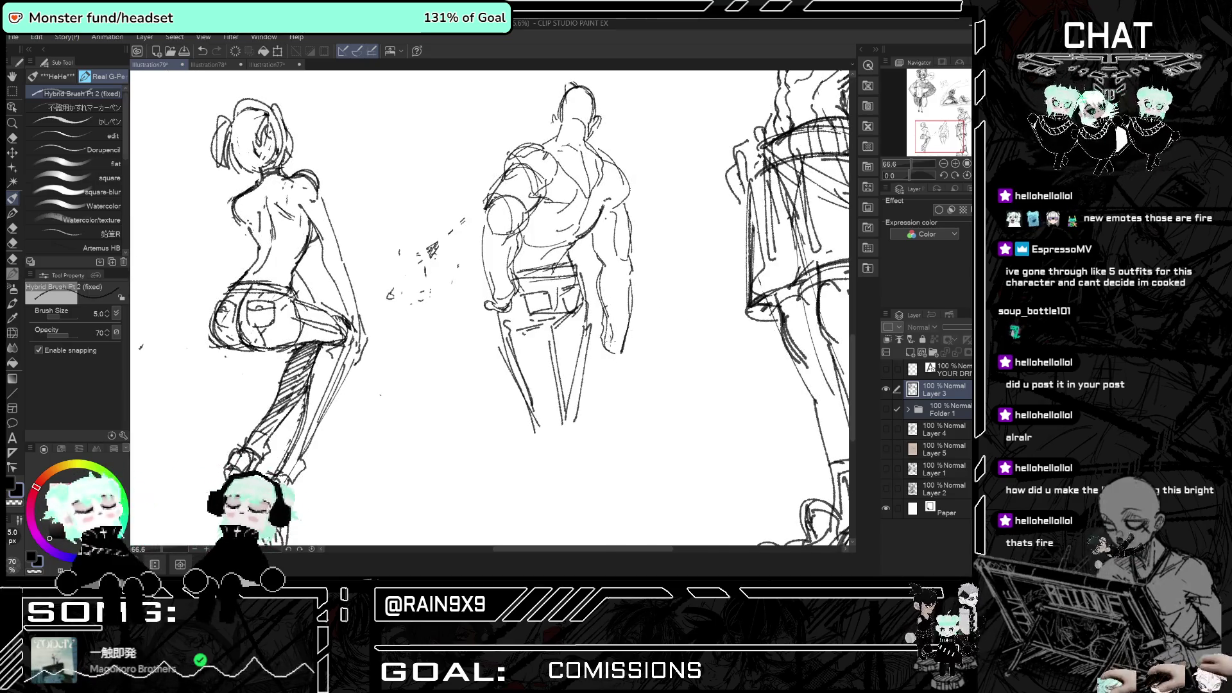
key("h")
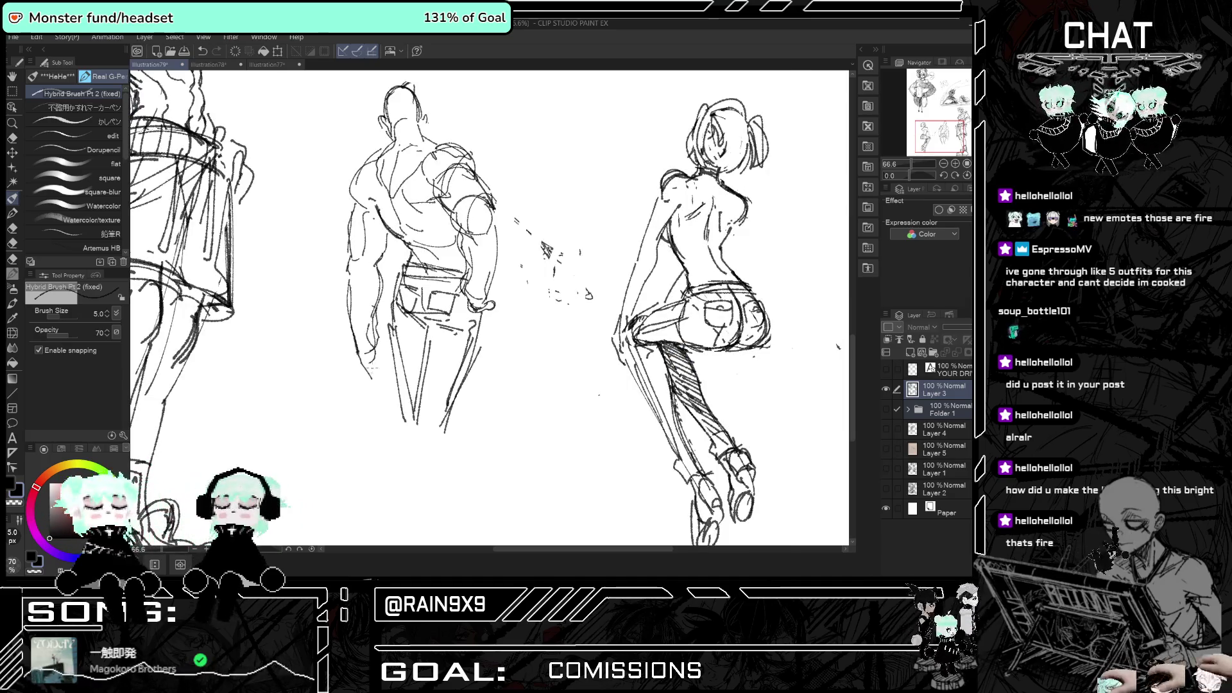
key("h")
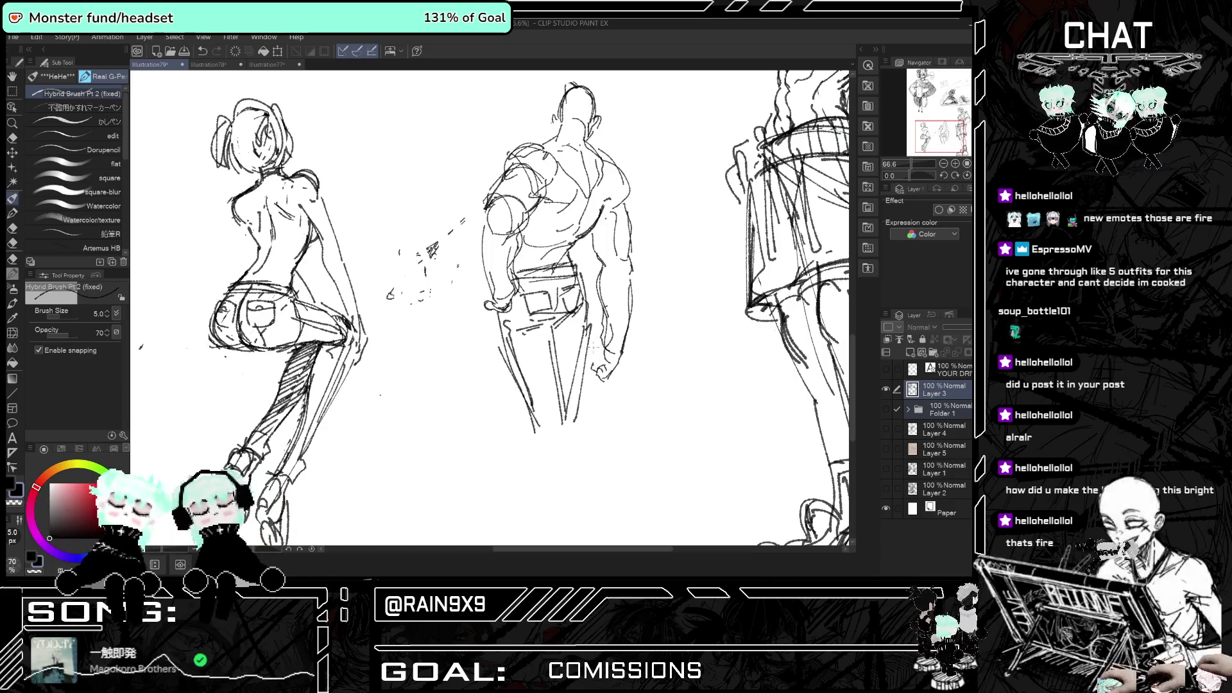
key("h")
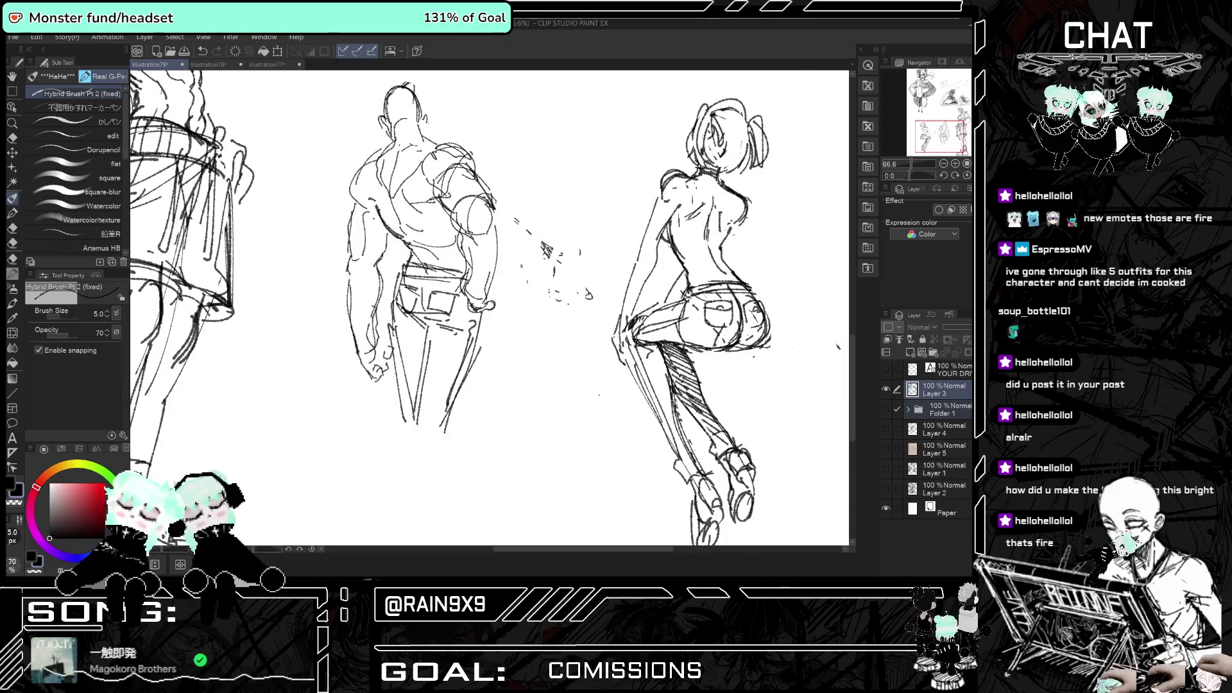
key("h")
scroll(501, 190, "down", 1)
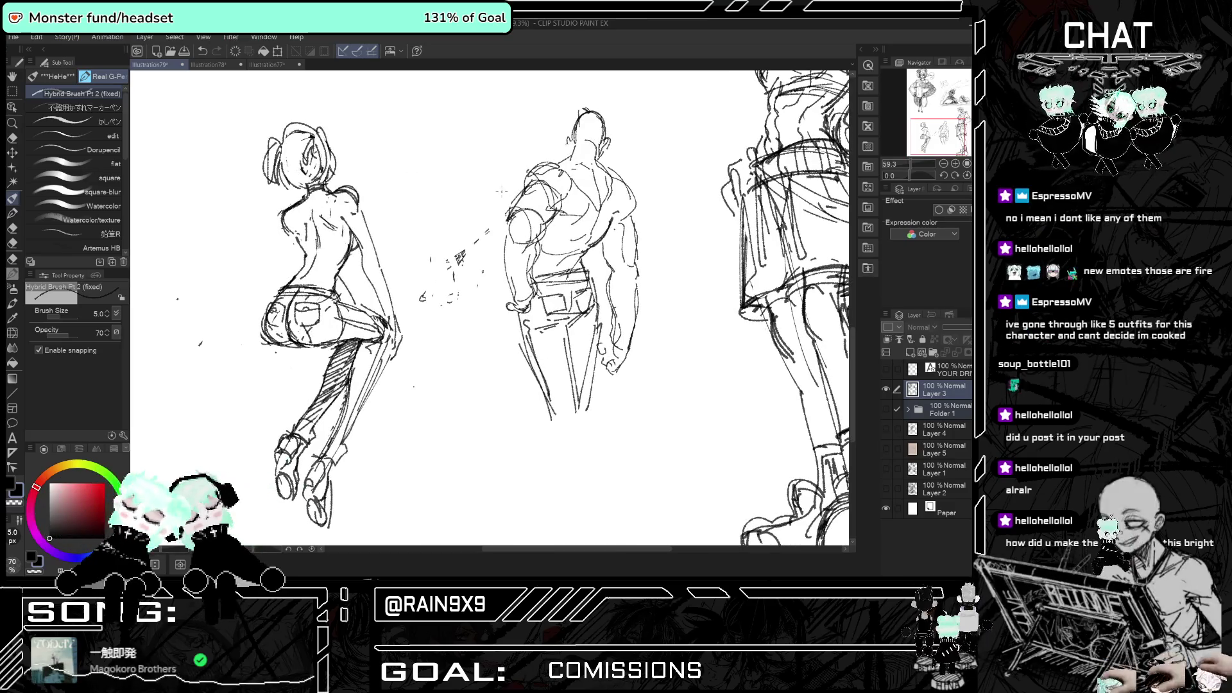
key("ctrl+minus")
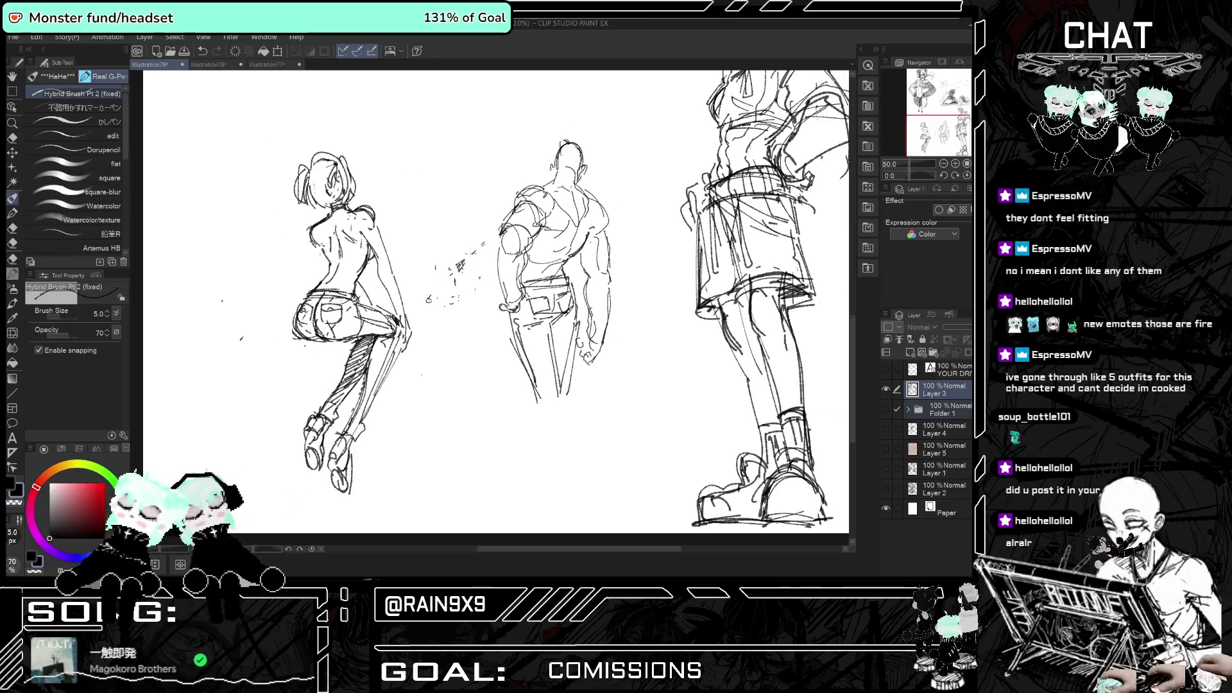
scroll(495, 302, "up", 1)
key("h")
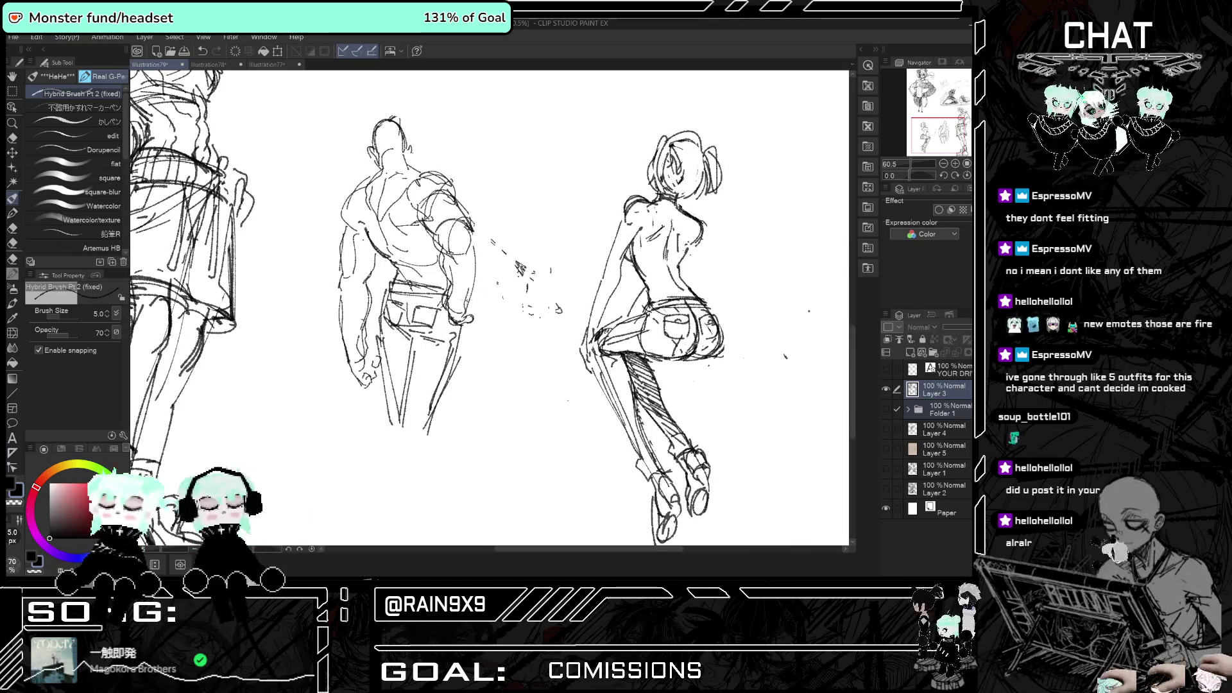
key("h")
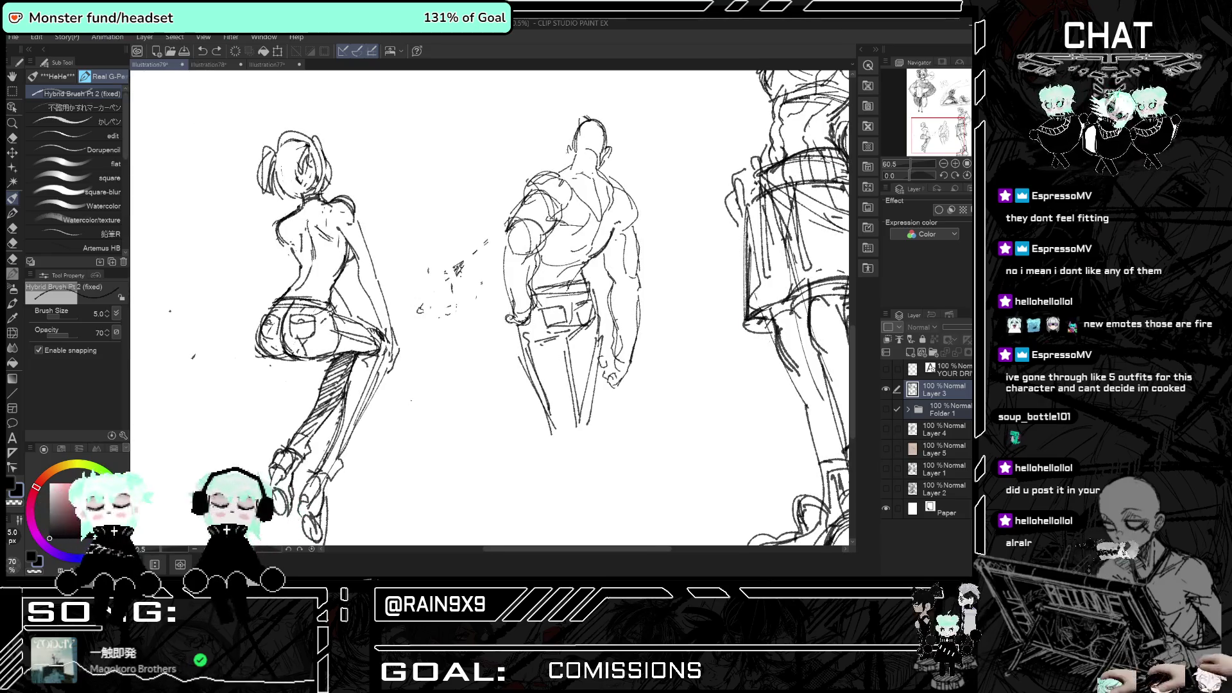
key("h")
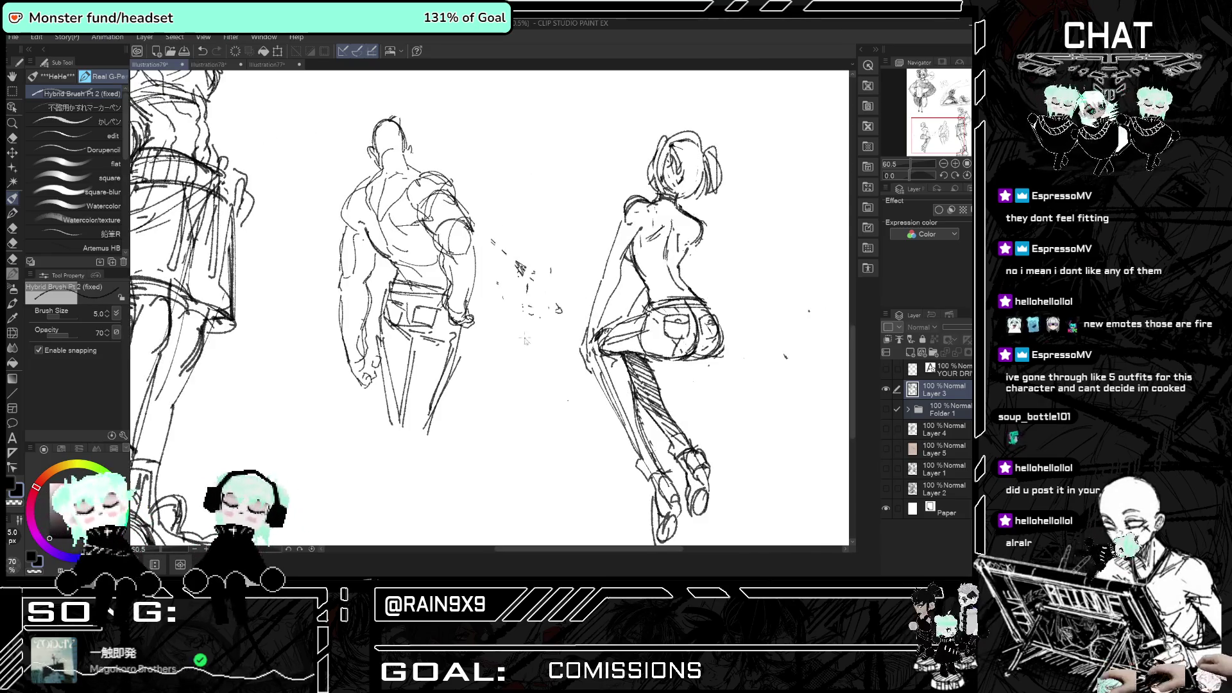
key("h")
key("h")
scroll(391, 346, "down", 4)
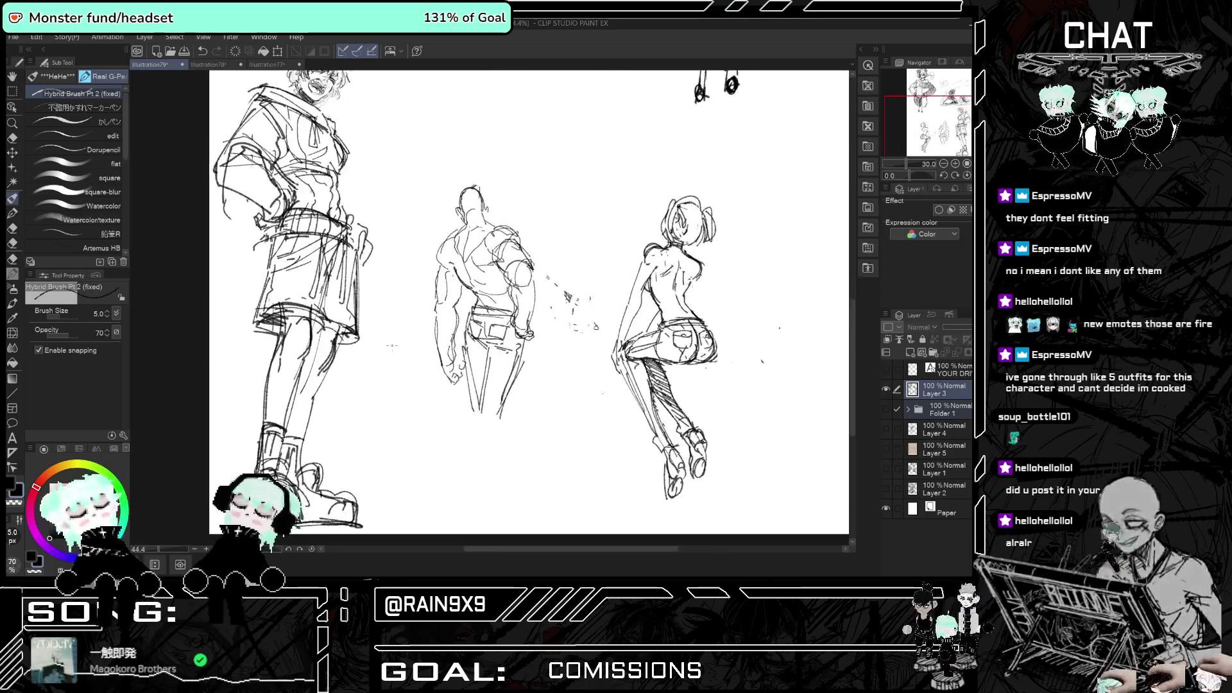
scroll(391, 347, "up", 2)
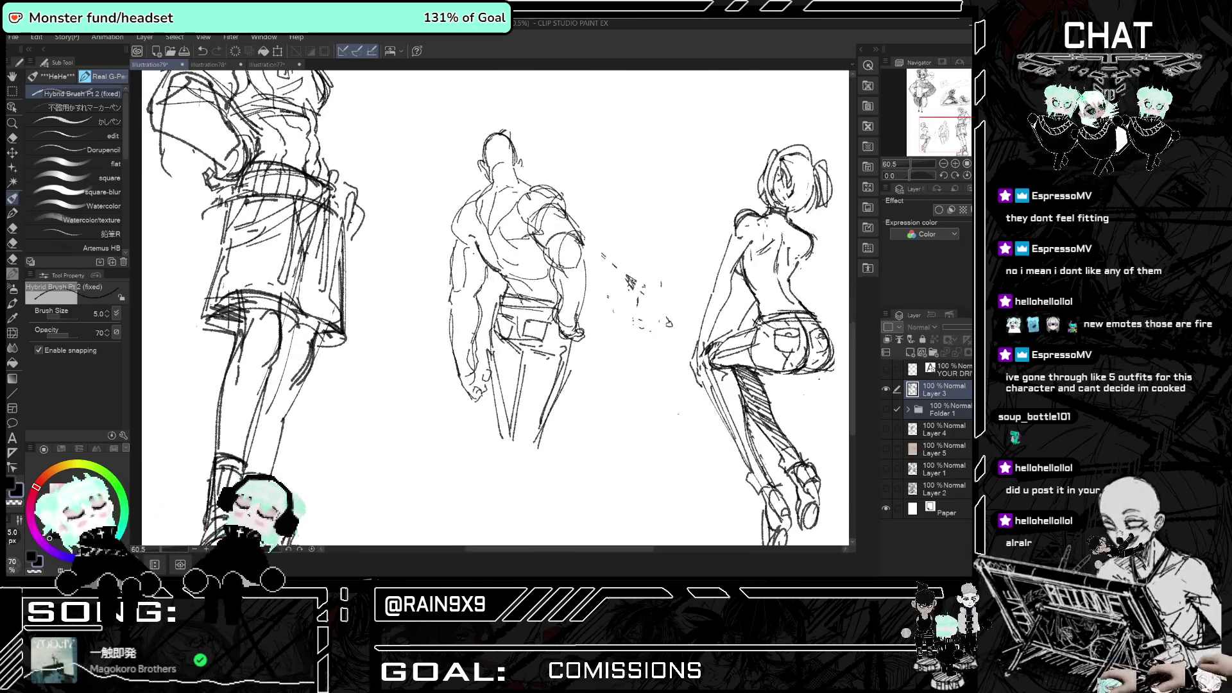
key("h")
key("h")
key("h")
key("h")
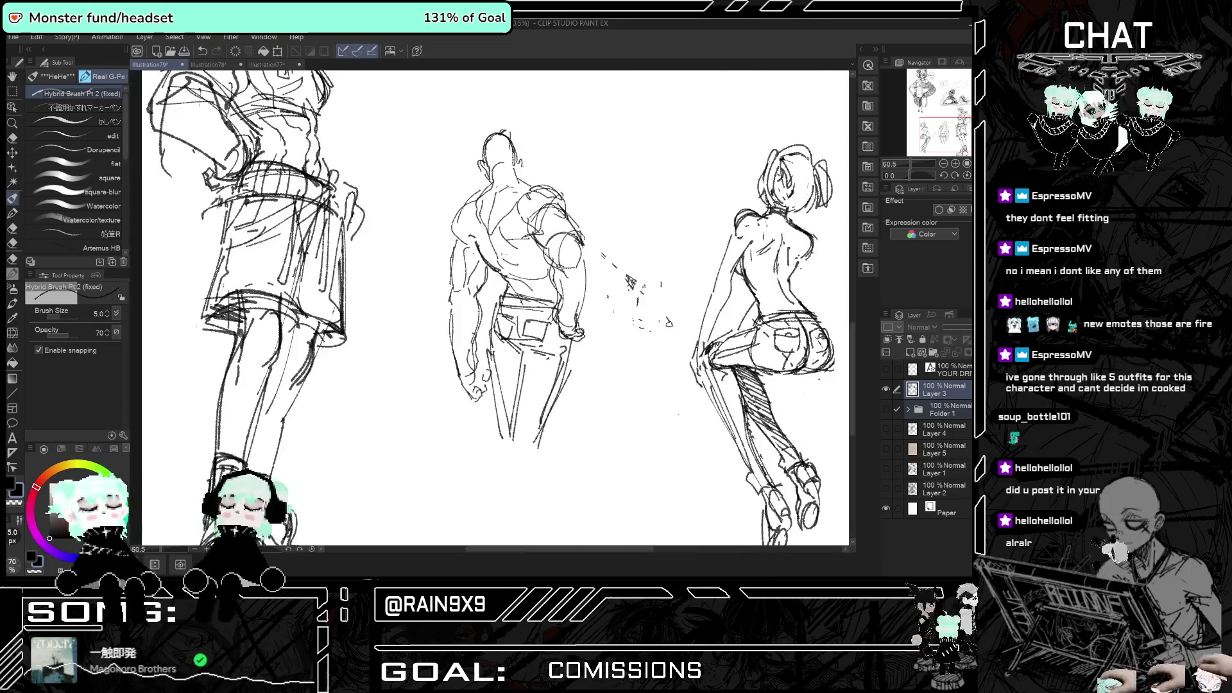
scroll(495, 308, "down", 3)
key("h")
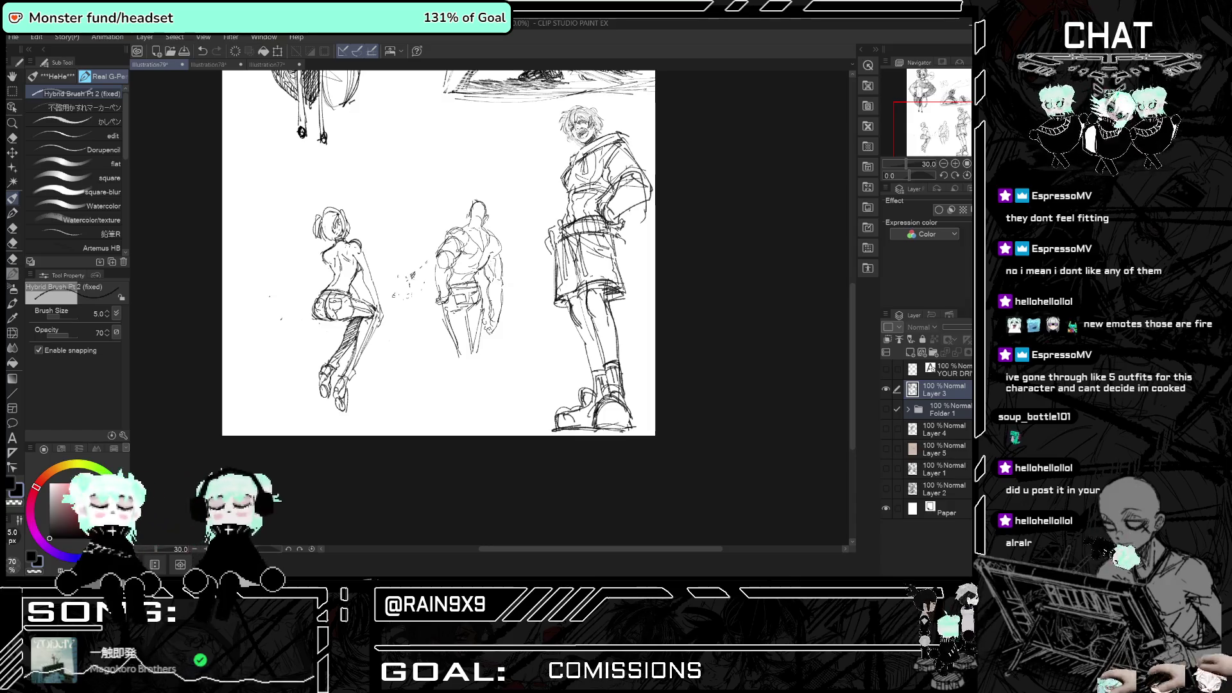
- Zoom and flip the canvas to review the three figure sketches
scroll(453, 321, "up", 3)
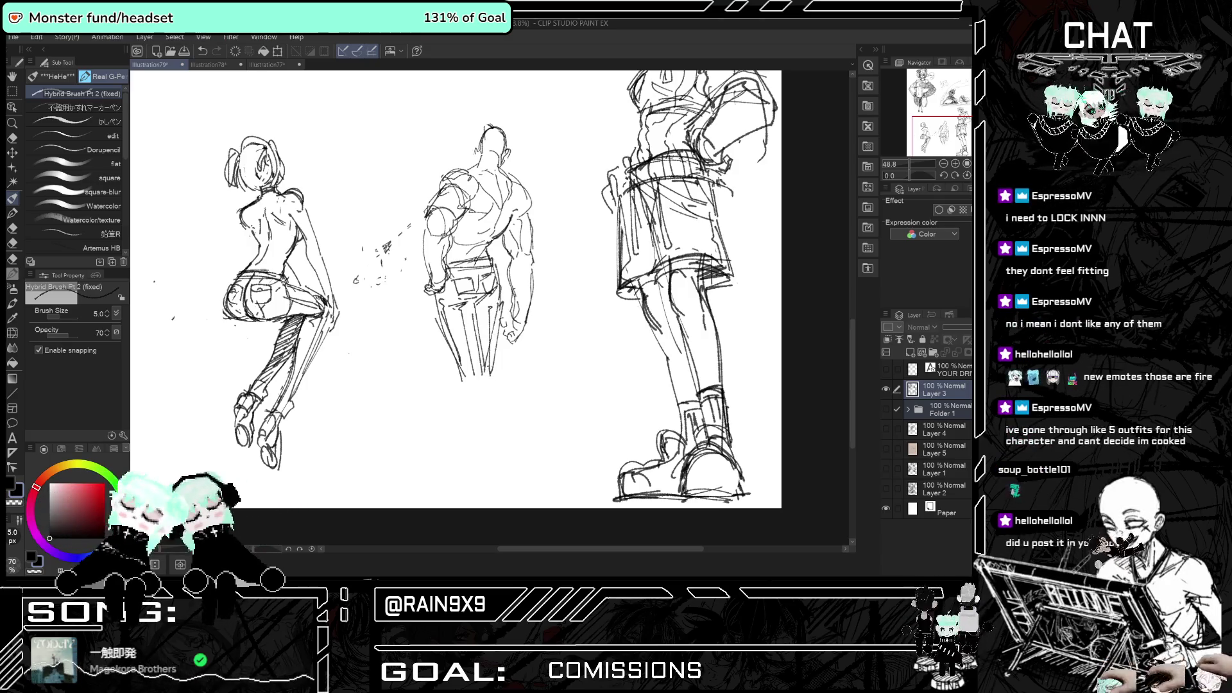
scroll(548, 551, "down", 3)
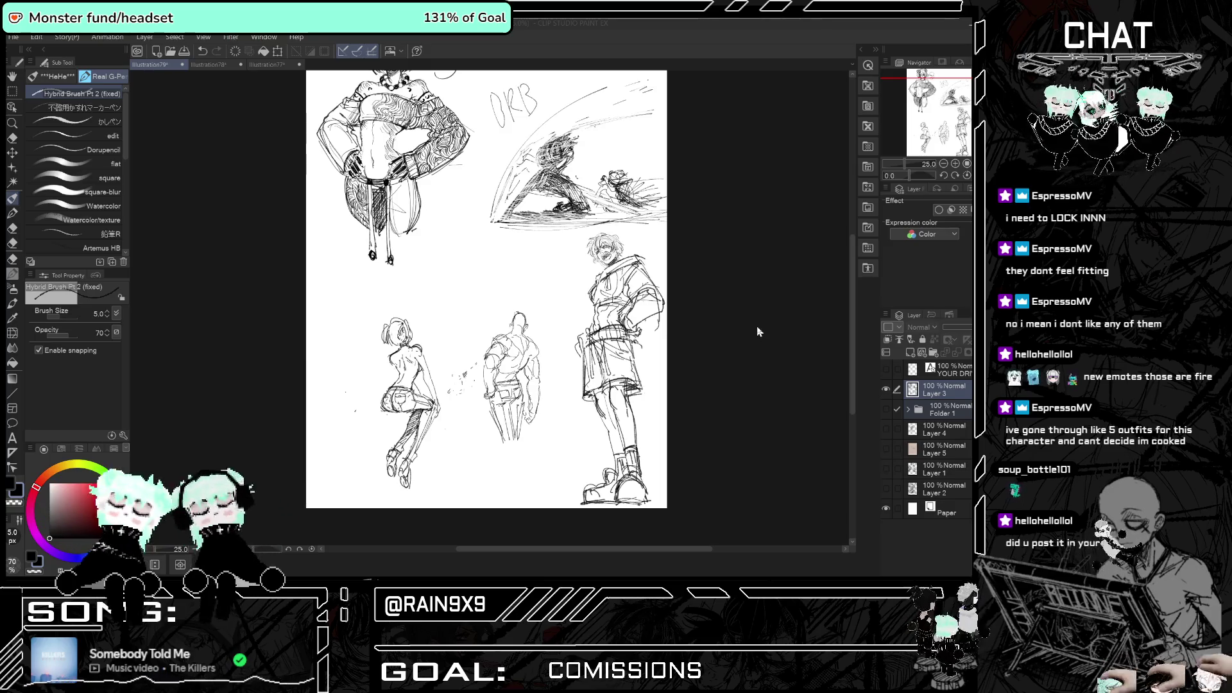
scroll(749, 340, "up", 5)
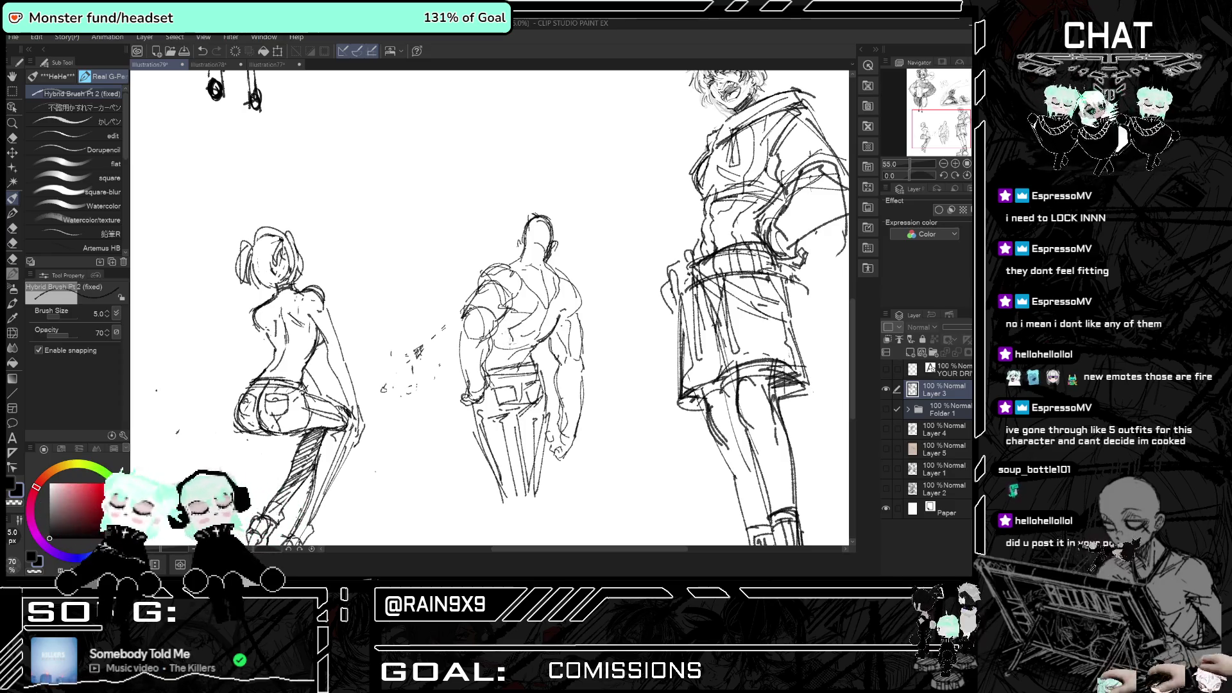
key("h")
key("ctrl+minus")
key("ctrl+minus")
key("ctrl+minus")
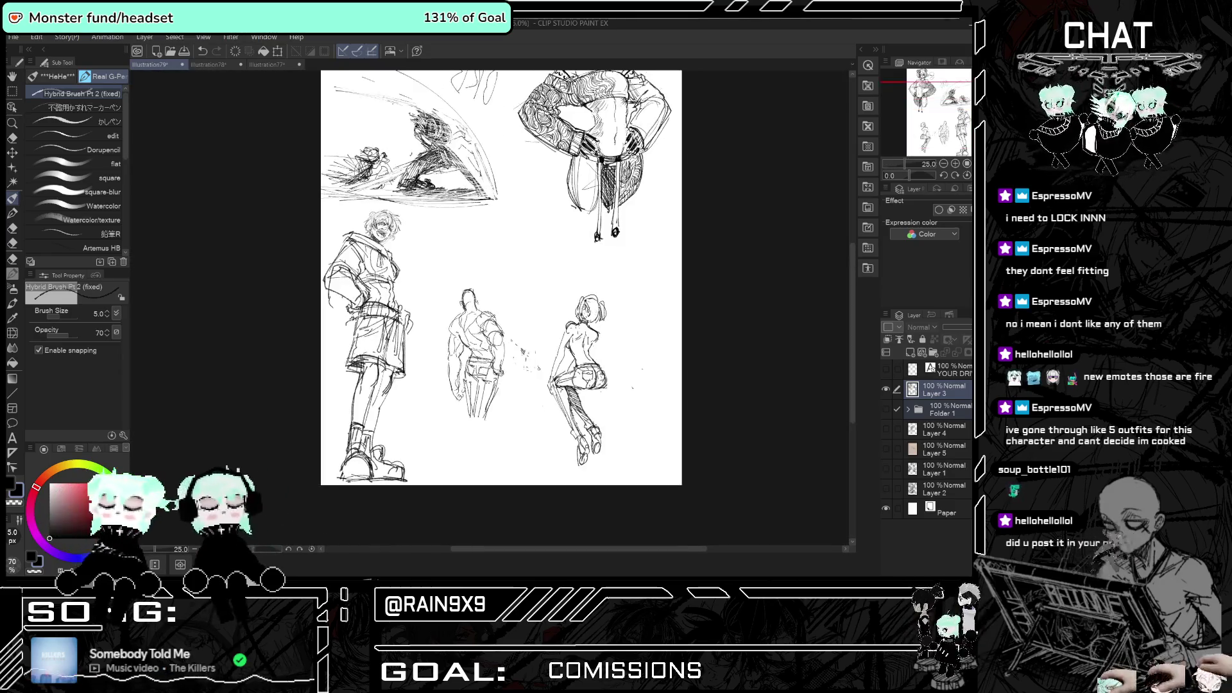
key("h")
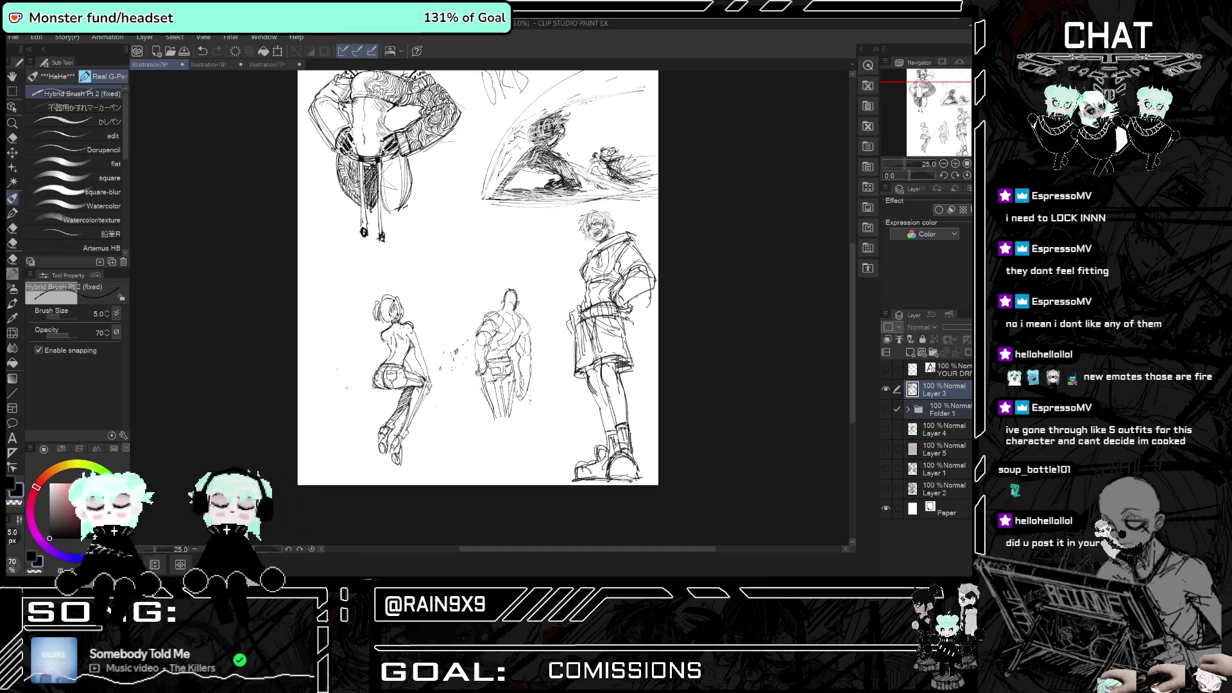
key("ctrl+minus")
- Zoom out to view the whole study sheet and select the Hard eraser
scroll(502, 282, "up", 2)
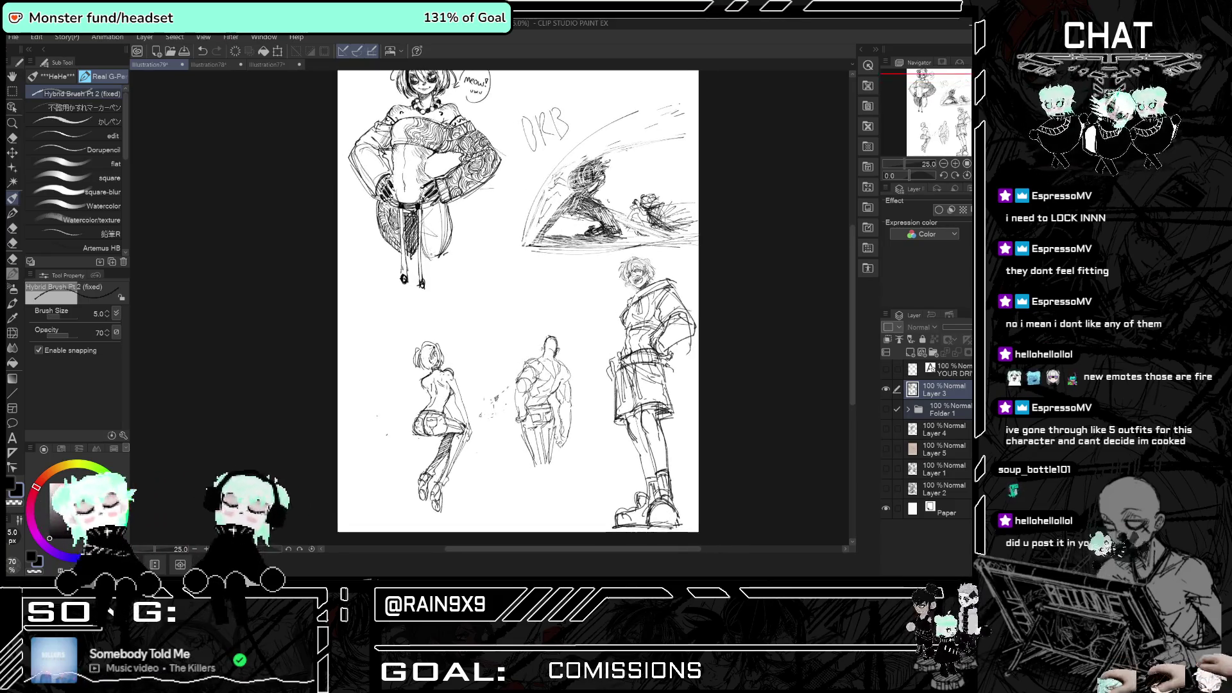
scroll(500, 282, "up", 4)
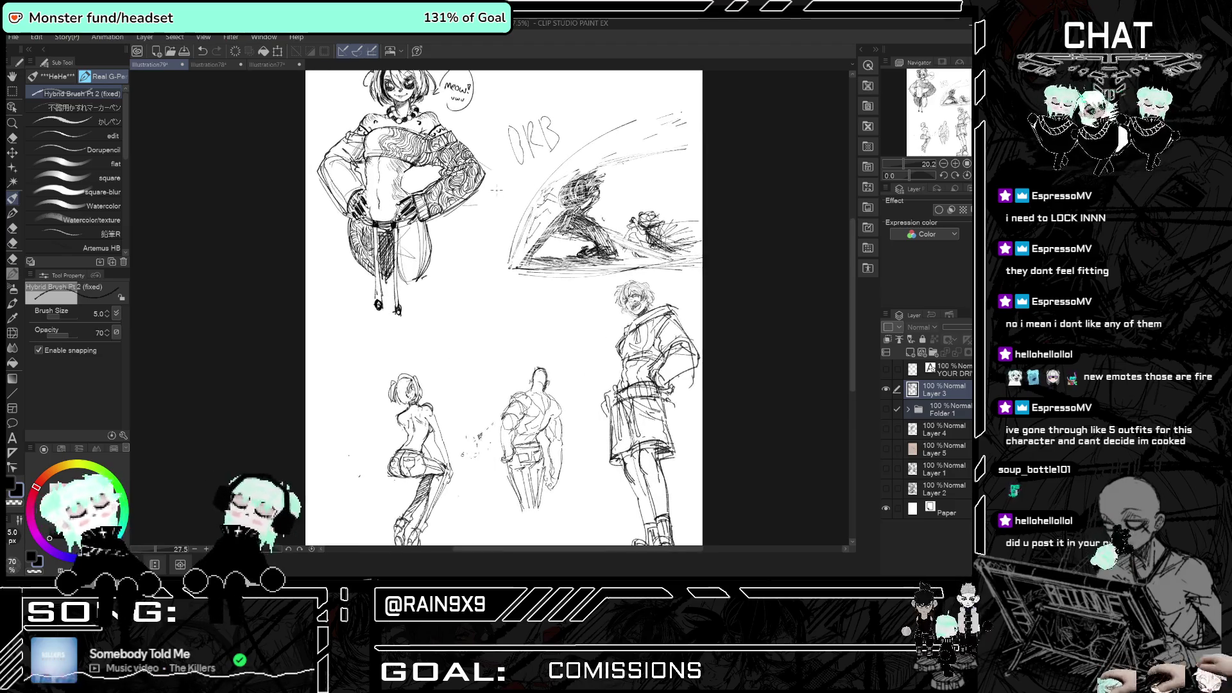
scroll(500, 282, "down", 2)
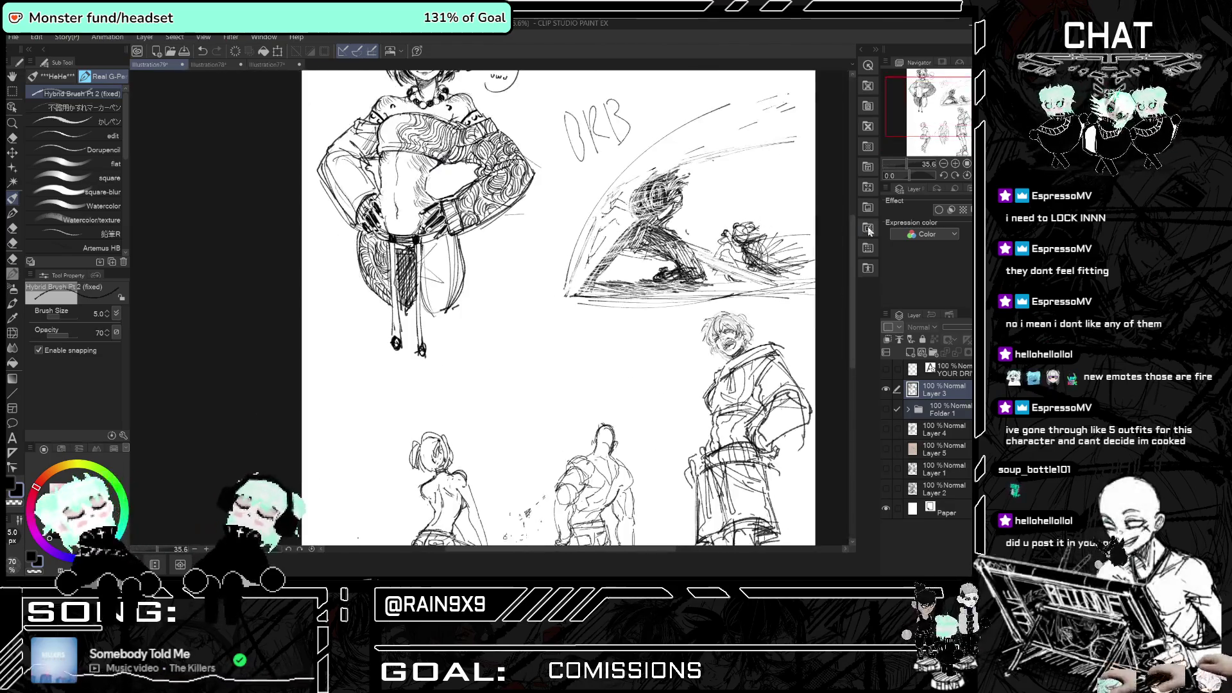
left_click(851, 232)
scroll(540, 244, "down", 3)
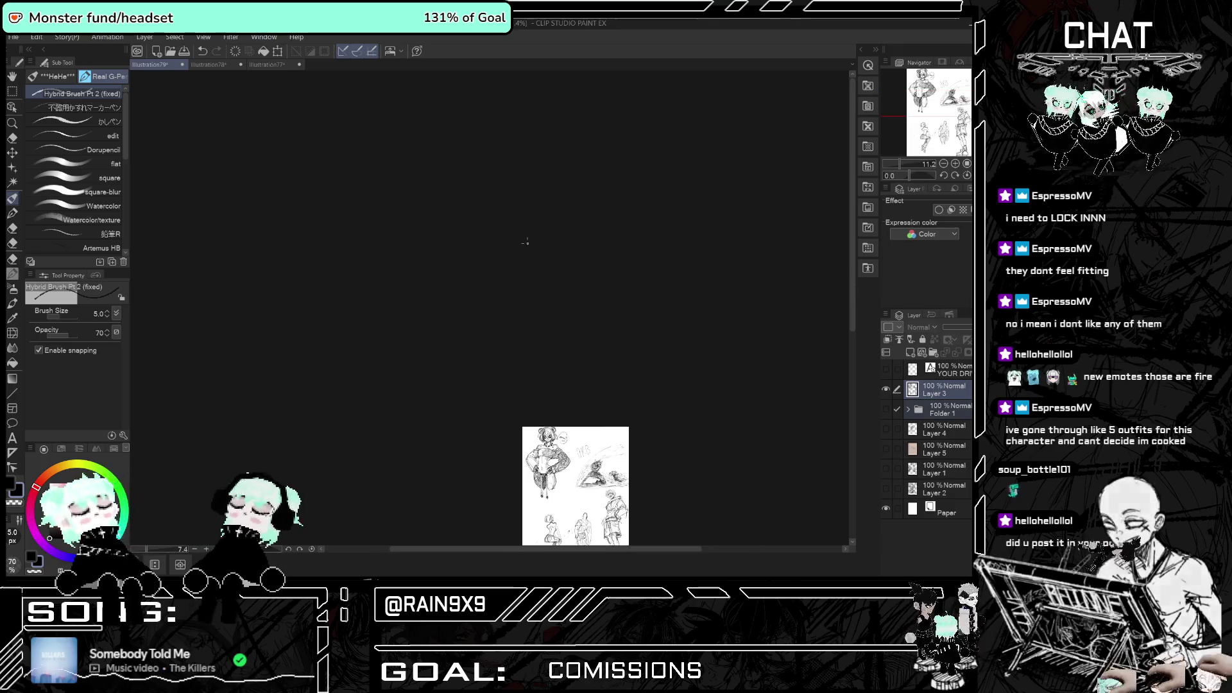
left_click_drag(843, 176, 841, 282)
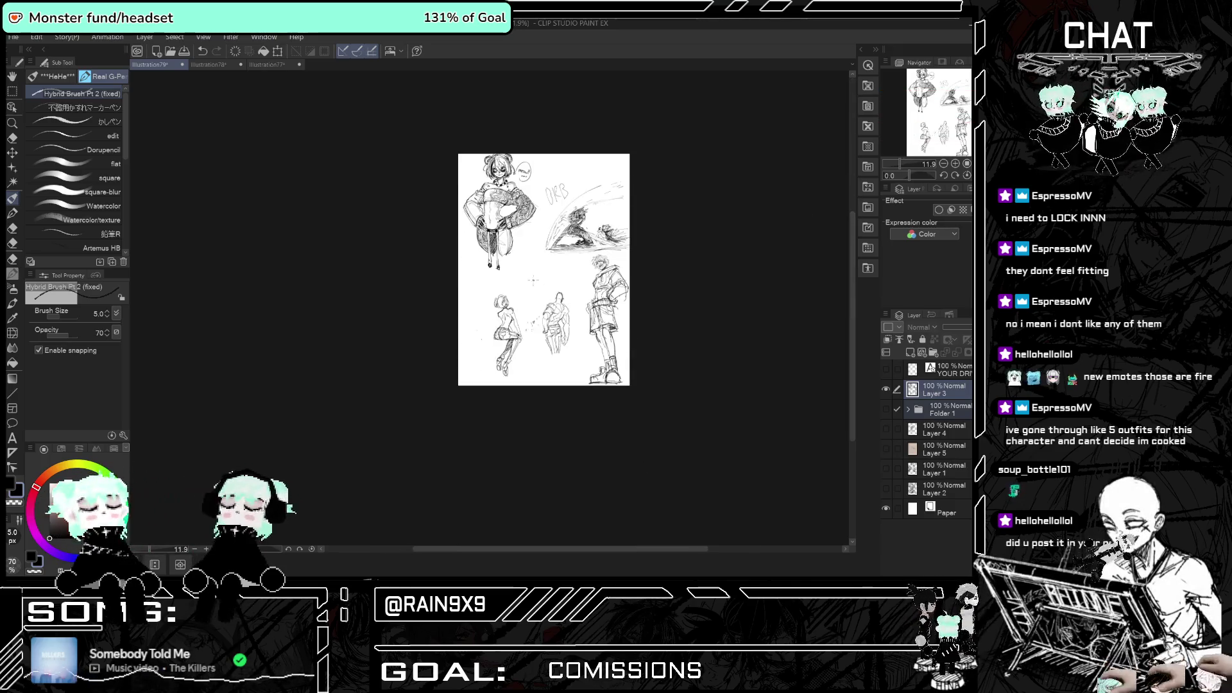
scroll(841, 282, "up", 4)
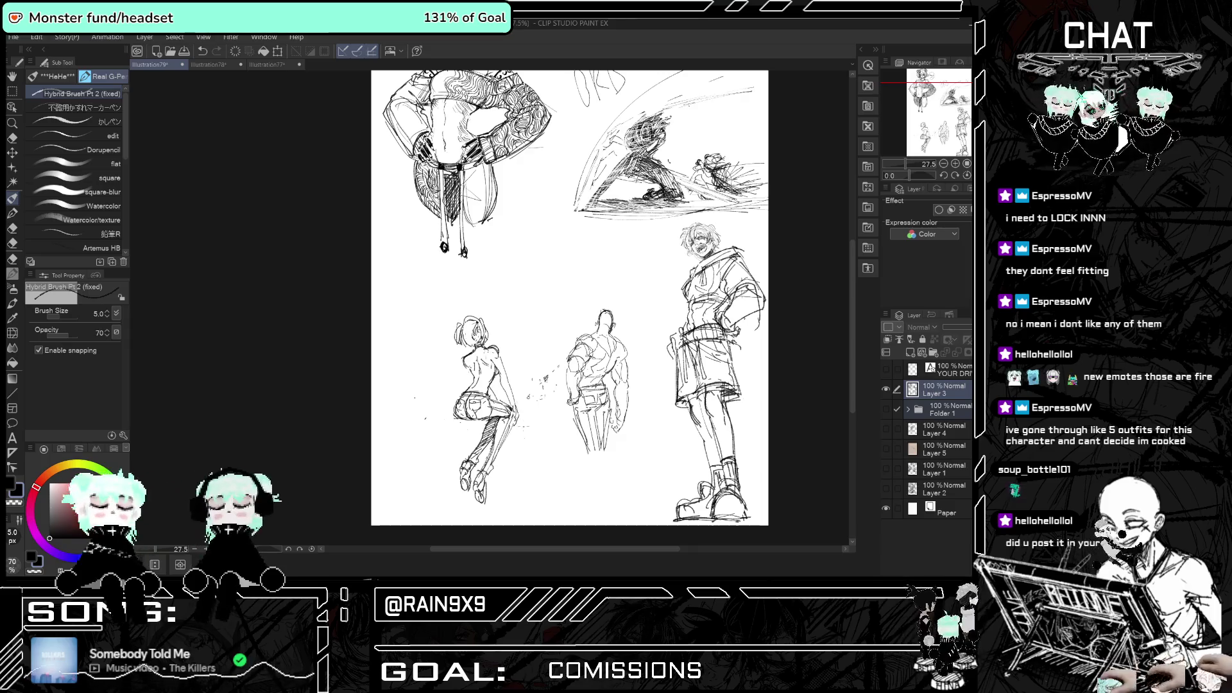
scroll(528, 397, "up", 1)
scroll(514, 397, "up", 1)
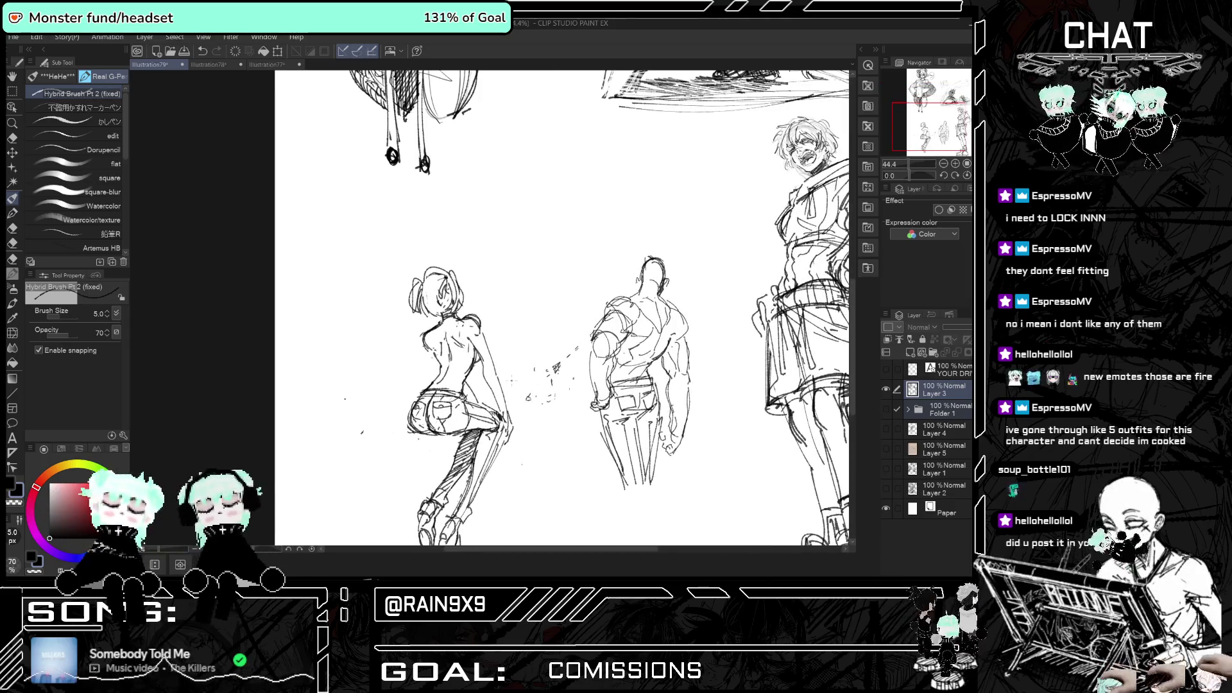
key("e")
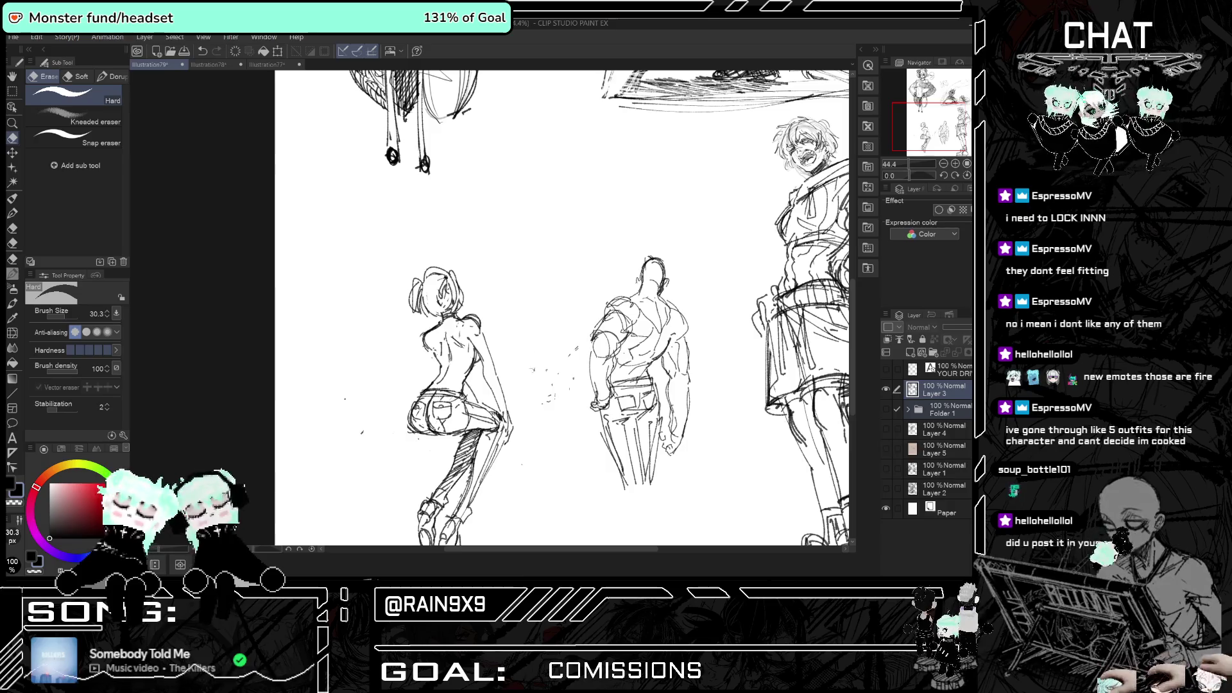
- Erase the stray dots between the two middle figures with the Hard eraser
left_click_drag(549, 397, 587, 340)
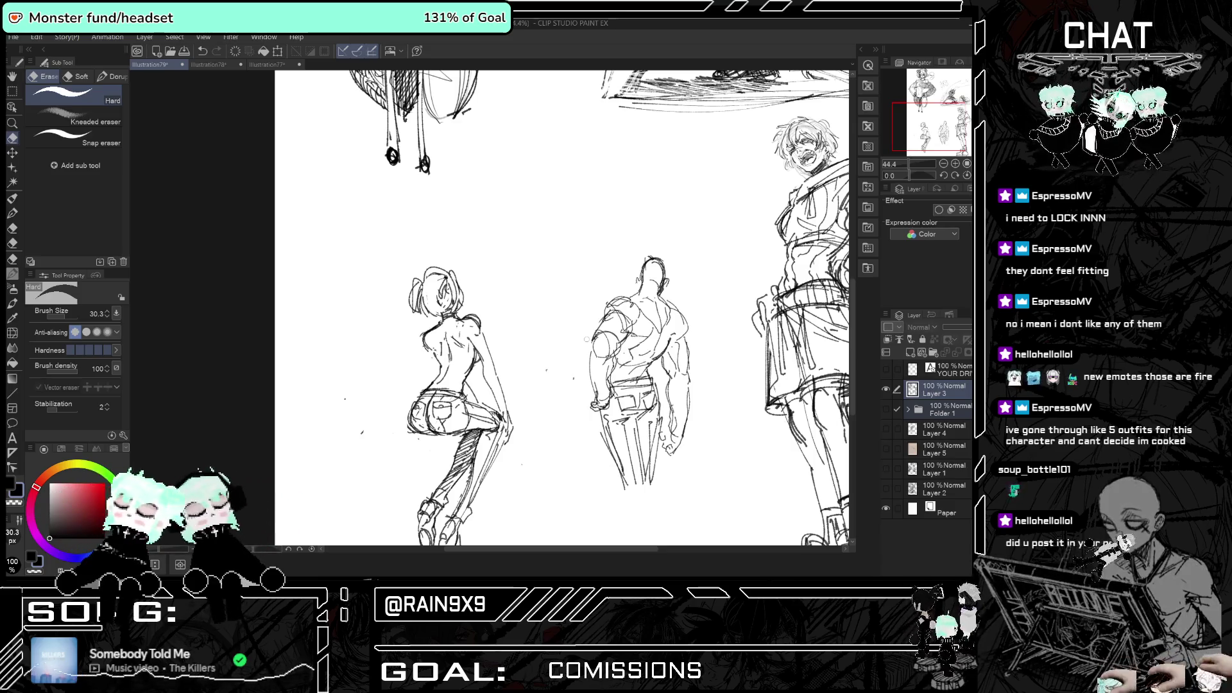
key("ctrl+minus")
key("ctrl+minus")
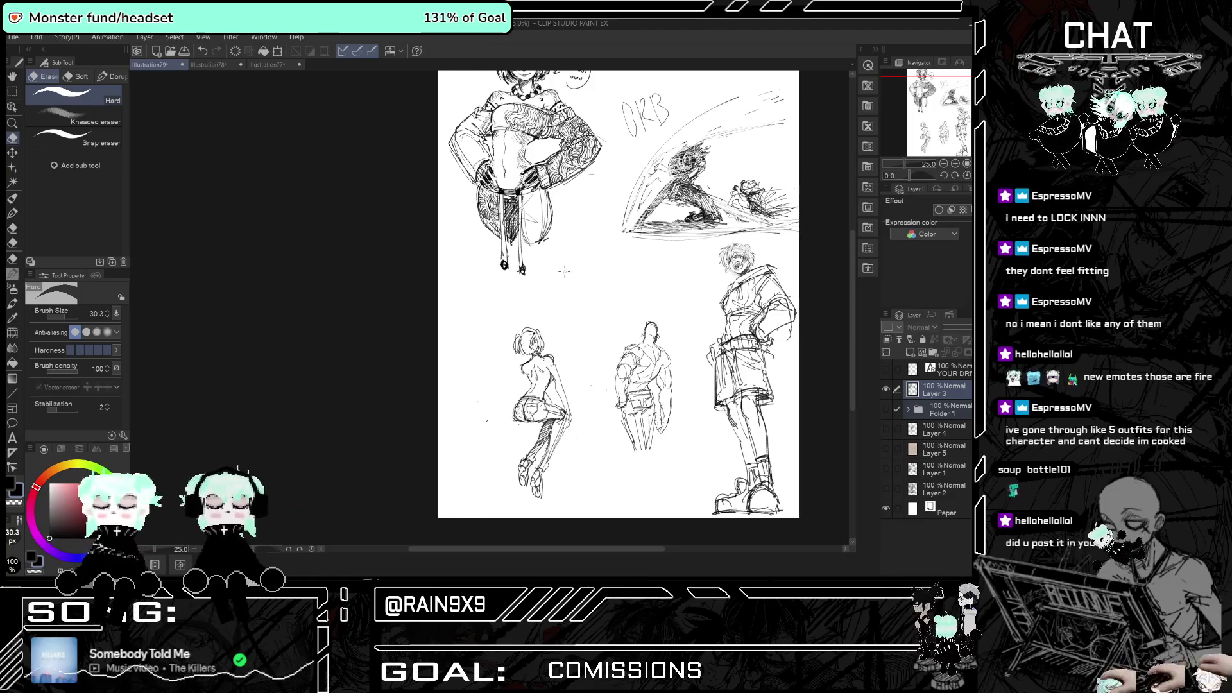
key("ctrl+minus")
key("ctrl+plus")
key("ctrl+minus")
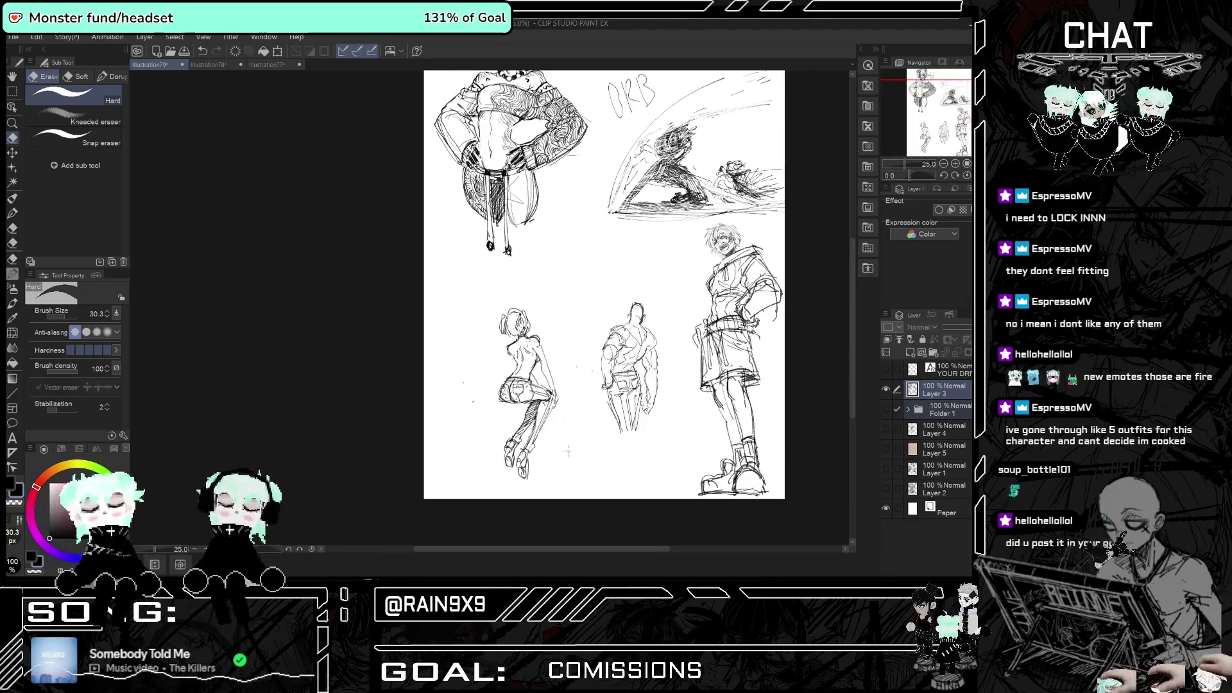
key("ctrl+plus")
key("ctrl+plus")
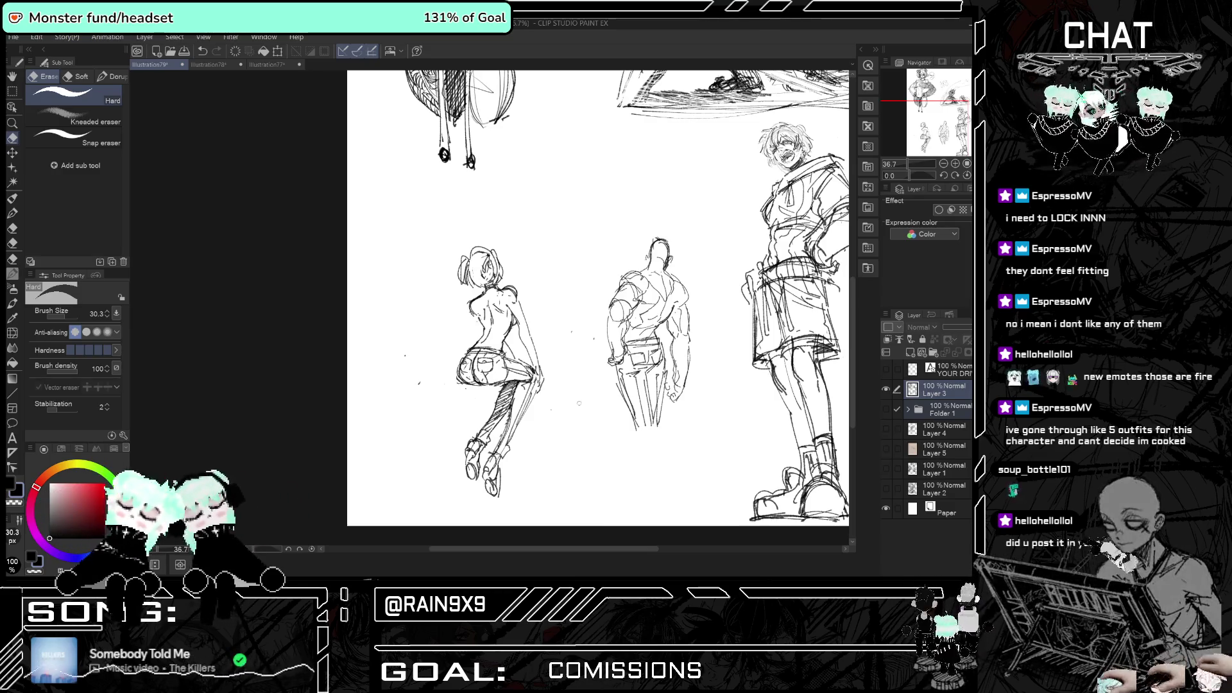
- Return to the Hybrid Brush pen at size 5.0
scroll(420, 381, "down", 2)
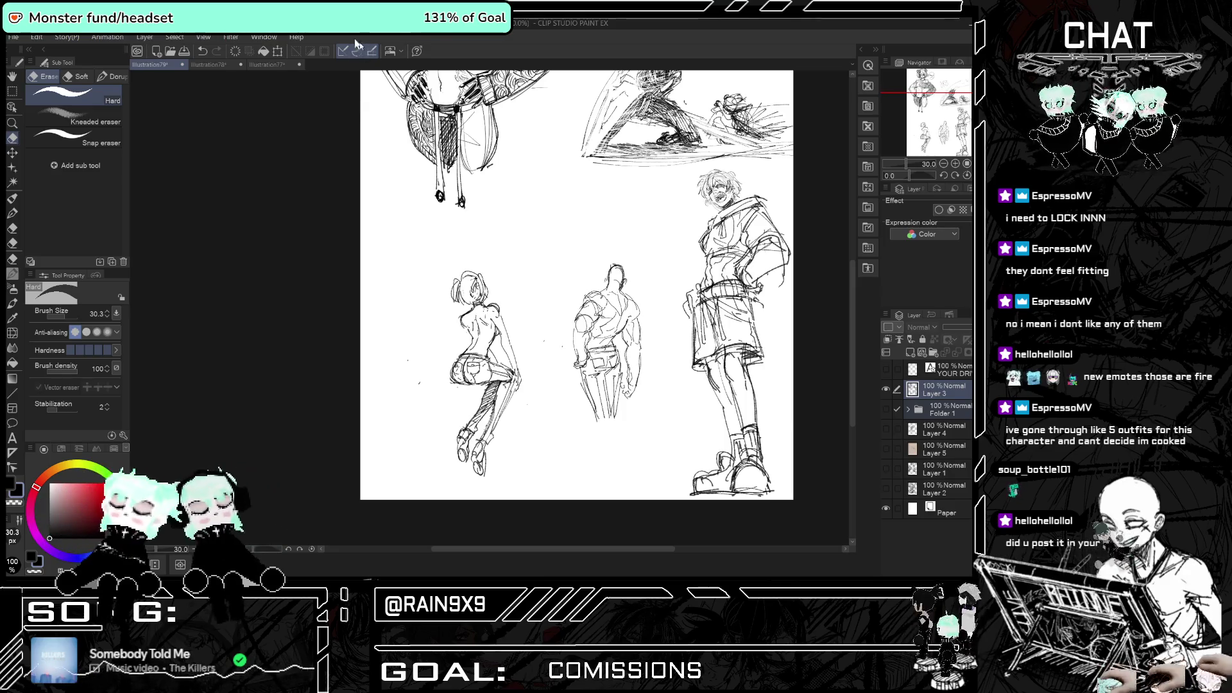
scroll(577, 288, "up", 2)
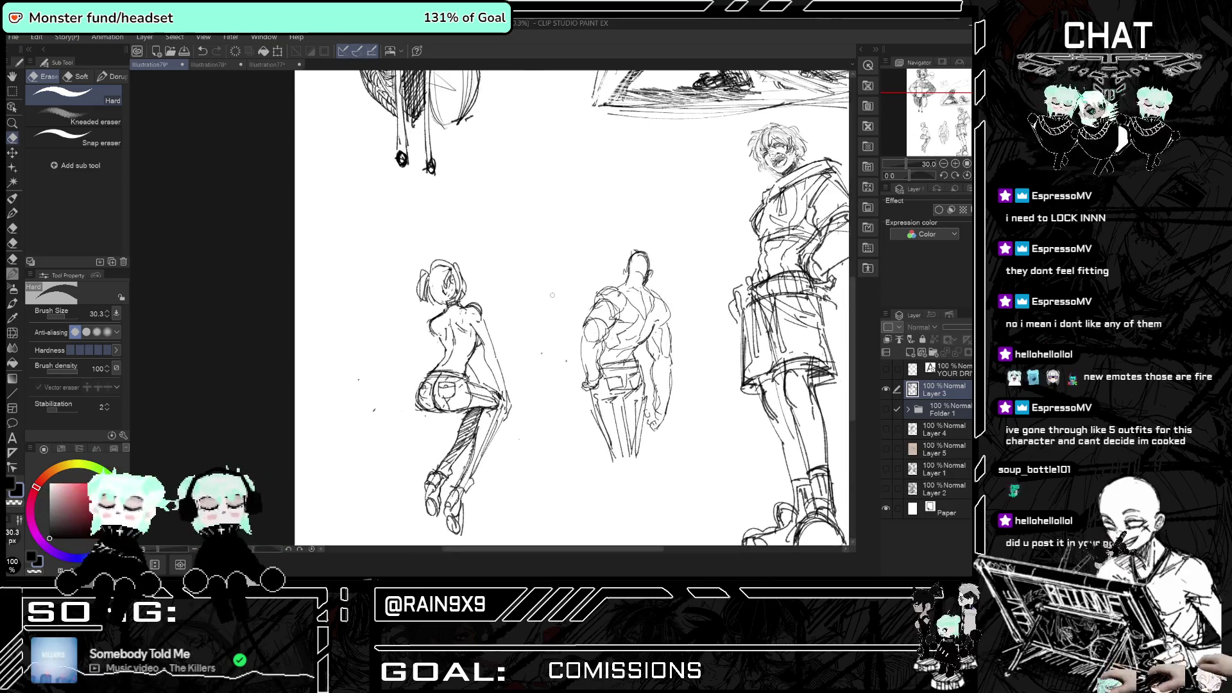
scroll(515, 215, "up", 4)
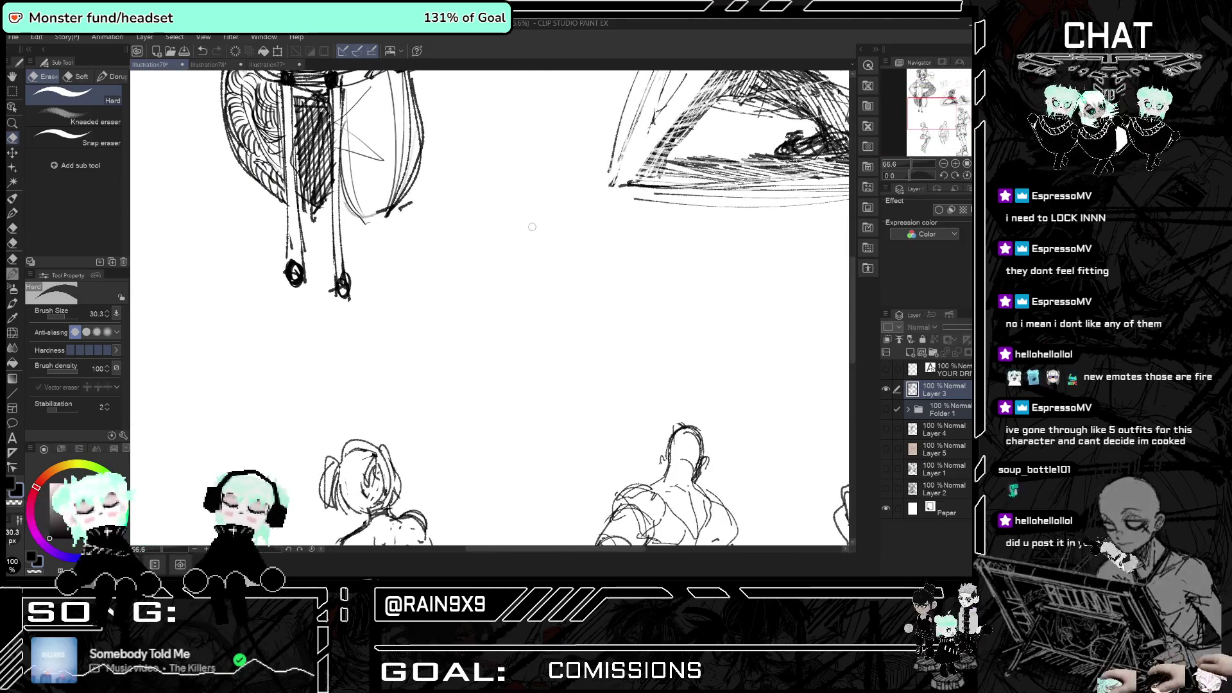
left_click(12, 199)
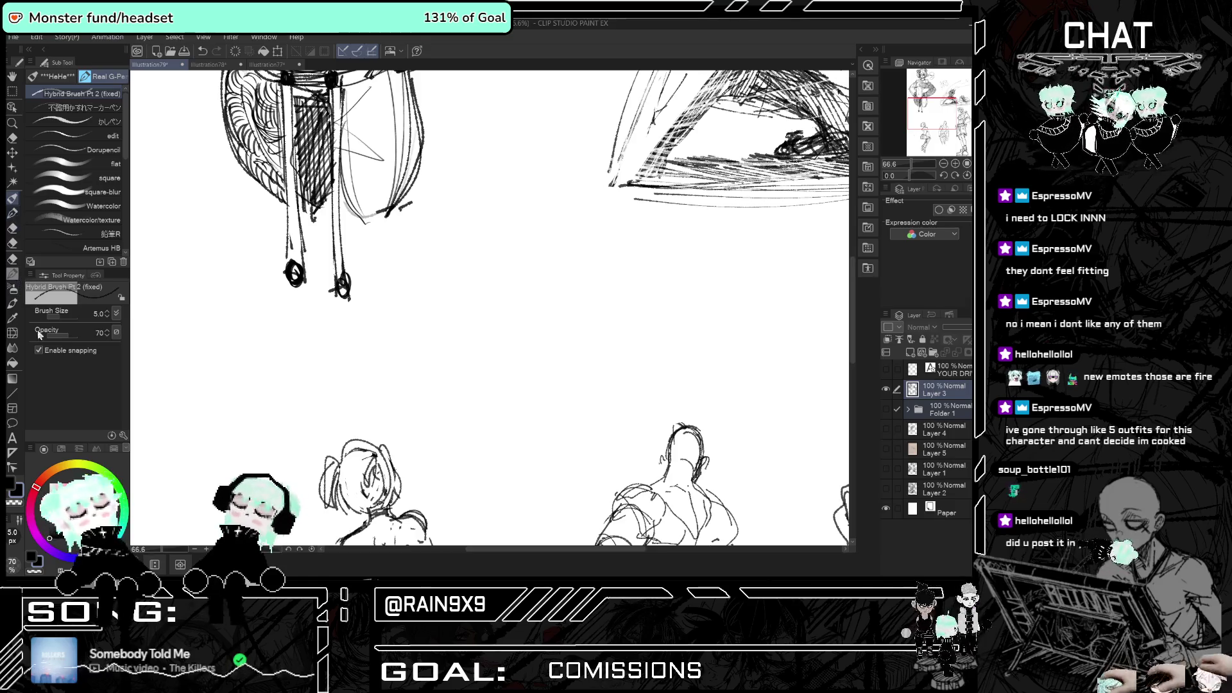
- Rough in a small oval head in the blank space between the figures
left_click_drag(526, 209, 553, 270)
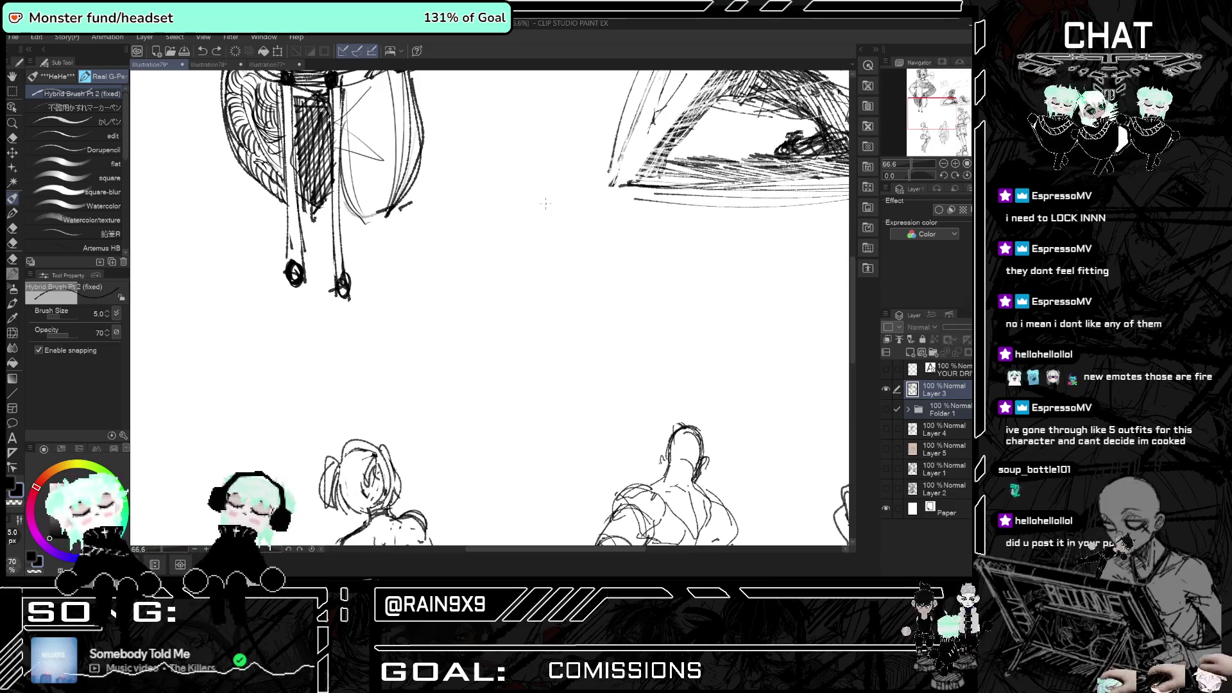
mouse_move(520, 242)
left_mouse_down()
mouse_move(548, 290)
mouse_move(550, 246)
left_mouse_up()
left_click_drag(543, 289, 557, 270)
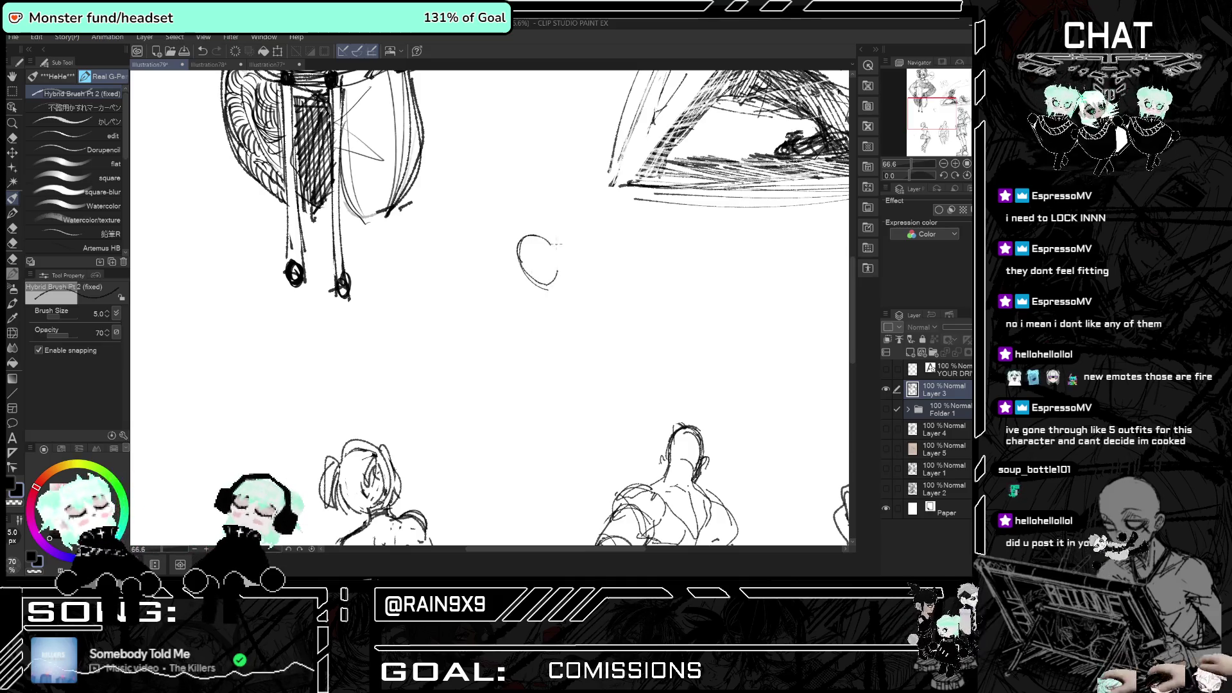
scroll(533, 270, "up", 1)
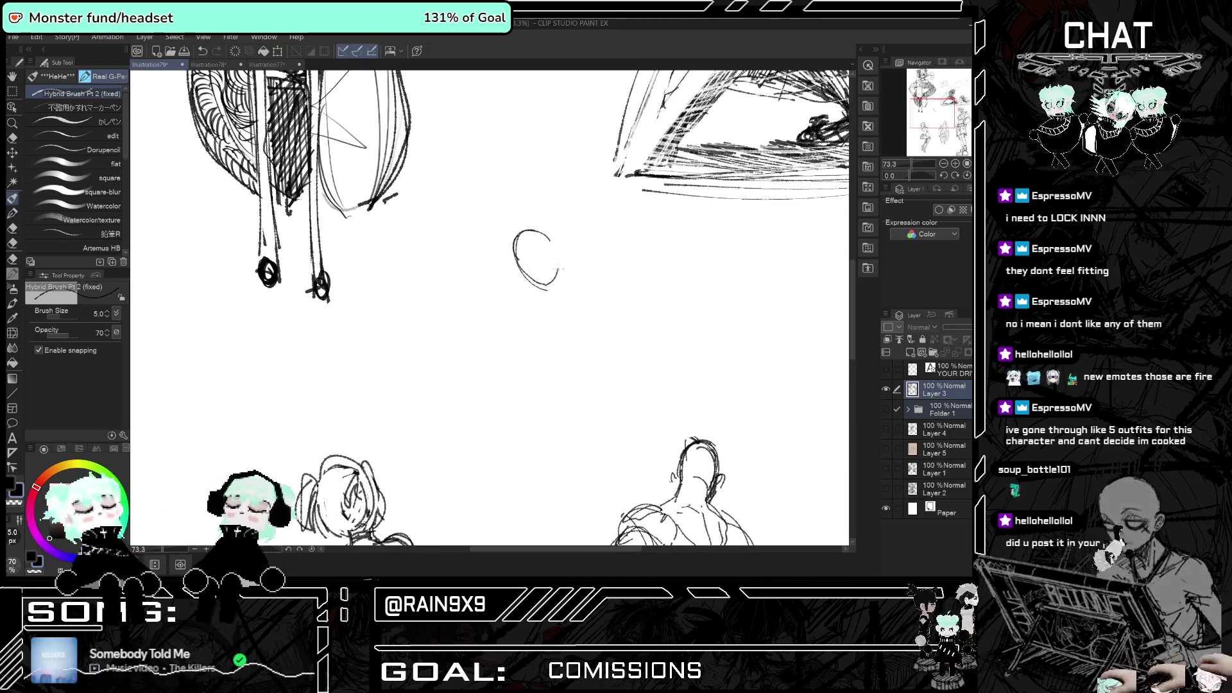
scroll(556, 285, "up", 2)
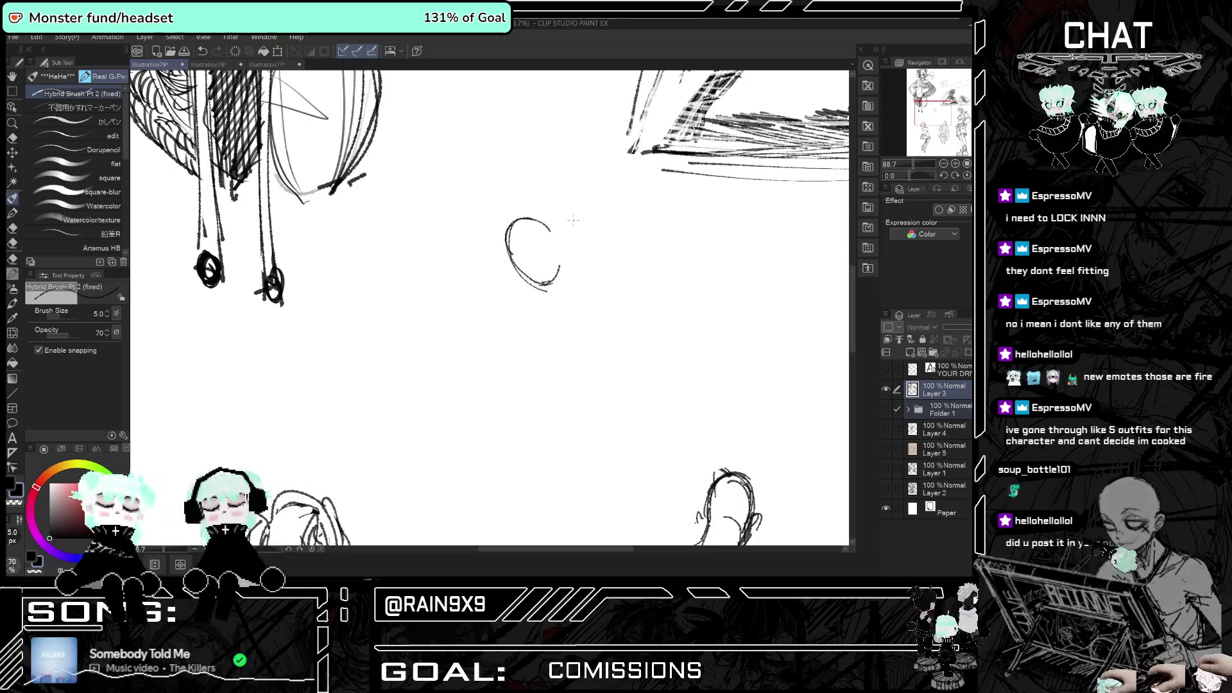
scroll(542, 208, "up", 2)
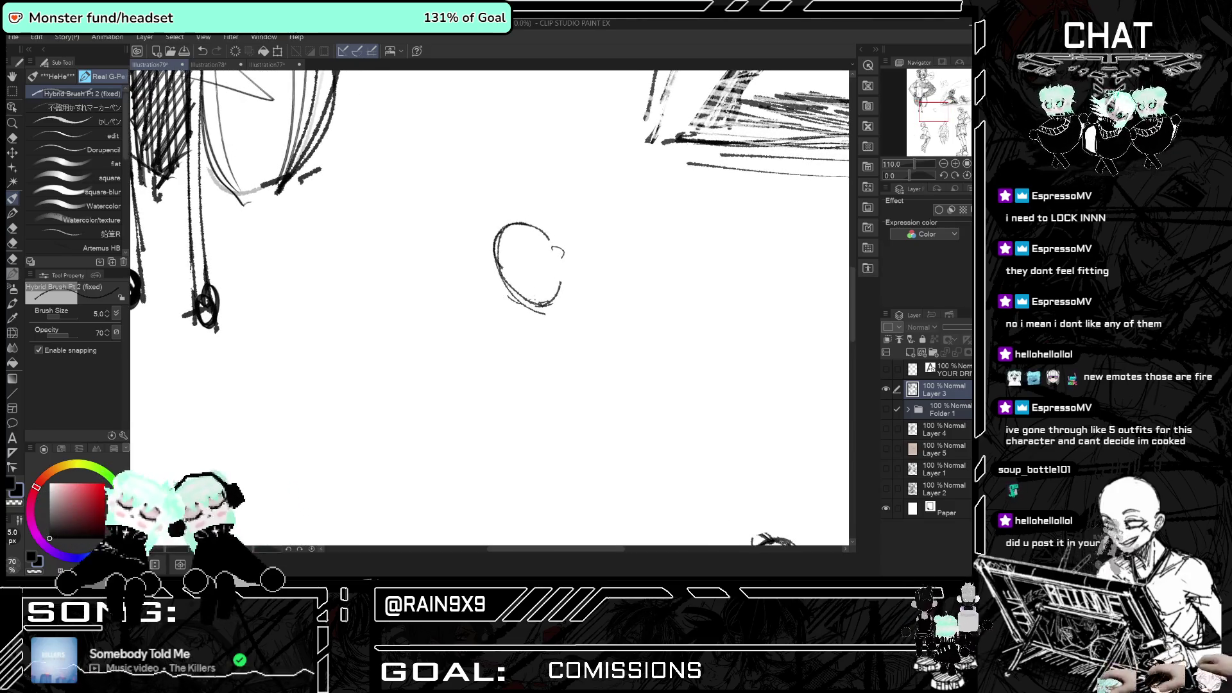
- Add an inner facial stroke to the oval, undo it, and redraw a smaller one
left_click_drag(550, 246, 512, 285)
key("h")
key("h")
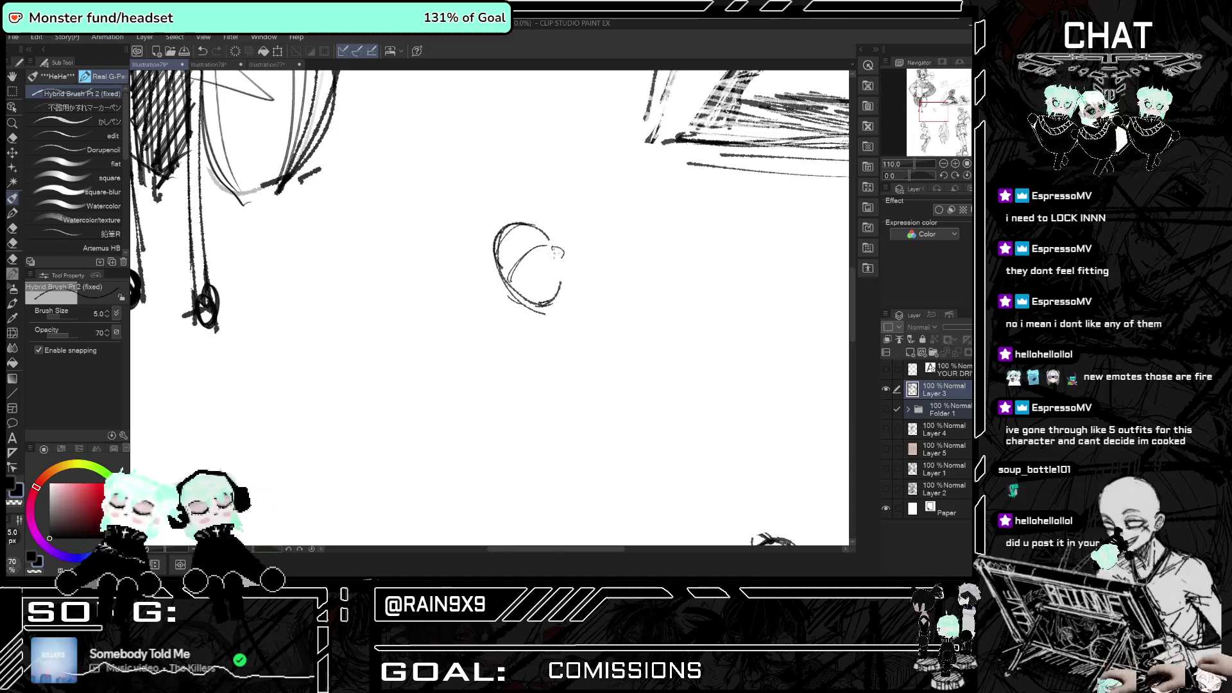
scroll(536, 285, "up", 2)
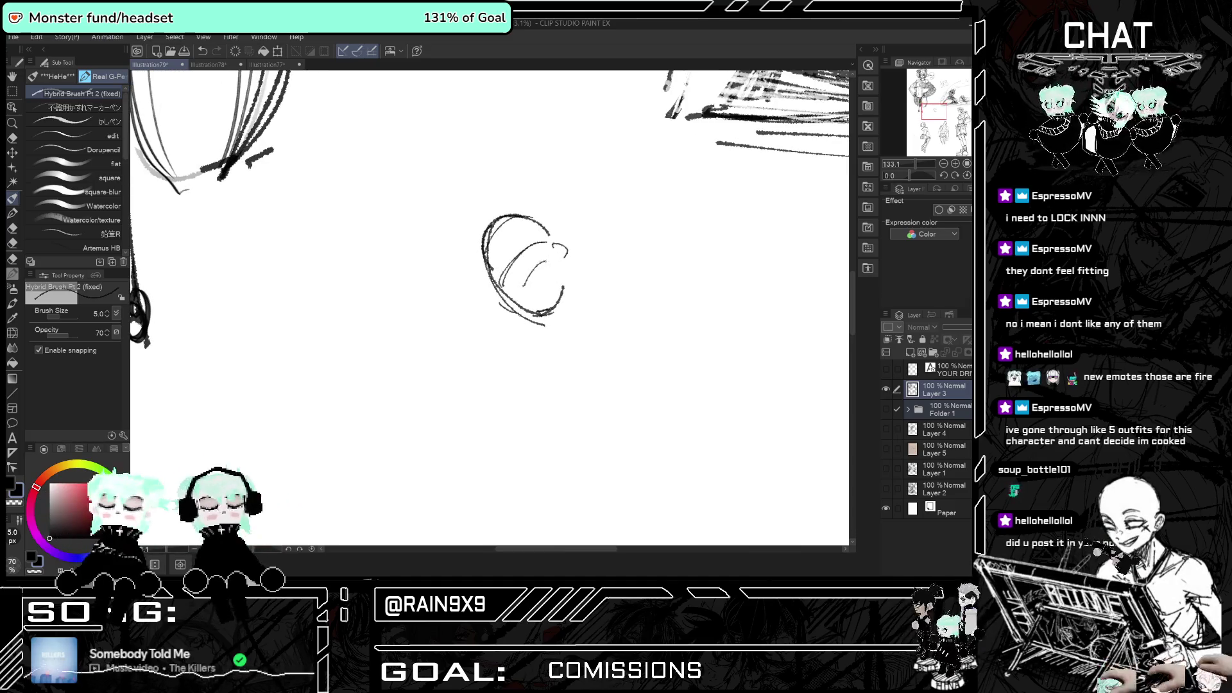
key("ctrl+z")
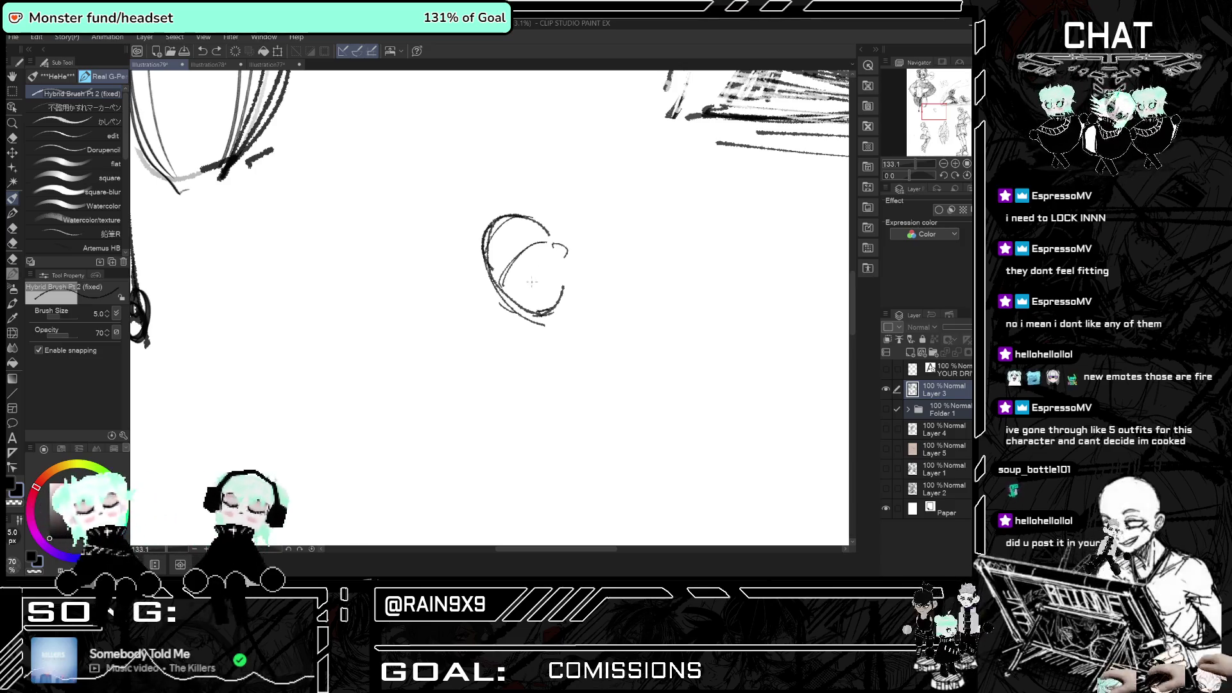
left_click_drag(524, 282, 536, 280)
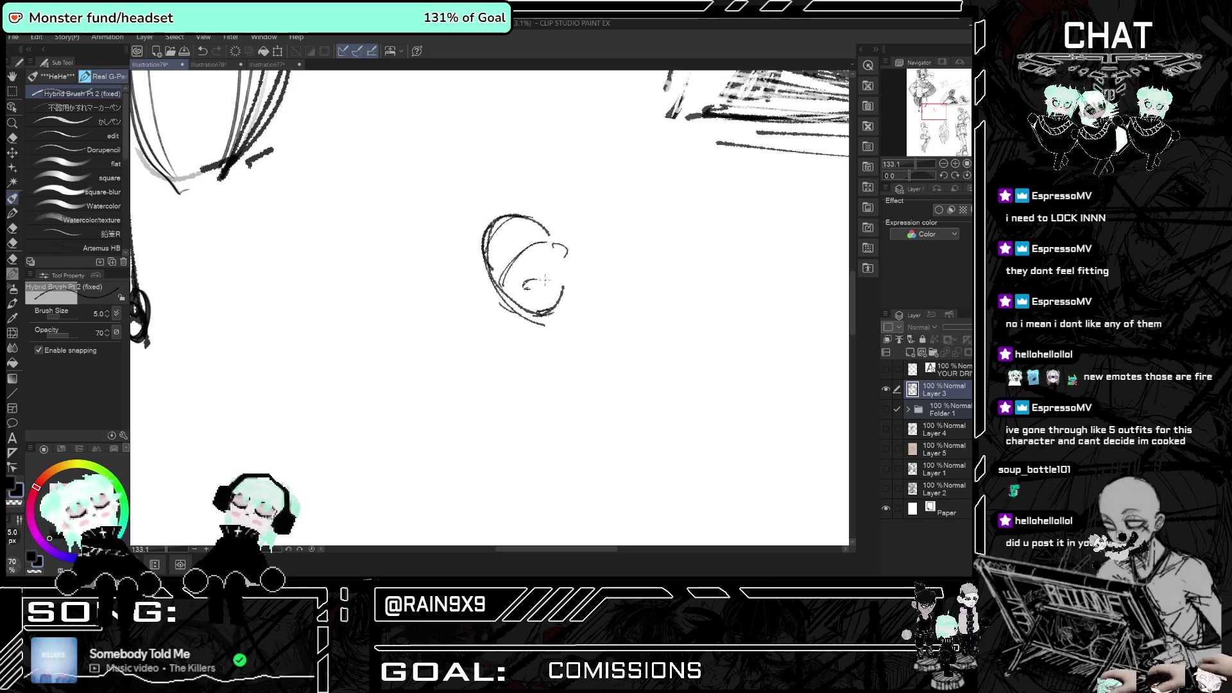
scroll(596, 315, "down", 10)
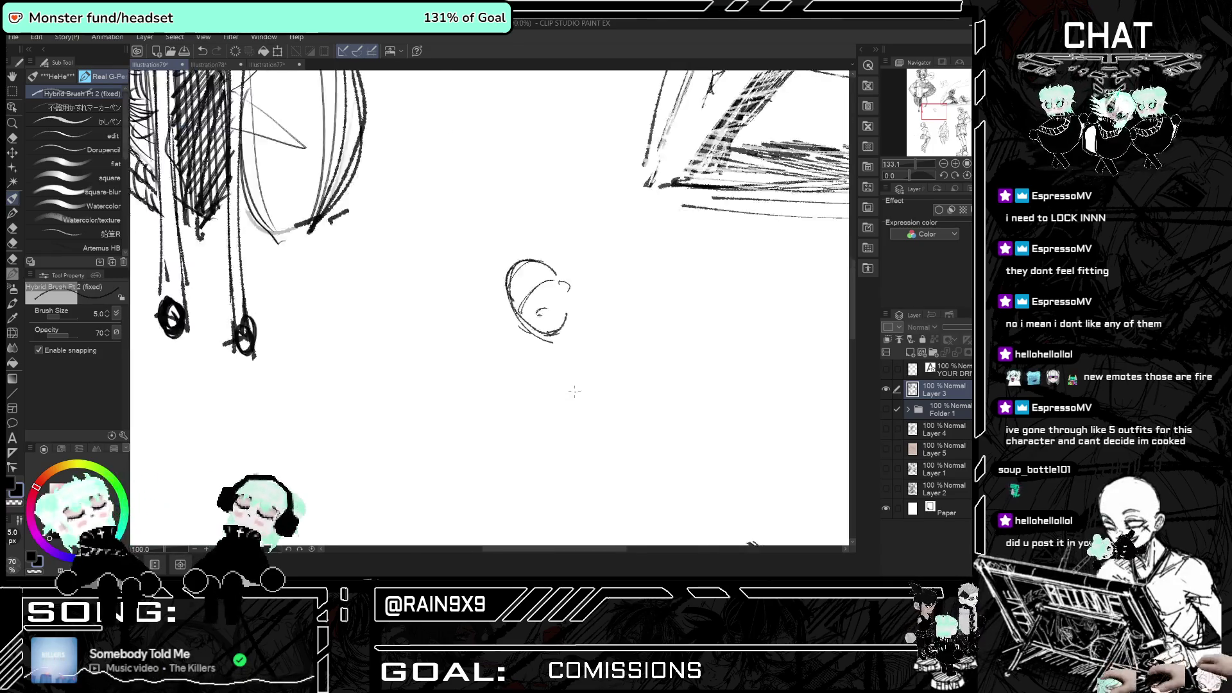
scroll(595, 315, "down", 1)
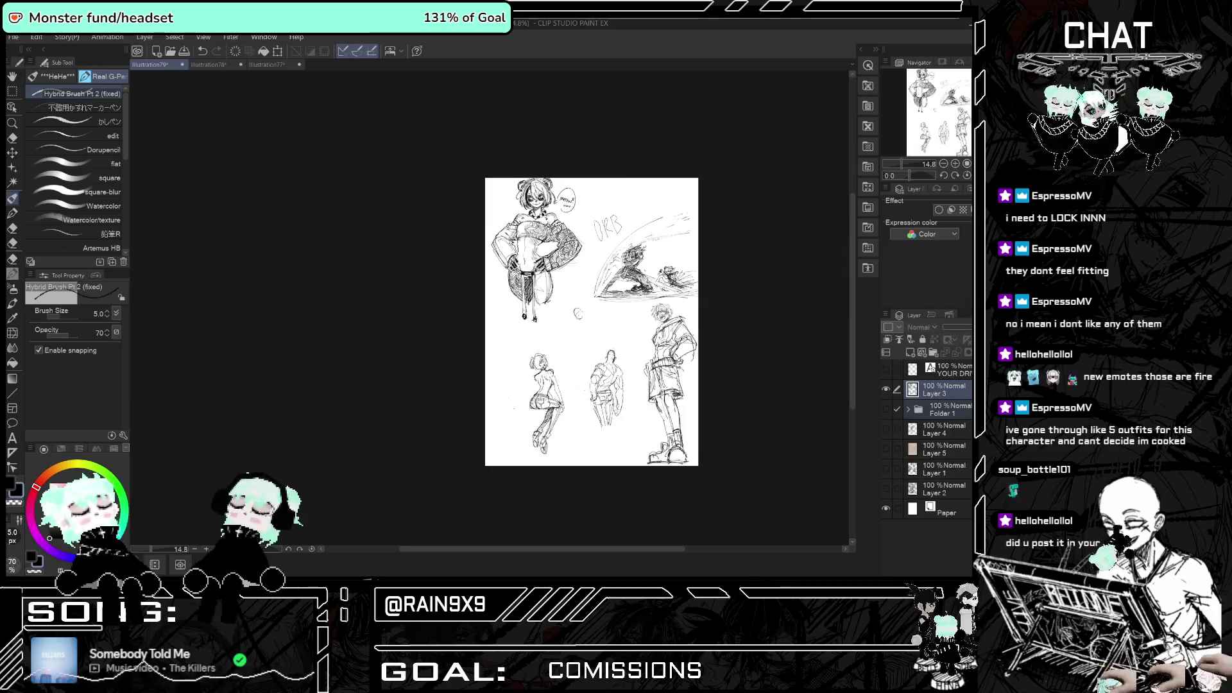
- Draw the neck, shoulder curve and side lines below the small head, undoing stray marks
scroll(596, 315, "up", 2)
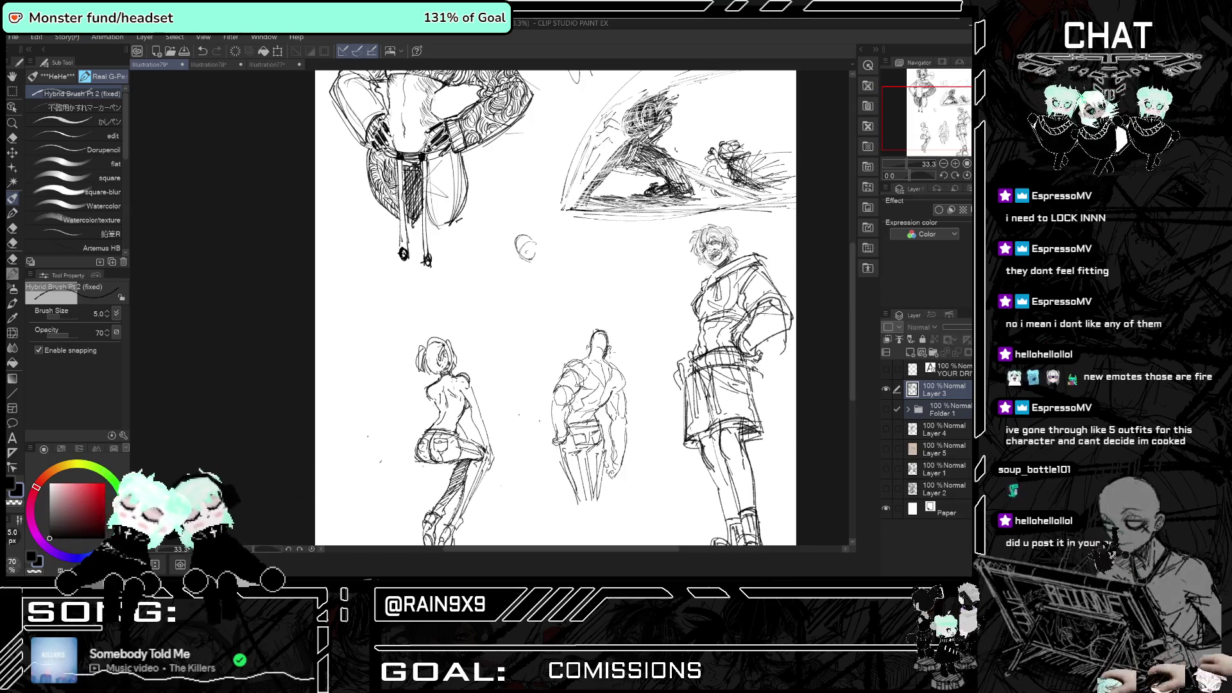
scroll(536, 255, "up", 3)
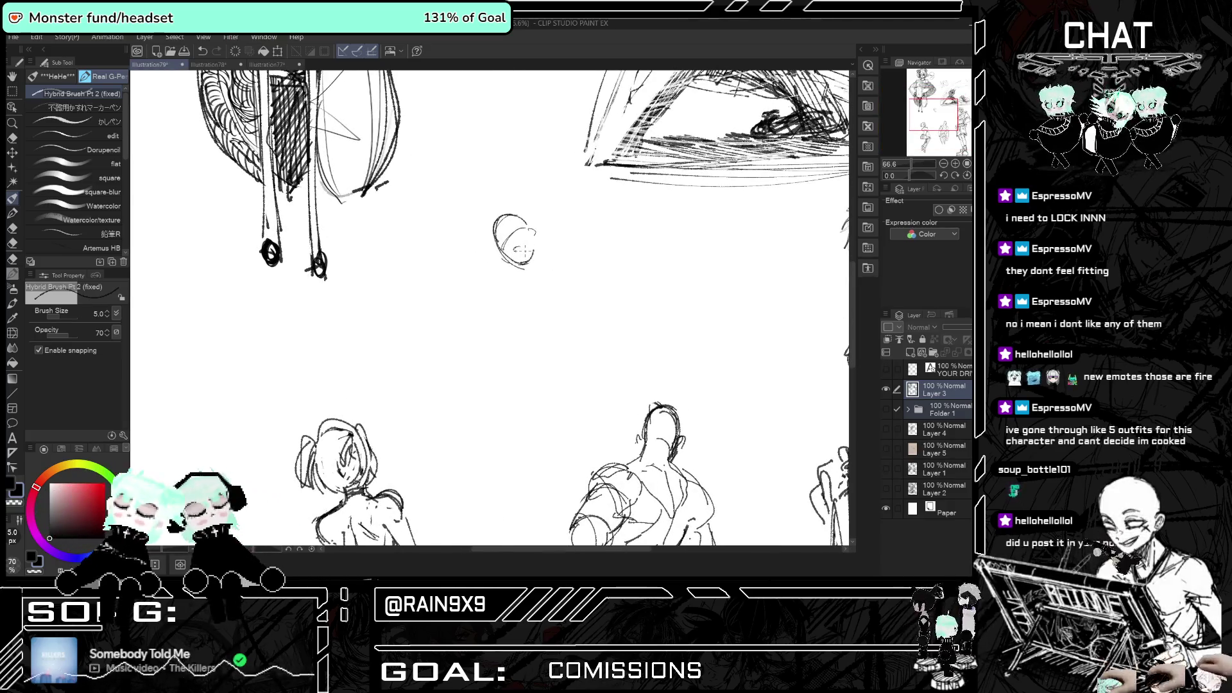
scroll(533, 250, "down", 3)
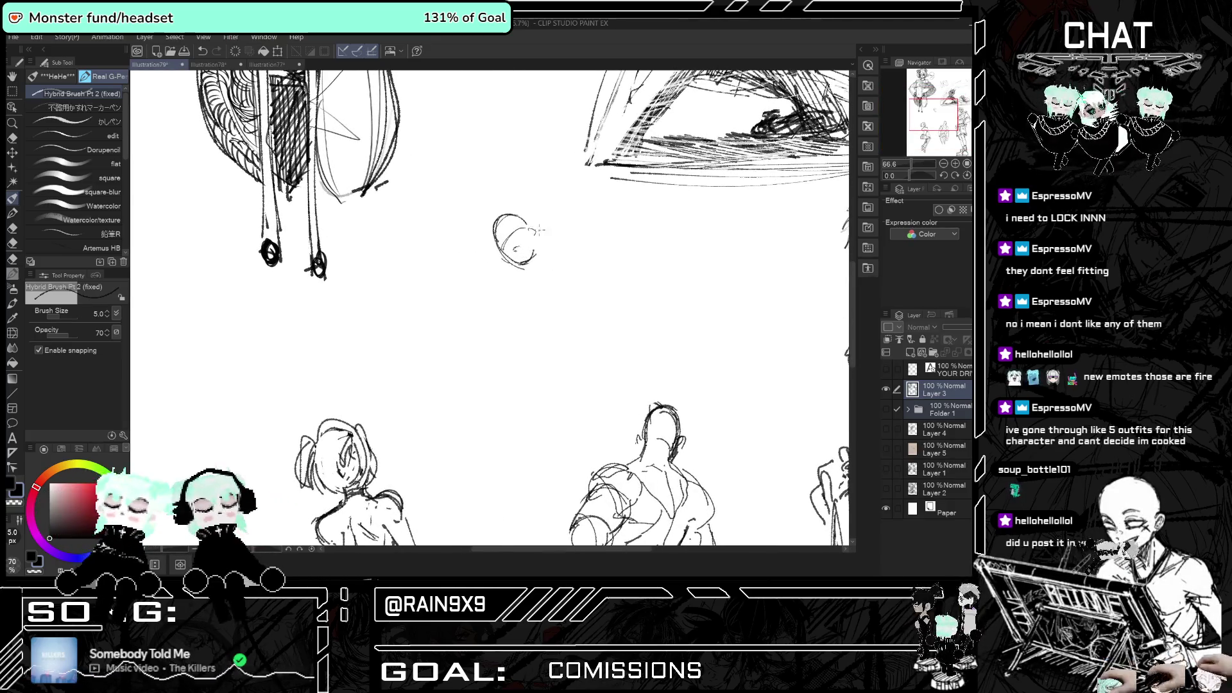
scroll(516, 243, "up", 2)
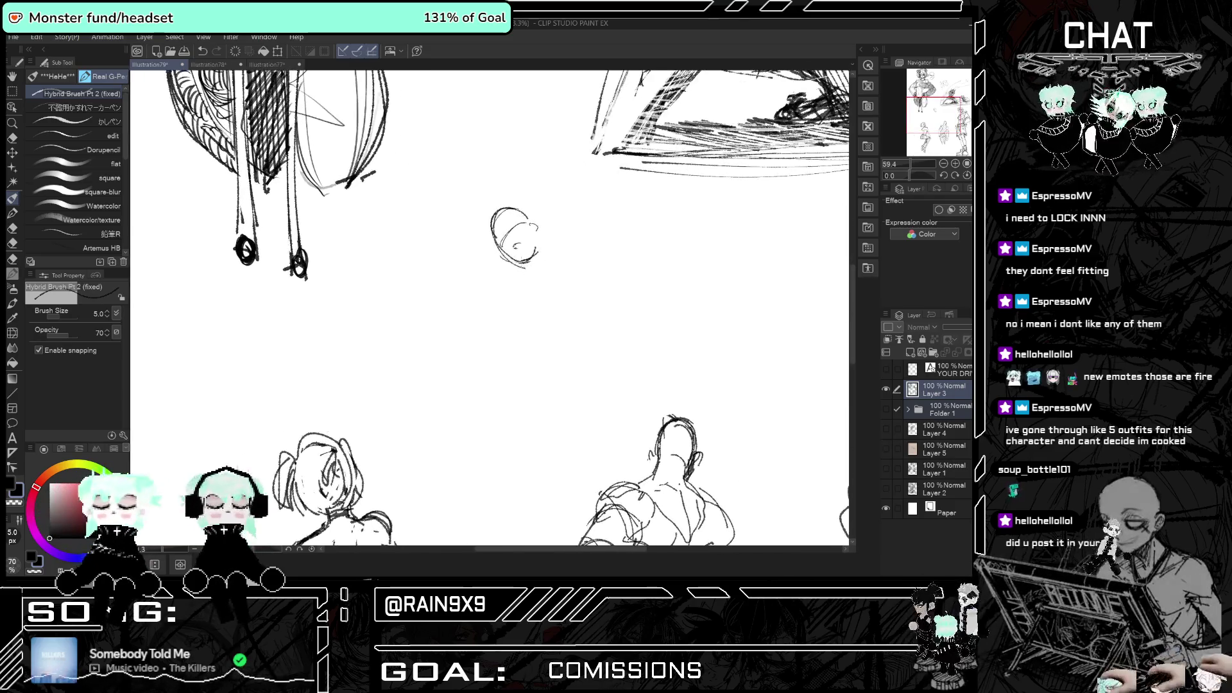
left_click_drag(515, 268, 552, 233)
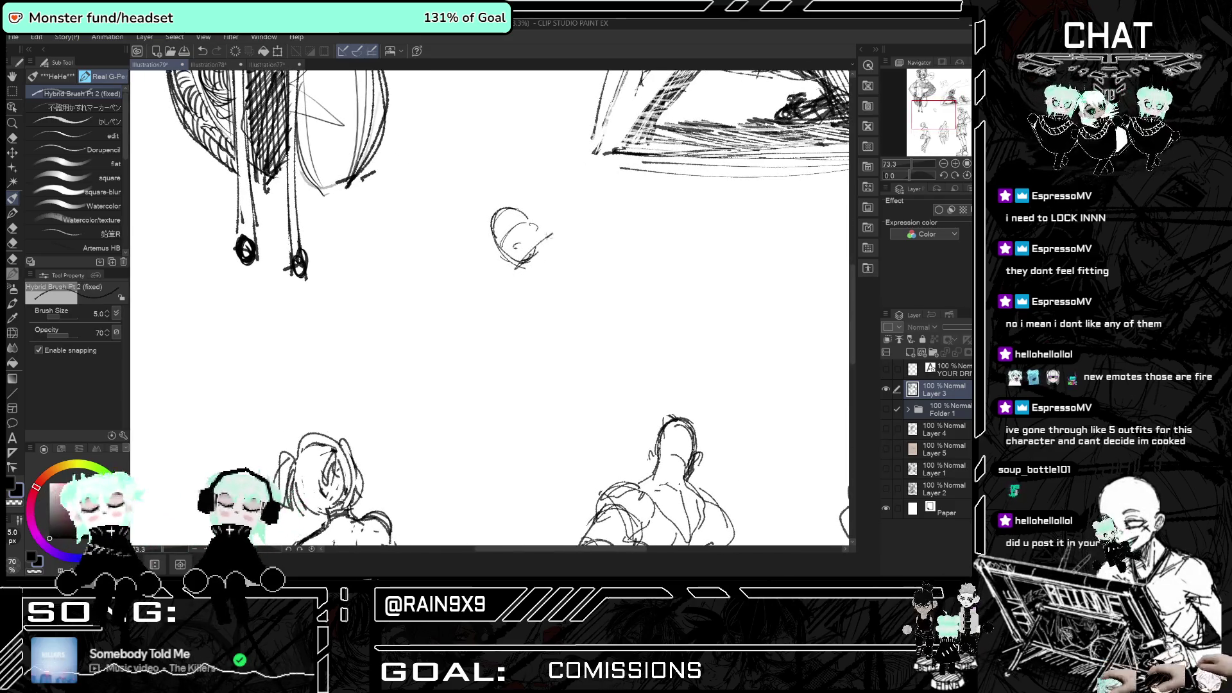
mouse_move(524, 276)
left_mouse_down()
mouse_move(505, 291)
mouse_move(524, 305)
left_mouse_up()
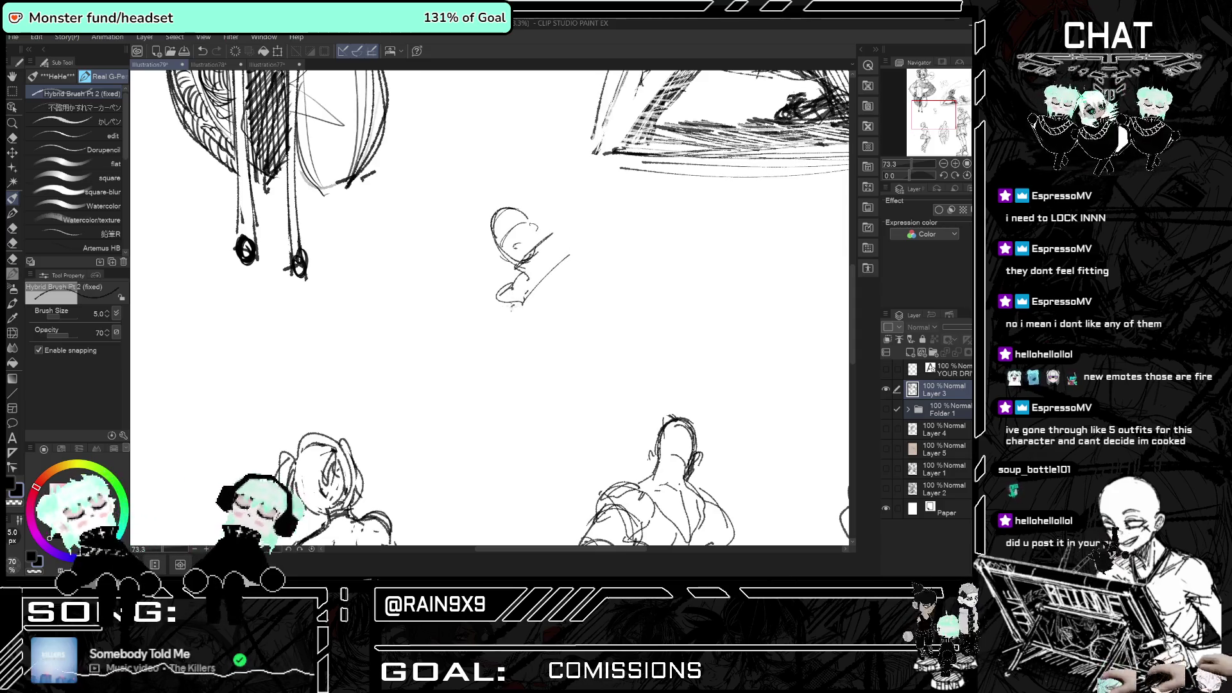
left_click_drag(496, 324, 498, 335)
mouse_move(553, 294)
left_mouse_down()
mouse_move(559, 324)
mouse_move(532, 338)
left_mouse_up()
key("h")
key("h")
key("ctrl+z")
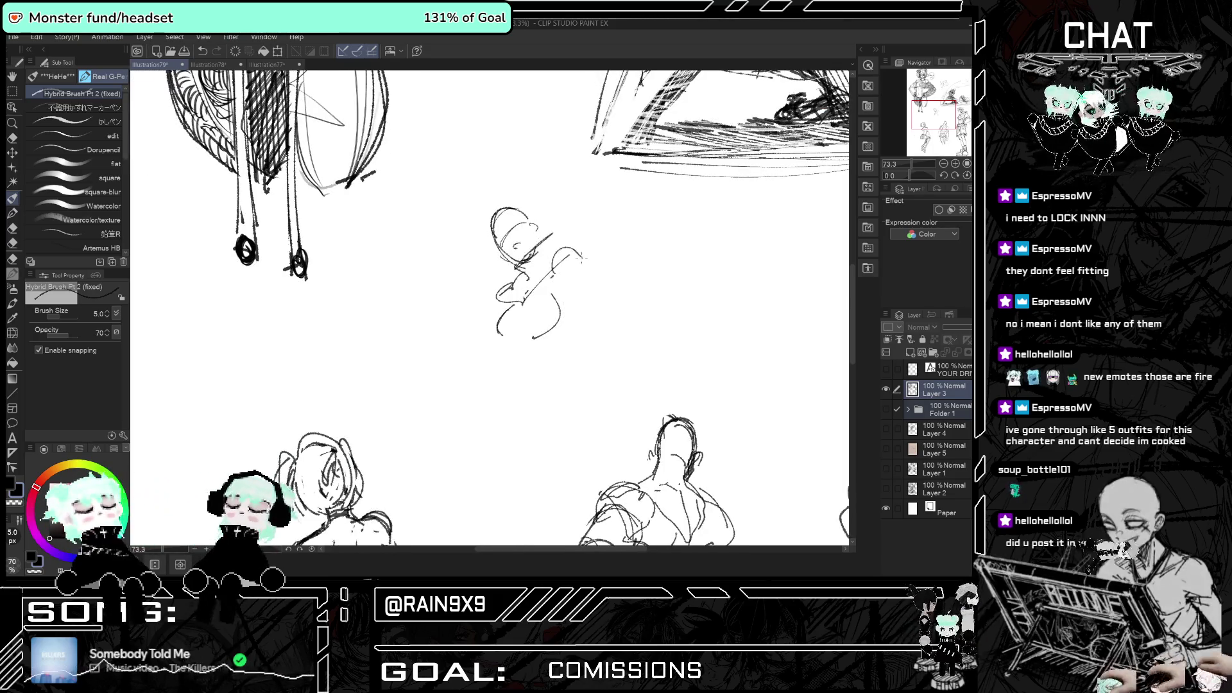
- Add a short stroke on the head and a curve to its right
left_click_drag(514, 269, 500, 286)
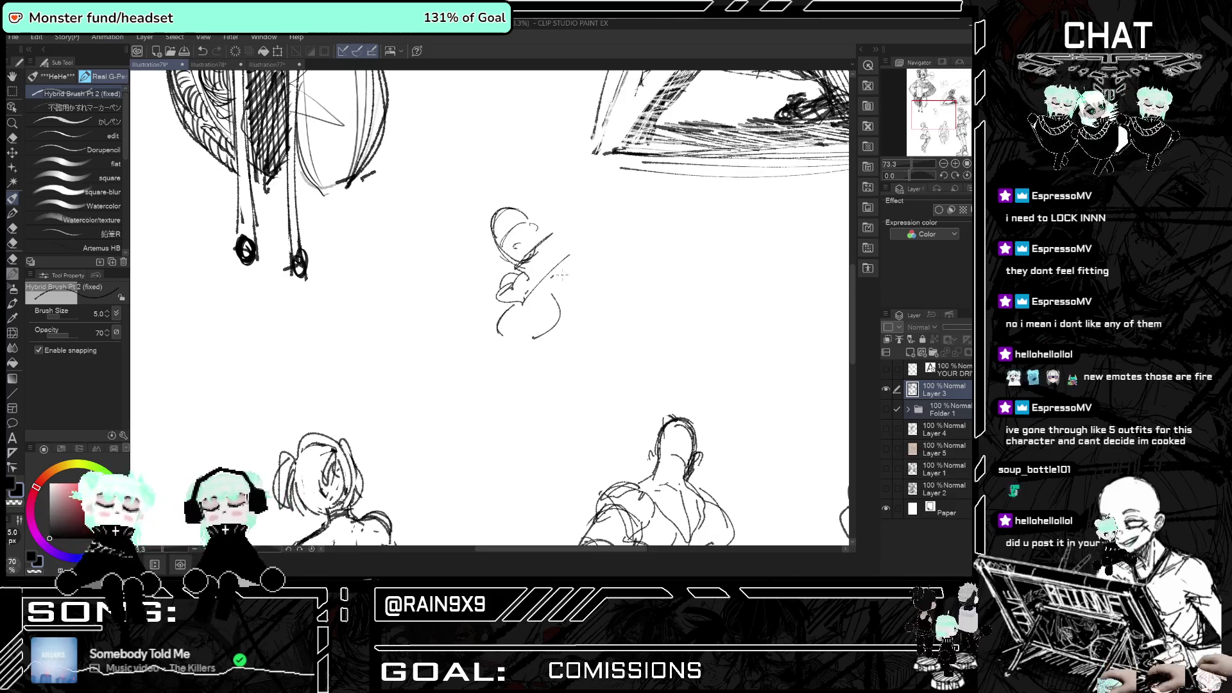
left_click_drag(573, 267, 584, 294)
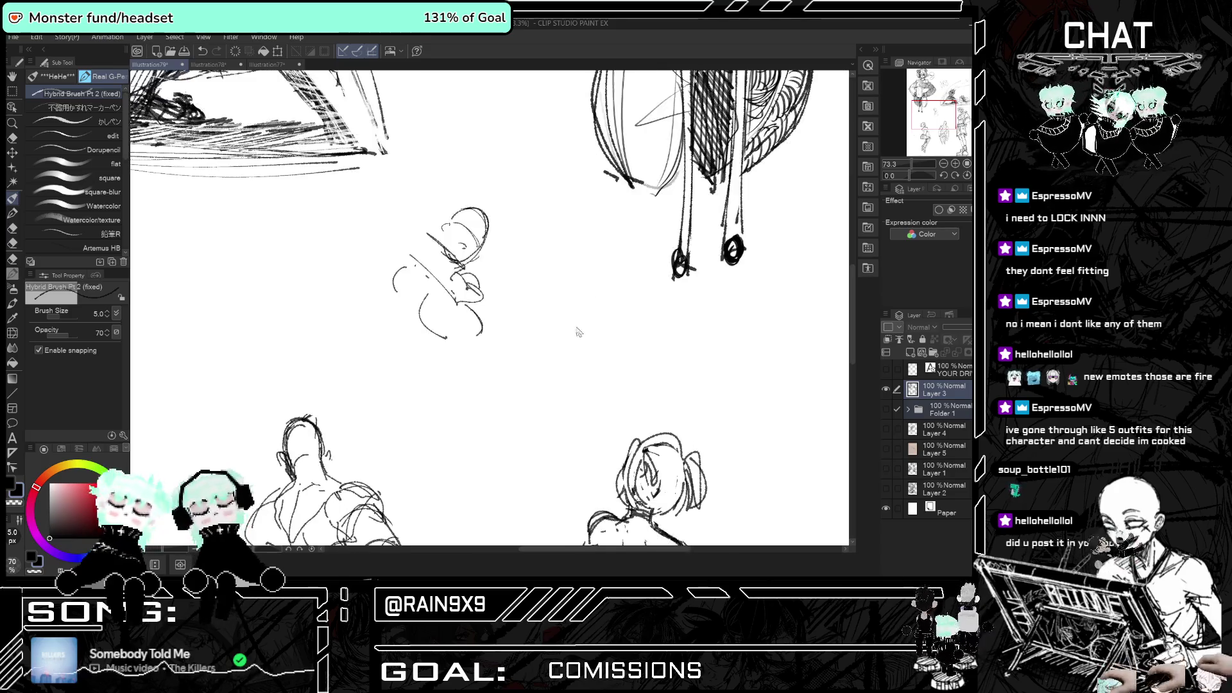
key("h")
key("h")
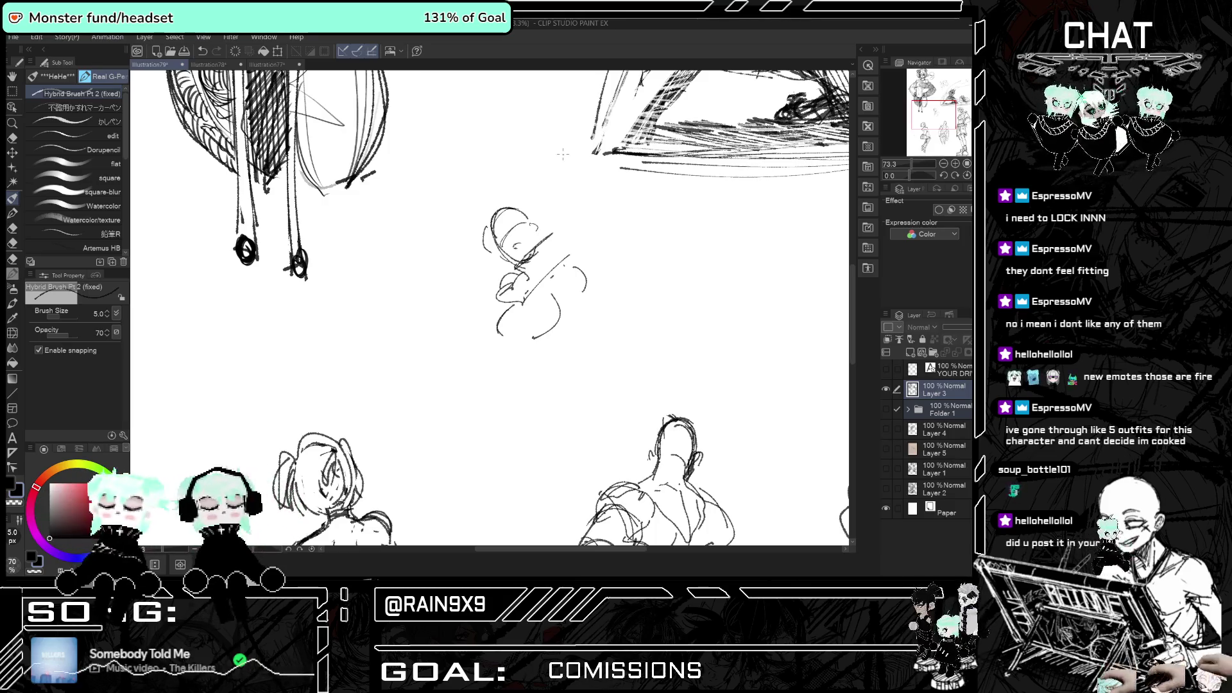
scroll(563, 154, "down", 2)
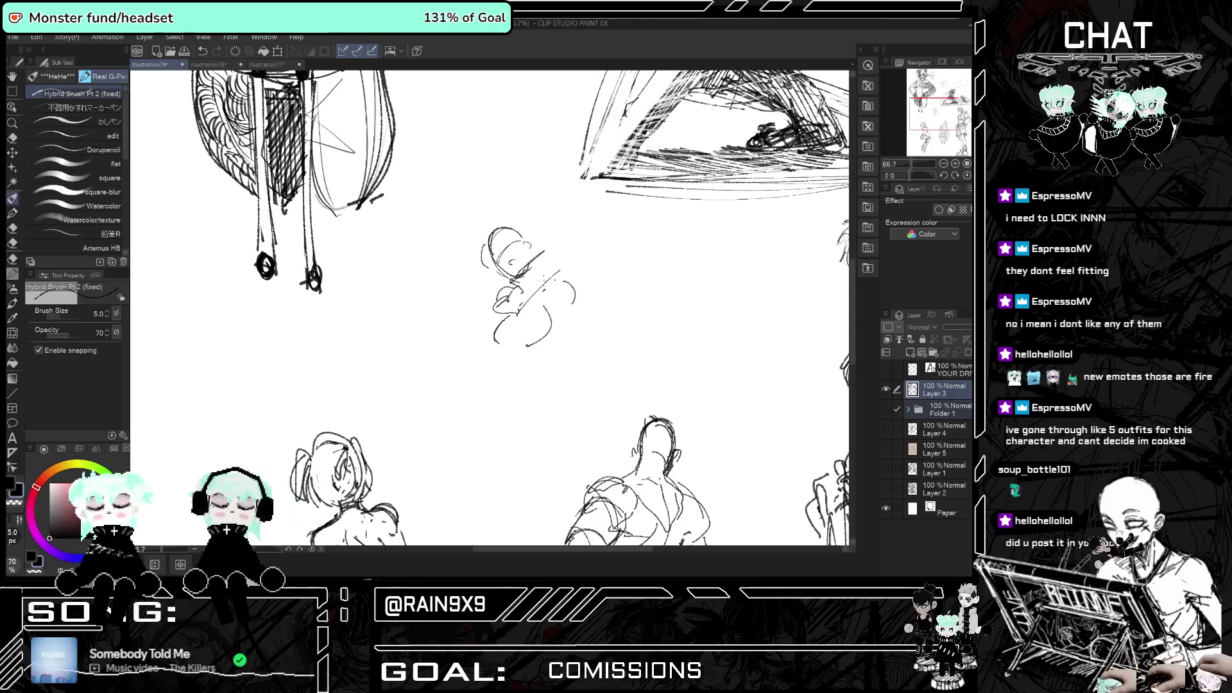
scroll(554, 286, "up", 3)
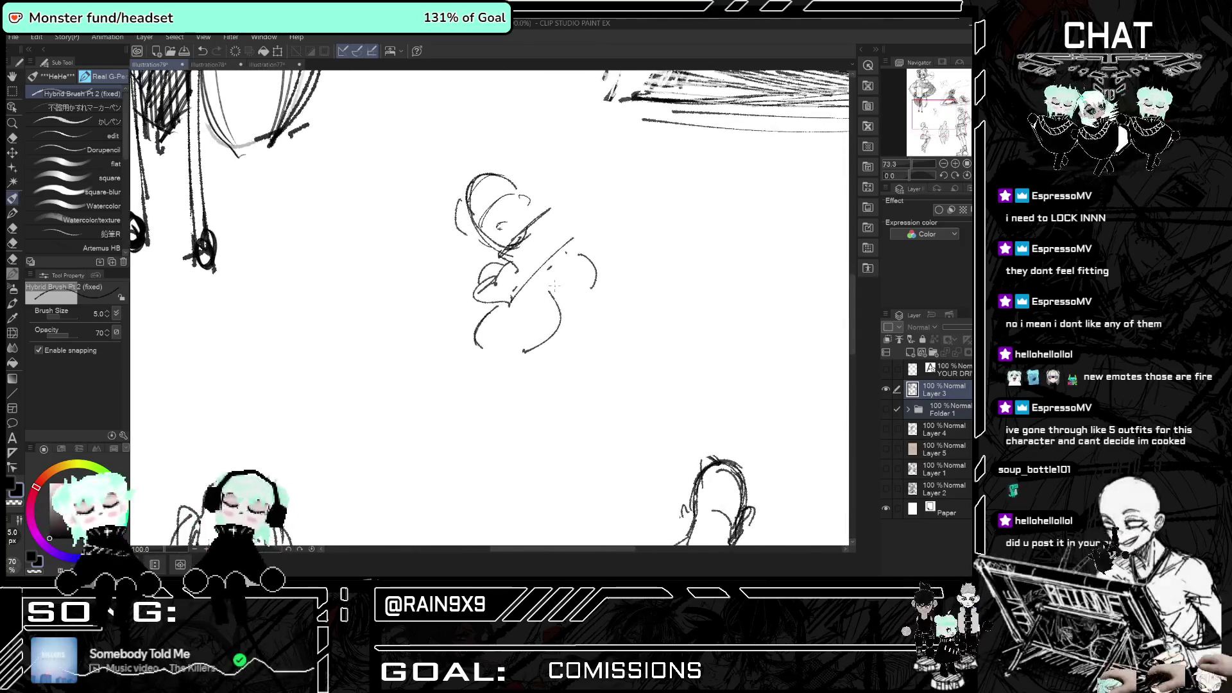
- Draw a long slanted shape across the torso and strokes for the lower body
mouse_move(511, 274)
left_mouse_down()
mouse_move(568, 218)
mouse_move(571, 245)
mouse_move(596, 257)
left_mouse_up()
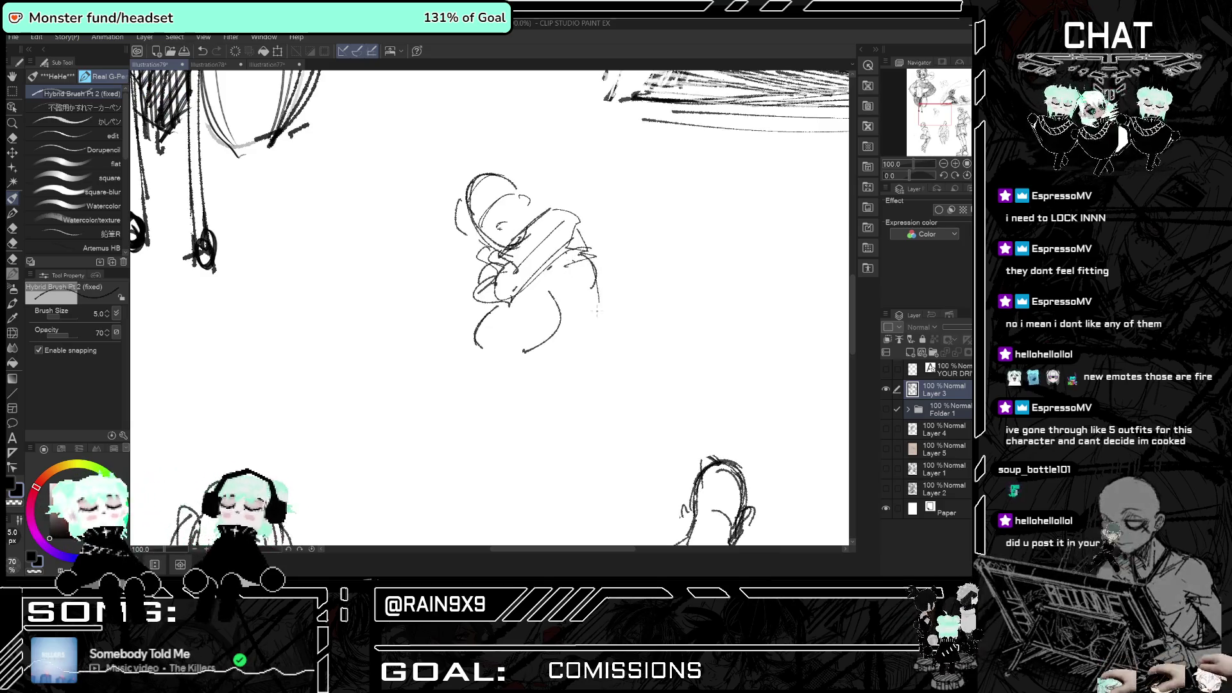
key("ctrl+z")
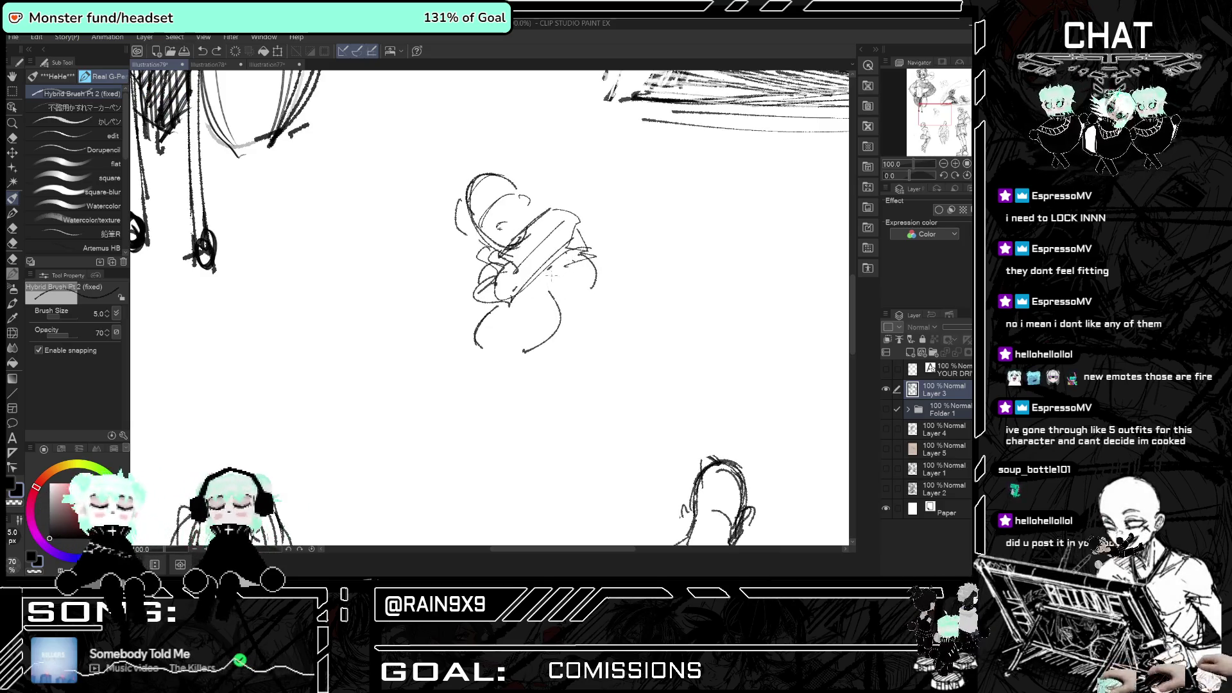
left_click_drag(478, 318, 556, 297)
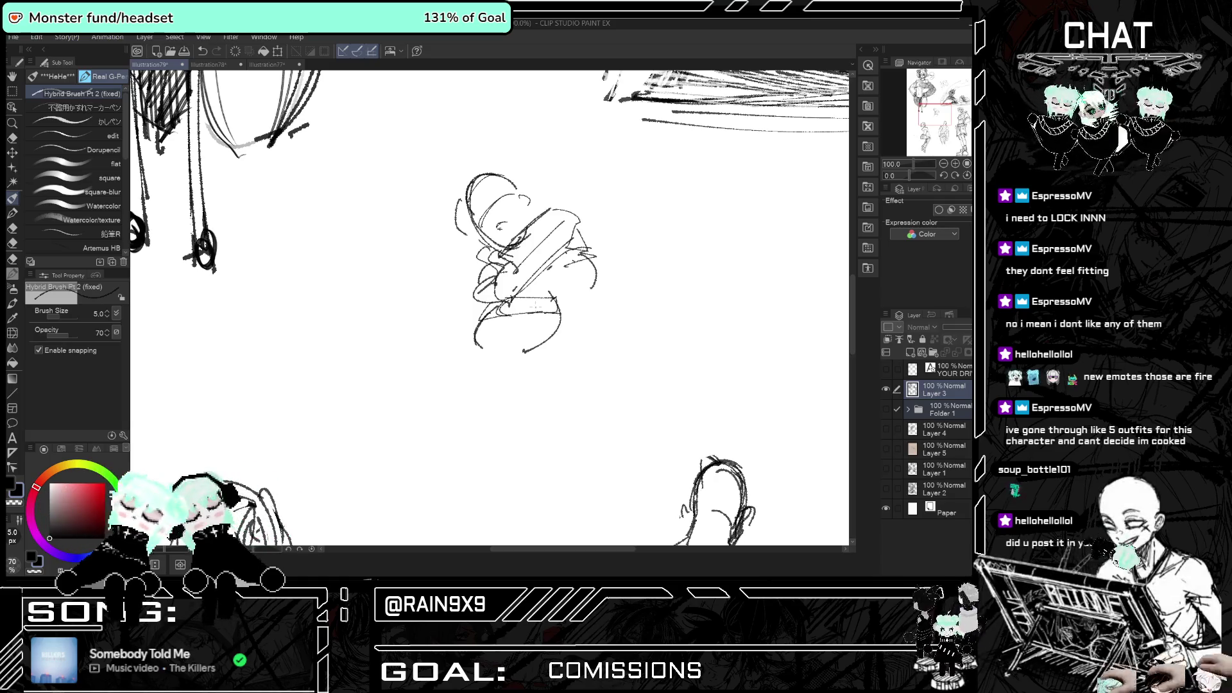
mouse_move(508, 300)
left_mouse_down()
mouse_move(519, 315)
mouse_move(521, 298)
mouse_move(500, 308)
left_mouse_up()
key("ctrl+minus")
key("ctrl+minus")
key("ctrl+minus")
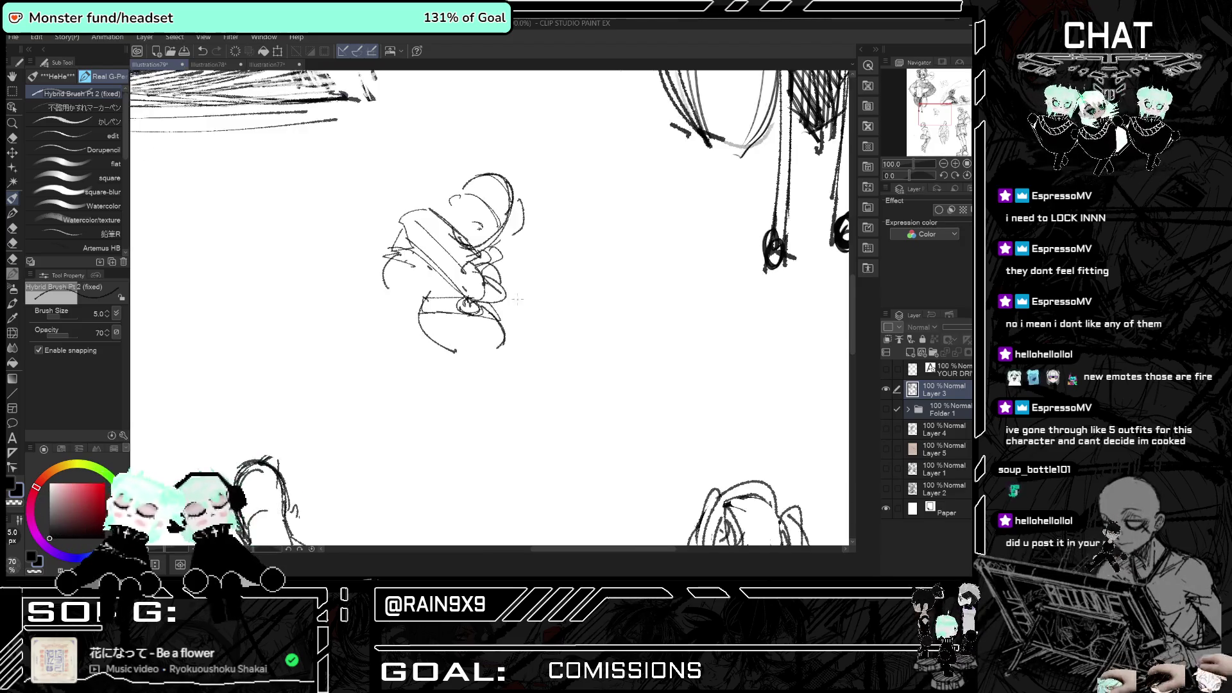
key("h")
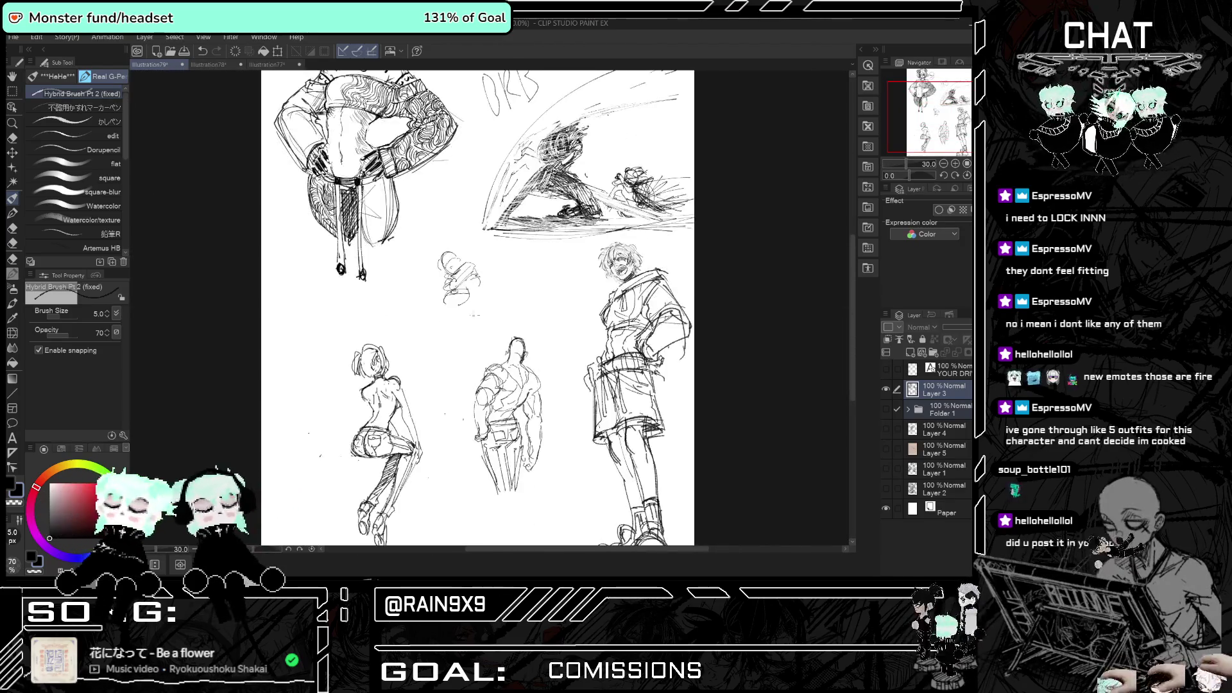
scroll(440, 332, "down", 3)
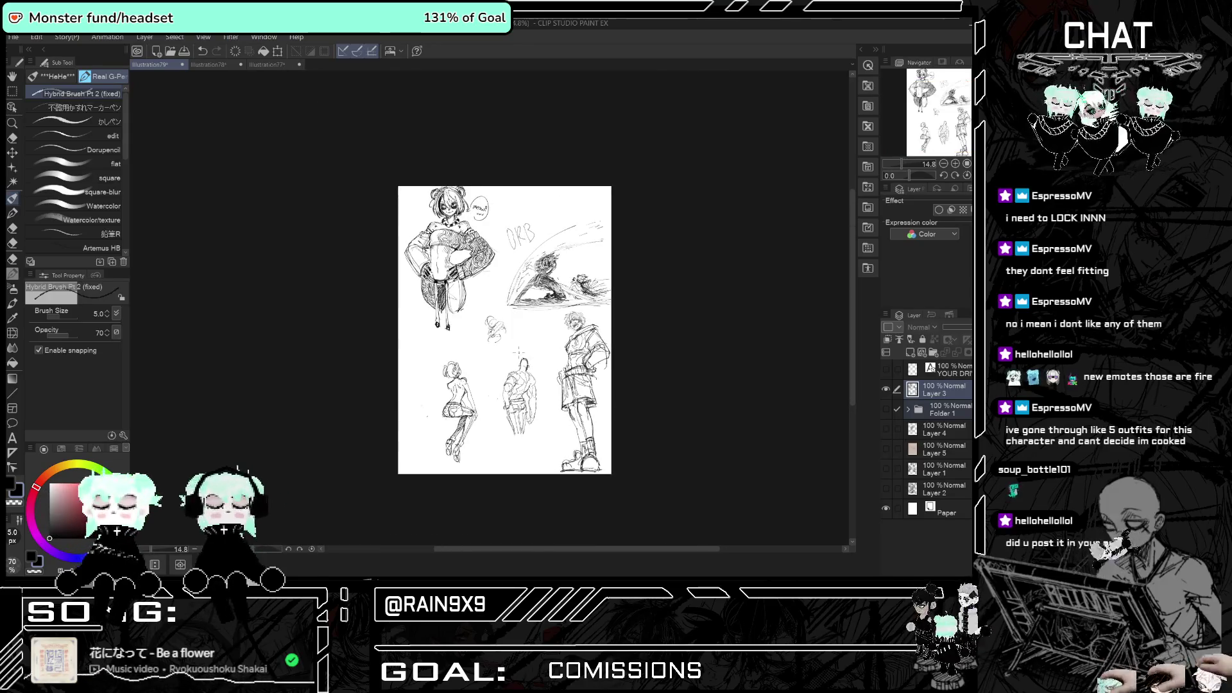
scroll(476, 342, "up", 4)
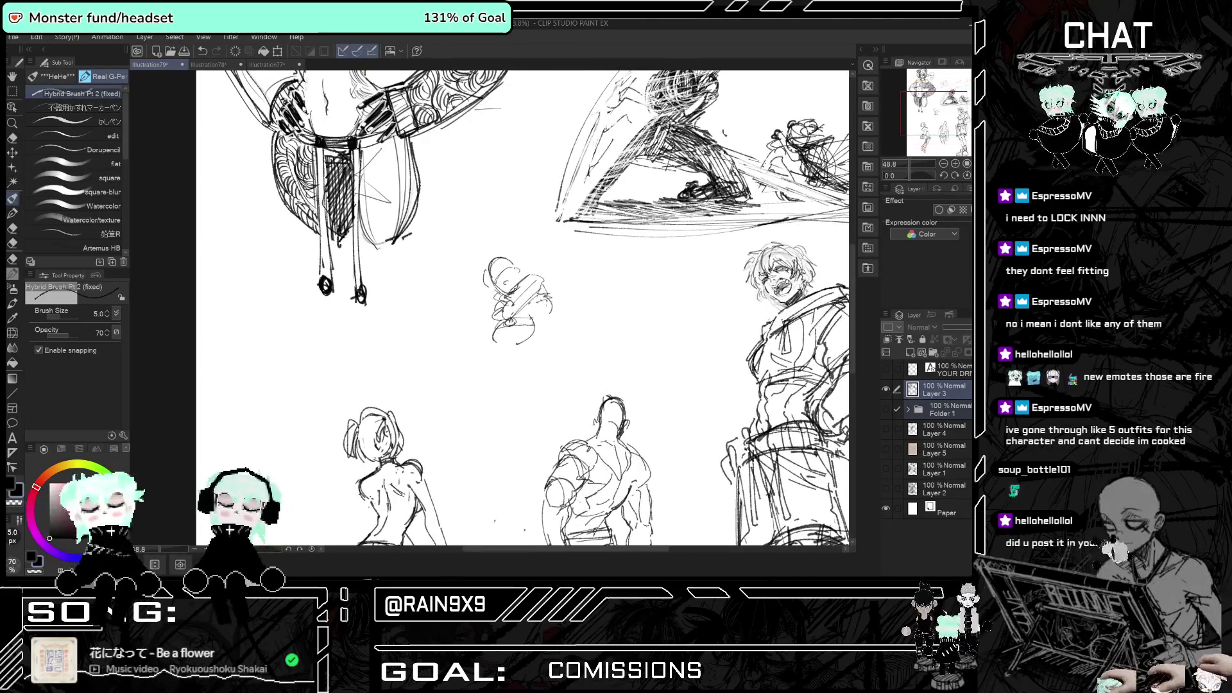
left_click(12, 137)
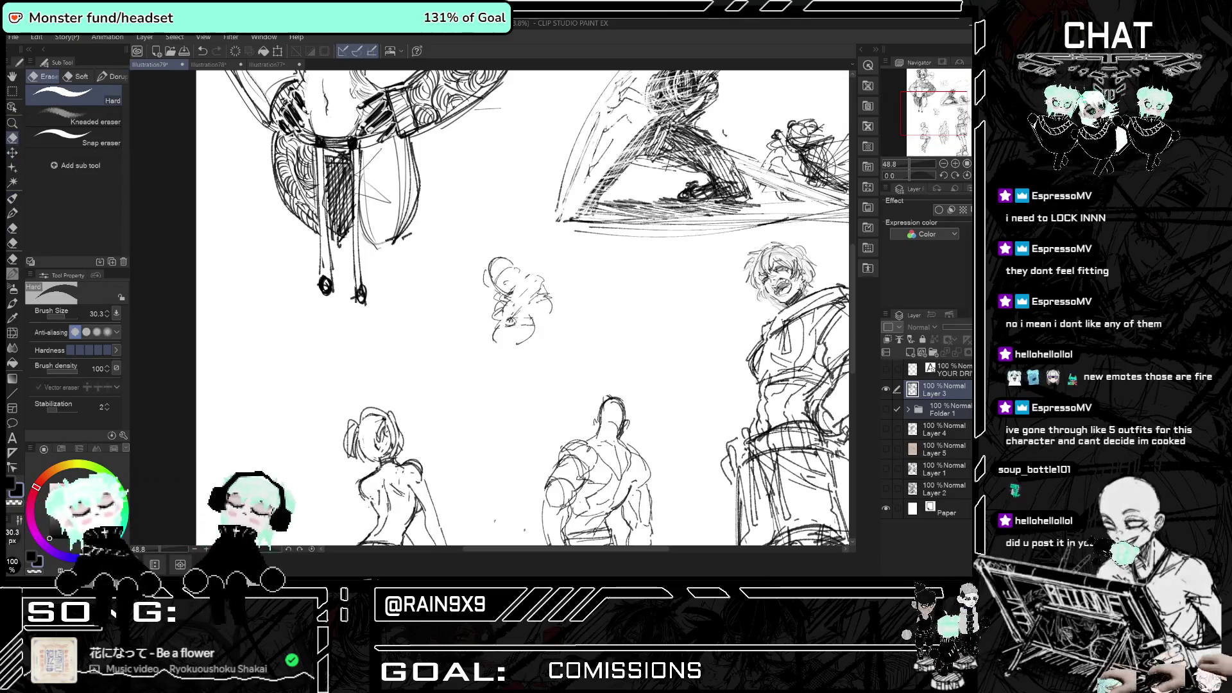
- Erase the small figure's side strokes and switch back to the pen
left_click_drag(504, 326, 500, 238)
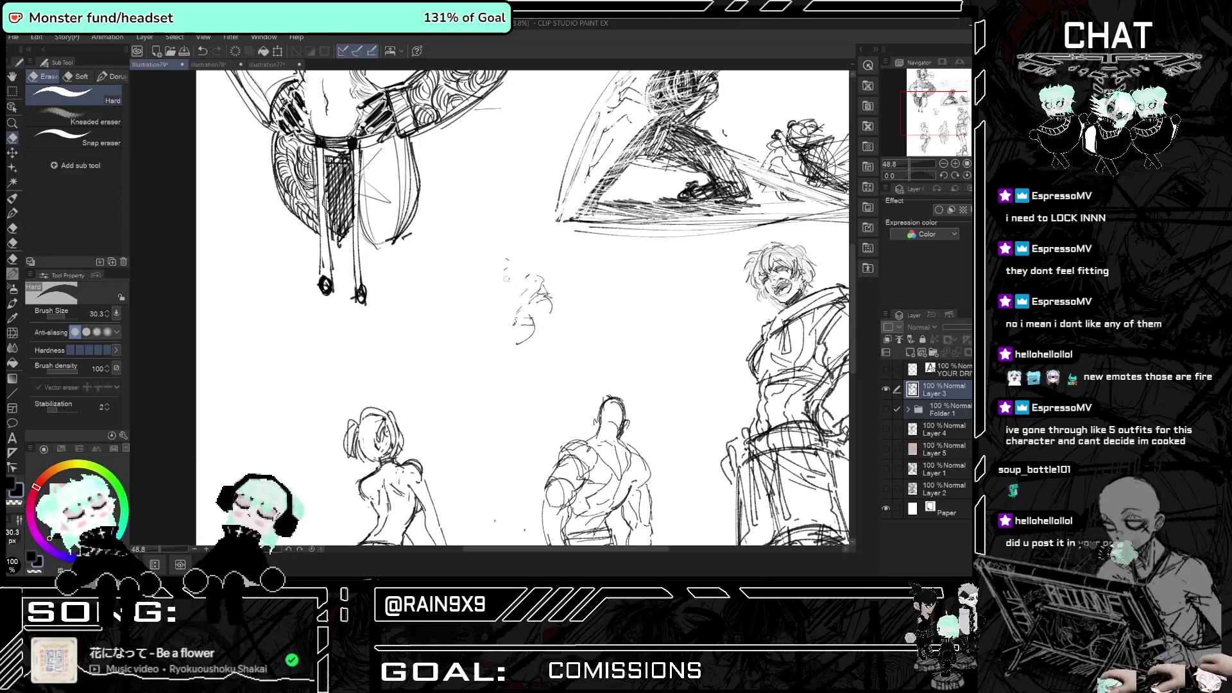
mouse_move(525, 282)
left_mouse_down()
mouse_move(533, 330)
mouse_move(523, 287)
left_mouse_up()
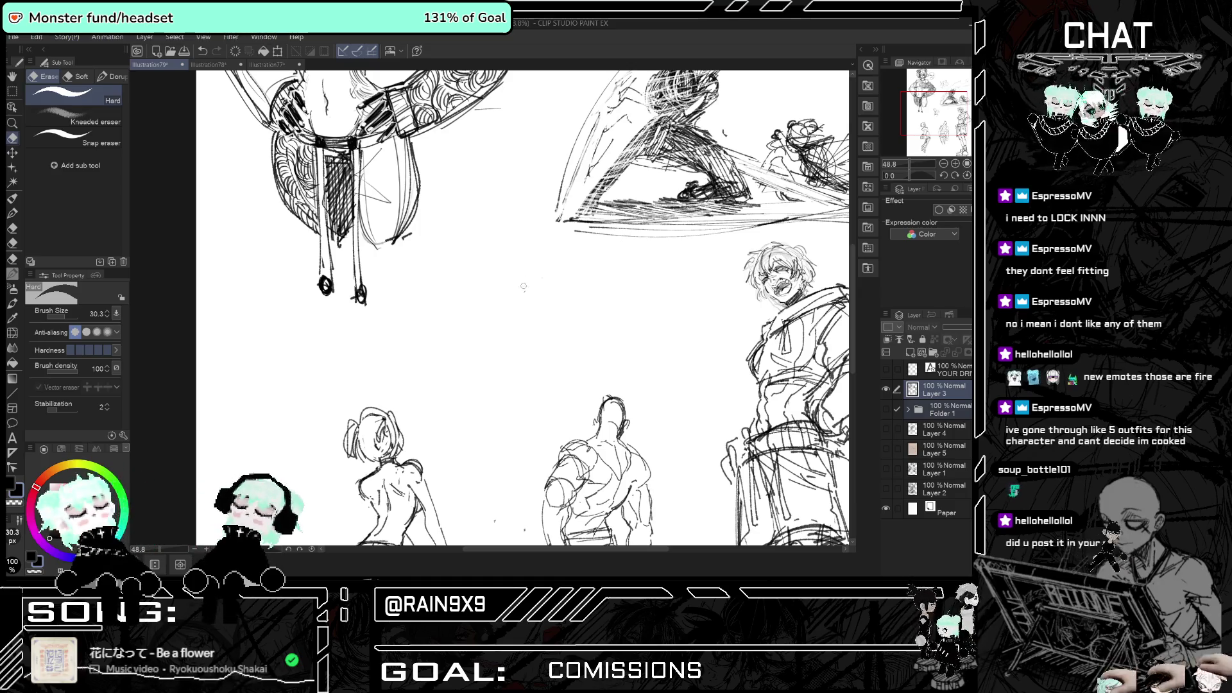
left_click(13, 213)
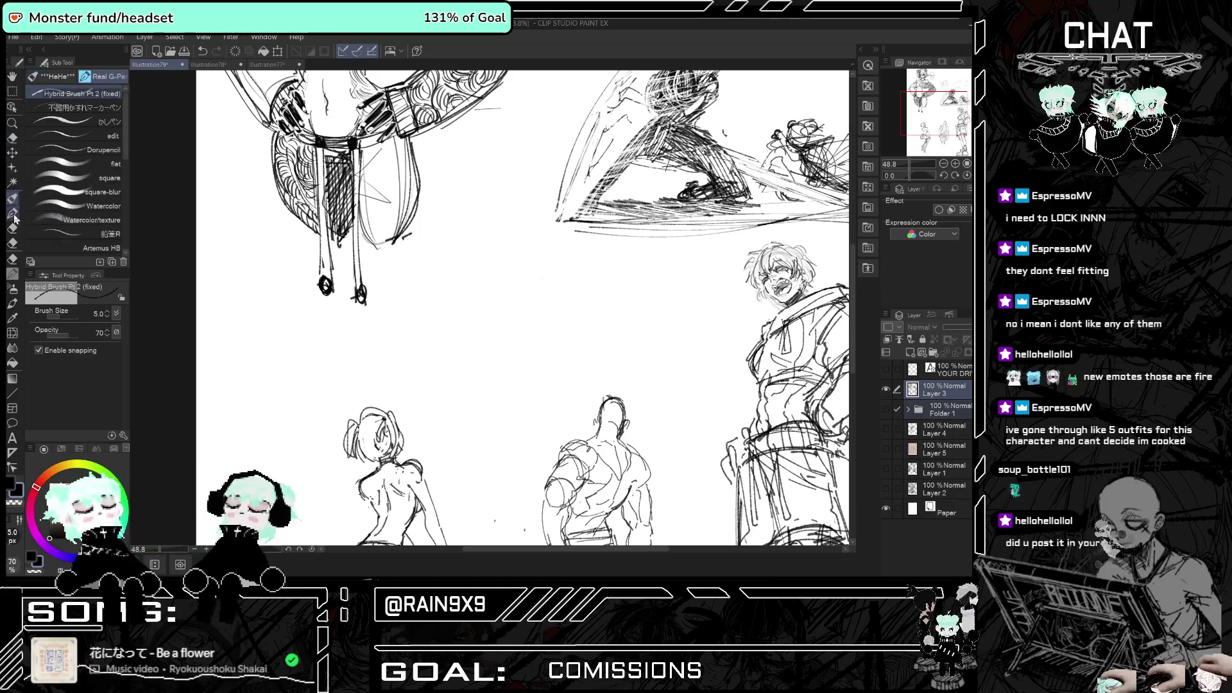
scroll(486, 298, "up", 1)
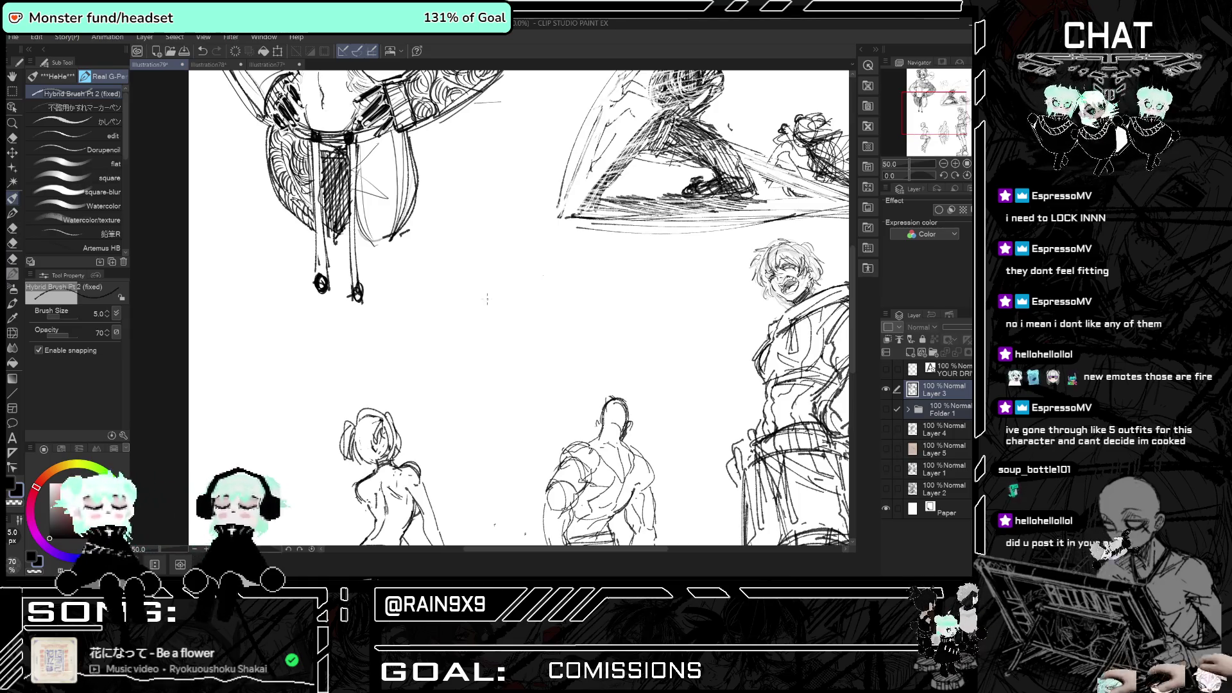
scroll(496, 315, "up", 1)
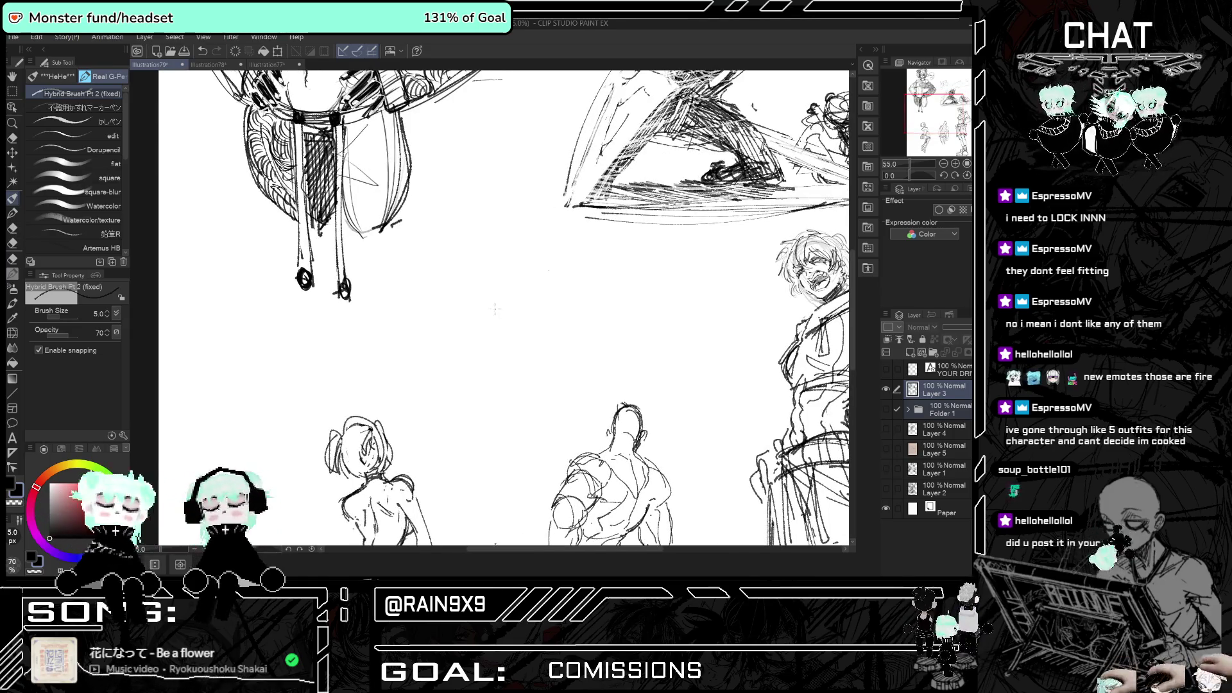
key("ctrl+z")
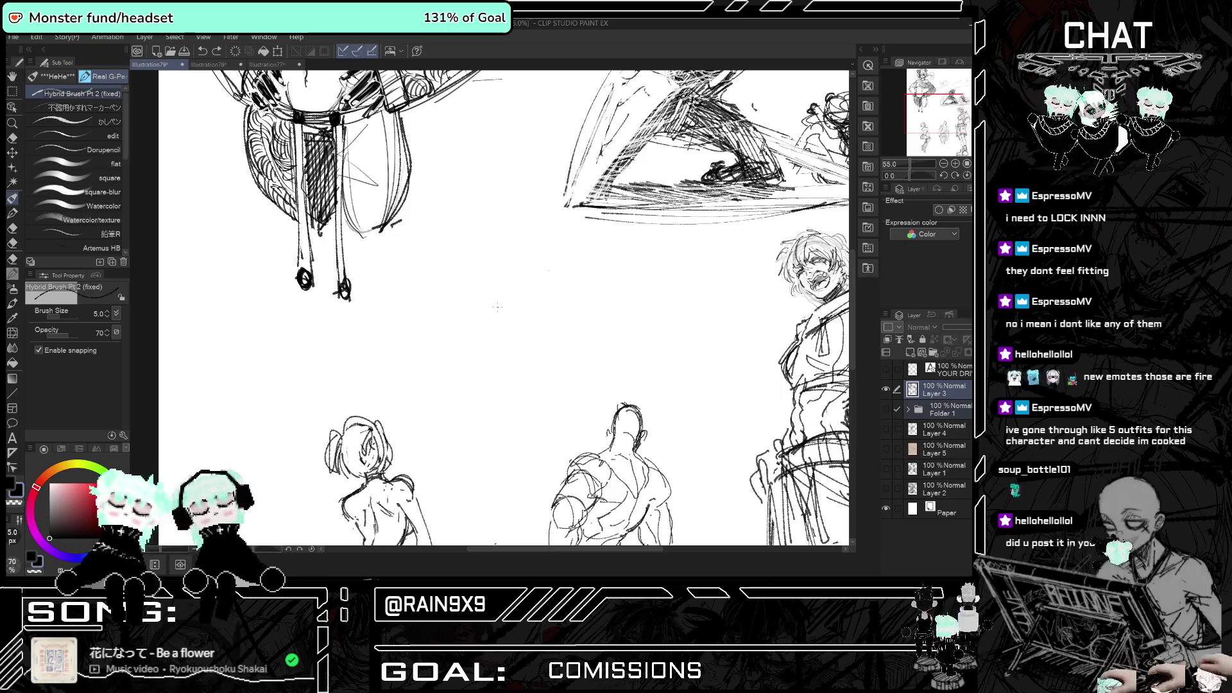
key("ctrl+y")
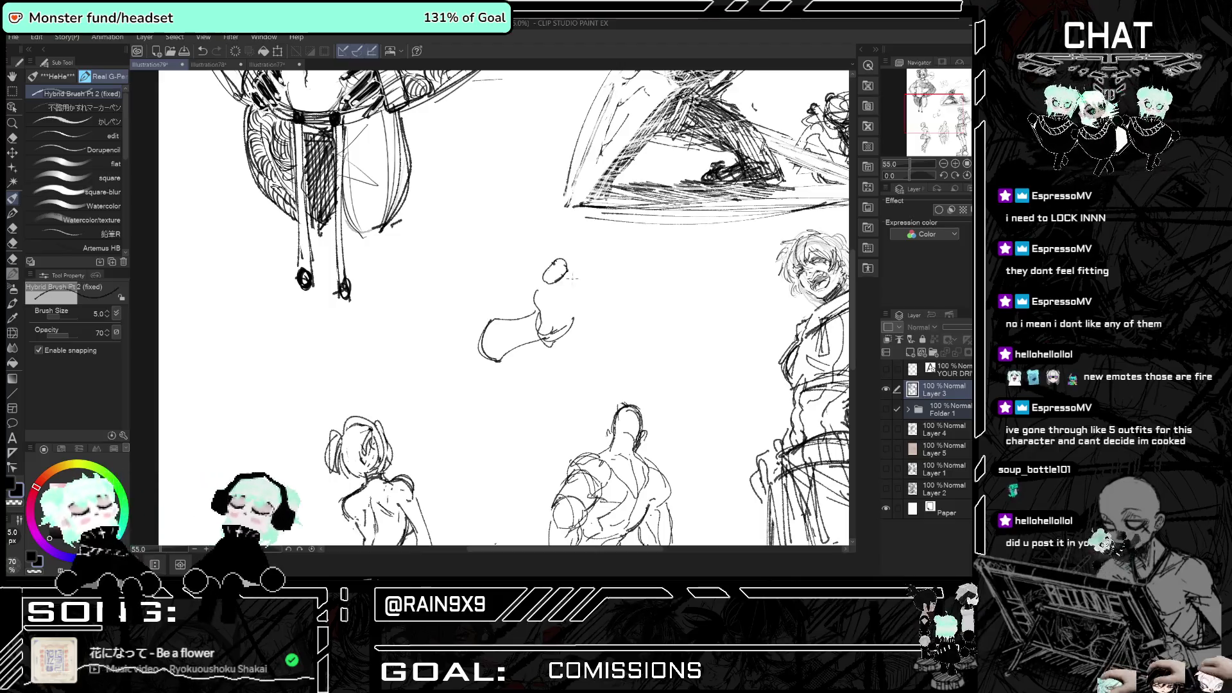
- Sketch the reaching arm and hand strokes beside the head, mirroring the canvas to check
left_click_drag(569, 284, 556, 299)
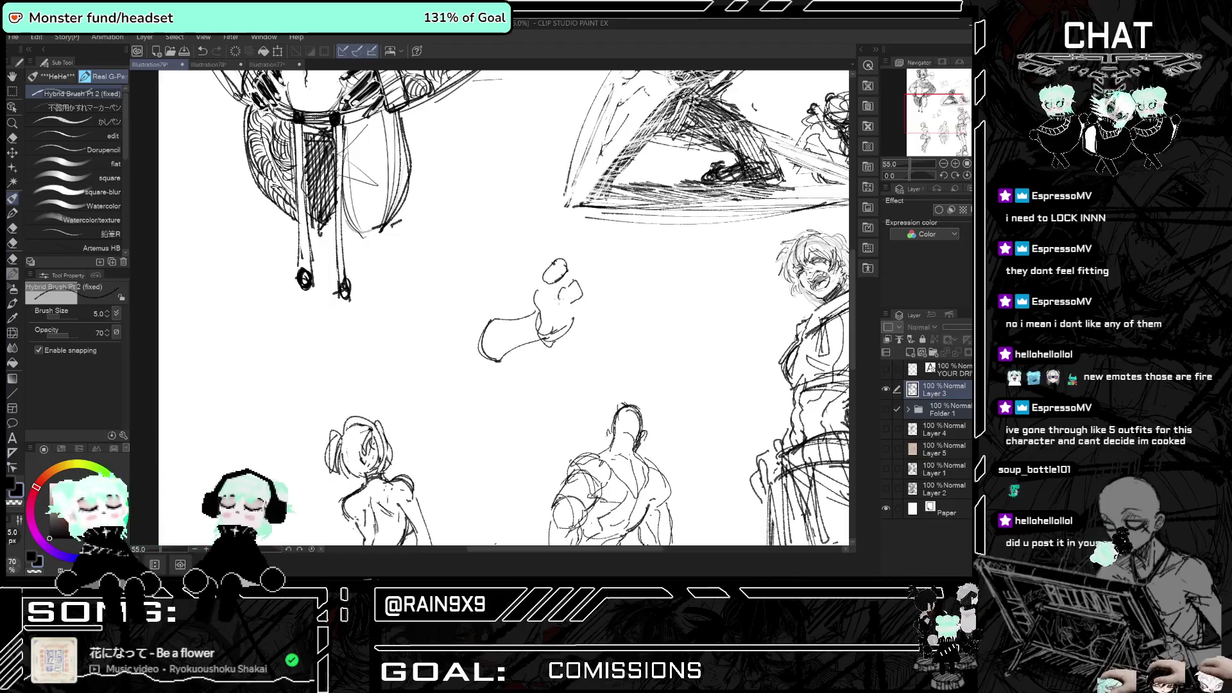
key("h")
key("h")
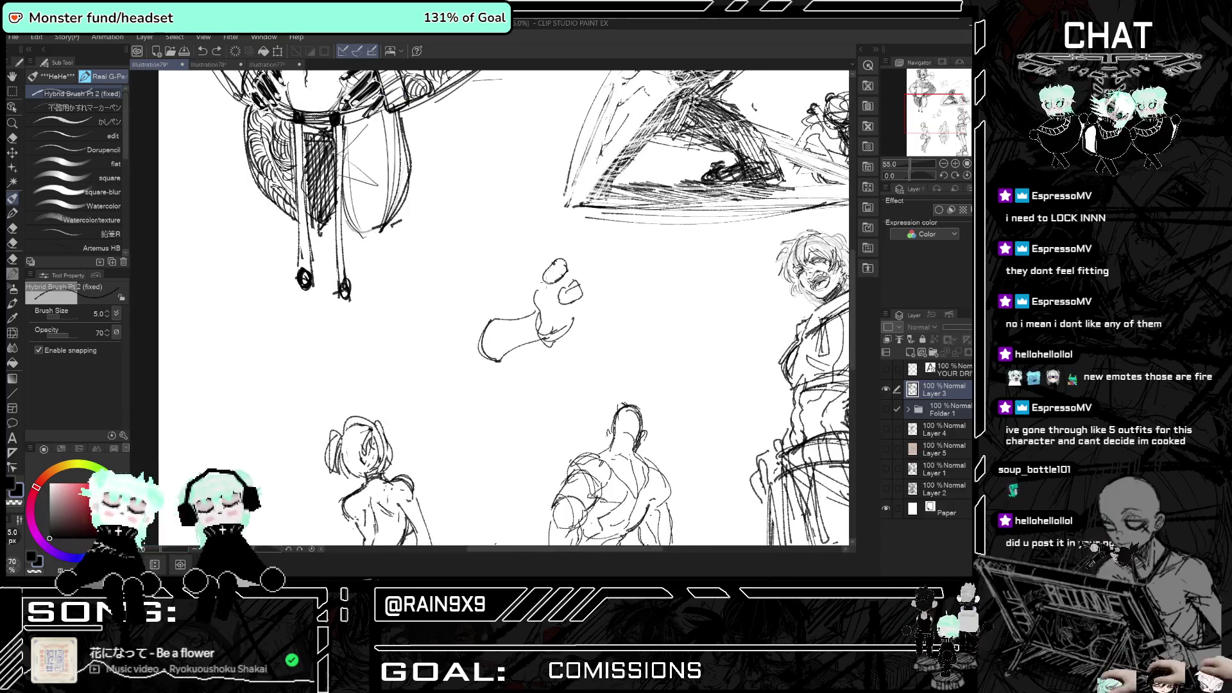
mouse_move(526, 289)
left_mouse_down()
mouse_move(512, 297)
mouse_move(538, 311)
left_mouse_up()
key("h")
key("h")
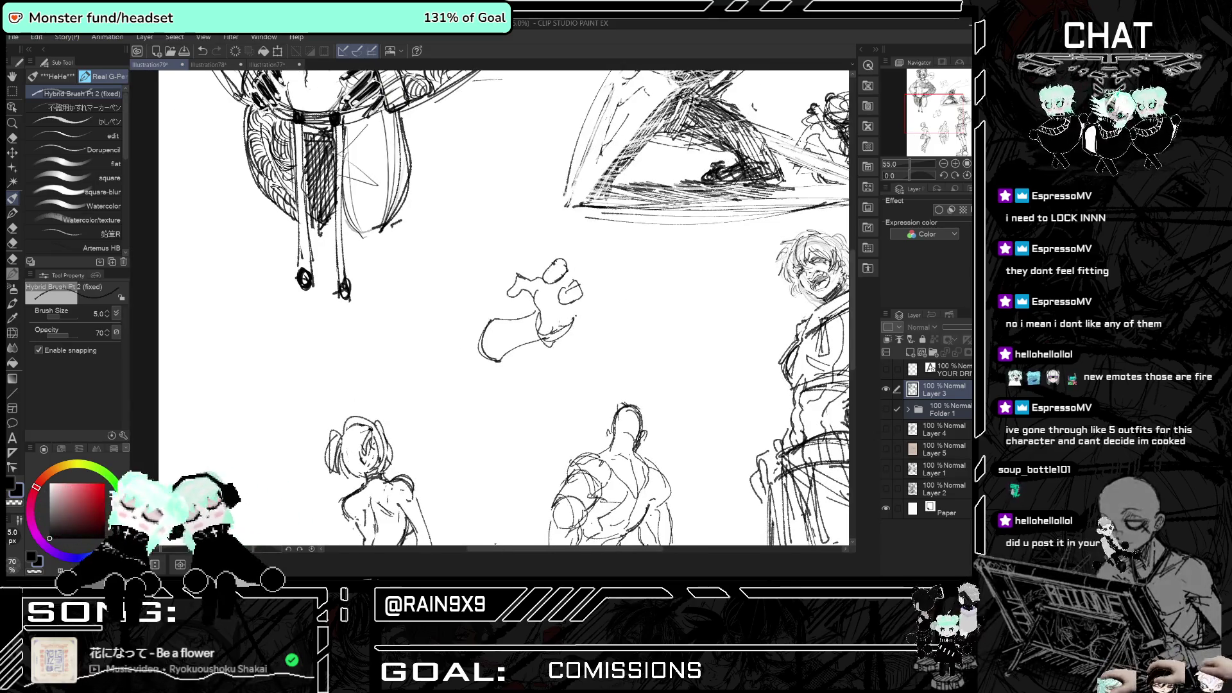
key("h")
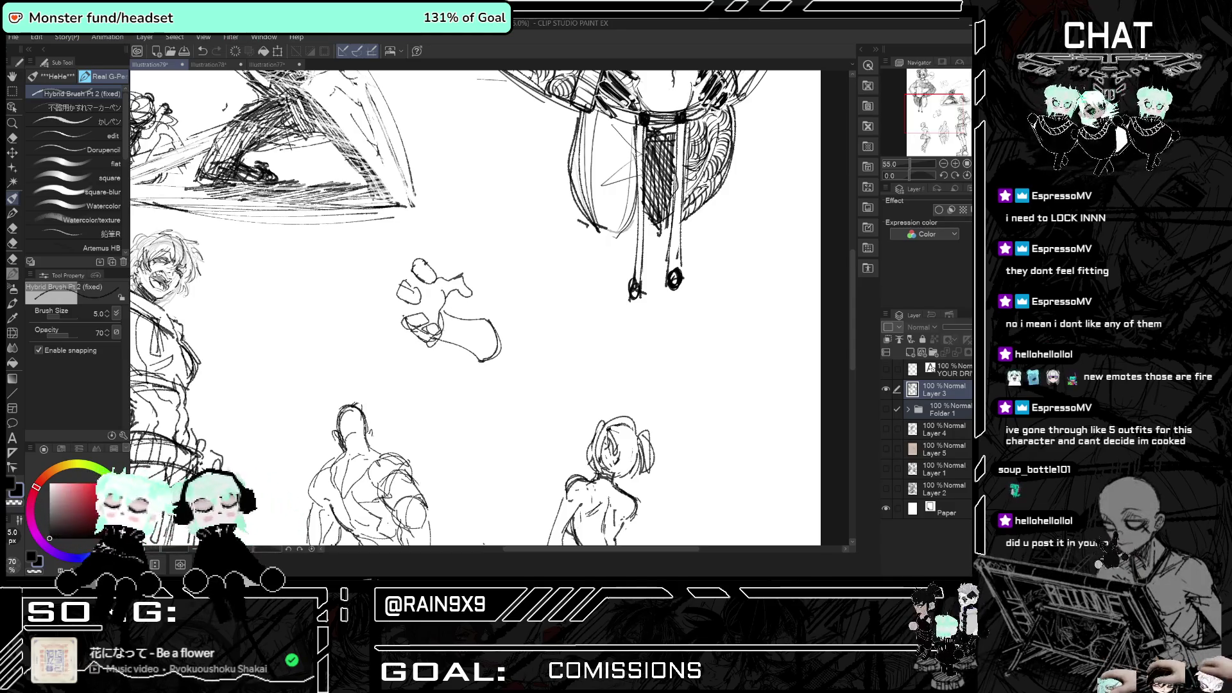
key("h")
key("h")
key("h")
key("h")
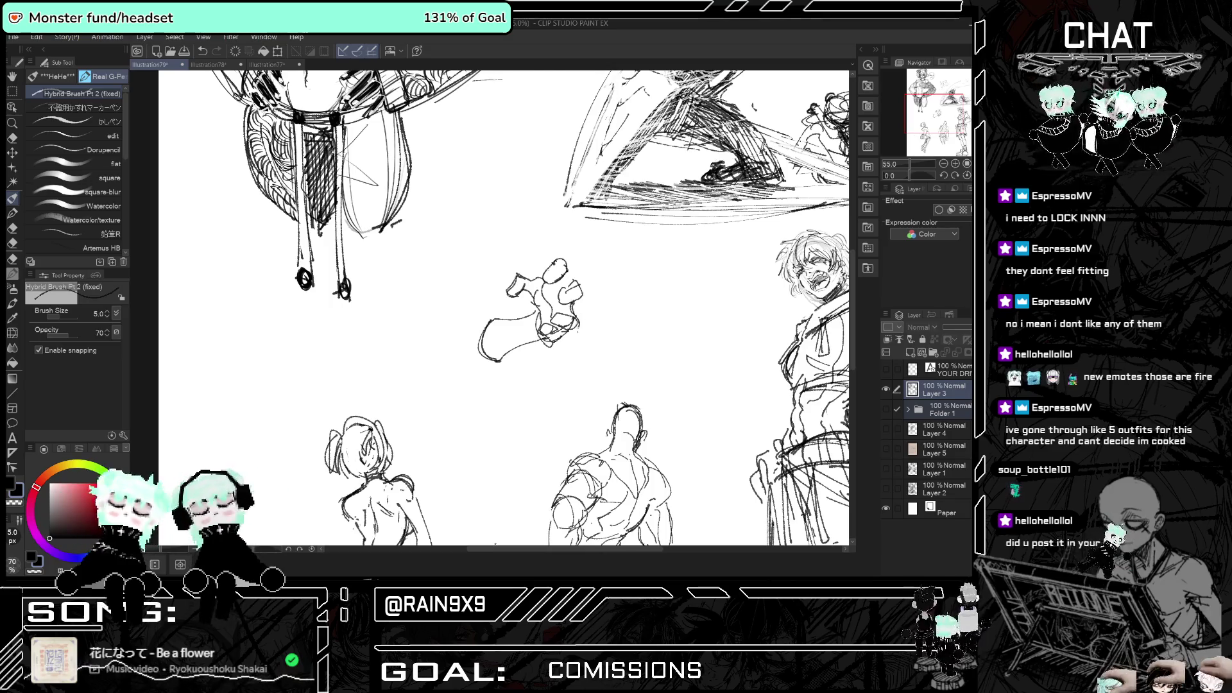
- Add an arched stroke to the sketch and undo the stray strokes above the girl's head
key("h")
key("h")
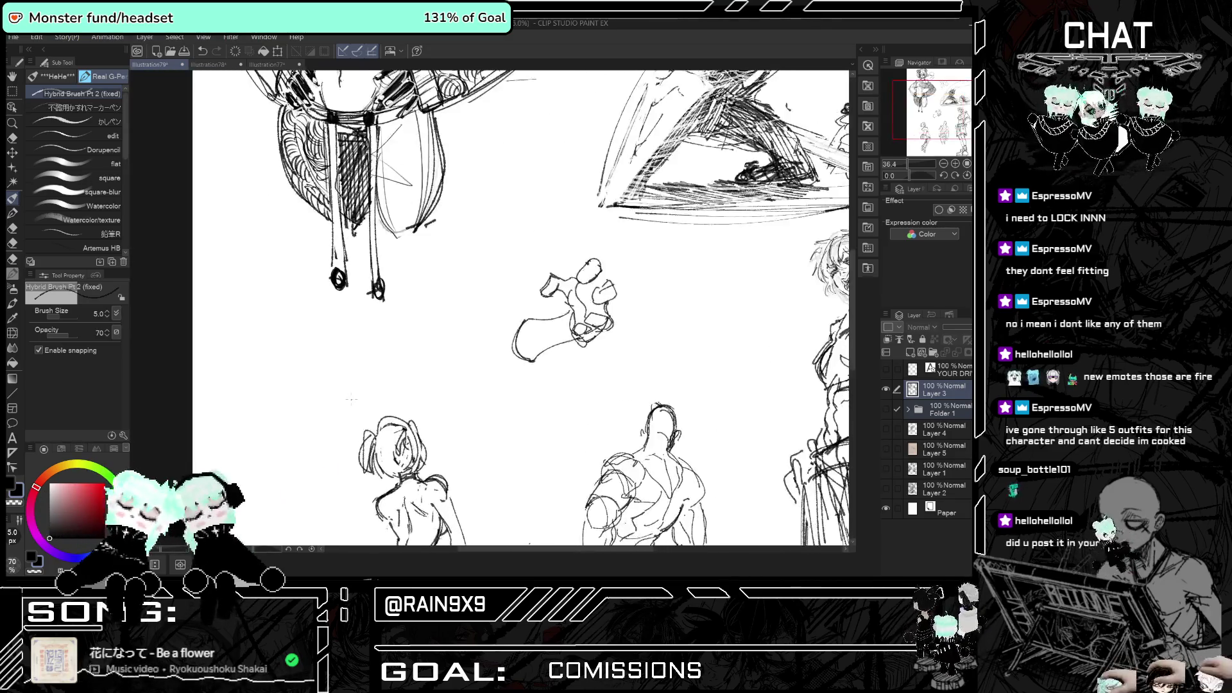
scroll(359, 393, "up", 1)
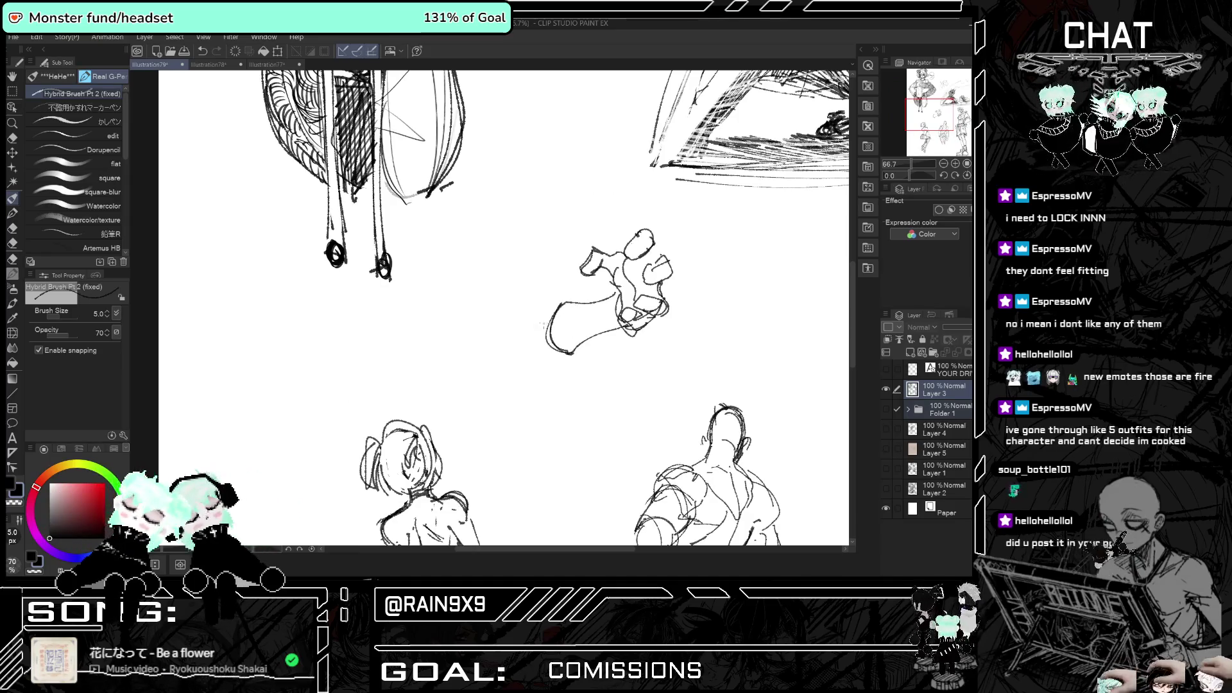
key("h")
key("h")
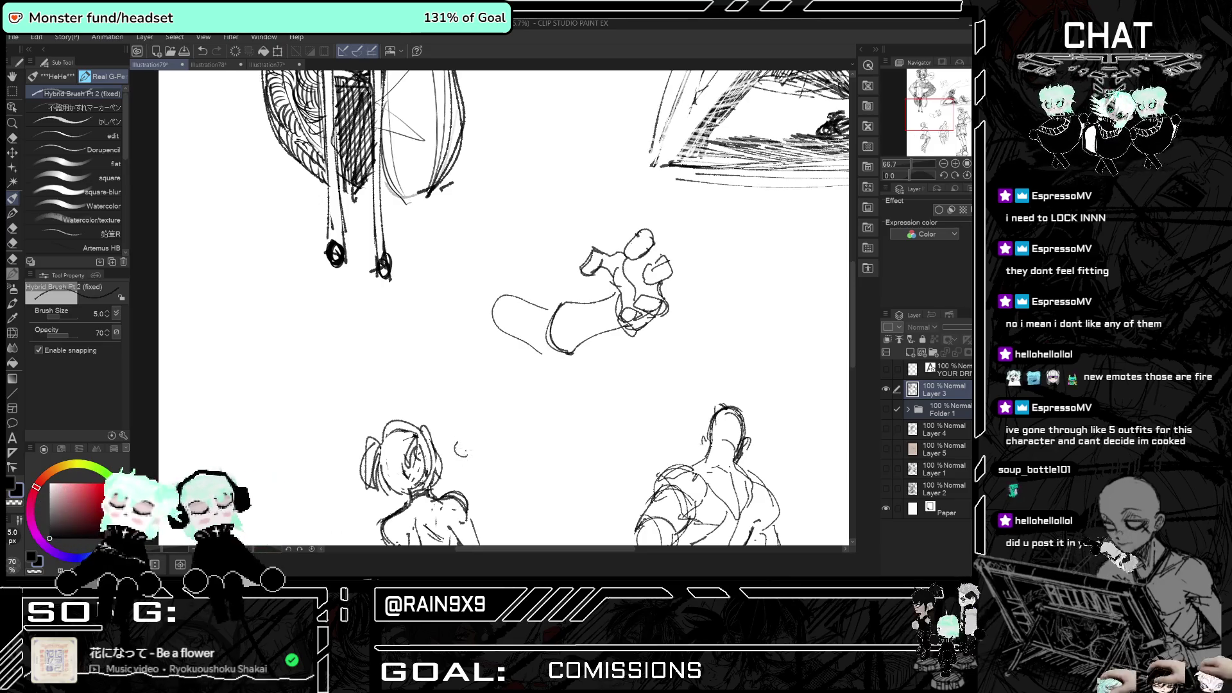
left_click_drag(445, 421, 481, 426)
key("h")
key("h")
key("ctrl+z")
key("ctrl+z")
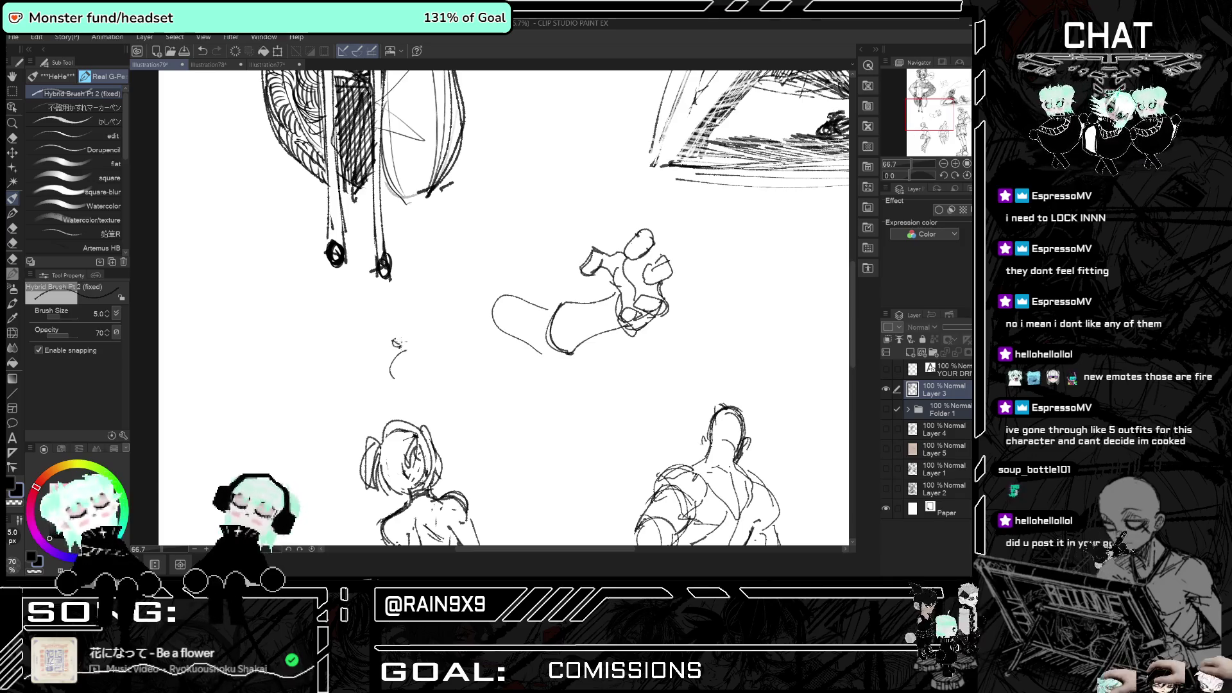
- Sketch a small loop-shaped side doodle with a side contour and head detail
left_click_drag(393, 347, 411, 346)
key("h")
key("h")
left_click_drag(418, 349, 406, 398)
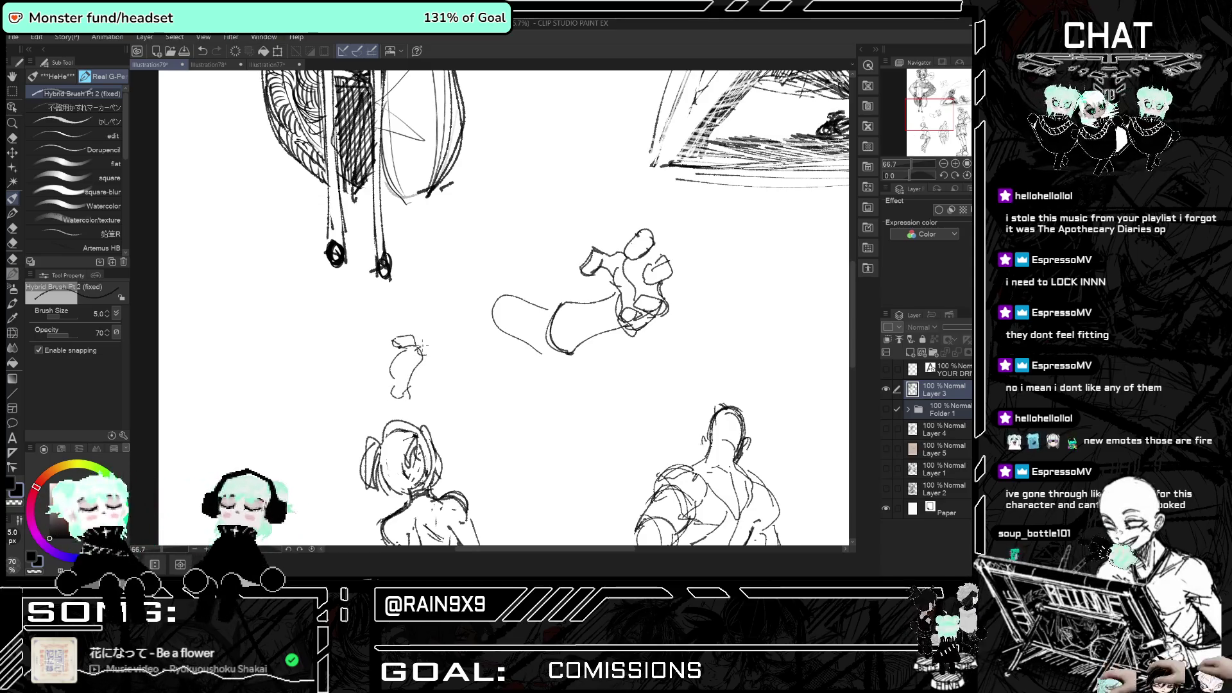
key("h")
key("h")
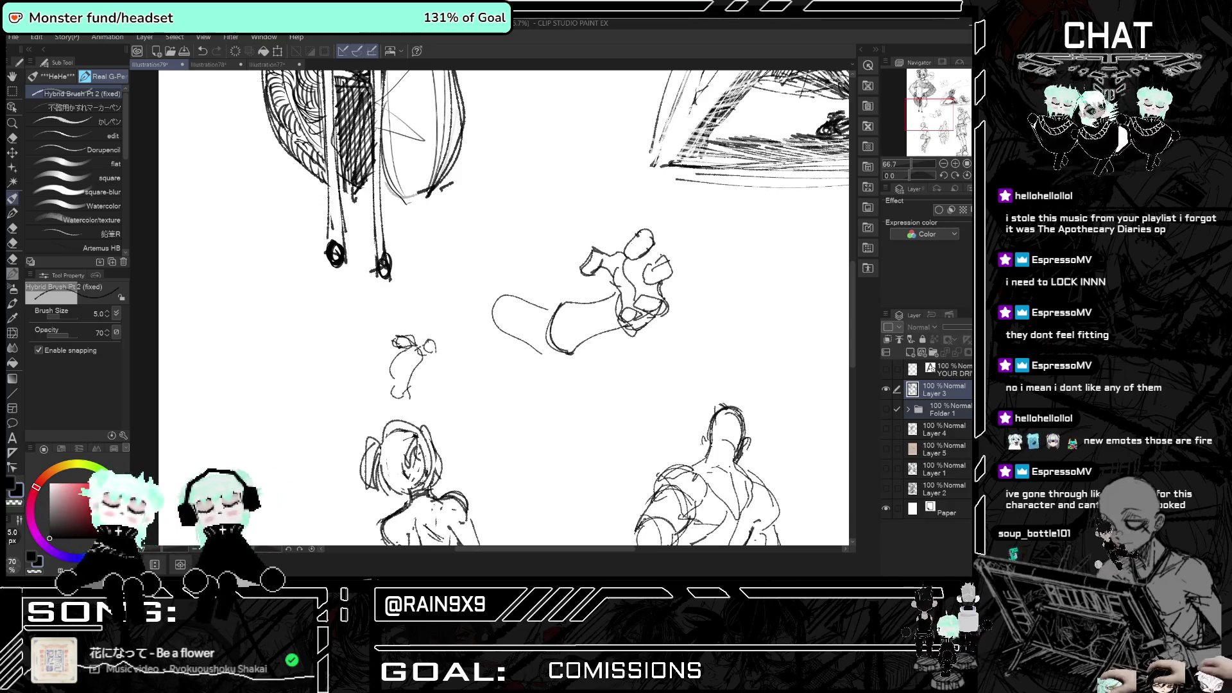
key("h")
mouse_move(579, 341)
left_mouse_down()
mouse_move(593, 331)
mouse_move(582, 328)
left_mouse_up()
key("h")
mouse_move(403, 340)
left_mouse_down()
mouse_move(397, 328)
mouse_move(411, 353)
mouse_move(387, 377)
mouse_move(413, 391)
left_mouse_up()
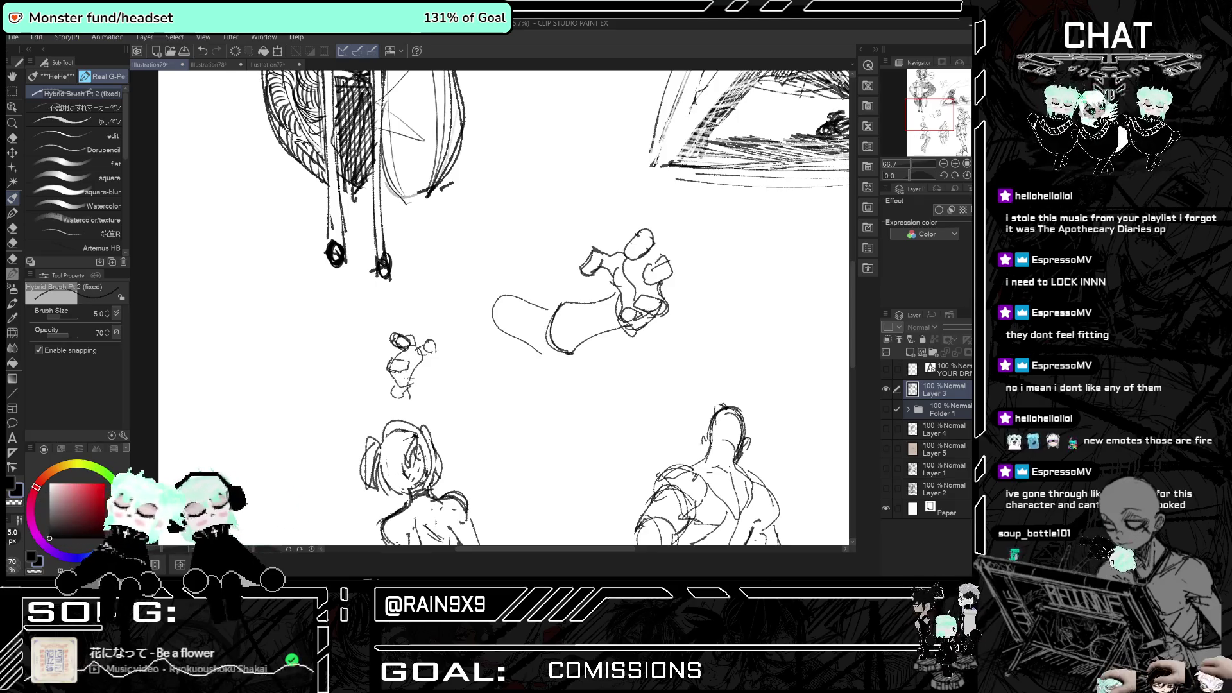
key("h")
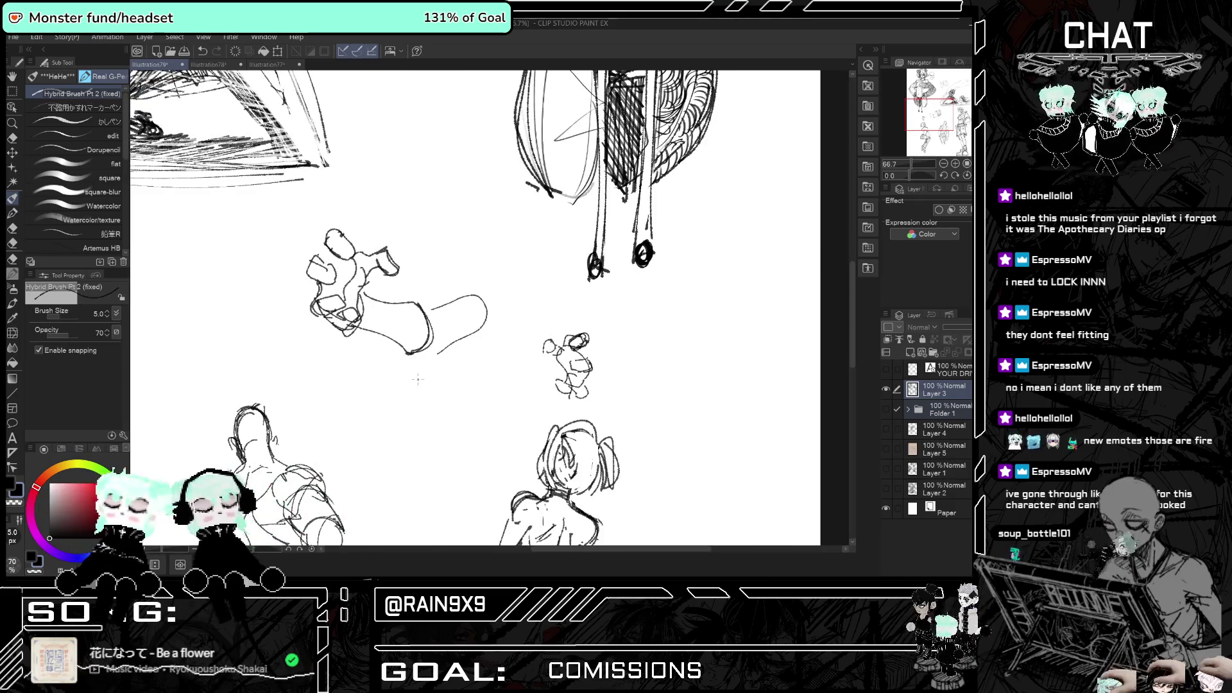
key("h")
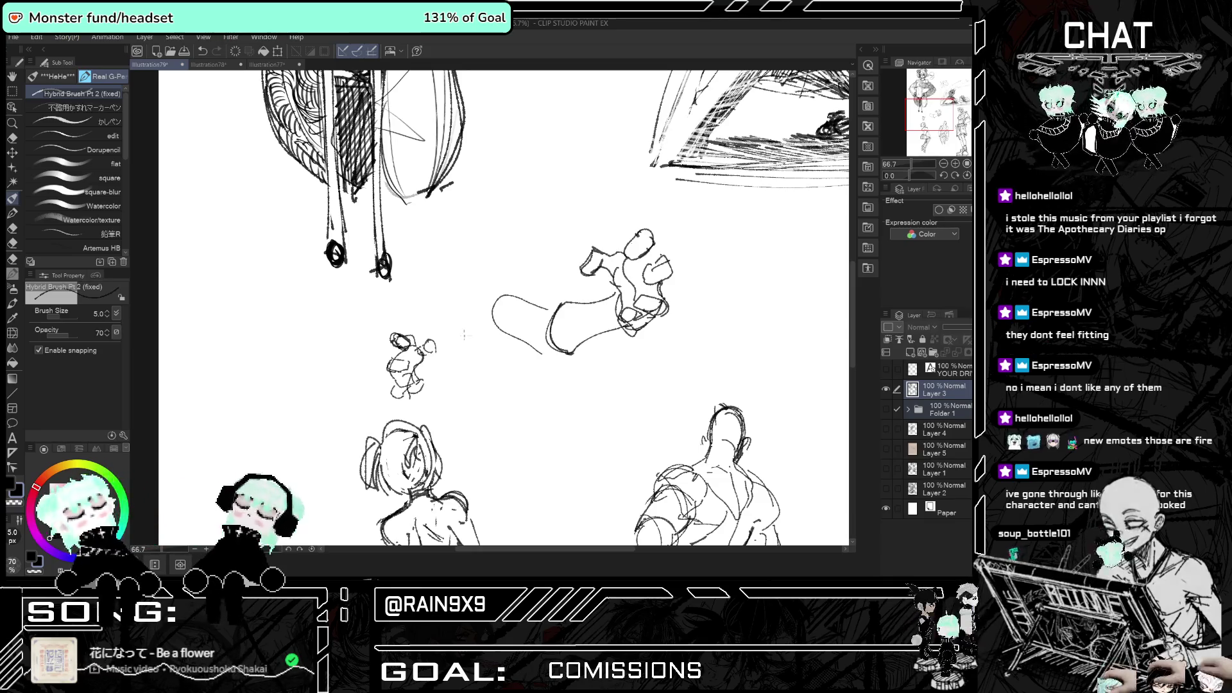
- Extend the reaching arm into a long diagonal body line with short curved body strokes
key("h")
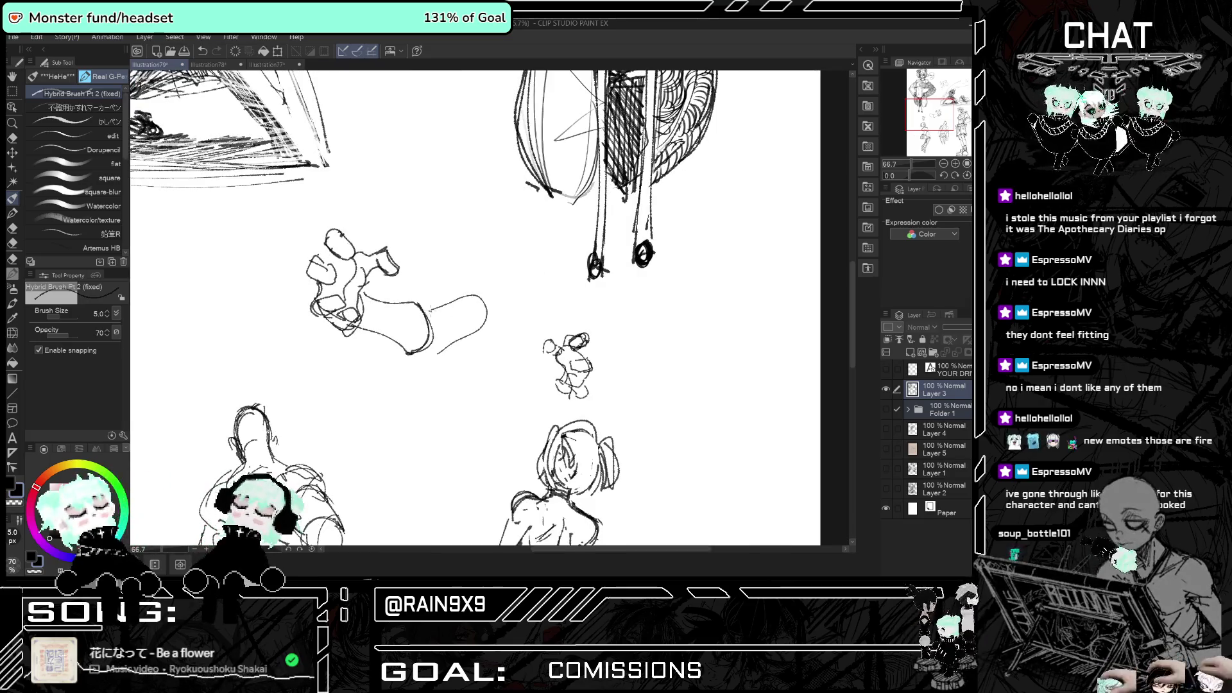
left_click_drag(433, 352, 491, 311)
key("h")
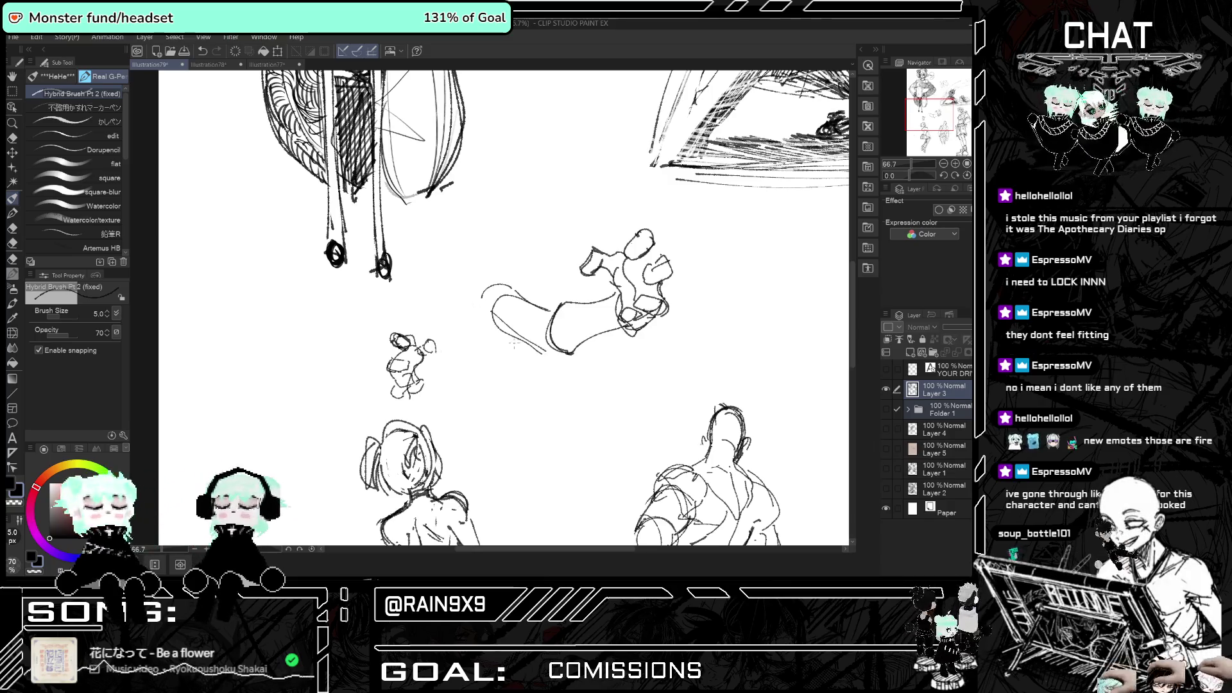
left_click_drag(499, 360, 458, 396)
left_click_drag(448, 315, 433, 334)
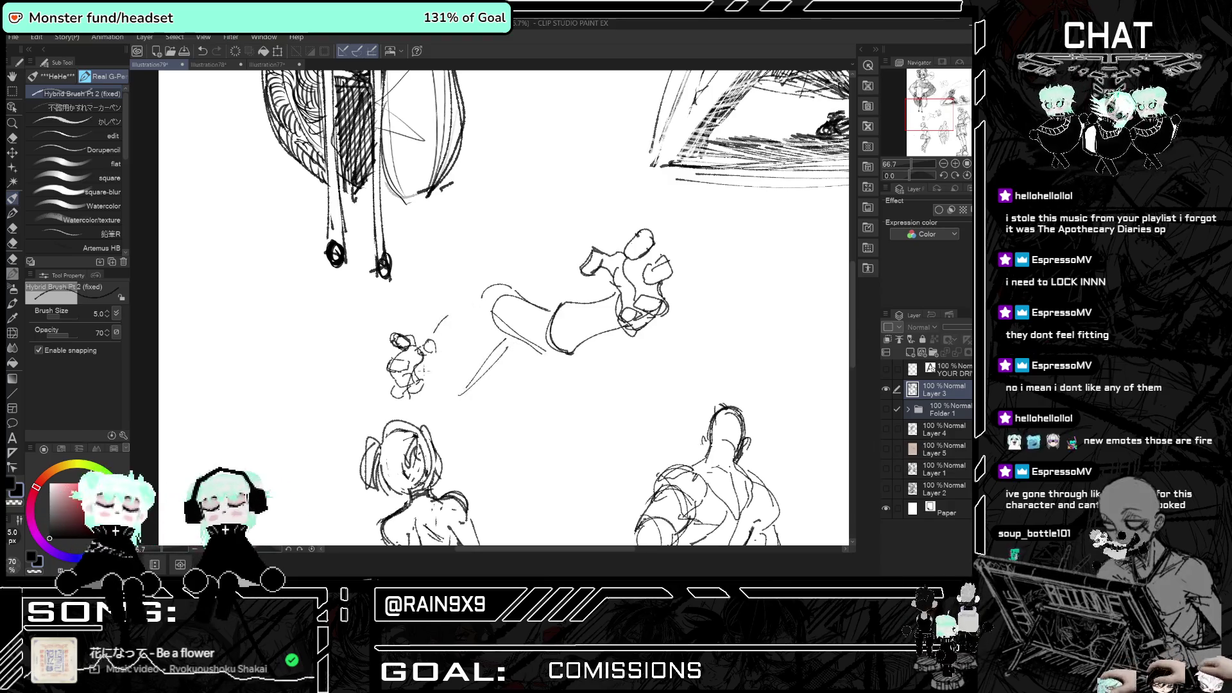
key("h")
key("h")
left_click_drag(469, 383, 457, 414)
left_click_drag(472, 294, 447, 315)
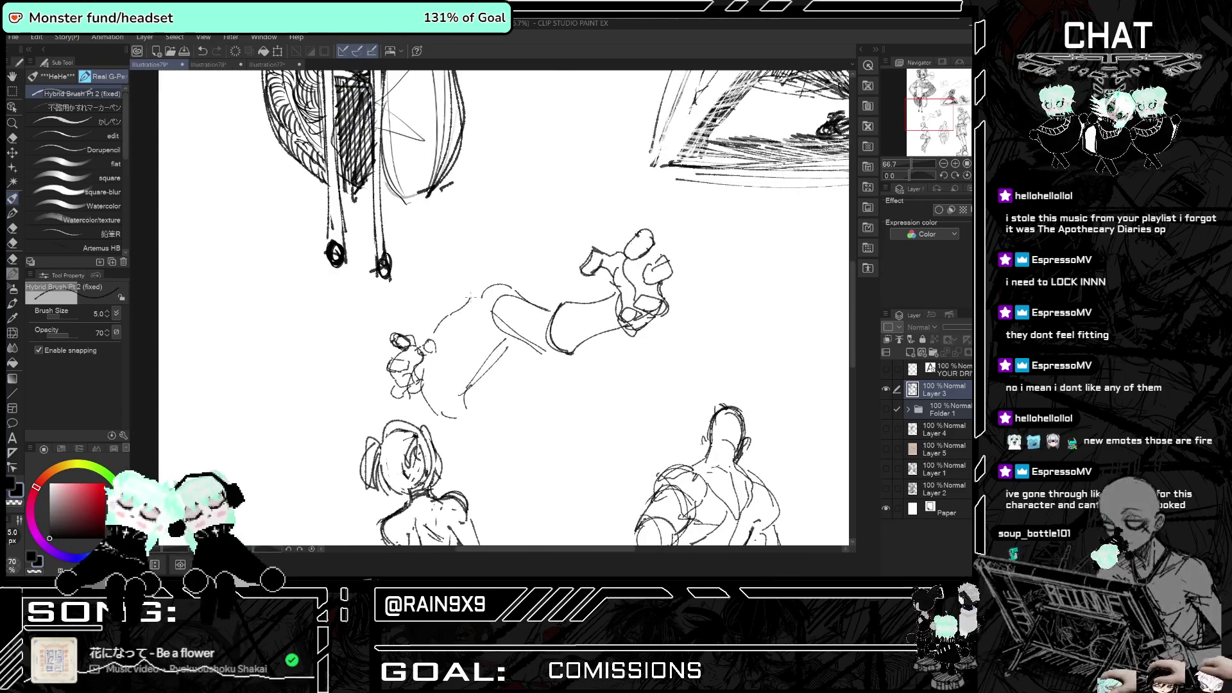
- Add a stroke down from the head arc and marks around the figure's shoulder
mouse_move(519, 228)
left_mouse_down()
mouse_move(508, 283)
mouse_move(503, 253)
left_mouse_up()
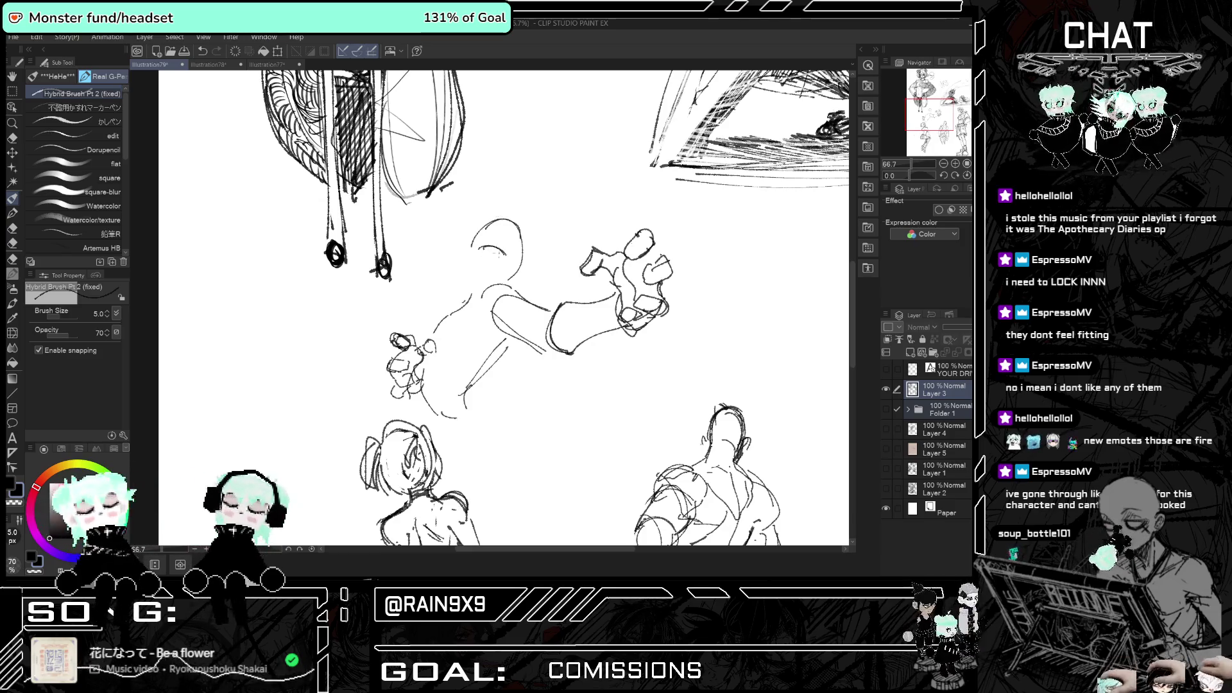
key("h")
key("h")
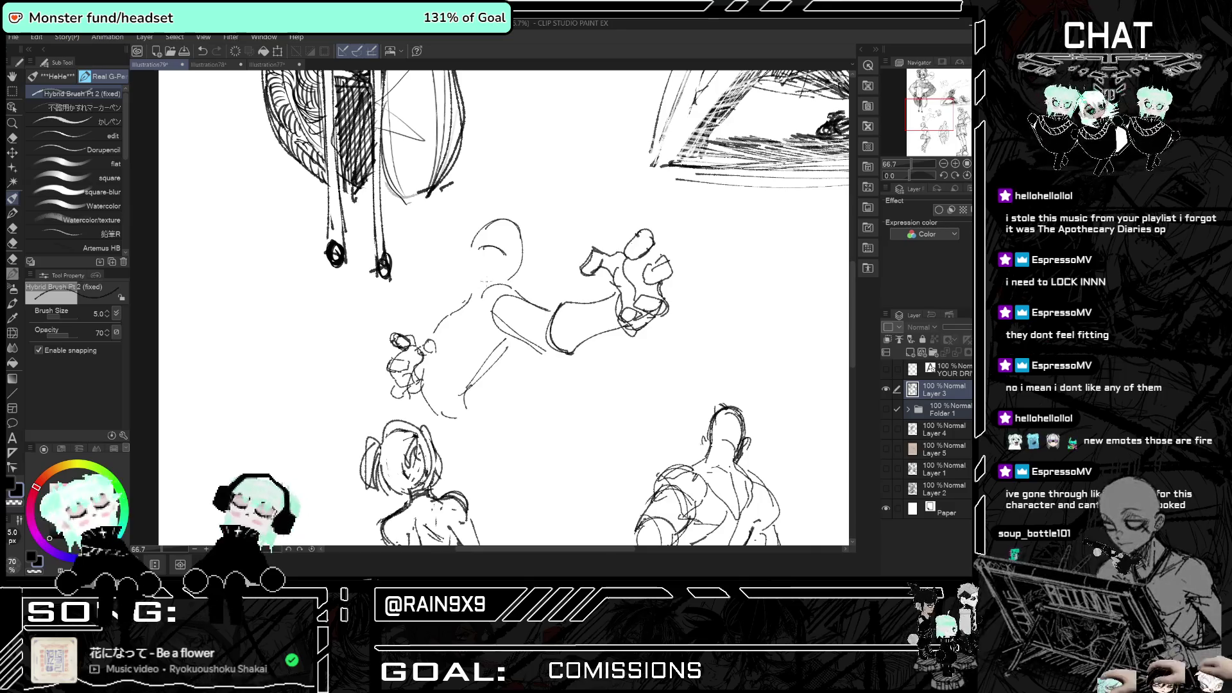
left_click_drag(450, 311, 437, 324)
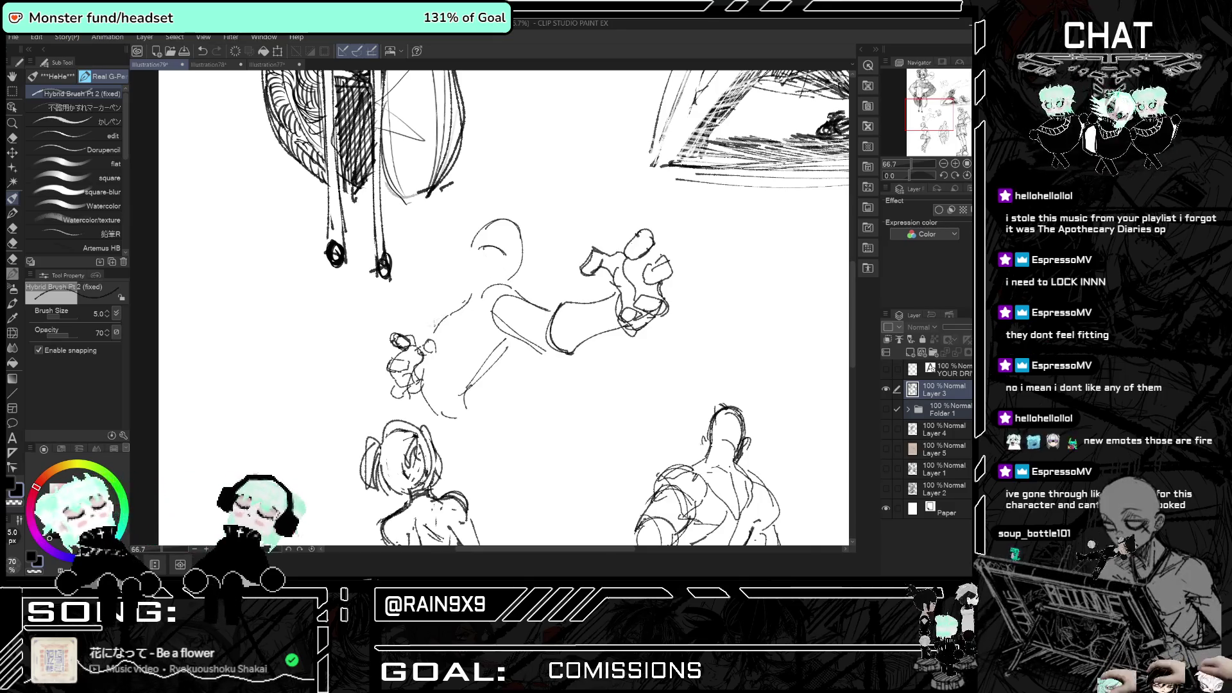
key("h")
key("h")
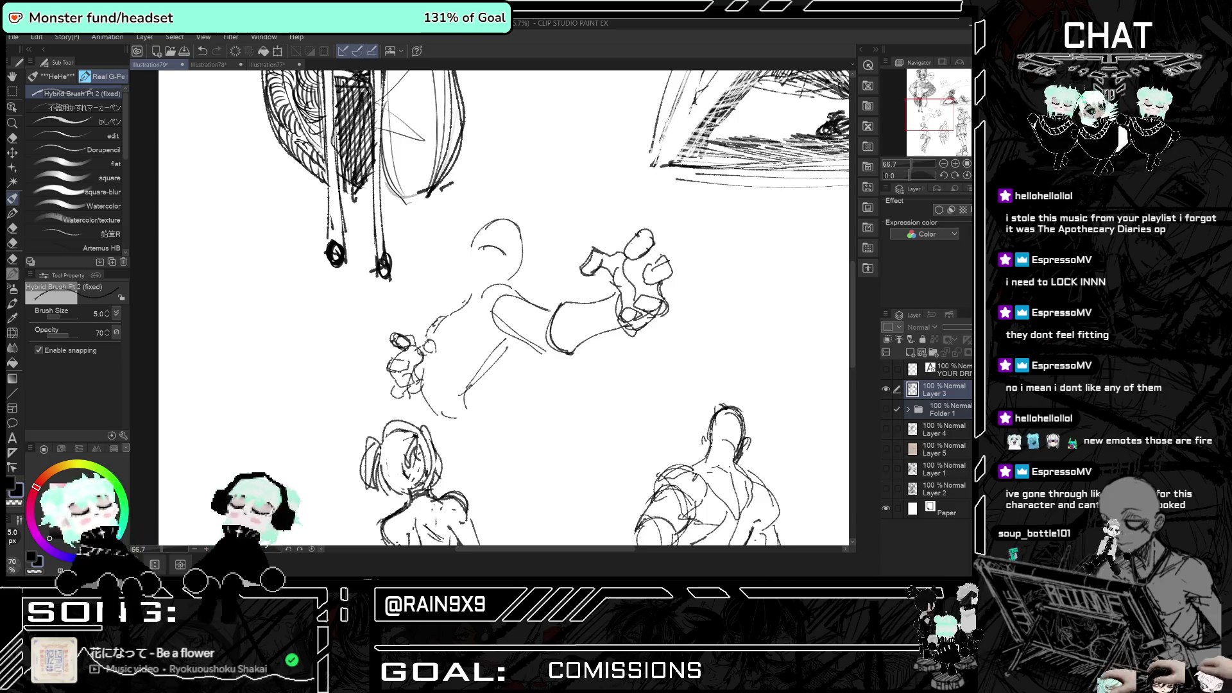
key("h")
key("h")
mouse_move(465, 311)
left_mouse_down()
mouse_move(475, 337)
mouse_move(466, 315)
mouse_move(529, 302)
mouse_move(490, 260)
mouse_move(514, 264)
mouse_move(478, 263)
left_mouse_up()
key("h")
key("h")
key("h")
key("h")
- Rotate the canvas about -34° and zoom in closer on the figure's head
key("r")
key("ctrl+plus")
left_click(11, 197)
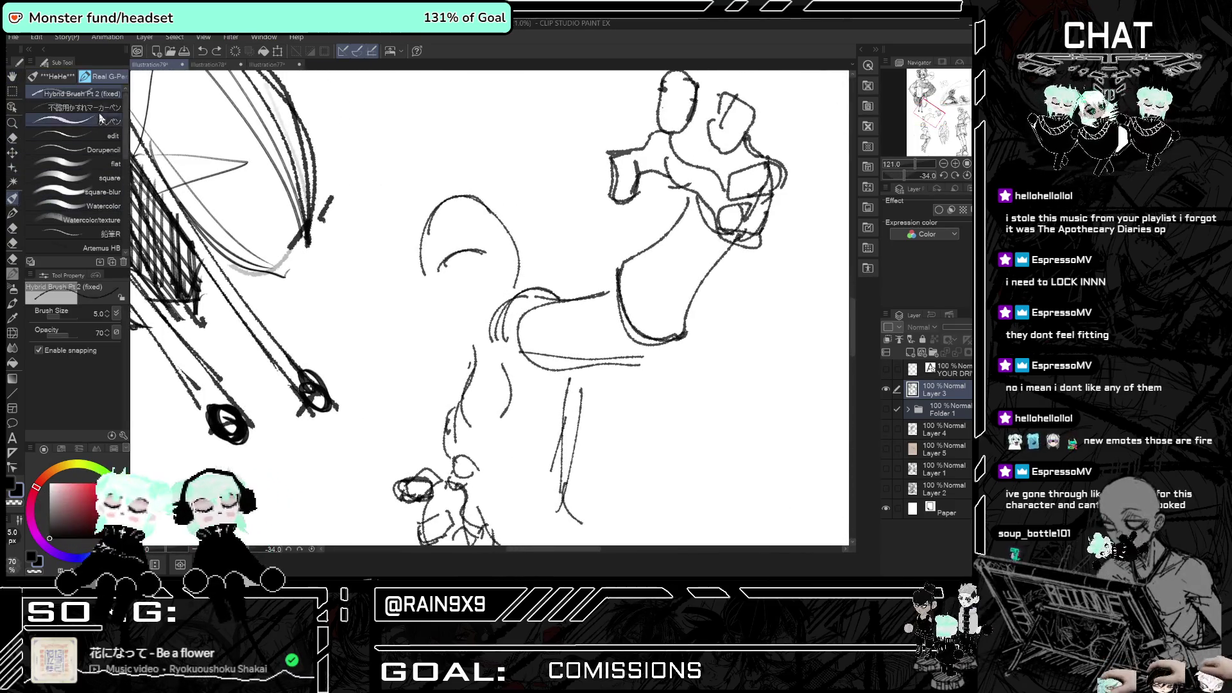
- With a scratchy marker pen, draw small arcs around the eye and check the face mirrored
left_click(100, 110)
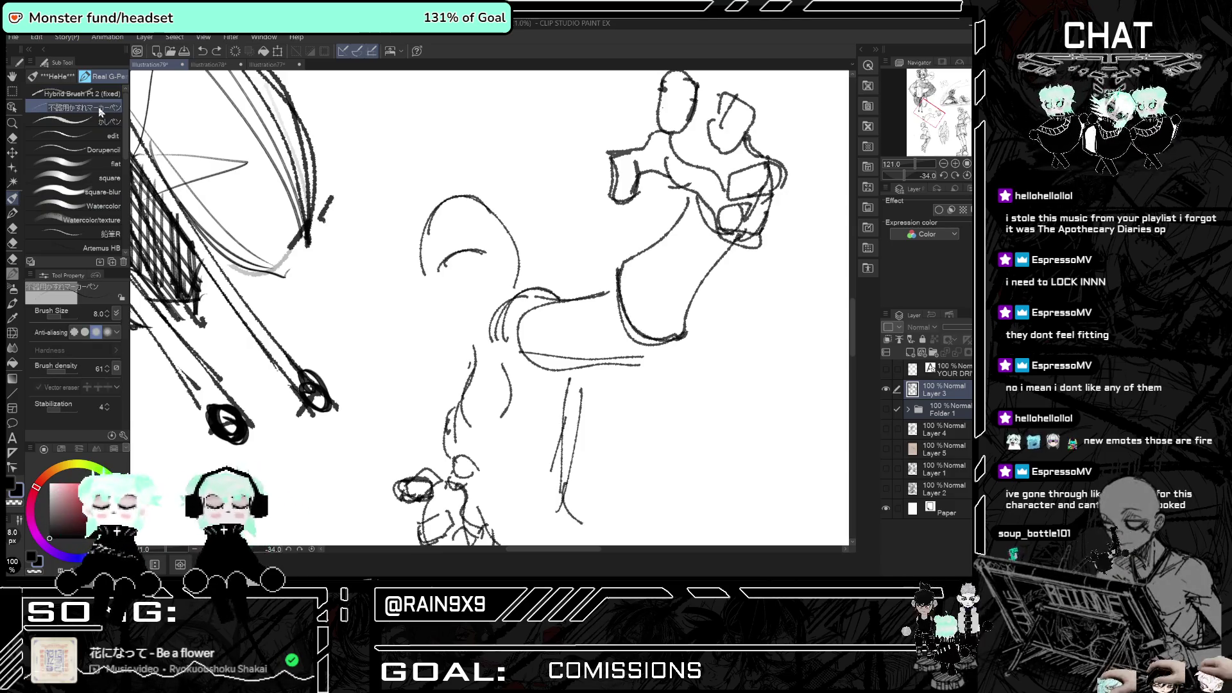
left_click(476, 242)
mouse_move(473, 238)
left_mouse_down()
mouse_move(502, 249)
mouse_move(494, 261)
left_mouse_up()
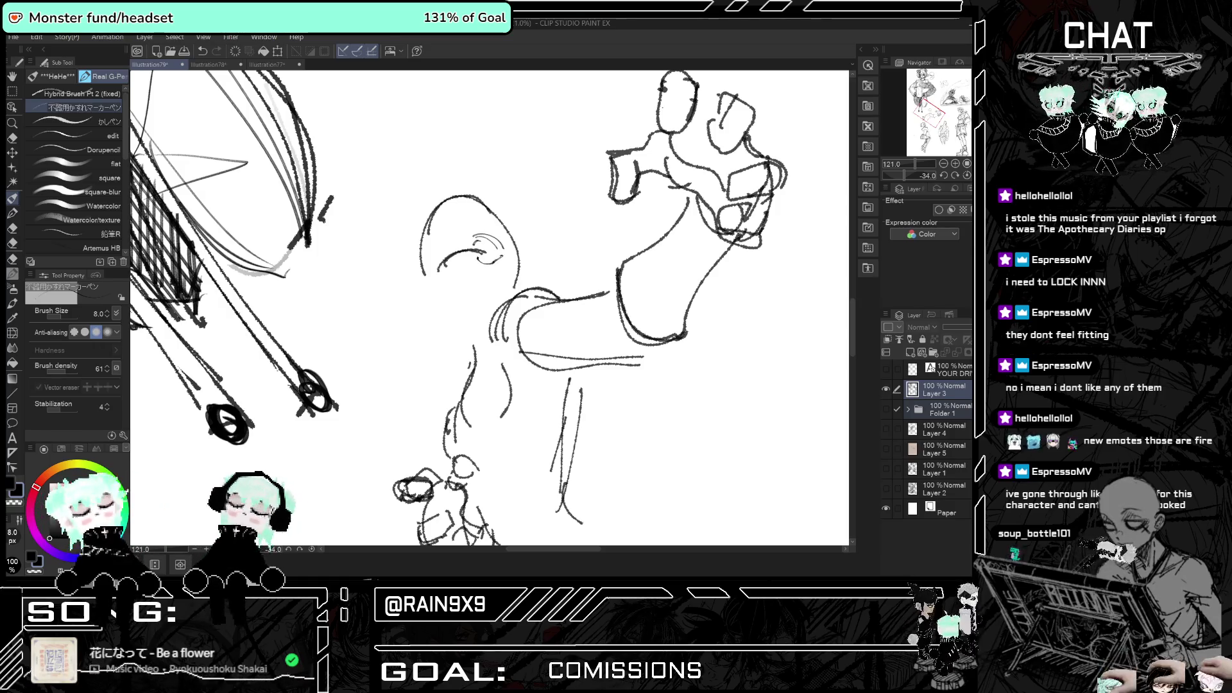
mouse_move(440, 252)
left_mouse_down()
mouse_move(430, 275)
mouse_move(495, 280)
mouse_move(459, 299)
mouse_move(497, 276)
mouse_move(492, 288)
left_mouse_up()
key("h")
key("h")
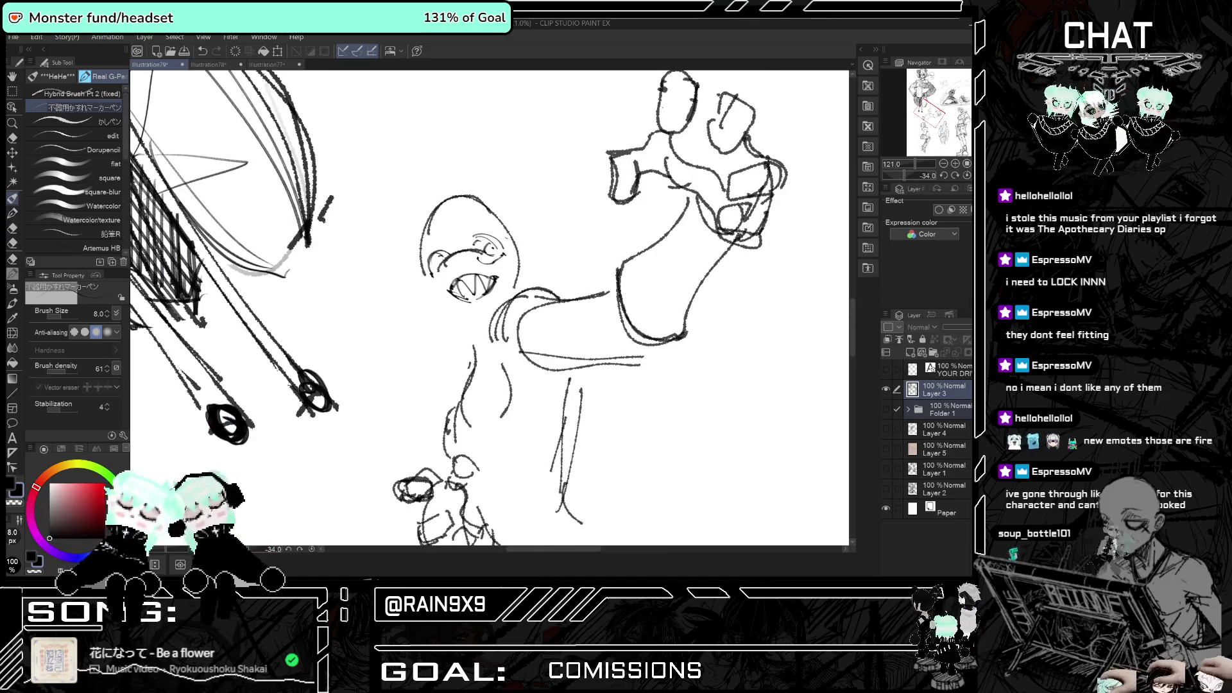
key("h")
key("h")
key("ctrl+minus")
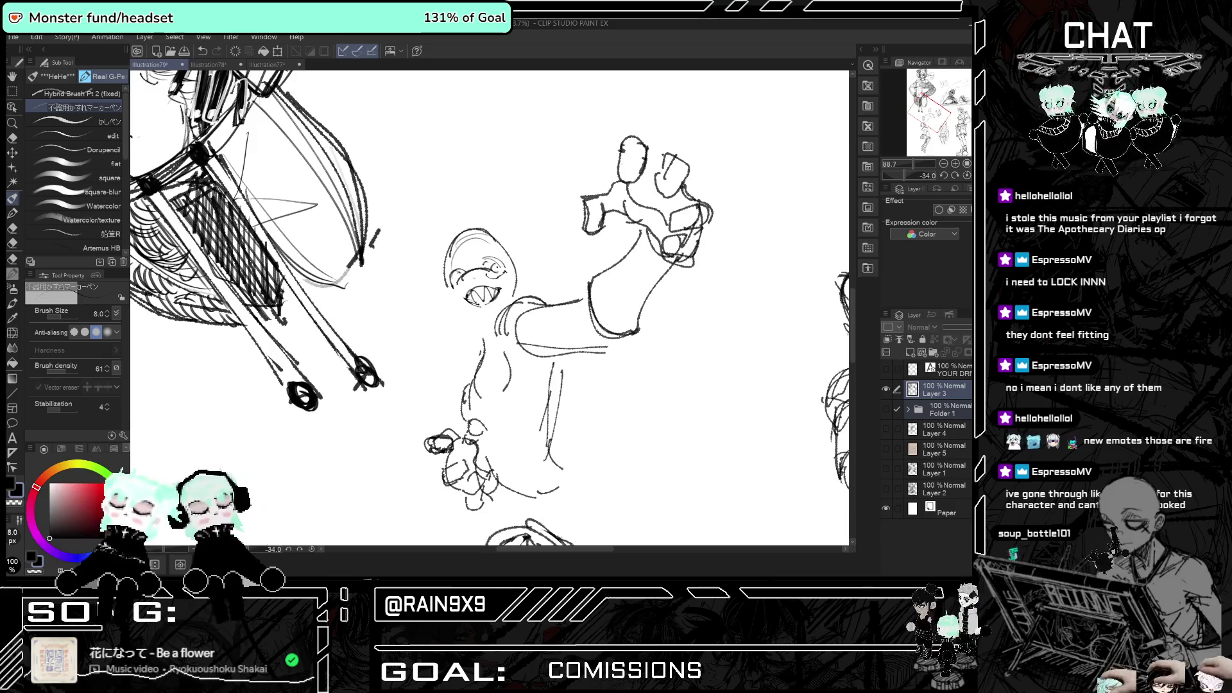
key("h")
key("h")
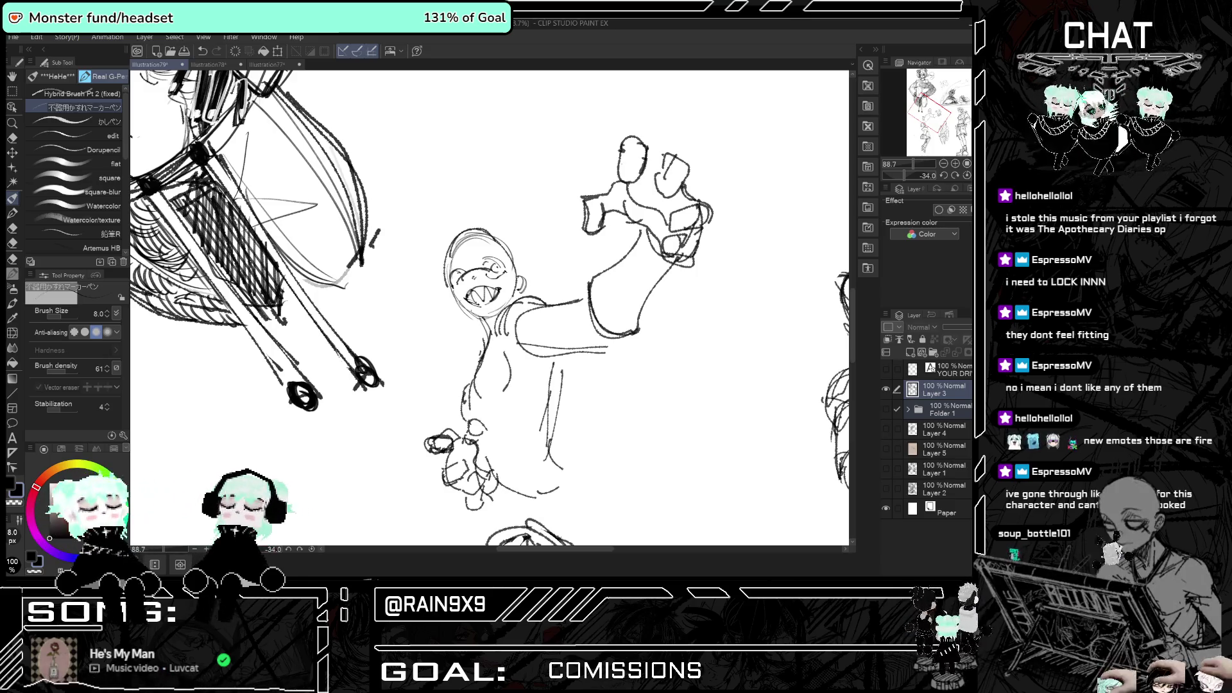
key("h")
key("h")
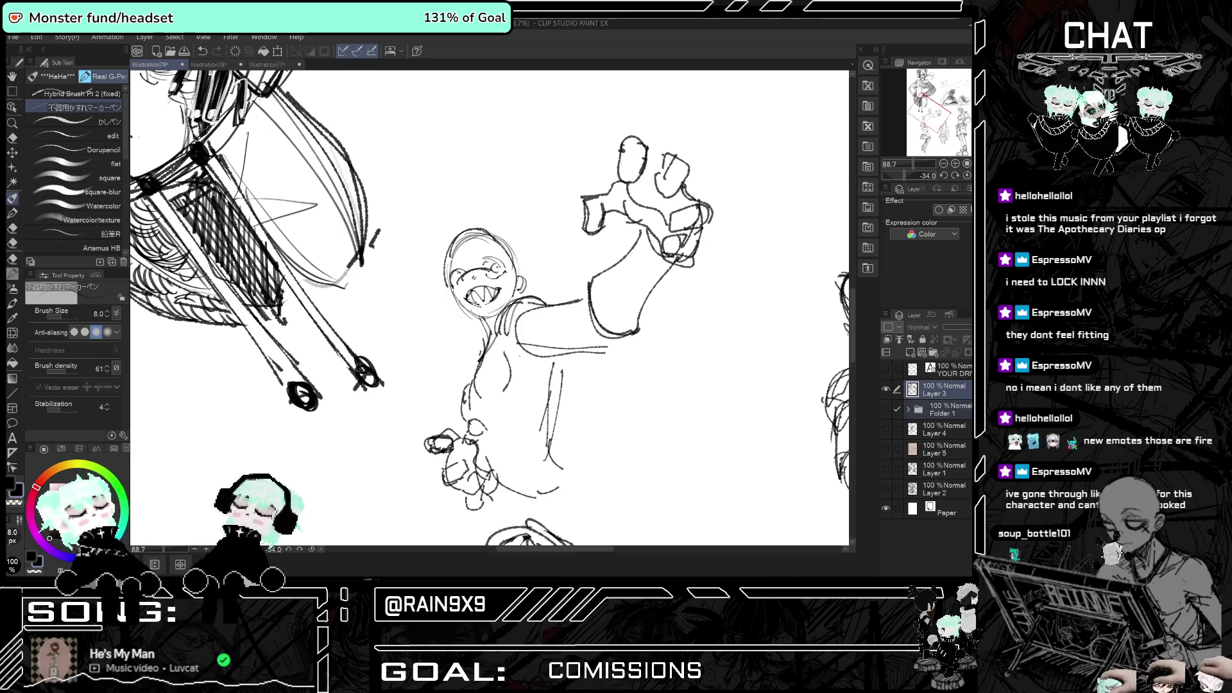
- Sketch torso lines on the figure, then rotate the view so the arm points right
mouse_move(487, 361)
left_mouse_down()
mouse_move(476, 405)
mouse_move(485, 453)
left_mouse_up()
left_click_drag(550, 375, 537, 449)
key("h")
left_click_drag(440, 467, 432, 480)
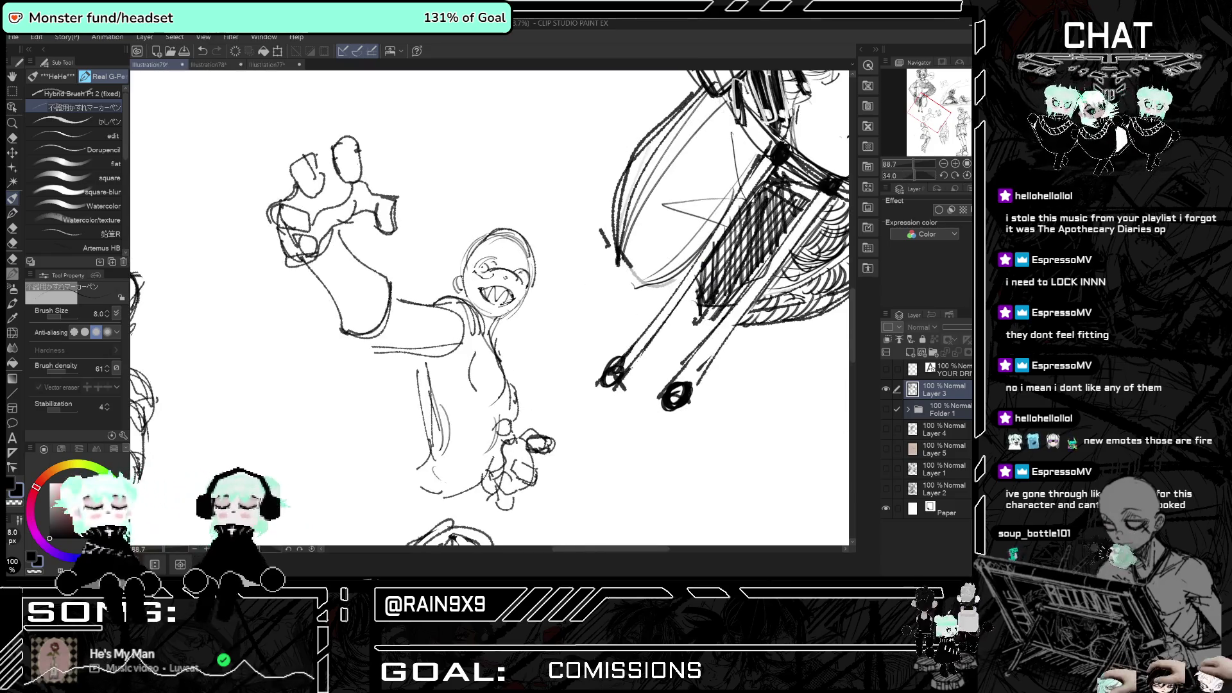
key("h")
key("r")
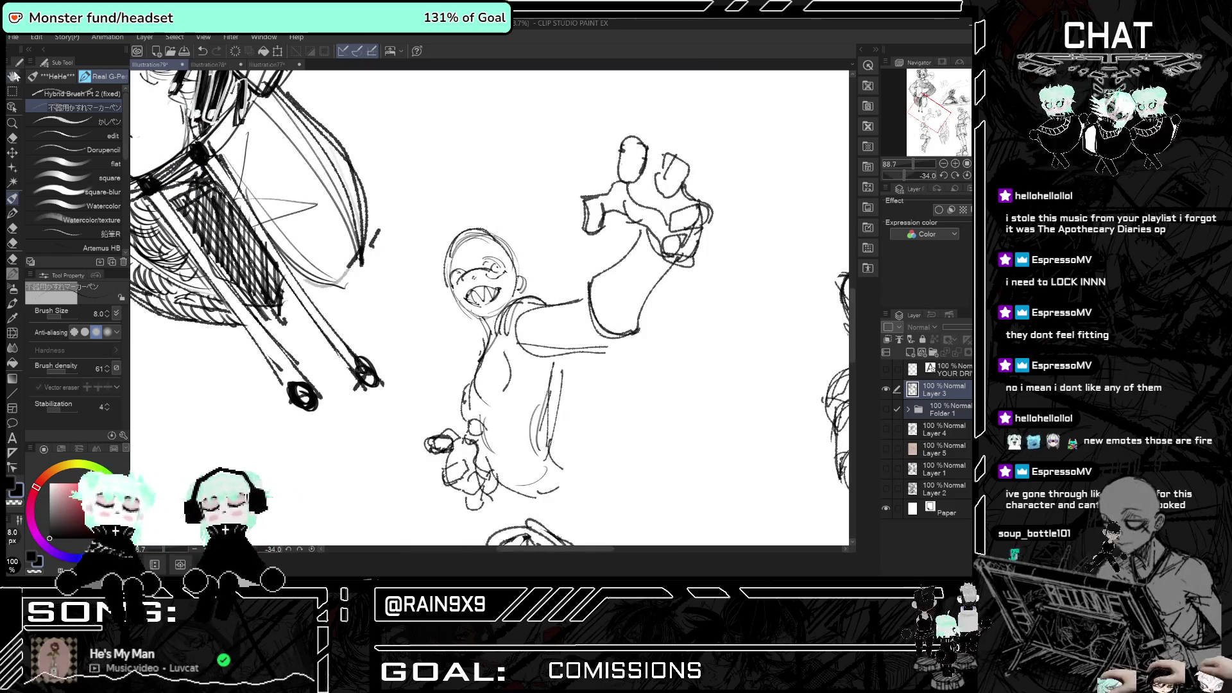
mouse_move(708, 204)
left_mouse_down()
mouse_move(734, 357)
mouse_move(699, 402)
left_mouse_up()
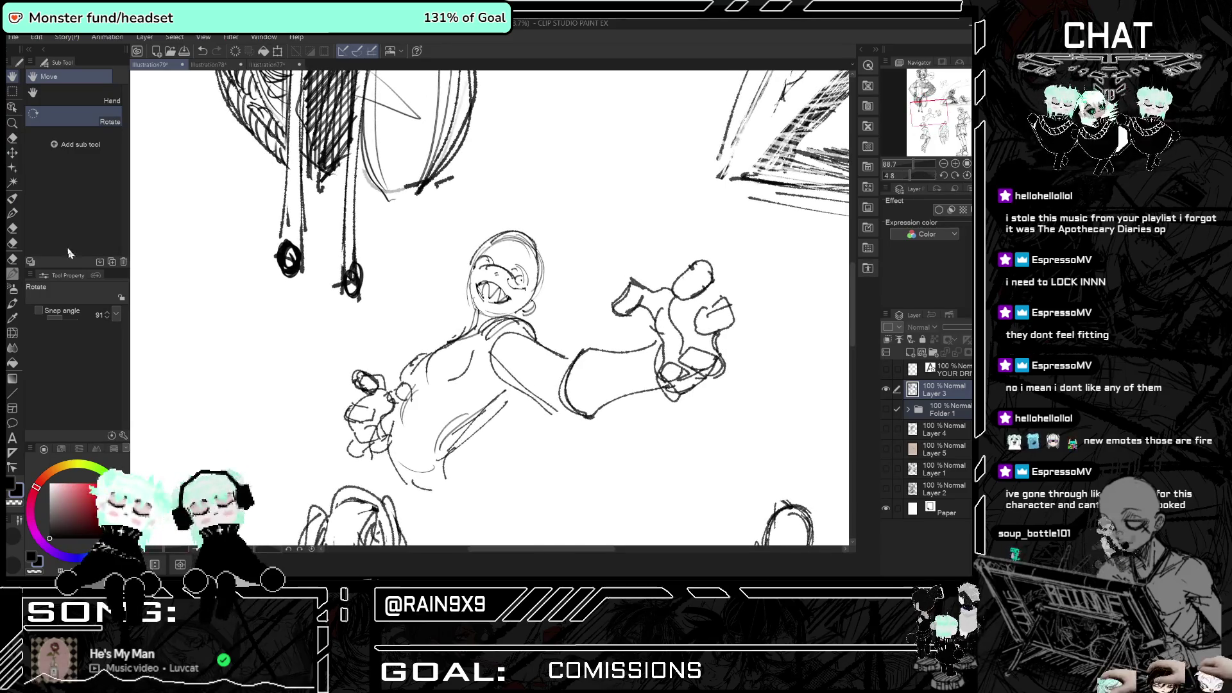
- With the pen, add short strokes to the figure's torso and chest
left_click(12, 199)
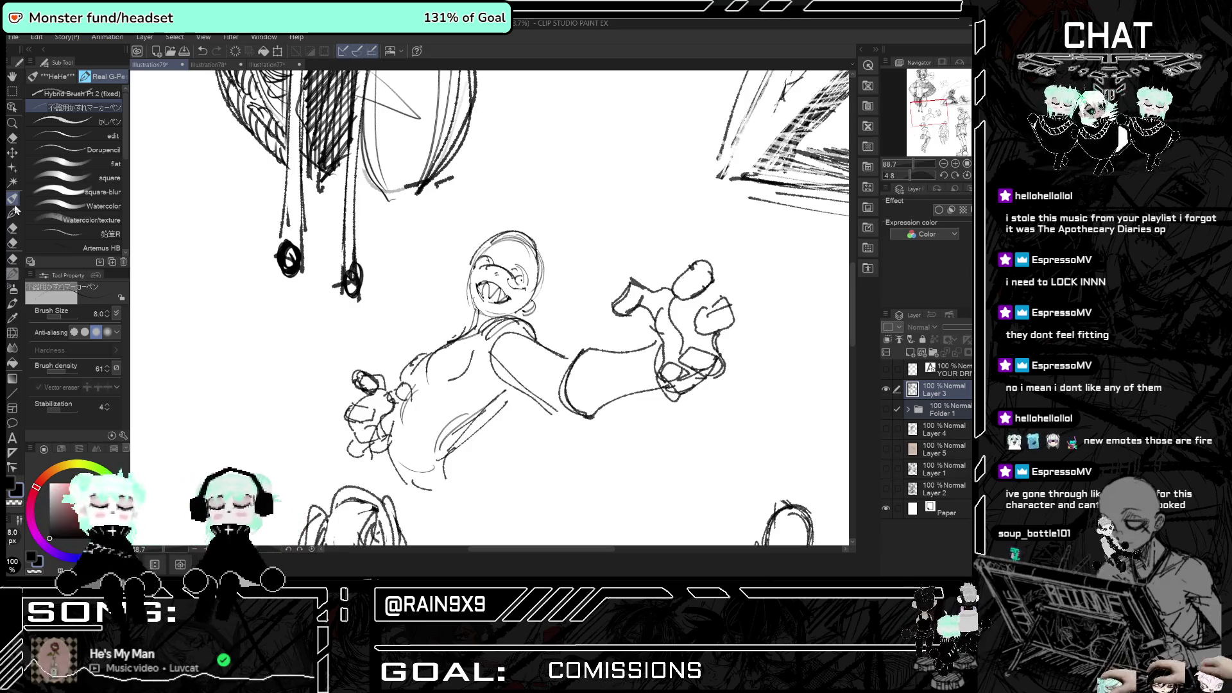
left_click_drag(463, 416, 500, 393)
left_click_drag(439, 348, 425, 379)
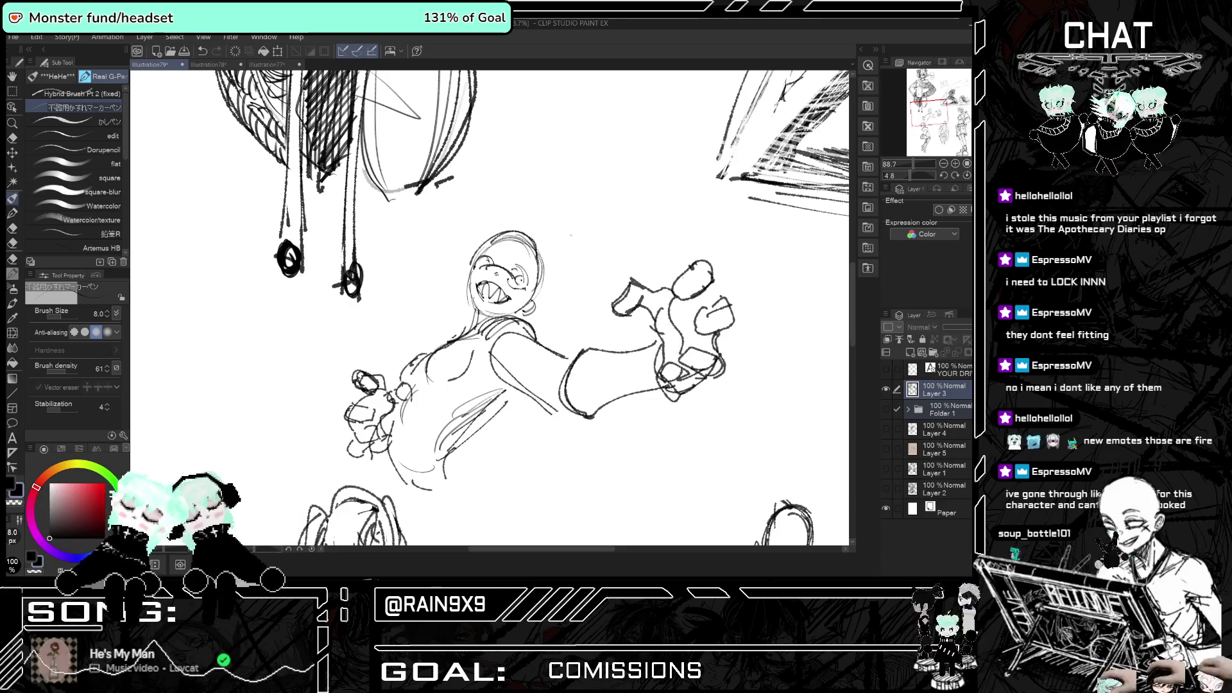
scroll(593, 242, "down", 2)
key("h")
key("h")
scroll(519, 273, "up", 4)
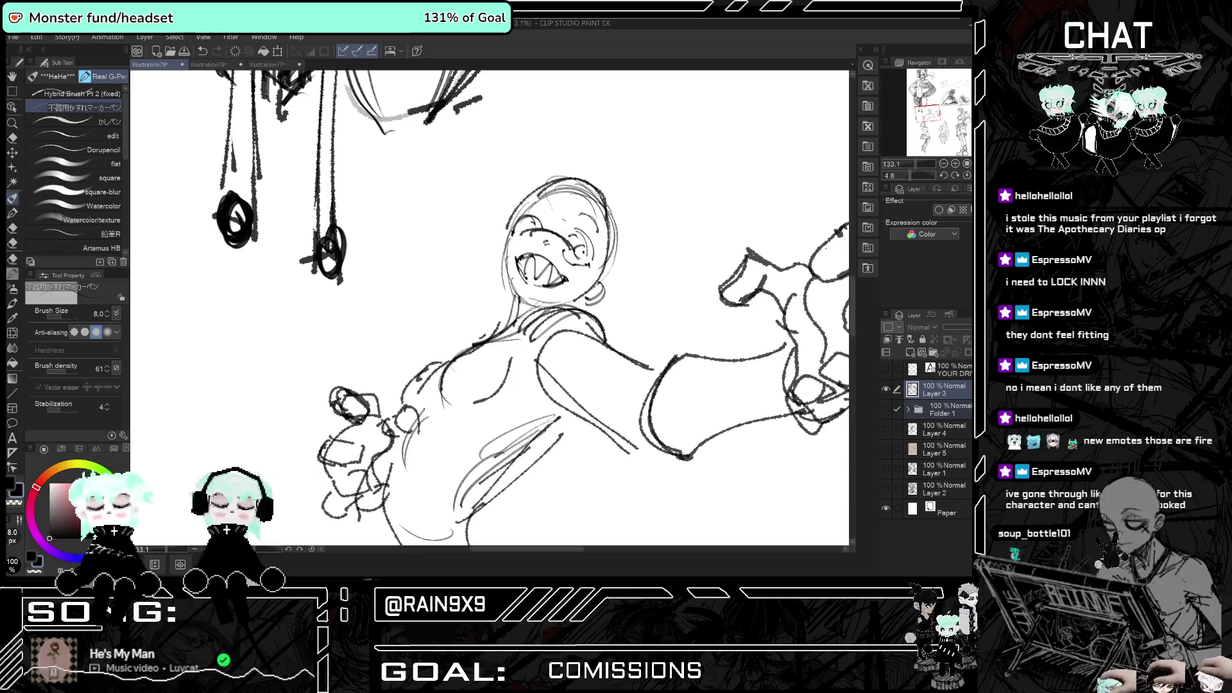
- Add extra finger strokes to the raised clawed hand, then switch to the hard eraser
key("h")
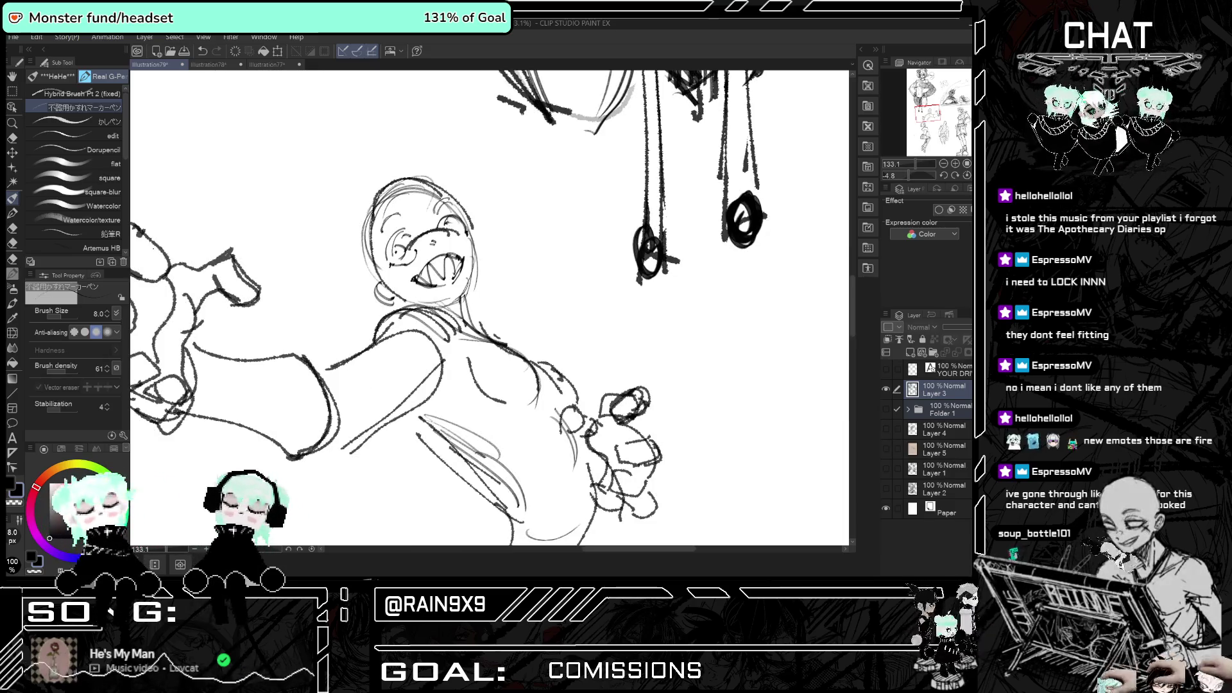
key("h")
scroll(450, 224, "down", 3)
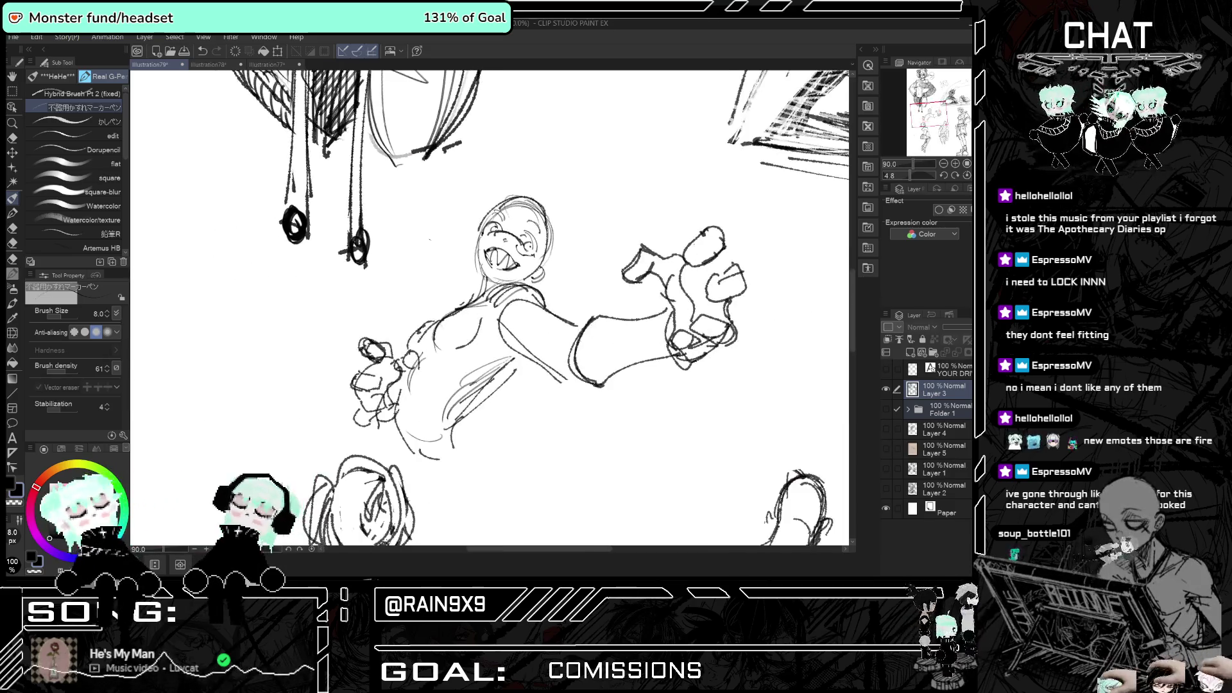
key("h")
key("h")
scroll(485, 260, "up", 1)
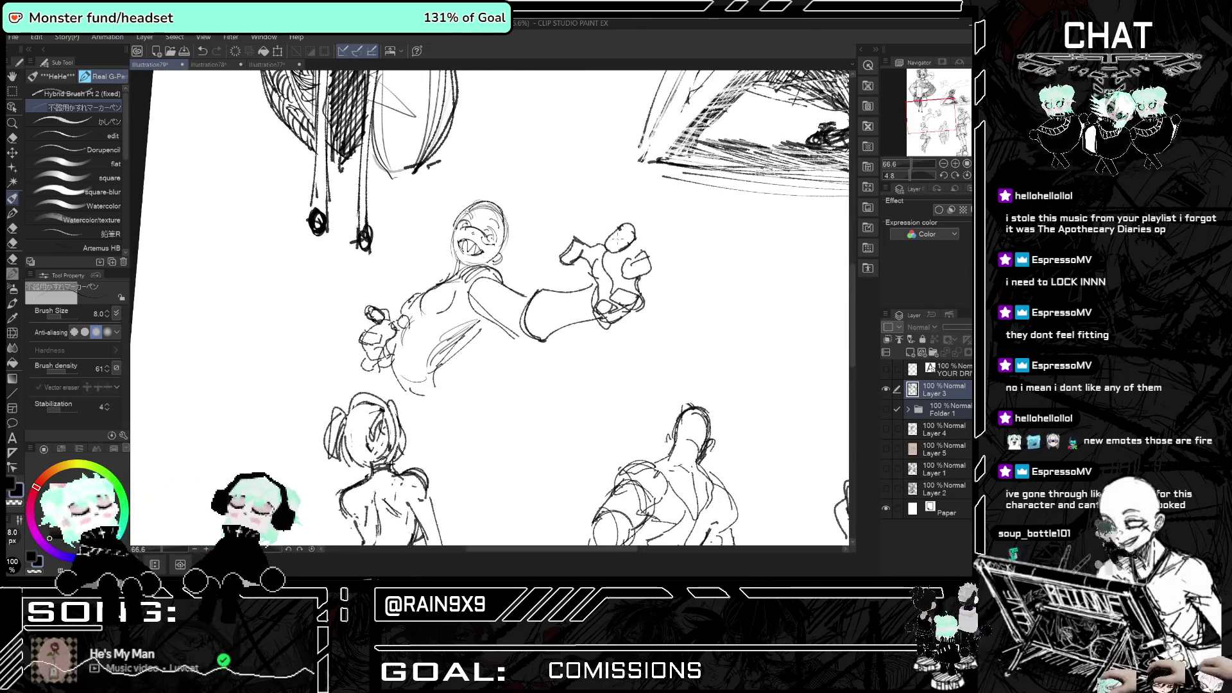
left_click_drag(637, 268, 605, 277)
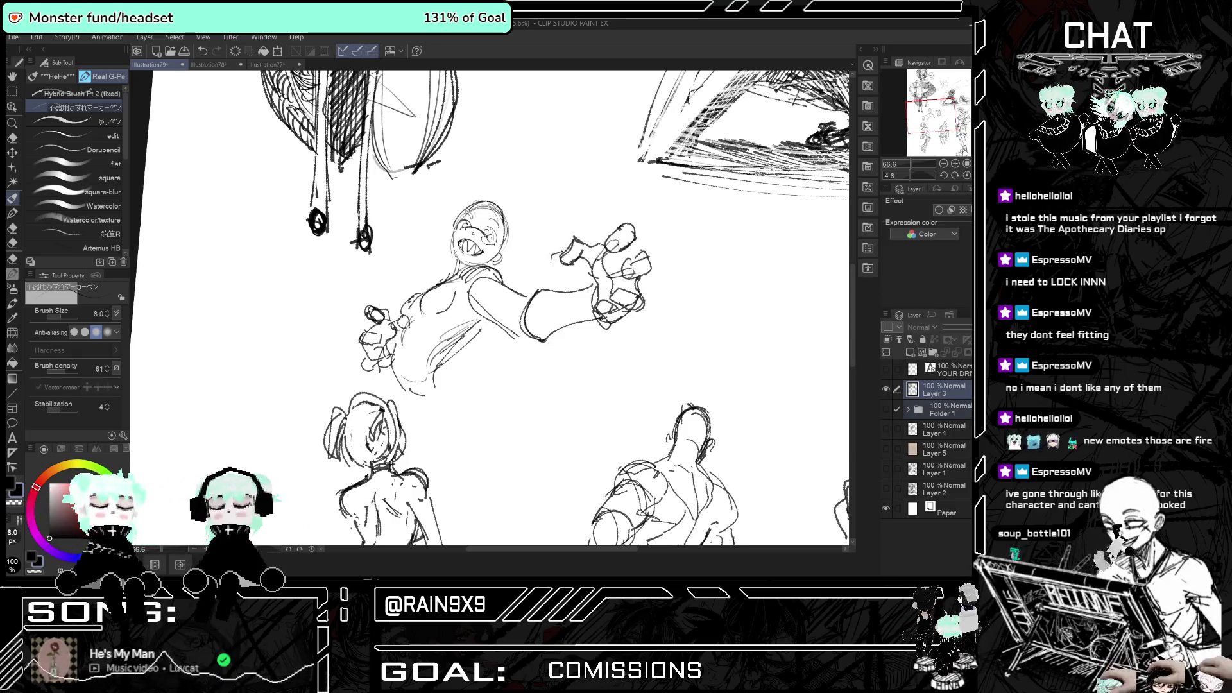
key("h")
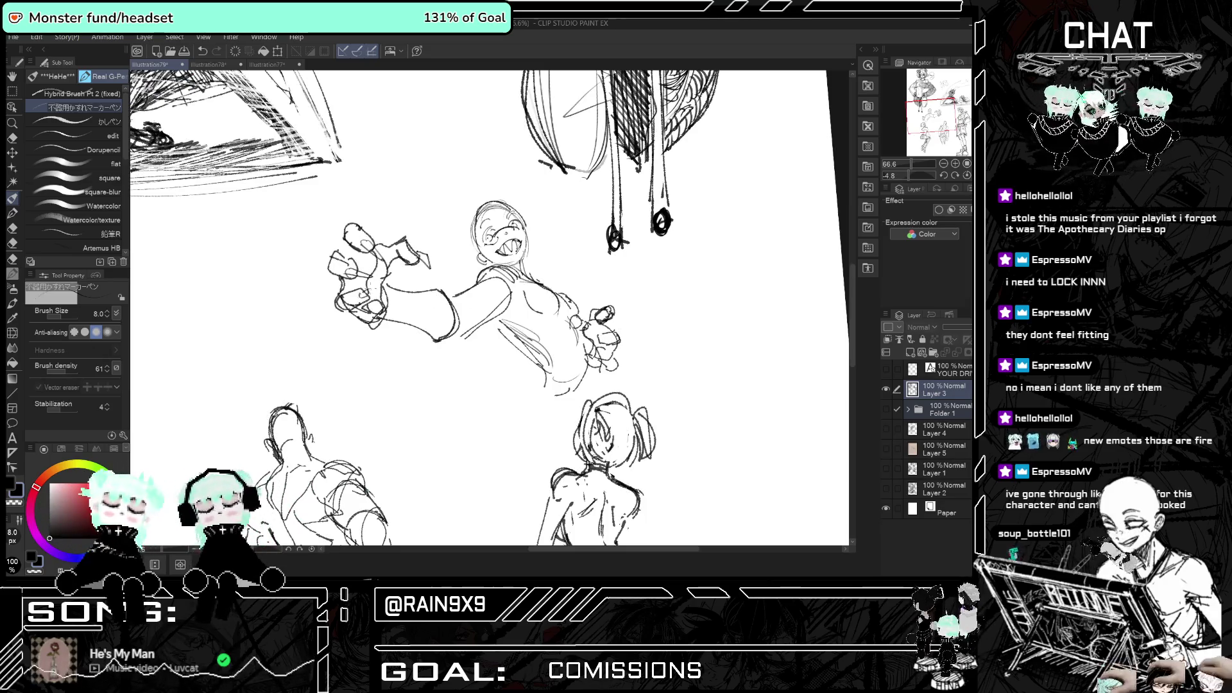
key("h")
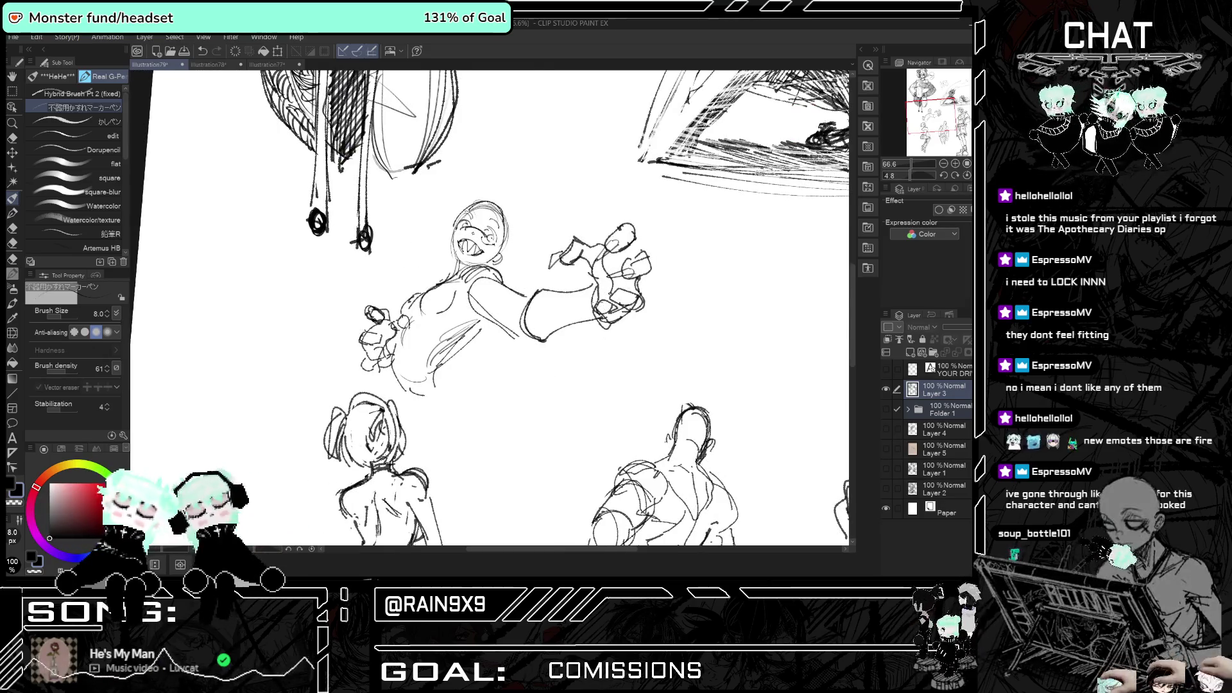
key("h")
key("h")
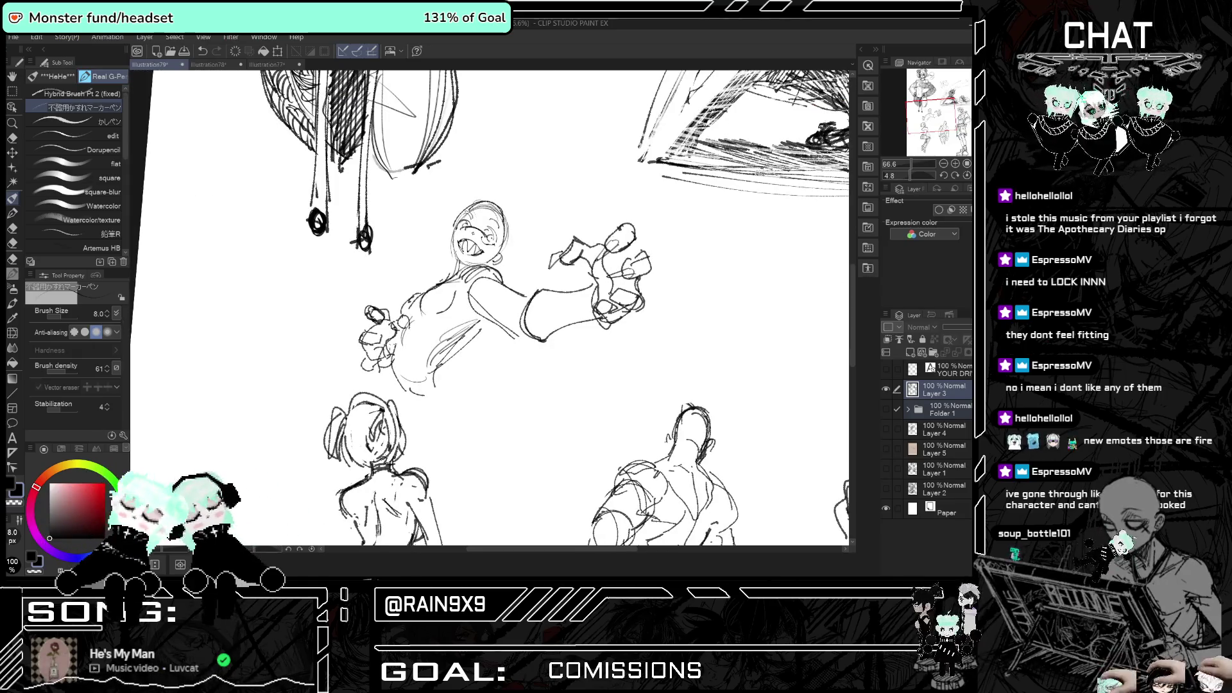
key("e")
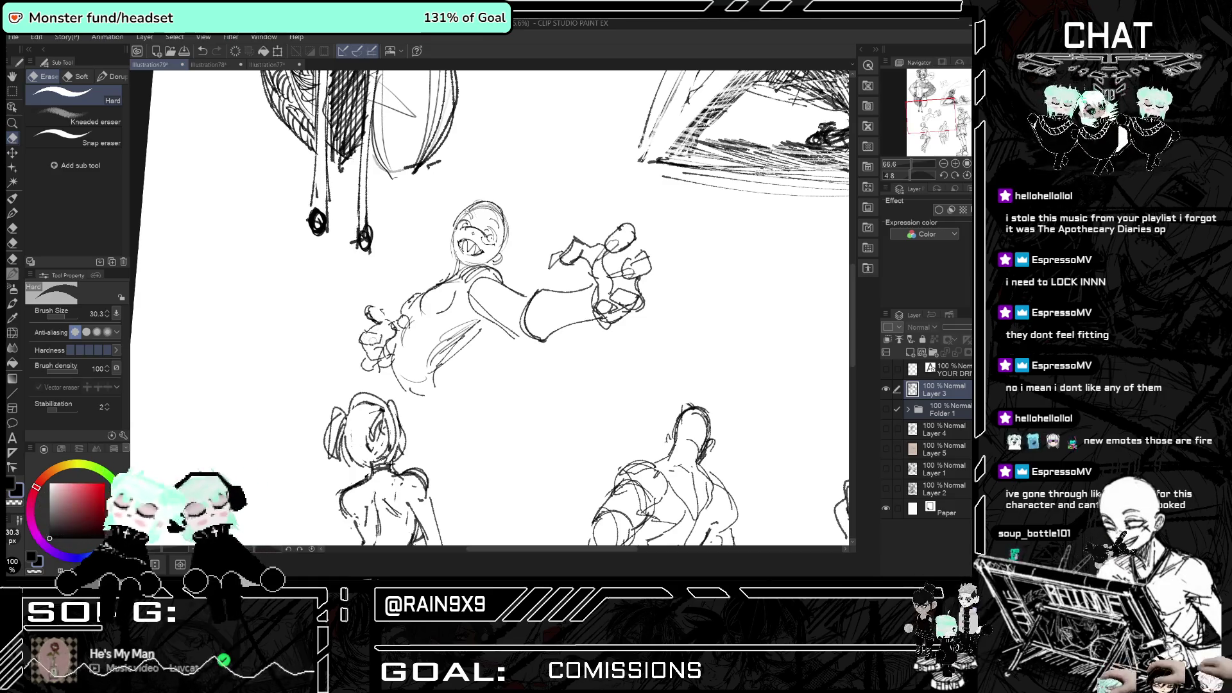
- Back on the pen, try a line below the figure's hip and undo it
key("h")
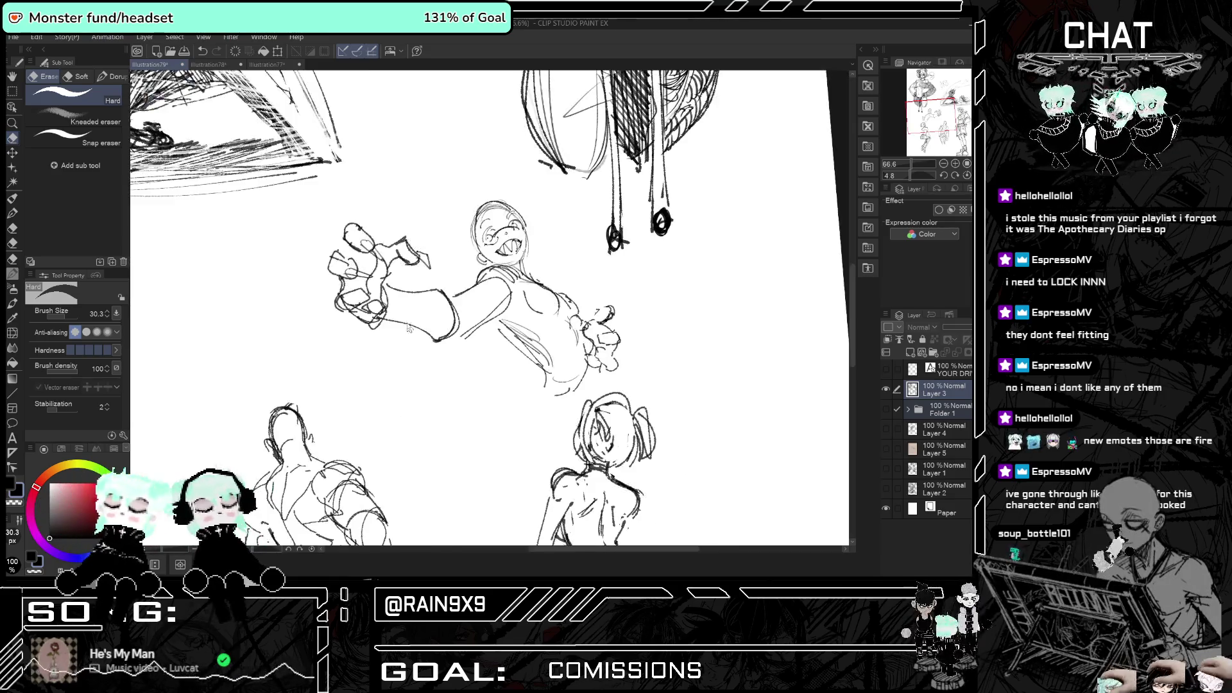
key("h")
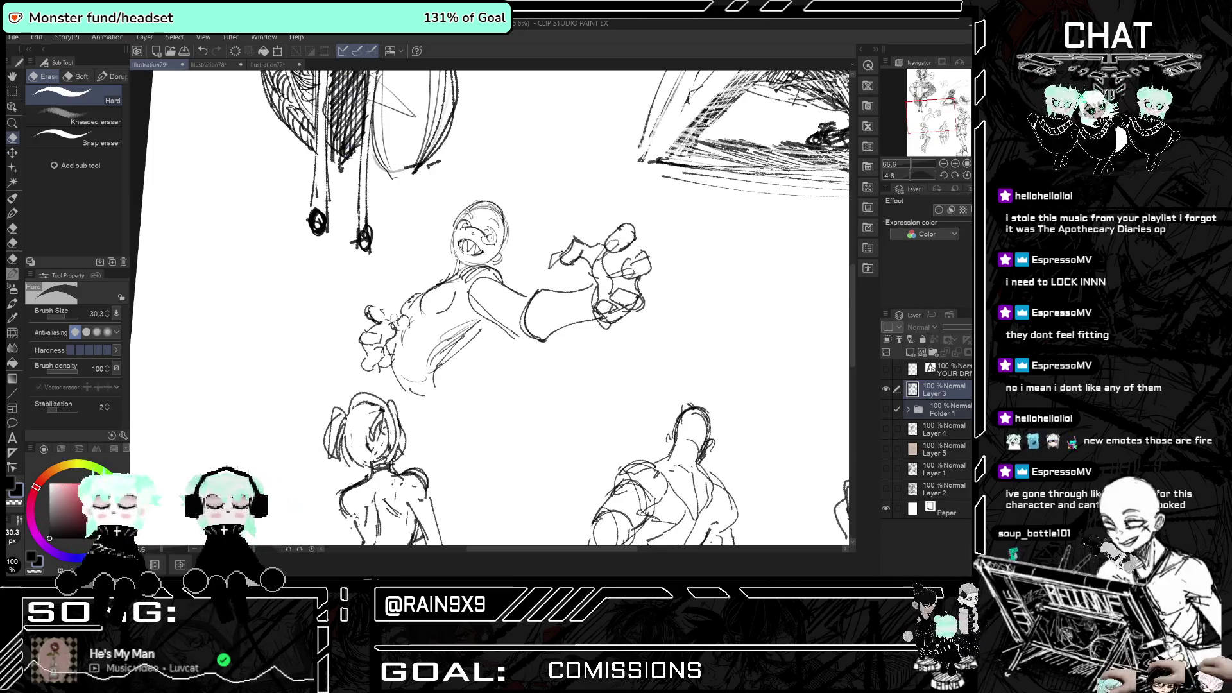
left_click(12, 199)
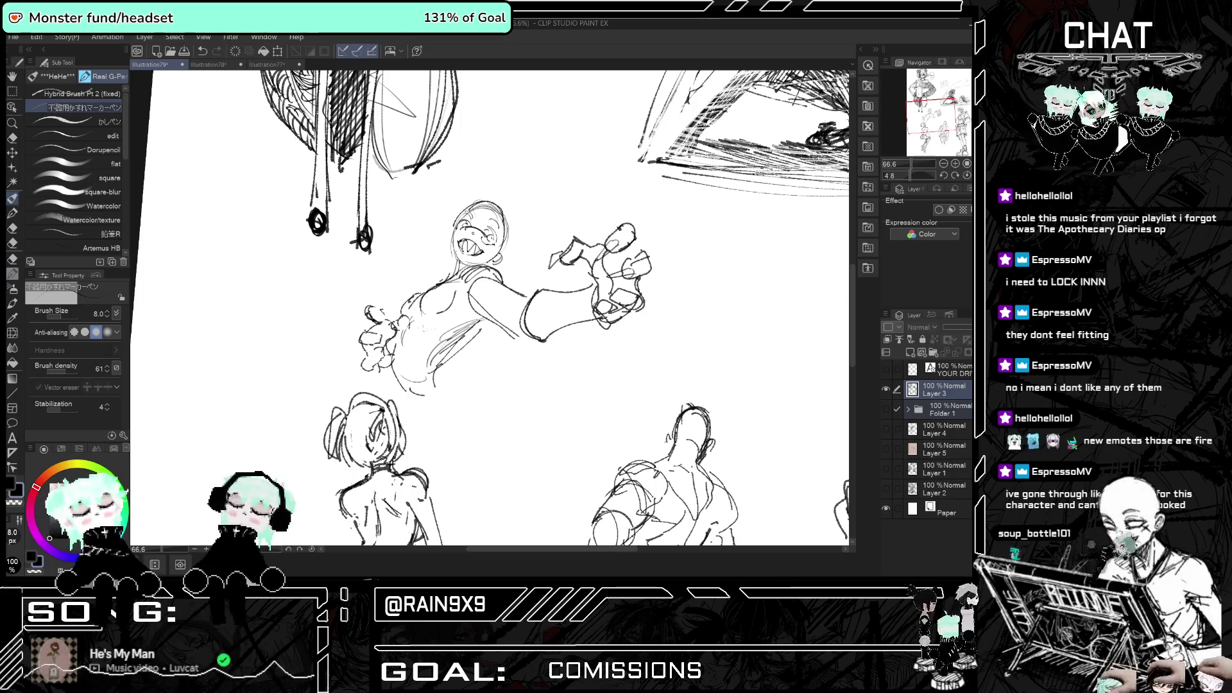
key("h")
key("h")
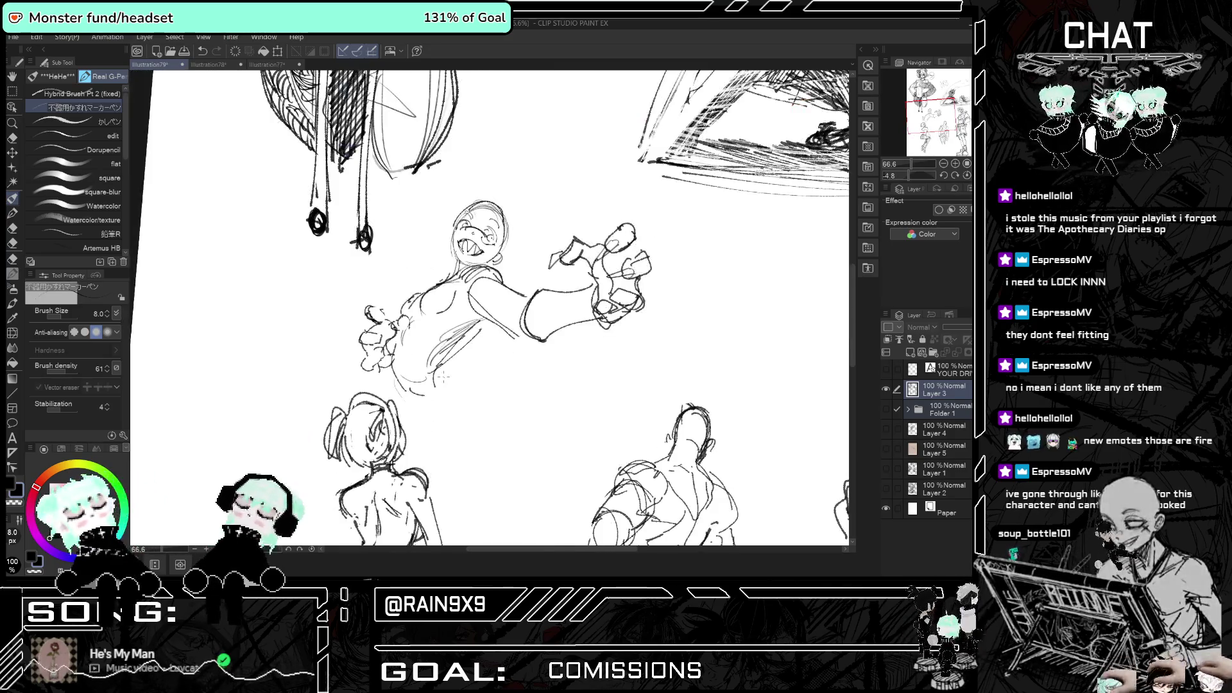
left_click_drag(404, 403, 441, 389)
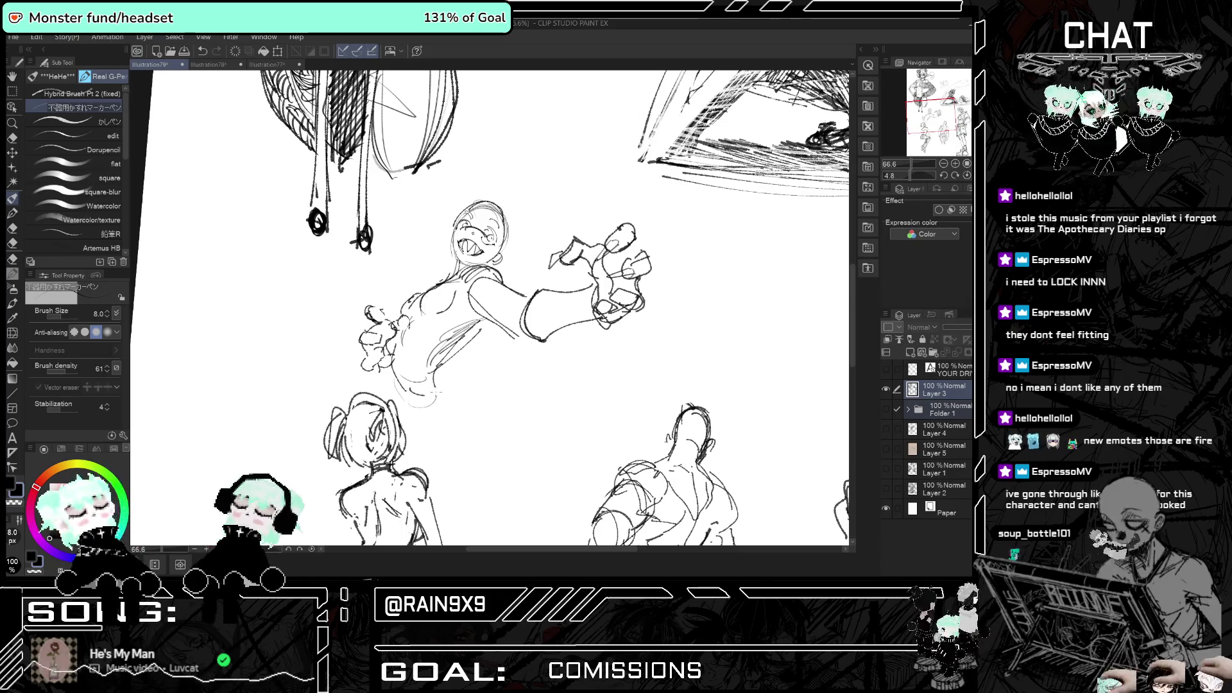
key("h")
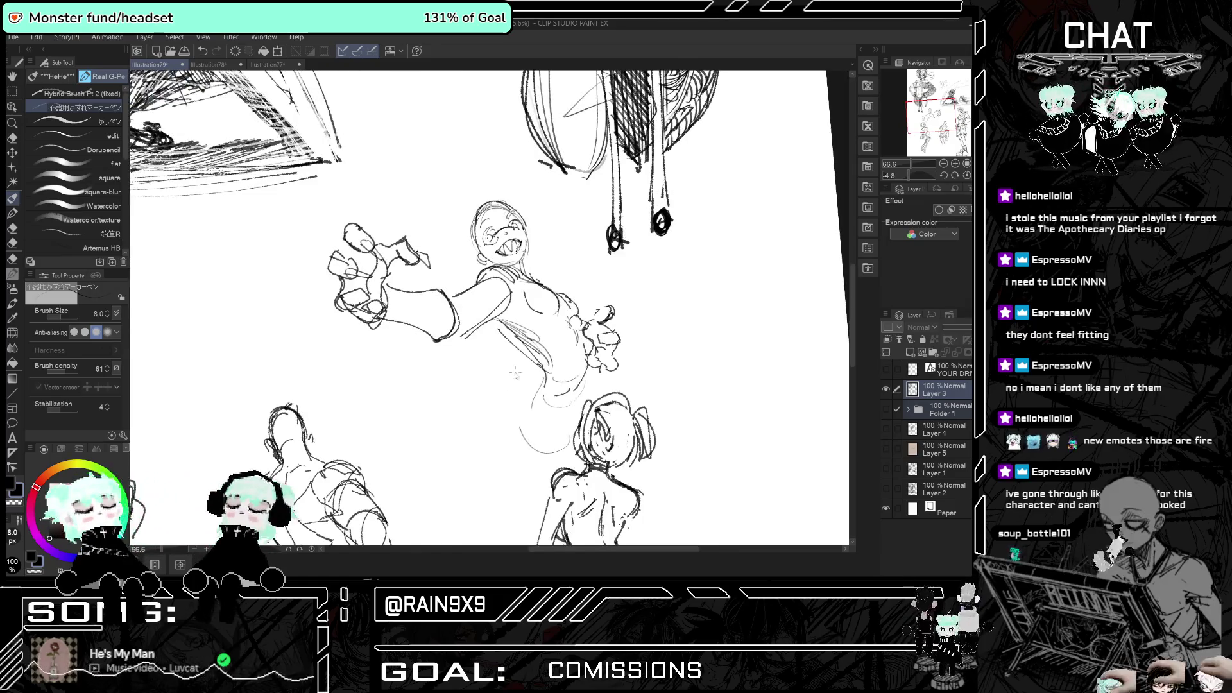
key("h")
key("ctrl+z")
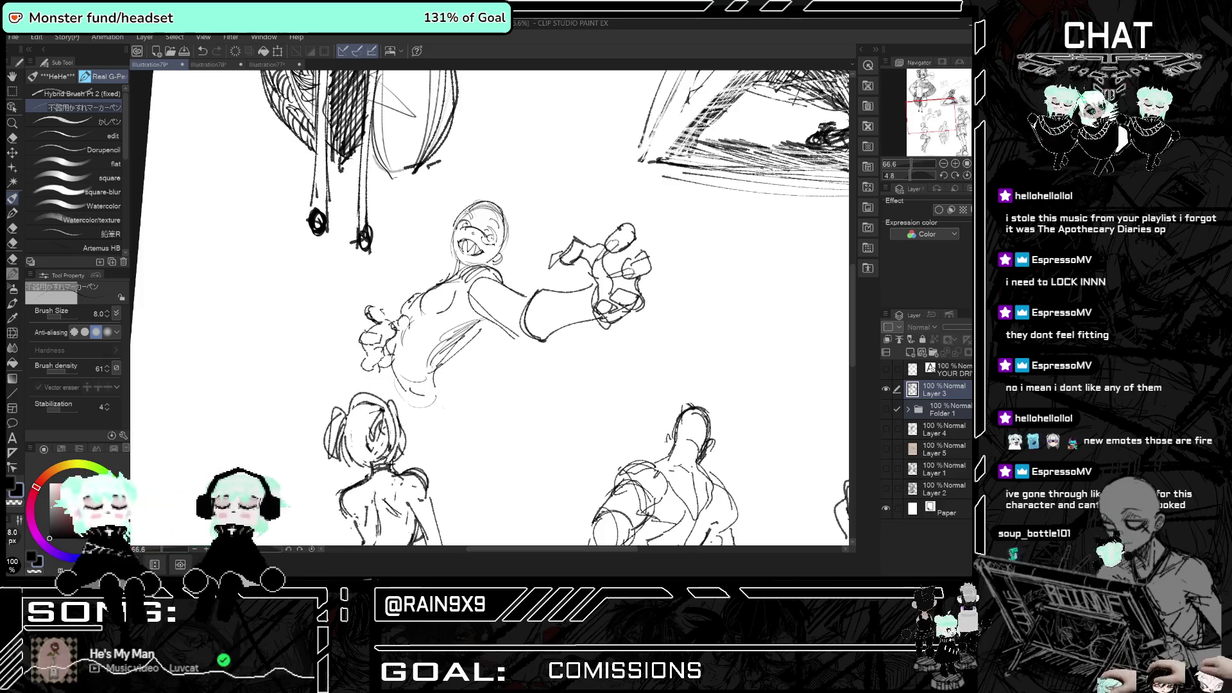
key("h")
key("h")
- Draw curved strokes below the hip and a faint leg line, undoing a stray head stroke
left_click_drag(404, 399, 459, 444)
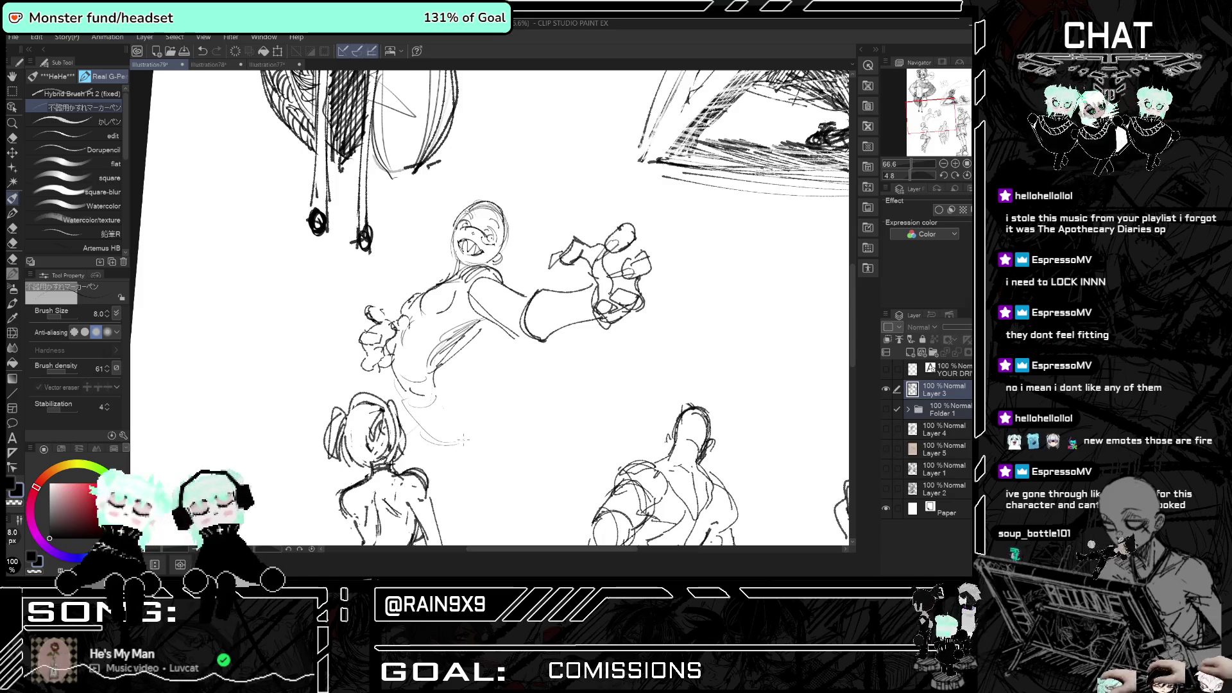
left_click_drag(445, 390, 482, 414)
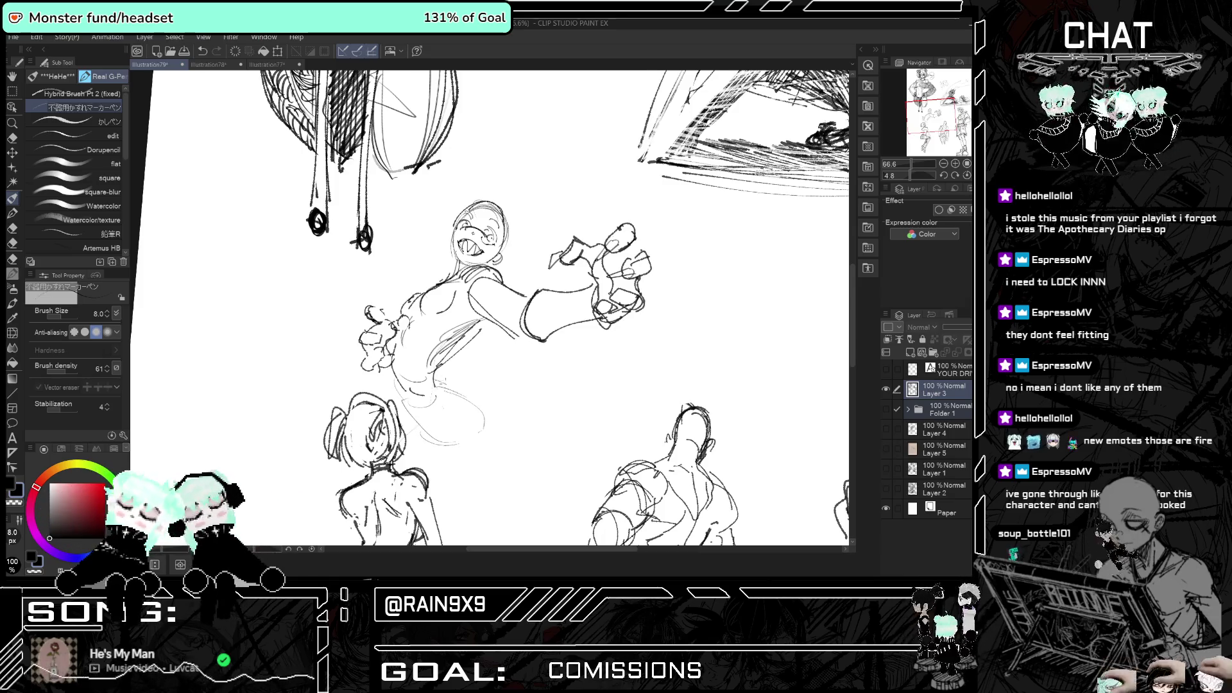
key("h")
key("h")
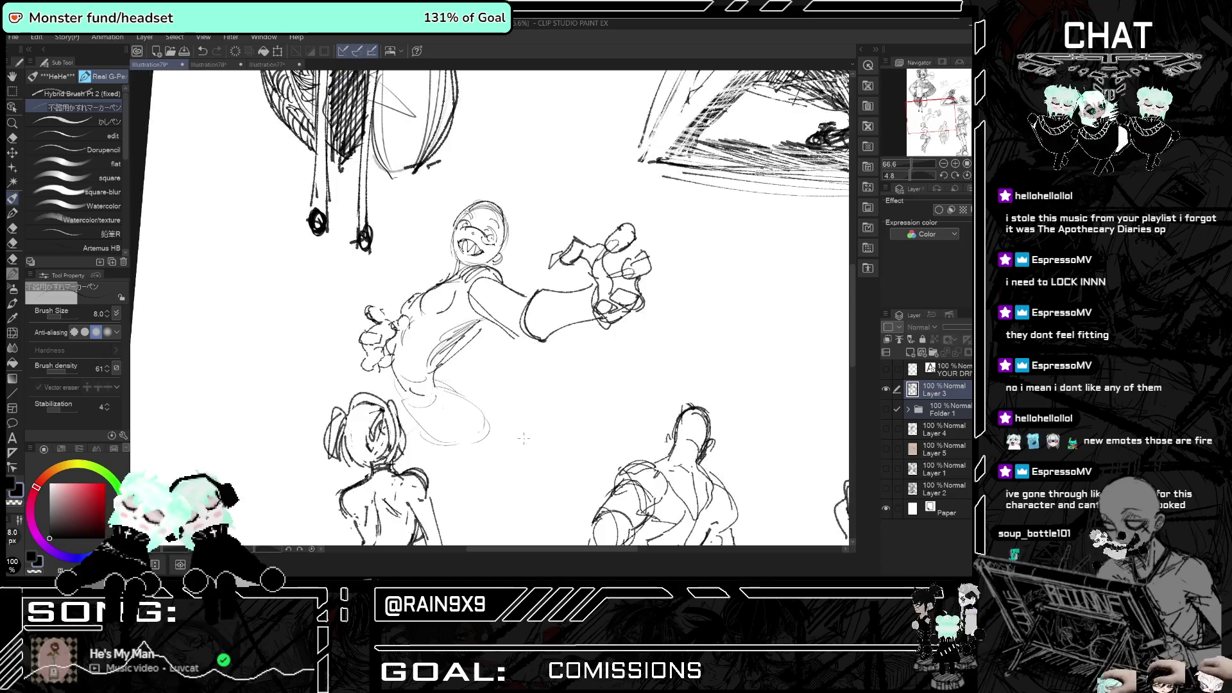
left_click_drag(443, 336, 458, 395)
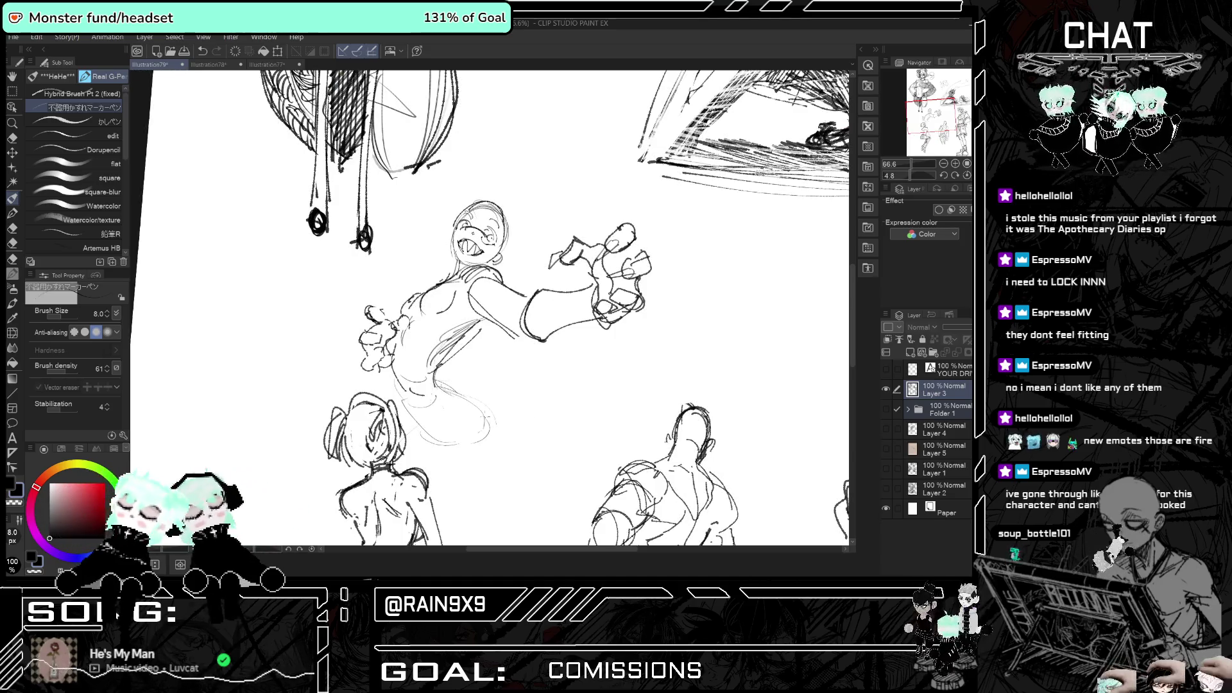
key("h")
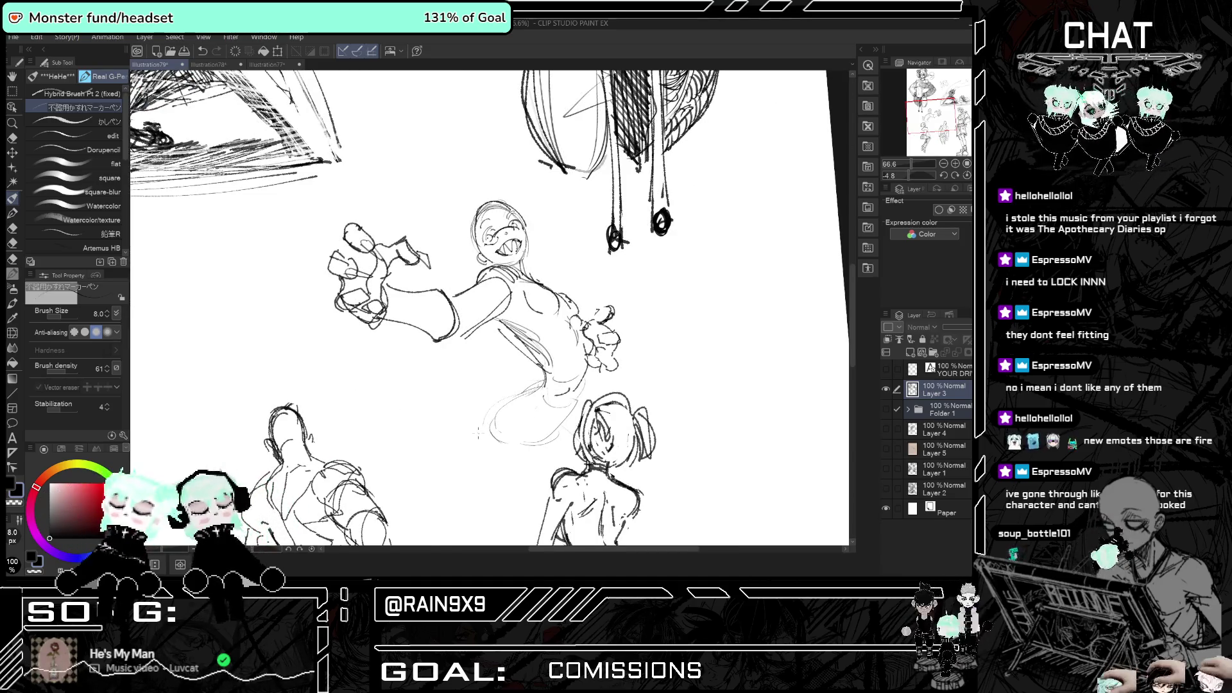
key("h")
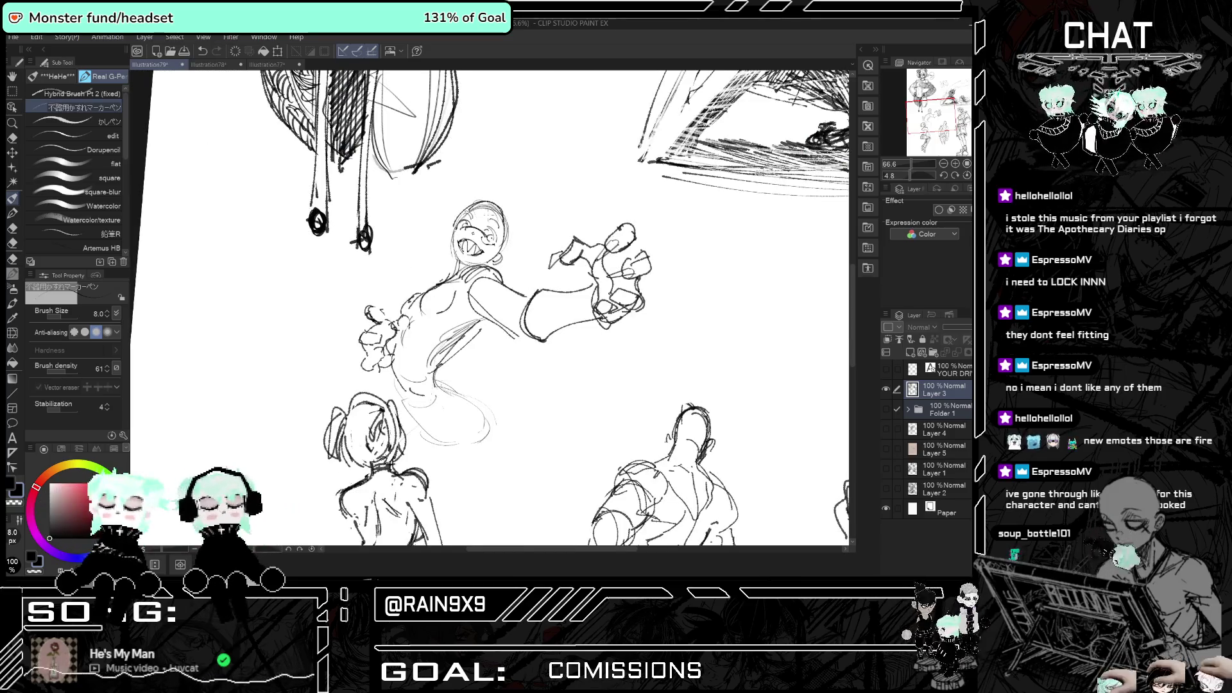
mouse_move(472, 200)
left_mouse_down()
mouse_move(479, 236)
mouse_move(502, 237)
left_mouse_up()
left_click_drag(497, 222, 514, 255)
key("ctrl+z")
key("ctrl+z")
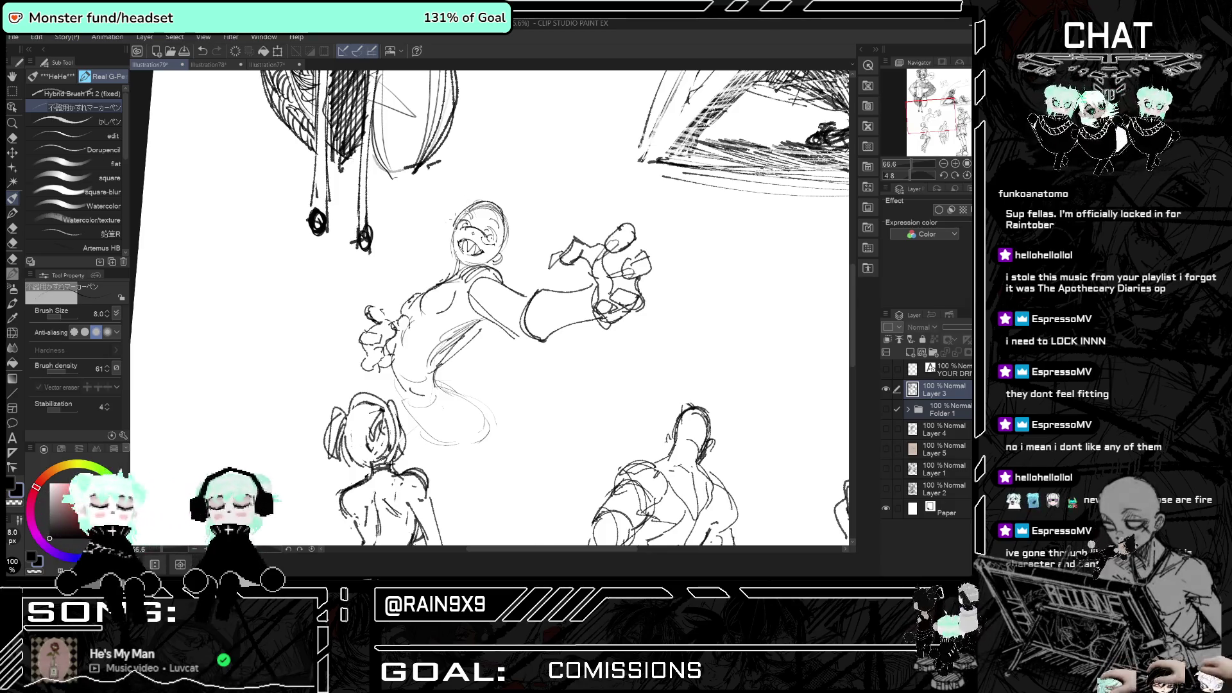
- Restore the cat-ear strokes on the head and remove a stray stroke, checking the pose mirrored
key("ctrl+z")
key("ctrl+y")
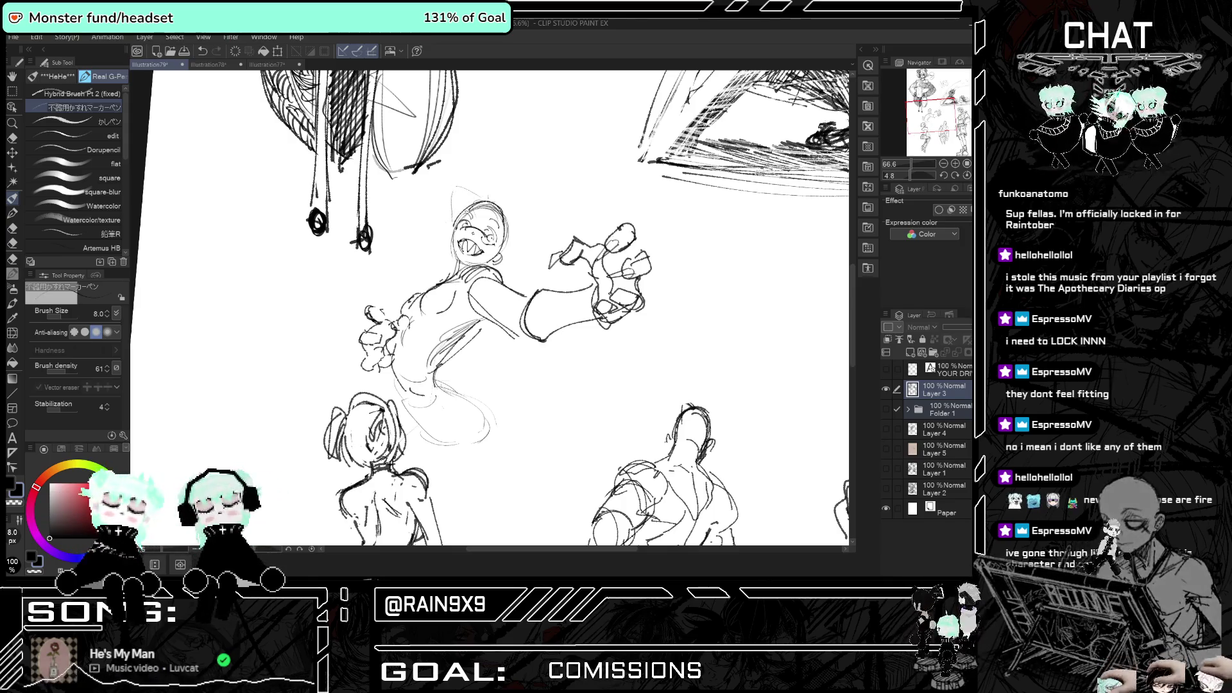
key("ctrl+y")
key("h")
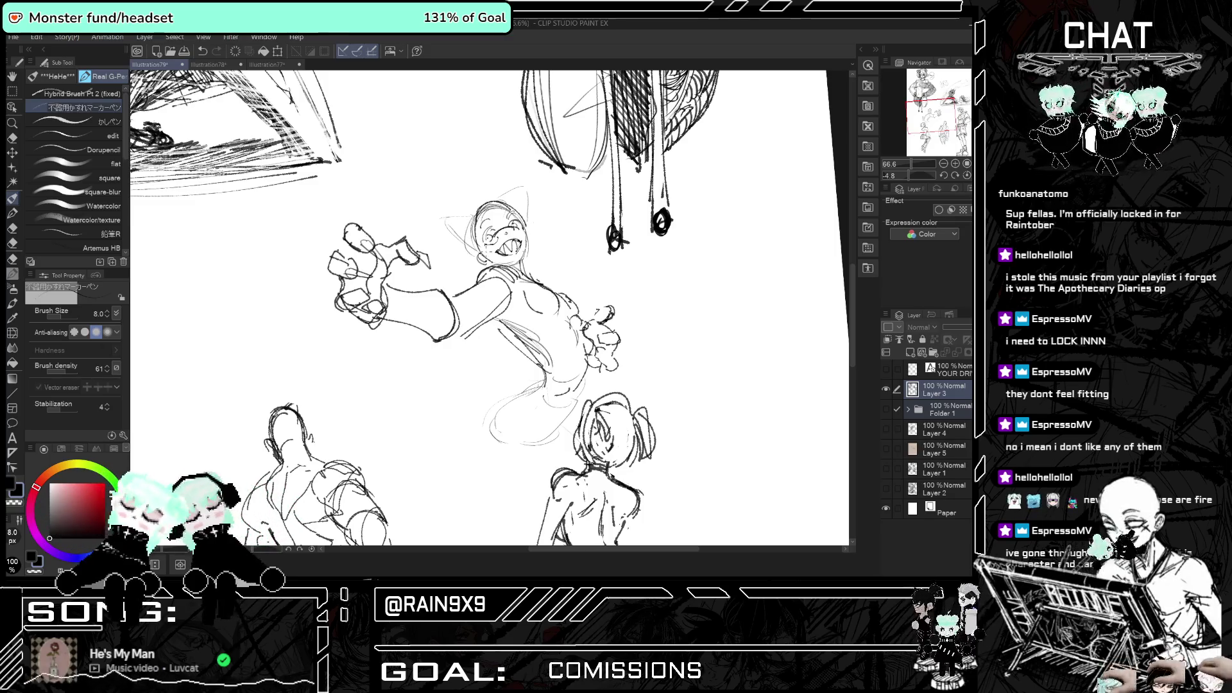
key("h")
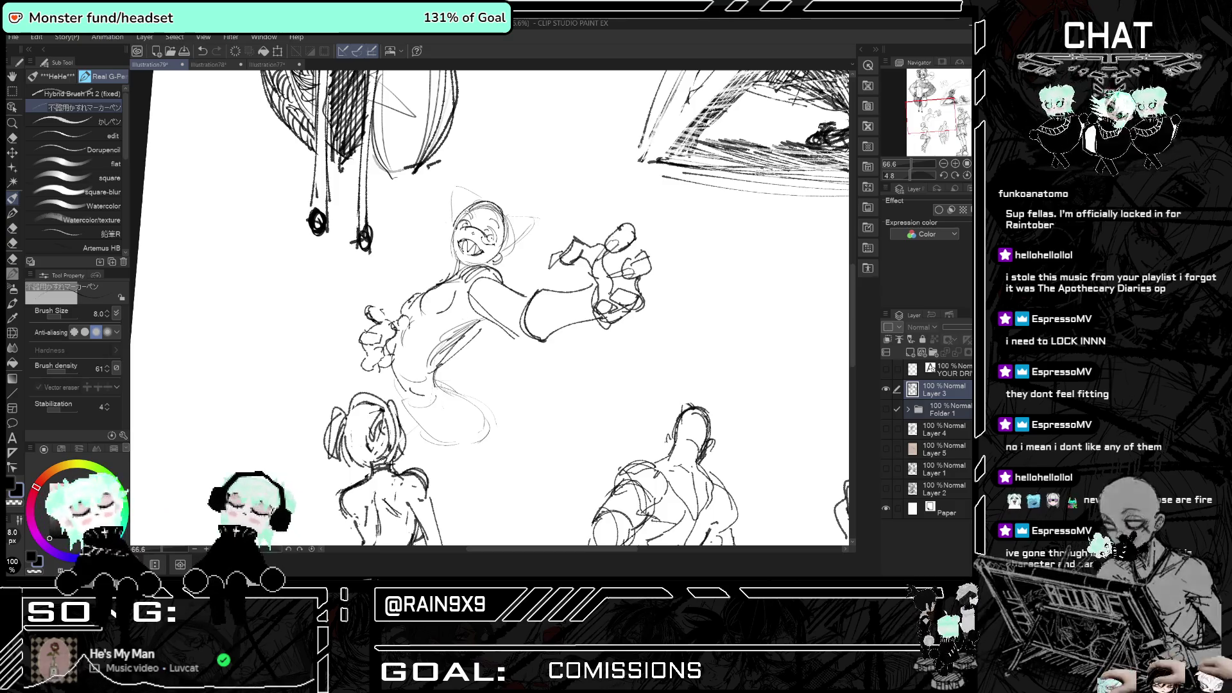
key("h")
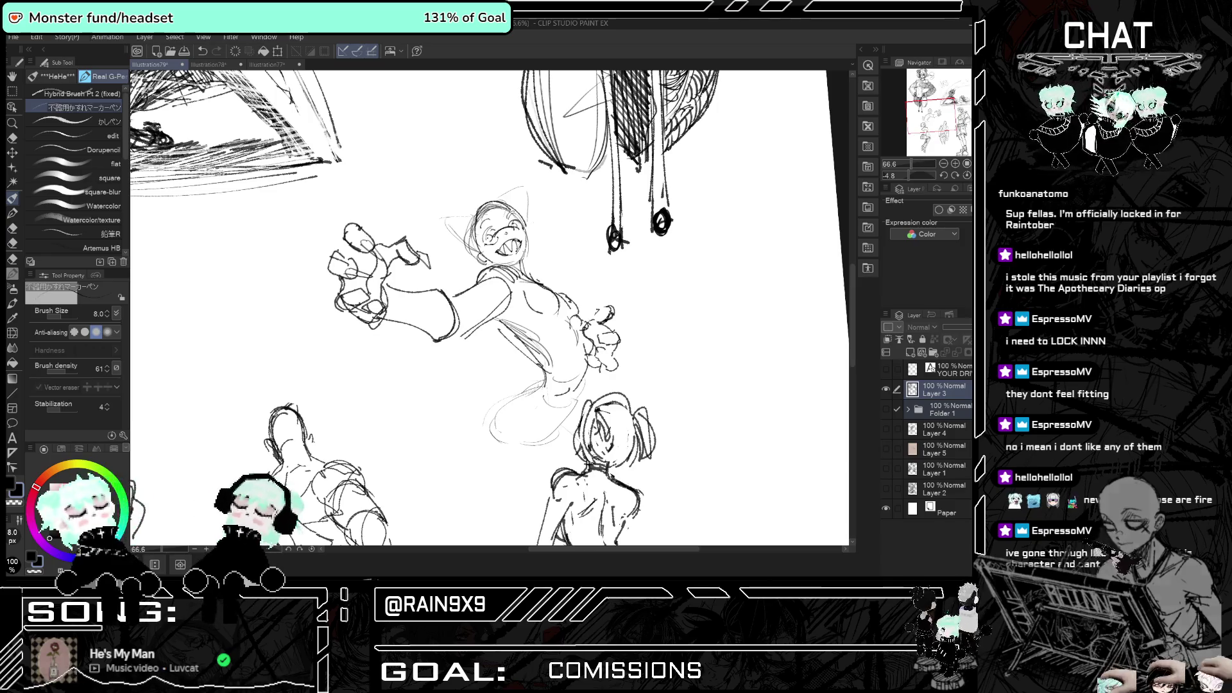
key("h")
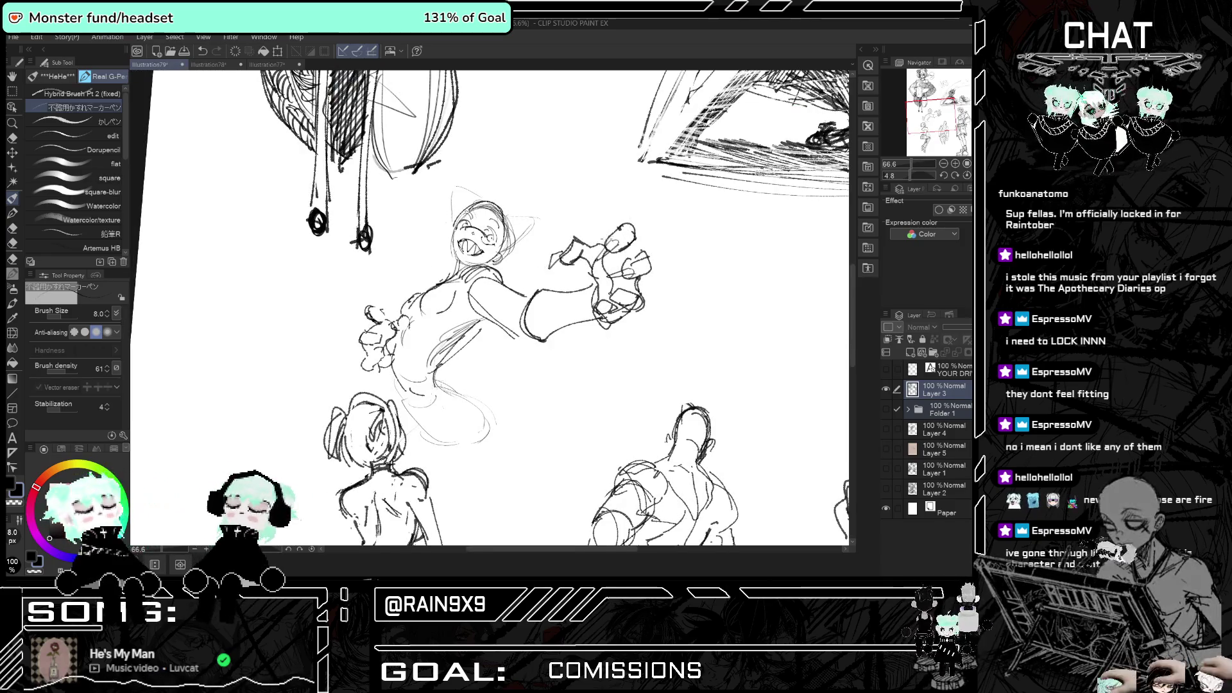
key("h")
key("h")
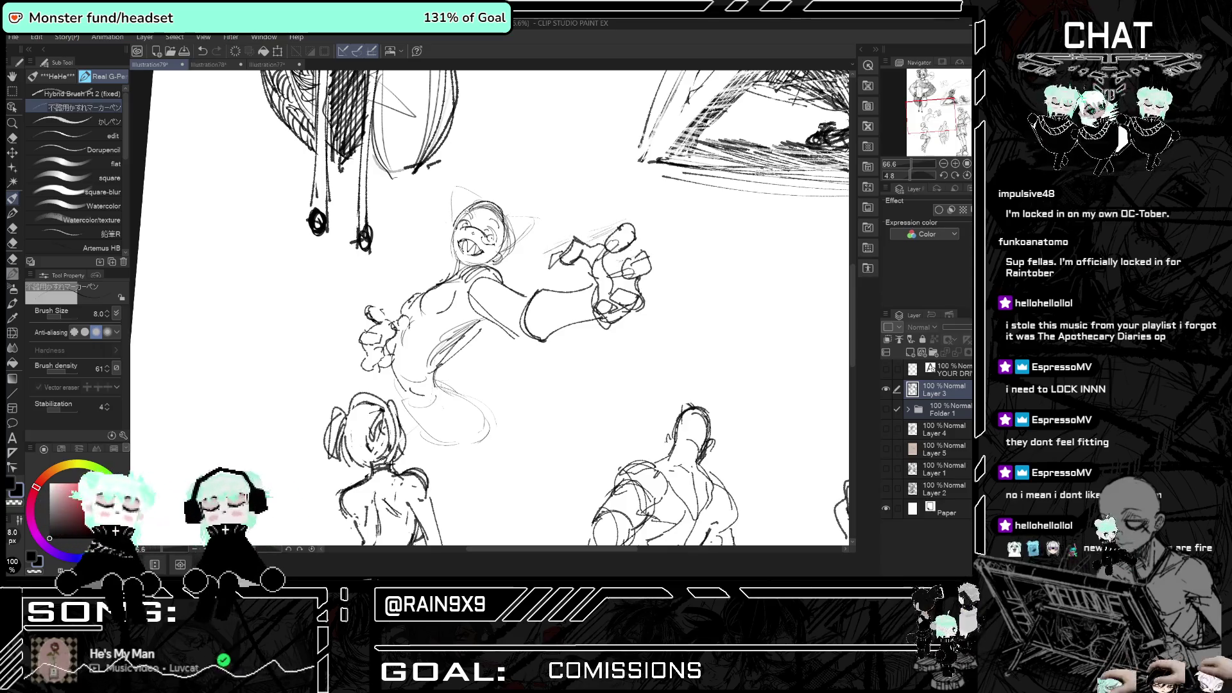
key("h")
key("h")
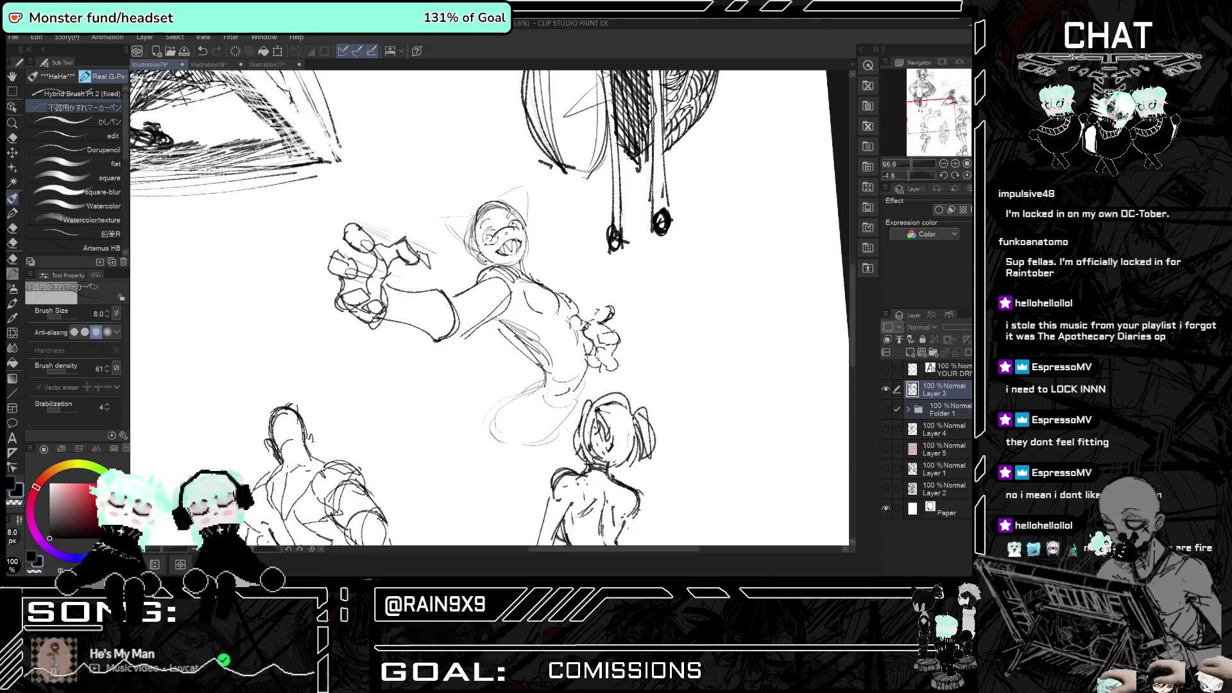
key("ctrl+z")
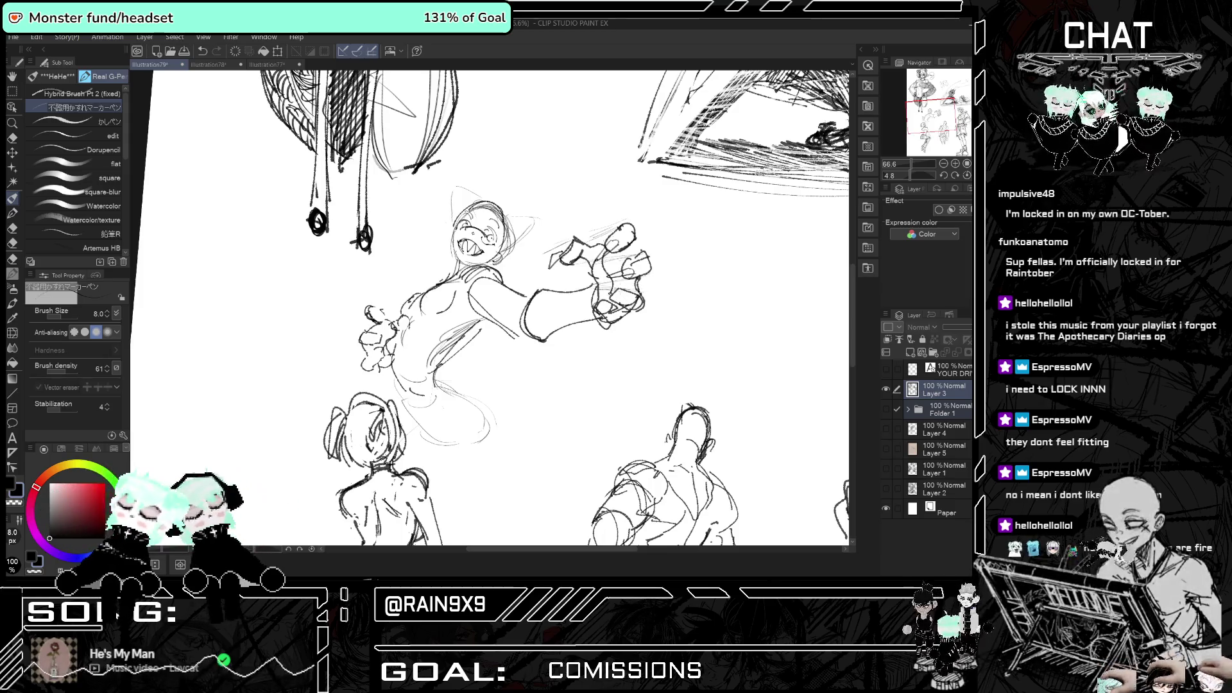
key("h")
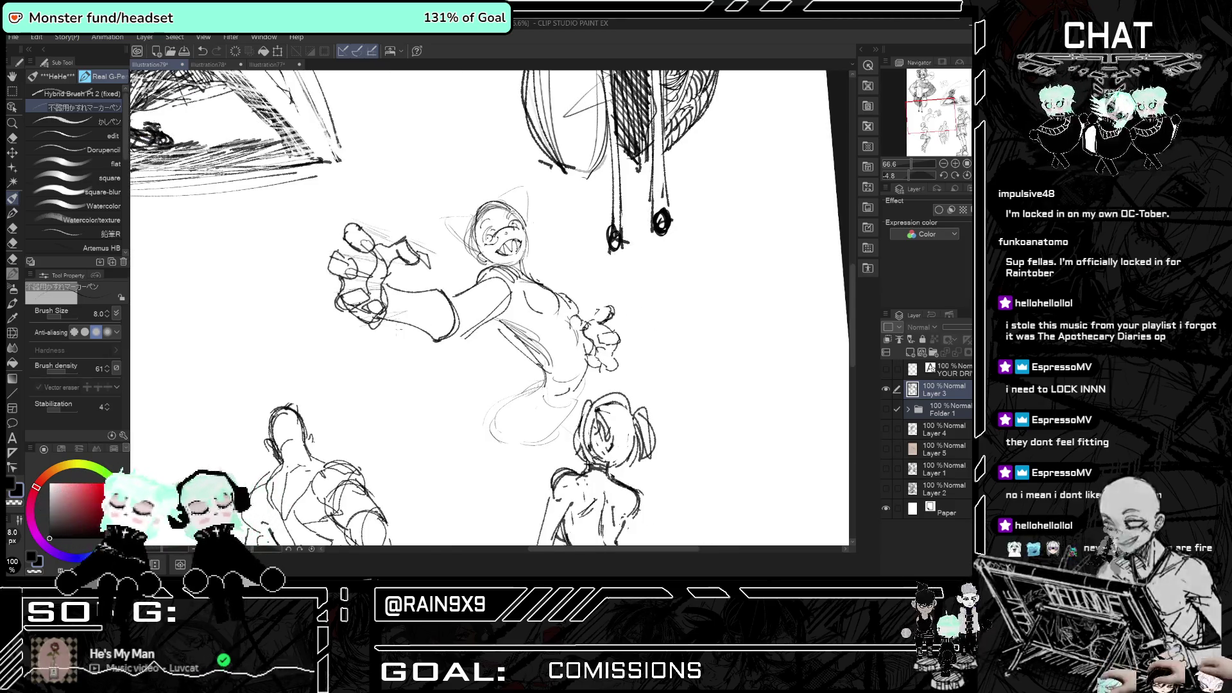
key("h")
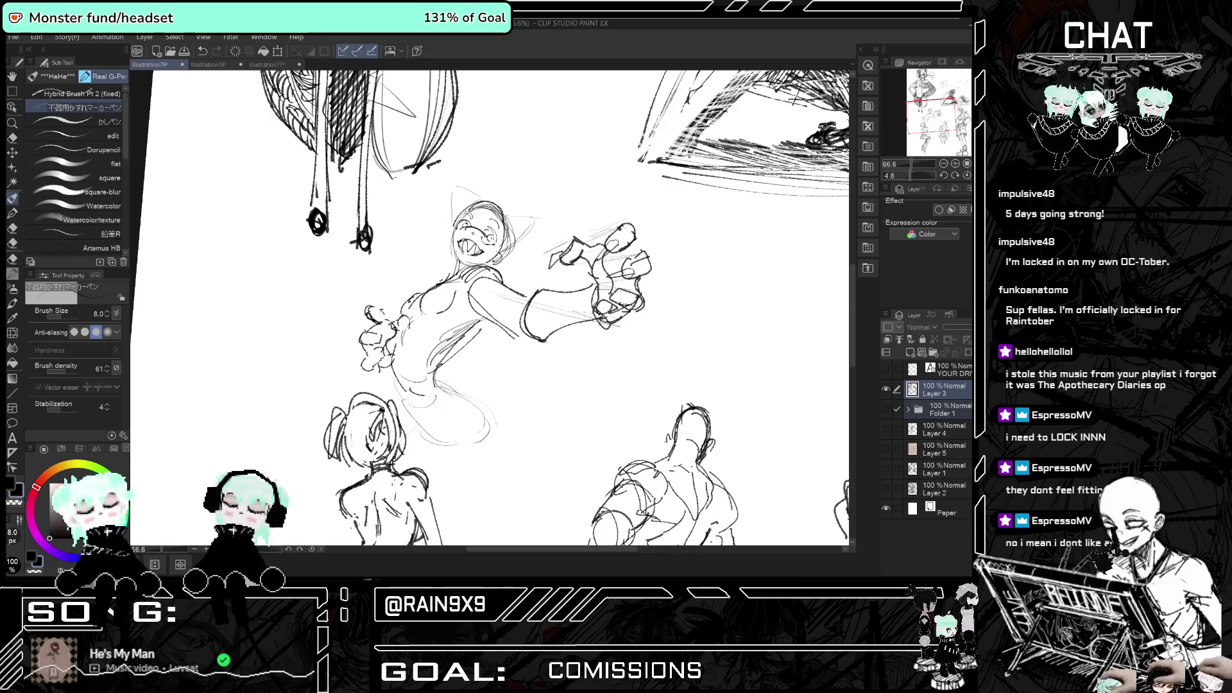
key("h")
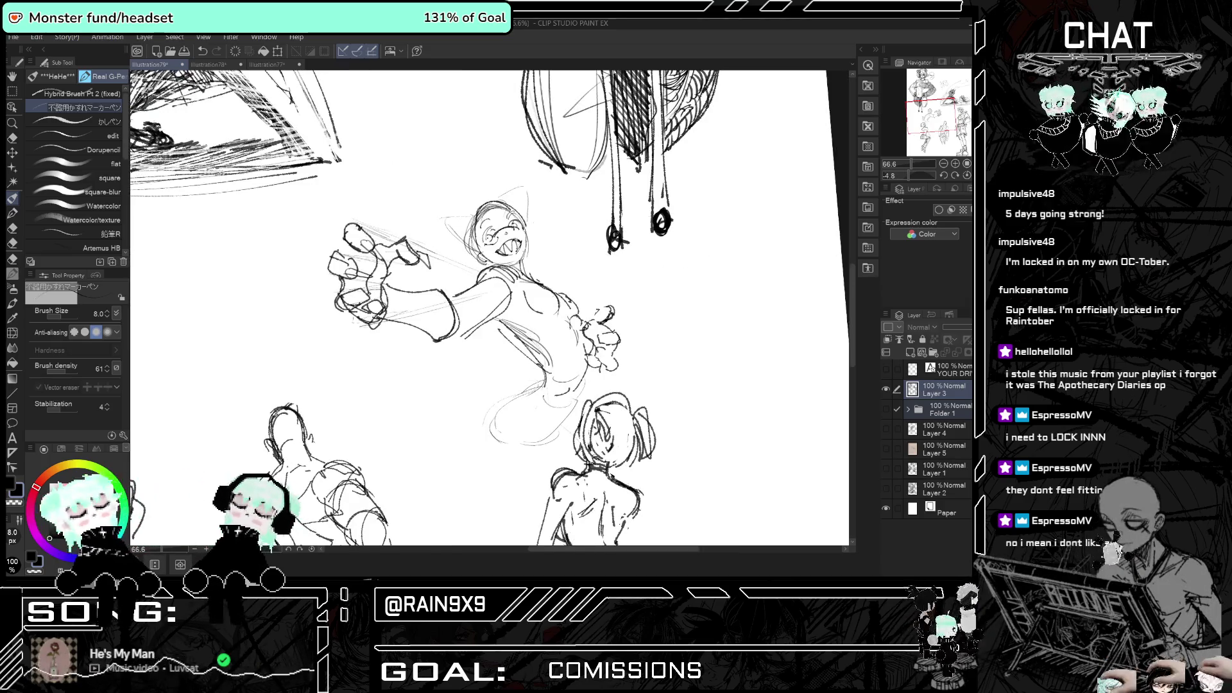
key("h")
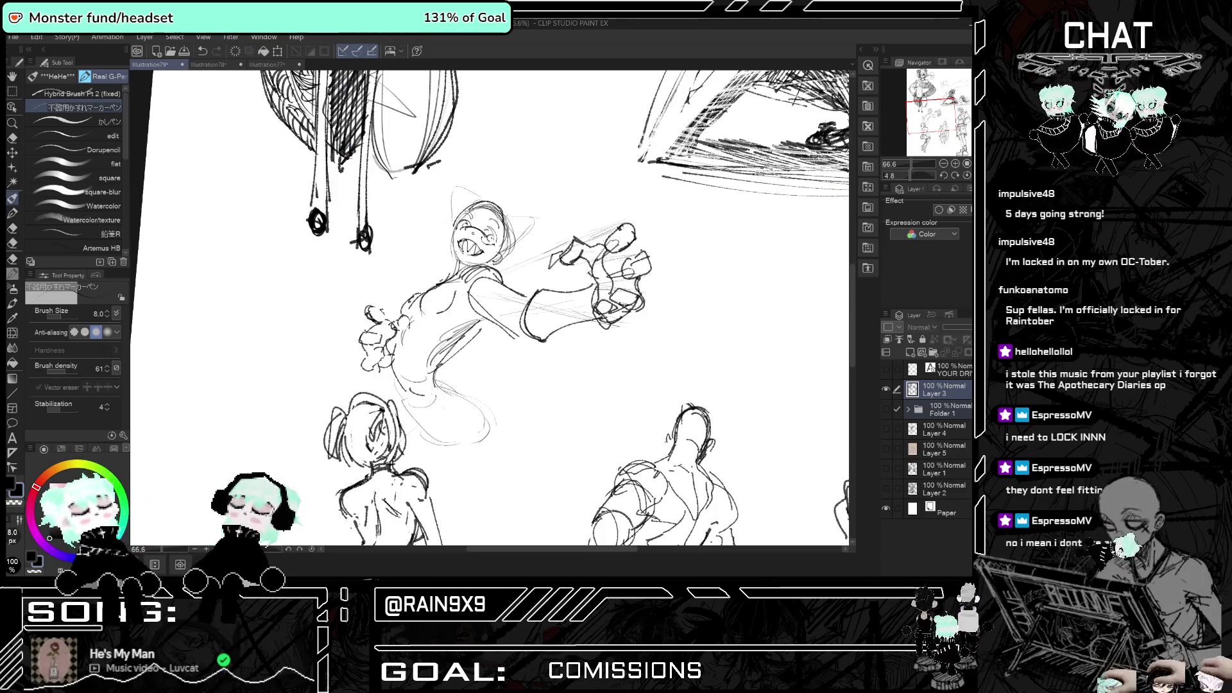
key("h")
key("h")
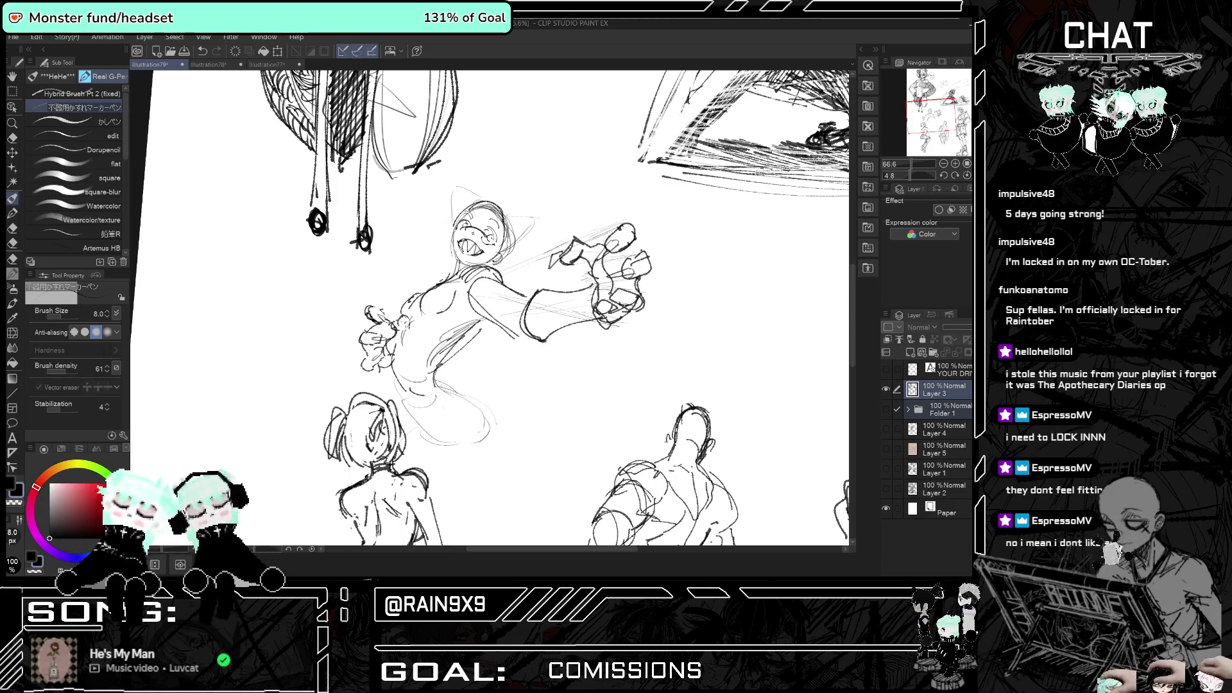
key("h")
key("h")
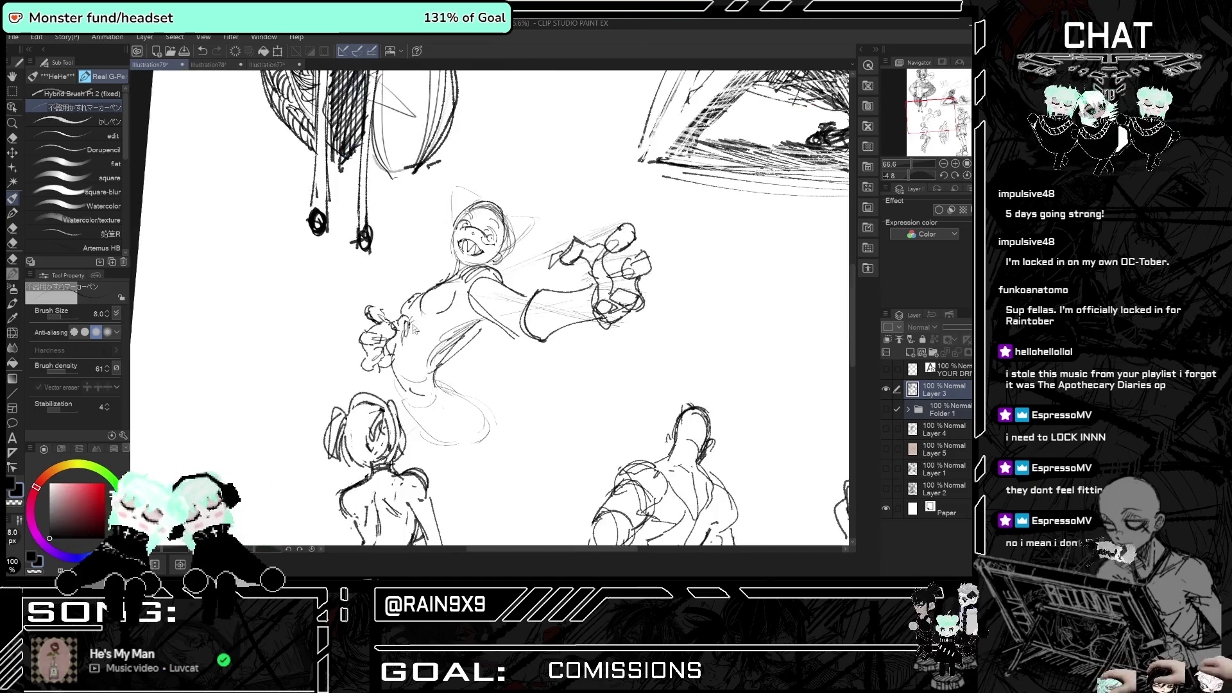
key("h")
key("h")
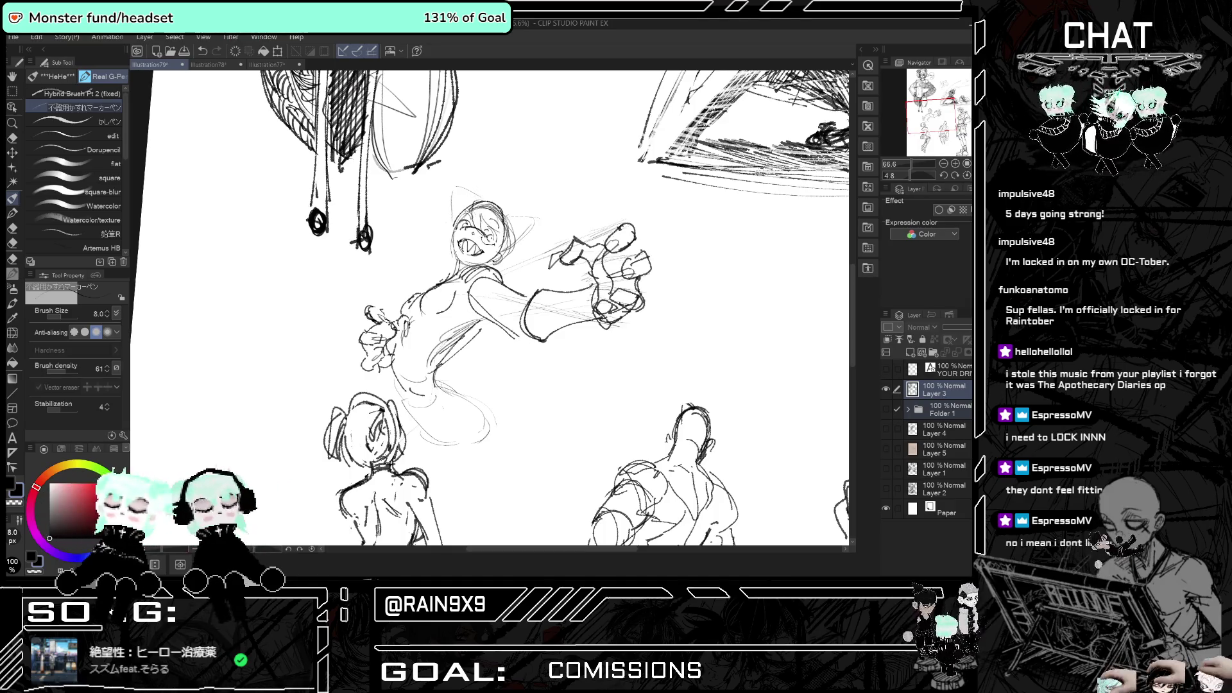
- Sketch lines along the left side and top of the head, undoing a small stroke
left_click_drag(470, 197, 442, 246)
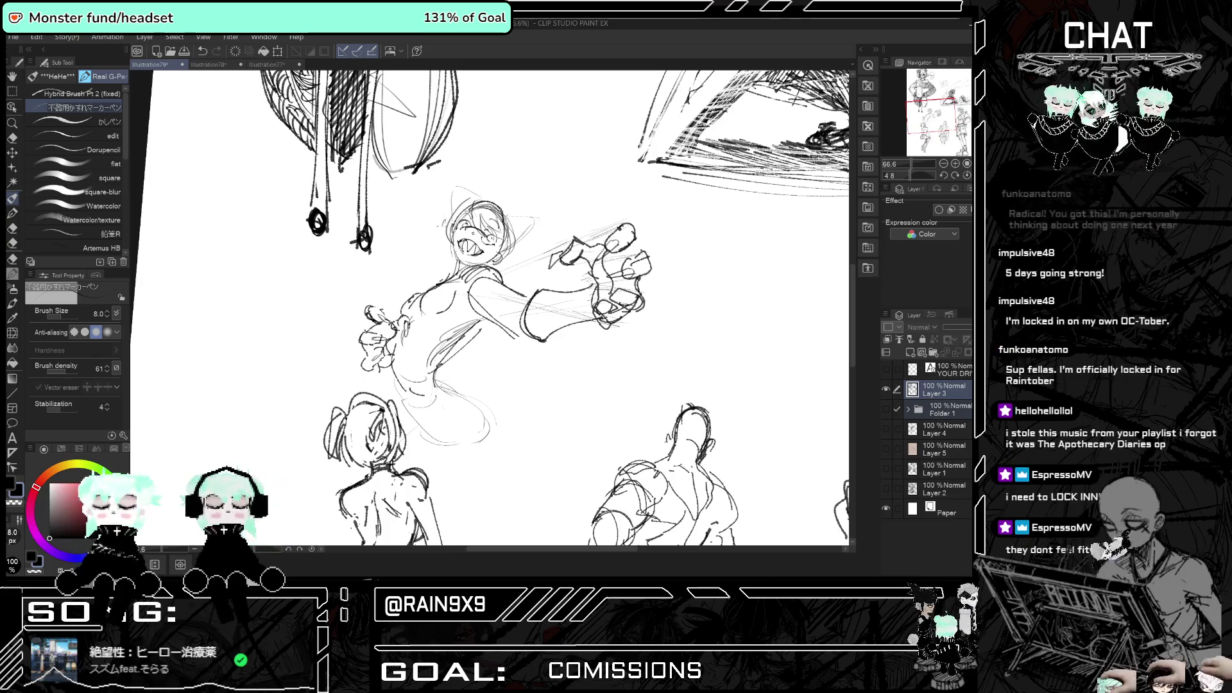
key("h")
key("h")
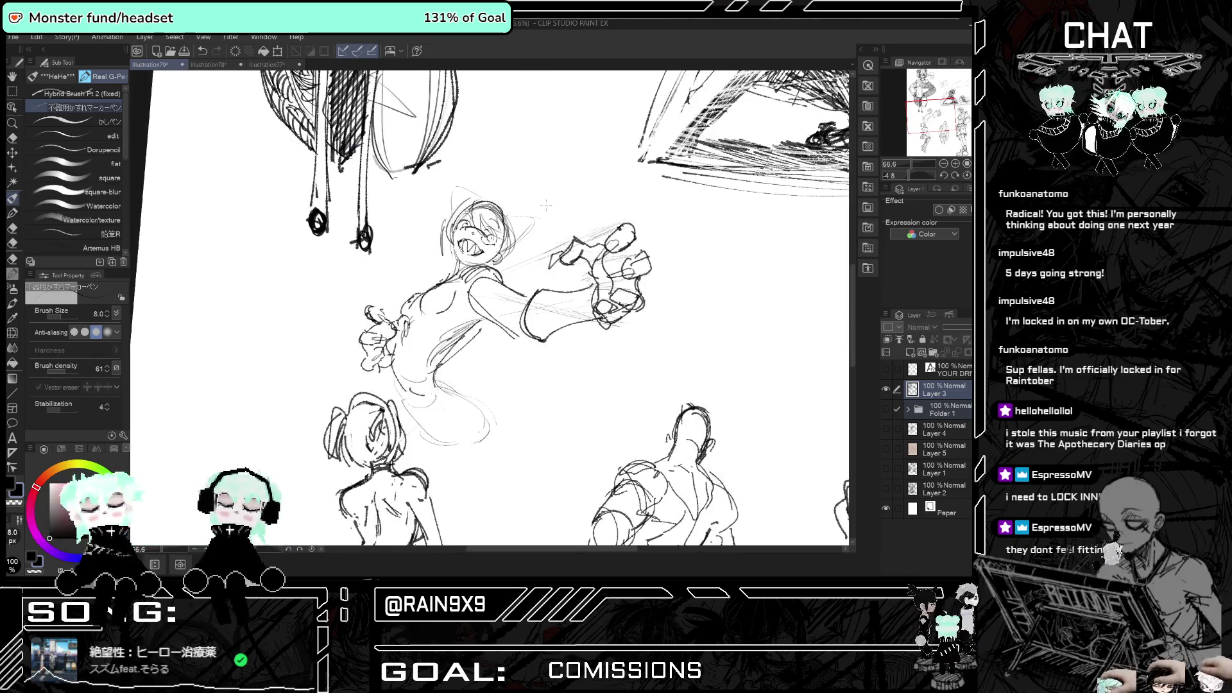
left_click_drag(438, 235, 428, 255)
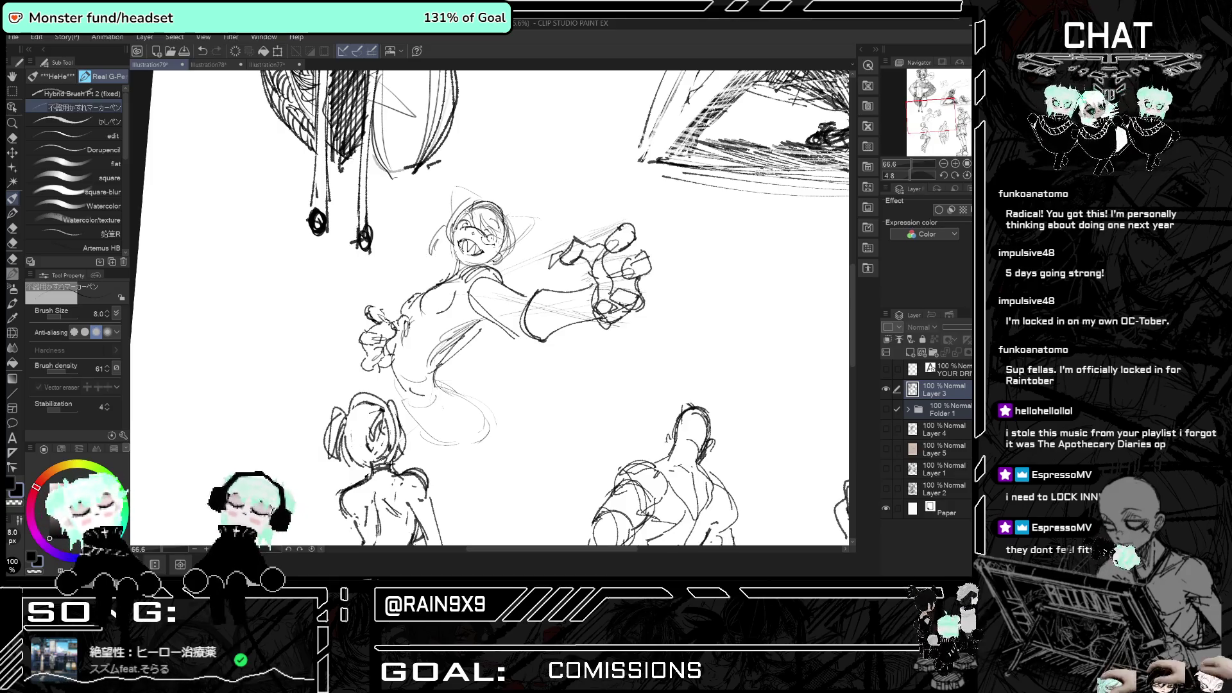
key("h")
key("h")
mouse_move(450, 202)
left_mouse_down()
mouse_move(439, 219)
mouse_move(470, 264)
left_mouse_up()
key("h")
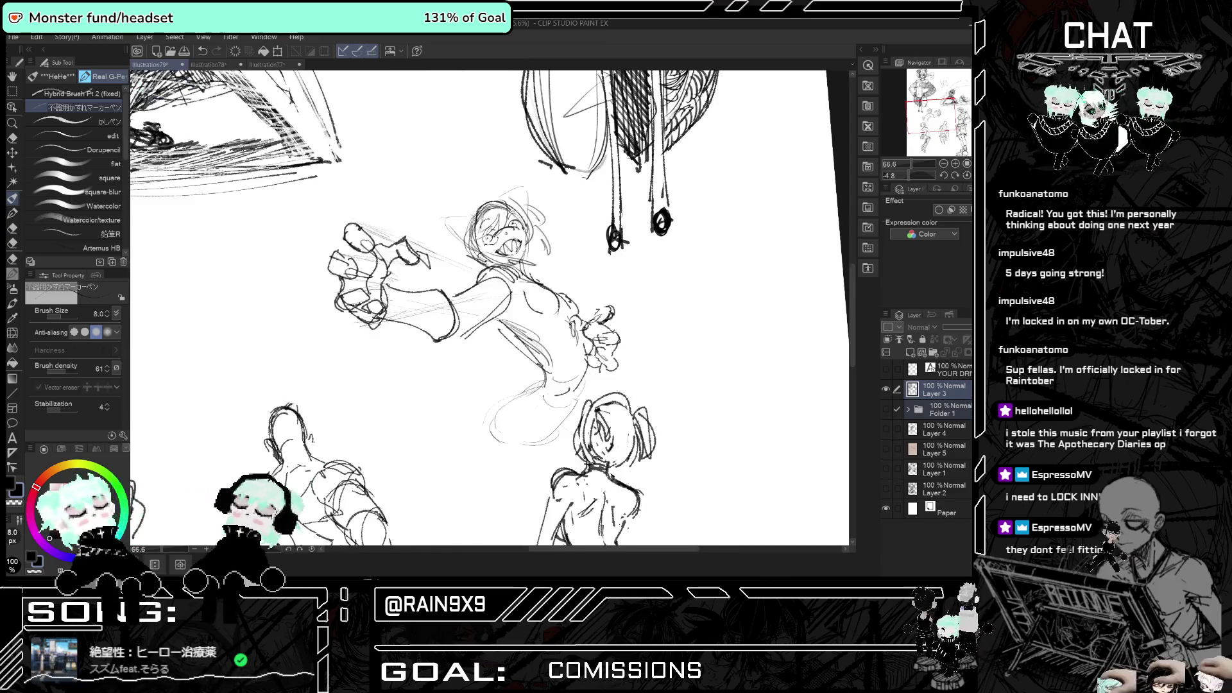
key("h")
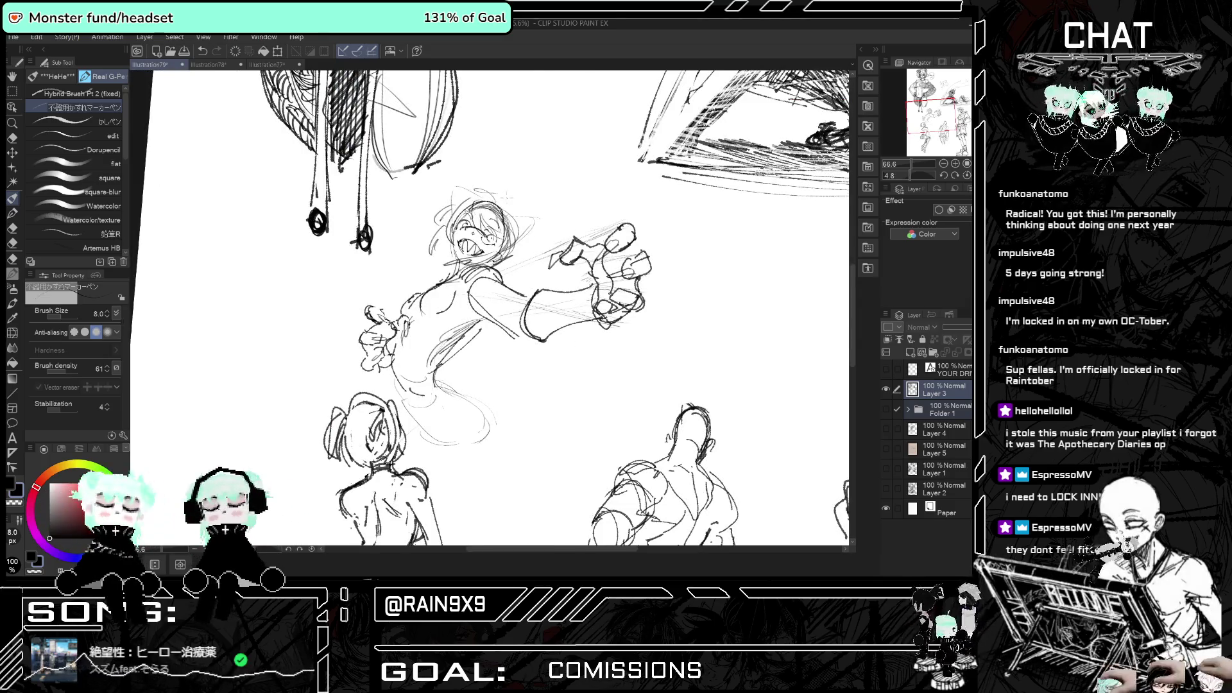
key("h")
key("ctrl+z")
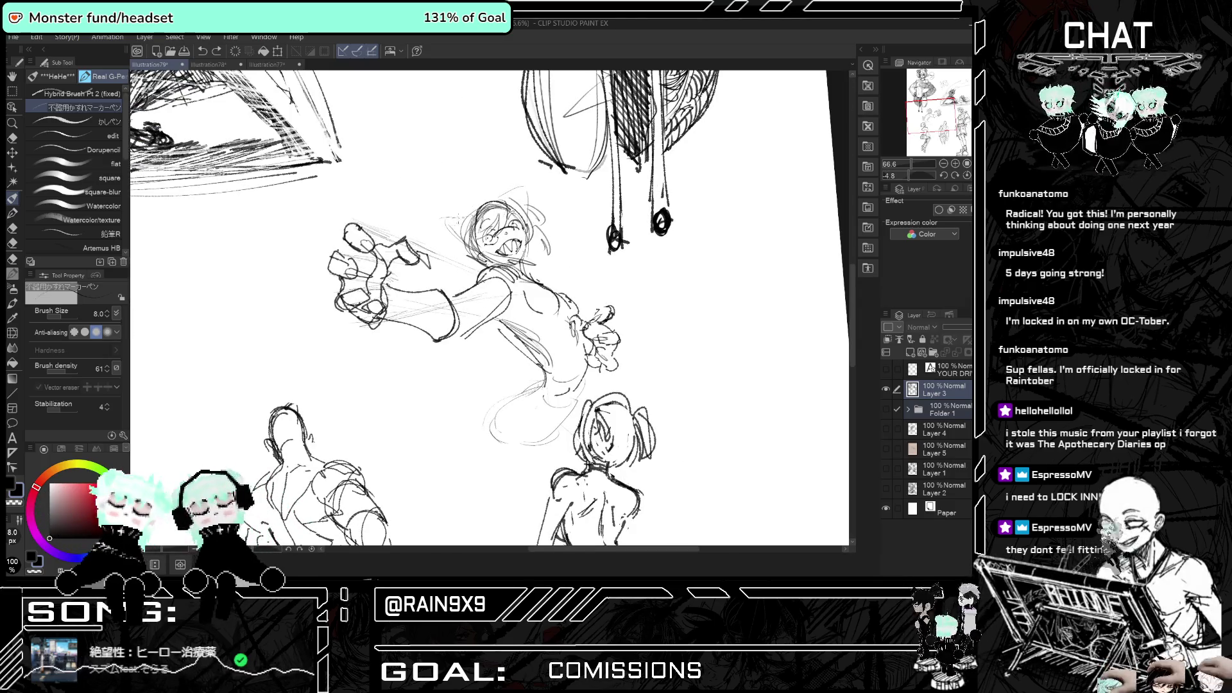
key("h")
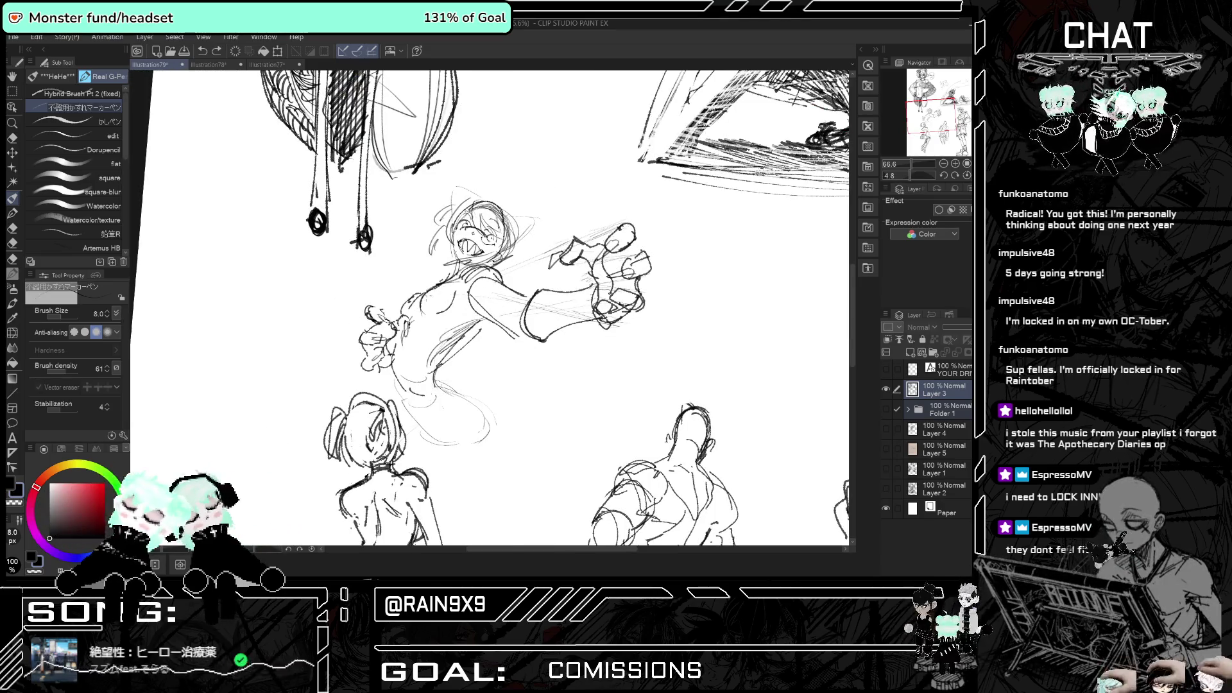
- Hatch pencil shading across the figure's torso
left_click_drag(462, 276, 451, 325)
mouse_move(478, 324)
left_mouse_down()
mouse_move(434, 350)
mouse_move(495, 341)
mouse_move(493, 358)
mouse_move(510, 368)
left_mouse_up()
key("h")
key("h")
mouse_move(452, 311)
left_mouse_down()
mouse_move(433, 352)
mouse_move(391, 352)
left_mouse_up()
key("h")
- Add a faint skirt stroke and refine the line of the extended arm
key("h")
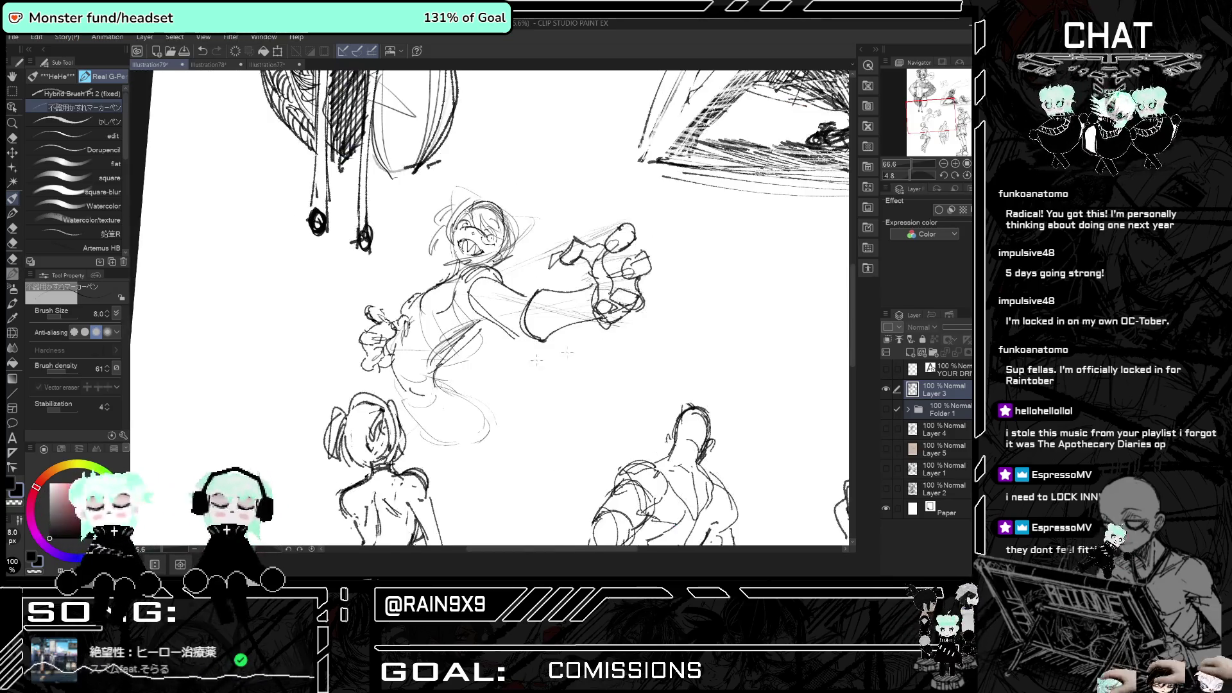
mouse_move(465, 381)
left_mouse_down()
mouse_move(441, 405)
mouse_move(462, 445)
mouse_move(428, 449)
left_mouse_up()
key("h")
key("h")
left_click_drag(575, 284, 521, 296)
left_click_drag(596, 286, 521, 322)
key("h")
key("h")
key("ctrl+minus")
key("ctrl+minus")
key("ctrl+minus")
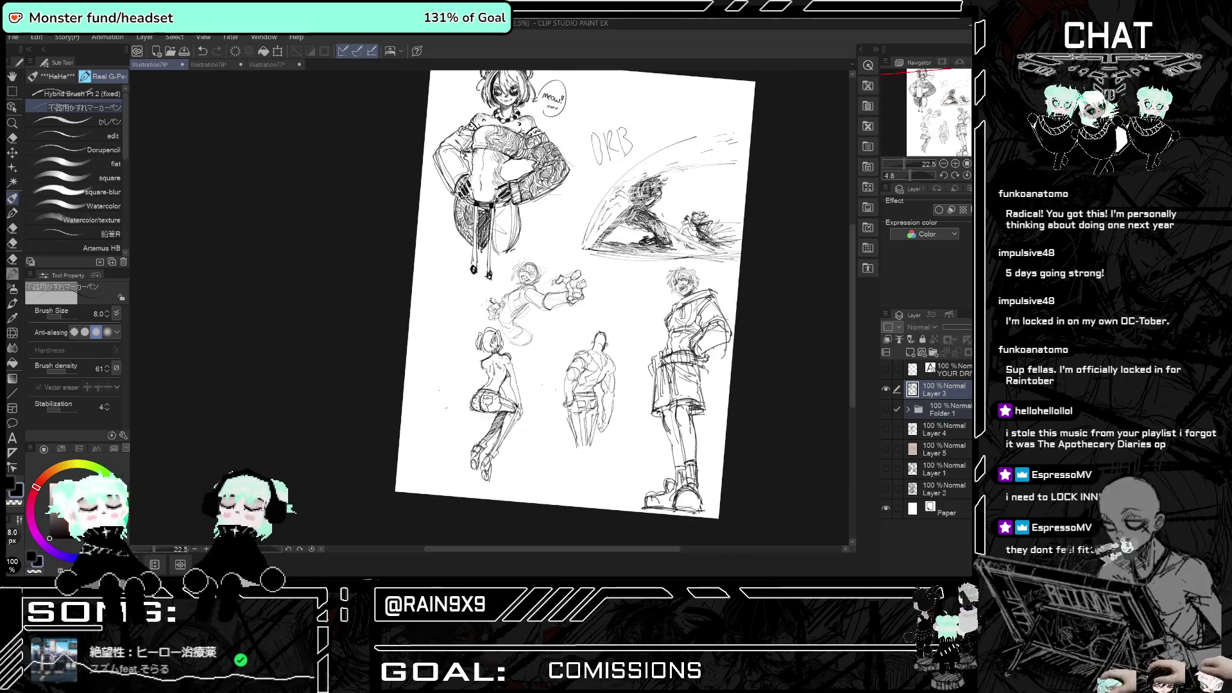
- Lasso the seated left figure and enlarge it to about 118%
scroll(603, 308, "up", 1)
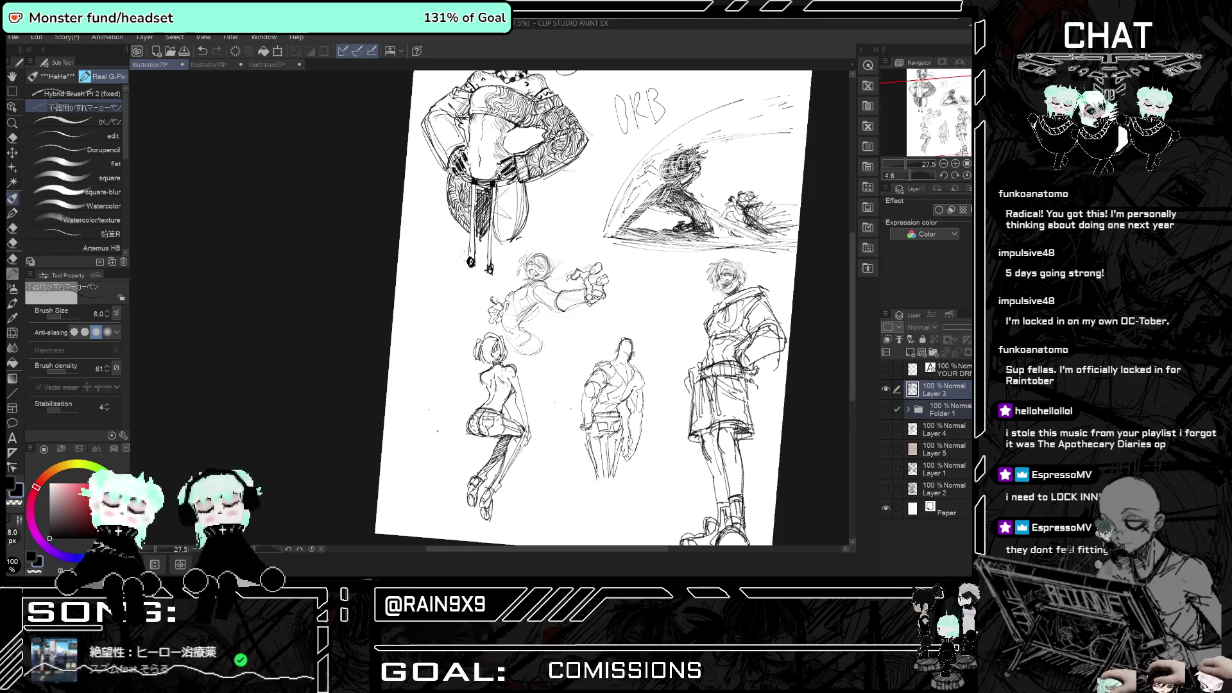
scroll(590, 308, "down", 1)
left_click(12, 95)
mouse_move(424, 443)
left_mouse_down()
mouse_move(530, 436)
mouse_move(517, 313)
mouse_move(410, 359)
mouse_move(423, 442)
left_mouse_up()
key("ctrl+t")
left_click_drag(366, 488, 320, 489)
left_click_drag(483, 391, 478, 392)
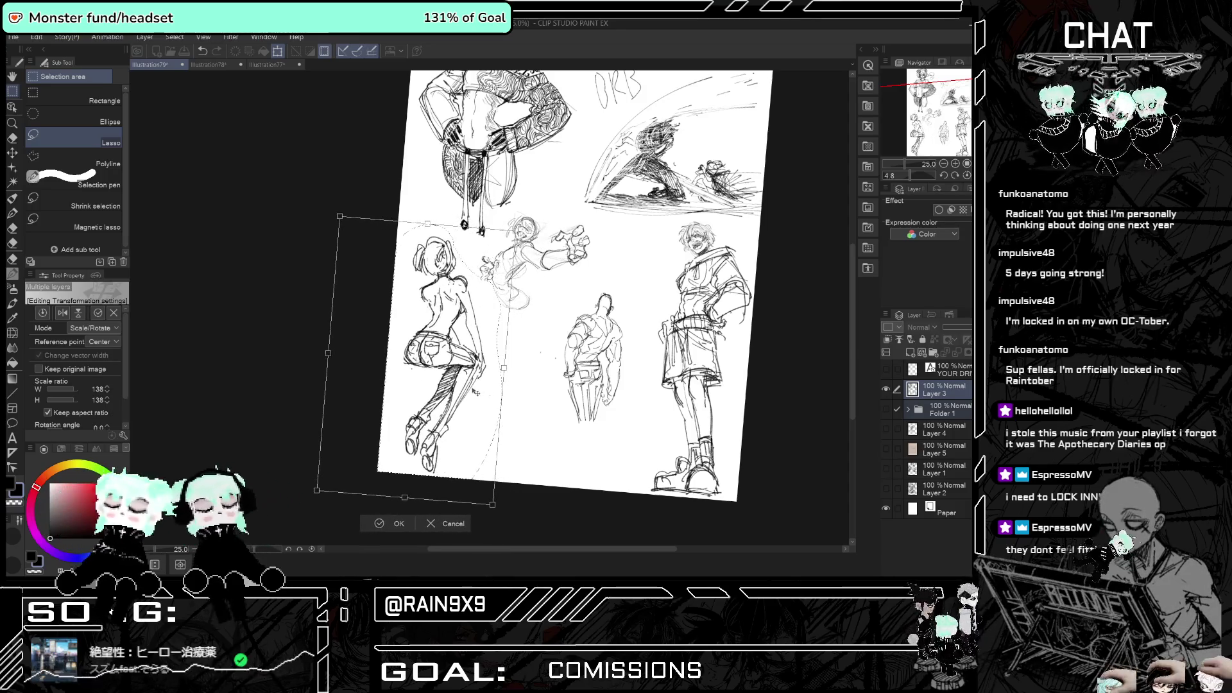
left_click(379, 532)
- Move and tilt the muscular middle figure about 10.7°, then clear the selection
mouse_move(606, 266)
left_mouse_down()
mouse_move(626, 407)
mouse_move(609, 269)
left_mouse_up()
left_click(629, 475)
mouse_move(578, 359)
left_mouse_down()
mouse_move(526, 404)
mouse_move(629, 261)
left_mouse_up()
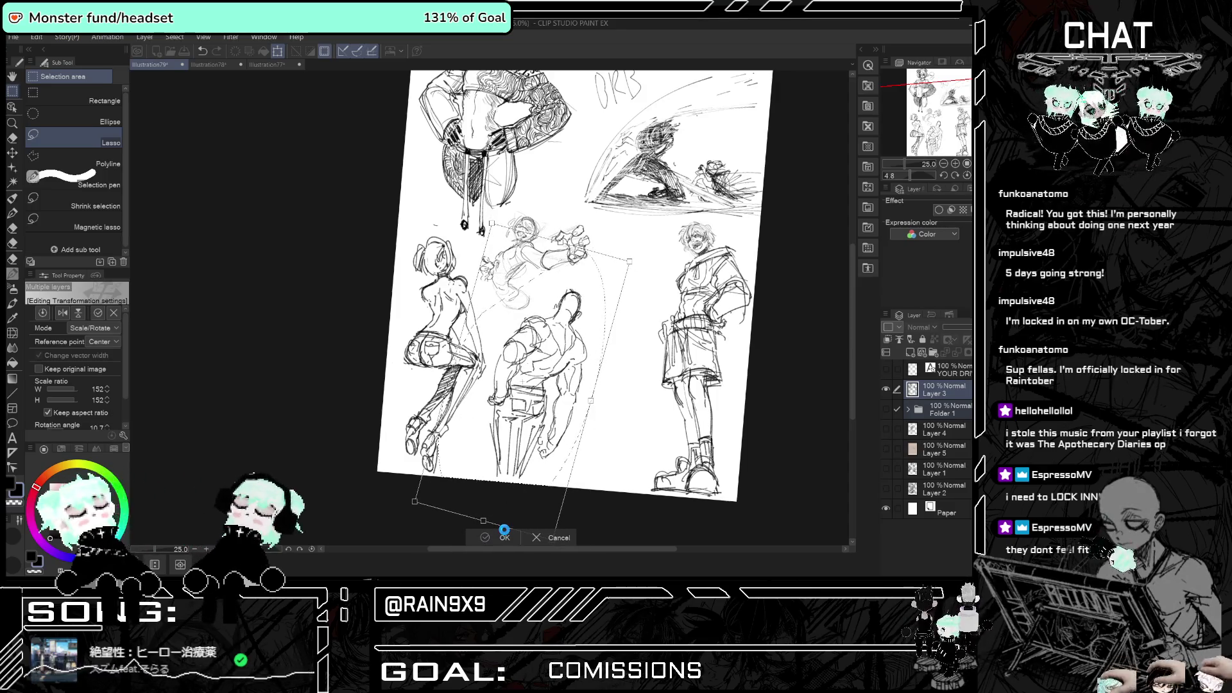
left_click(504, 533)
scroll(535, 366, "down", 2)
scroll(521, 267, "up", 1)
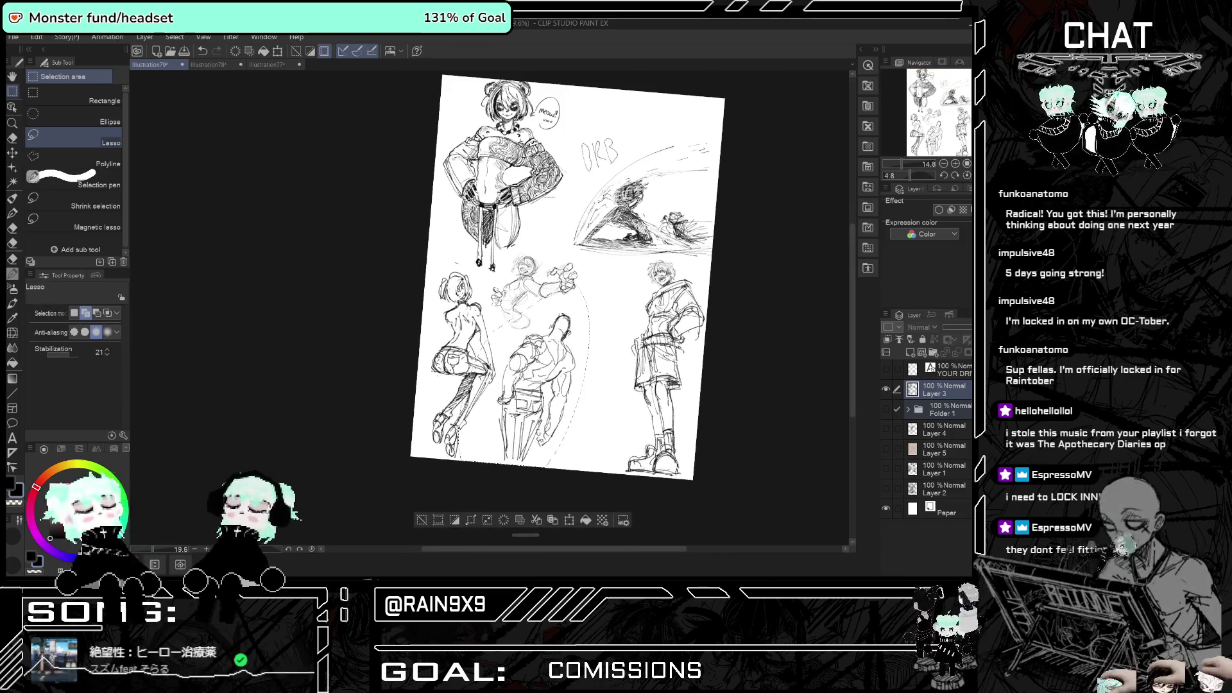
left_click(421, 521)
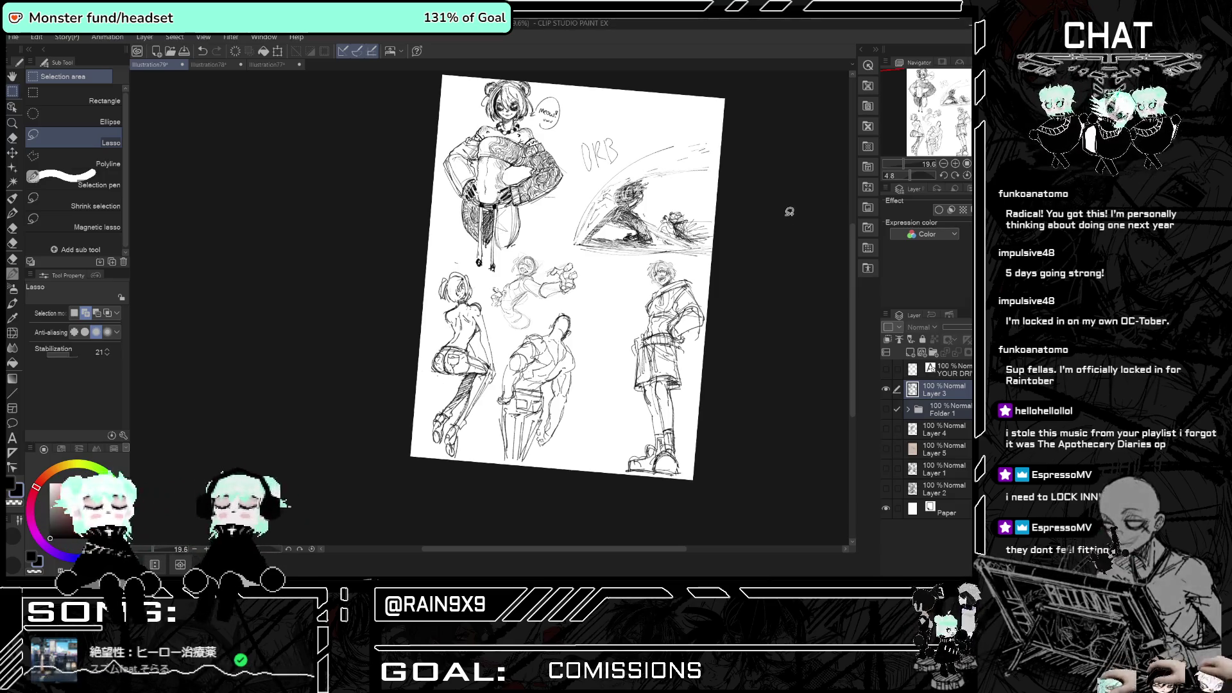
- Zoom back in on the grinning figure sketch
key("ctrl+plus")
key("ctrl+plus")
key("ctrl+plus")
key("ctrl+plus")
key("ctrl+plus")
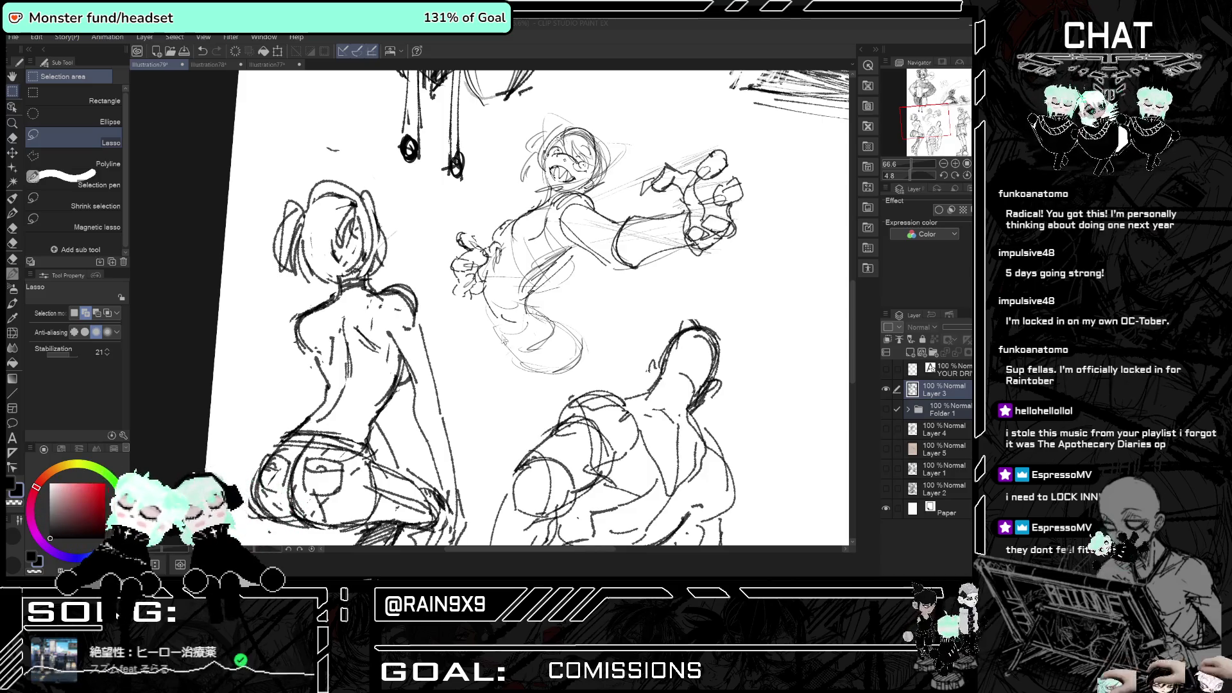
left_click(13, 199)
mouse_move(495, 320)
left_mouse_down()
mouse_move(507, 352)
mouse_move(581, 372)
mouse_move(562, 368)
left_mouse_up()
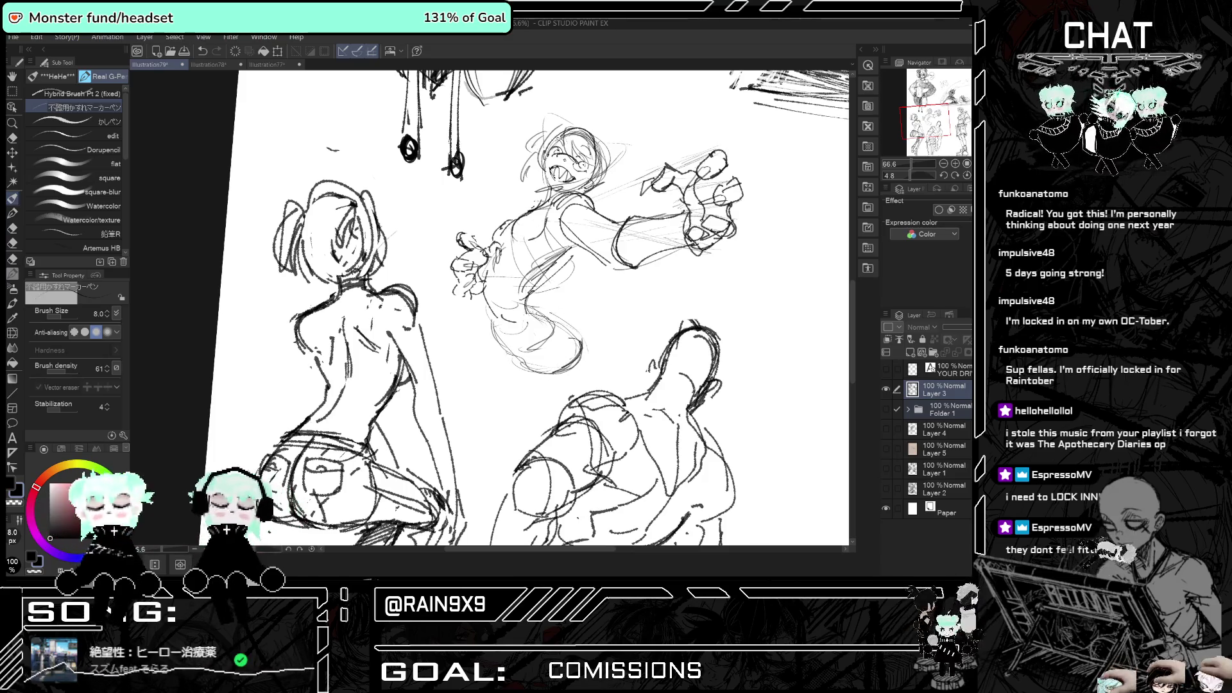
key("h")
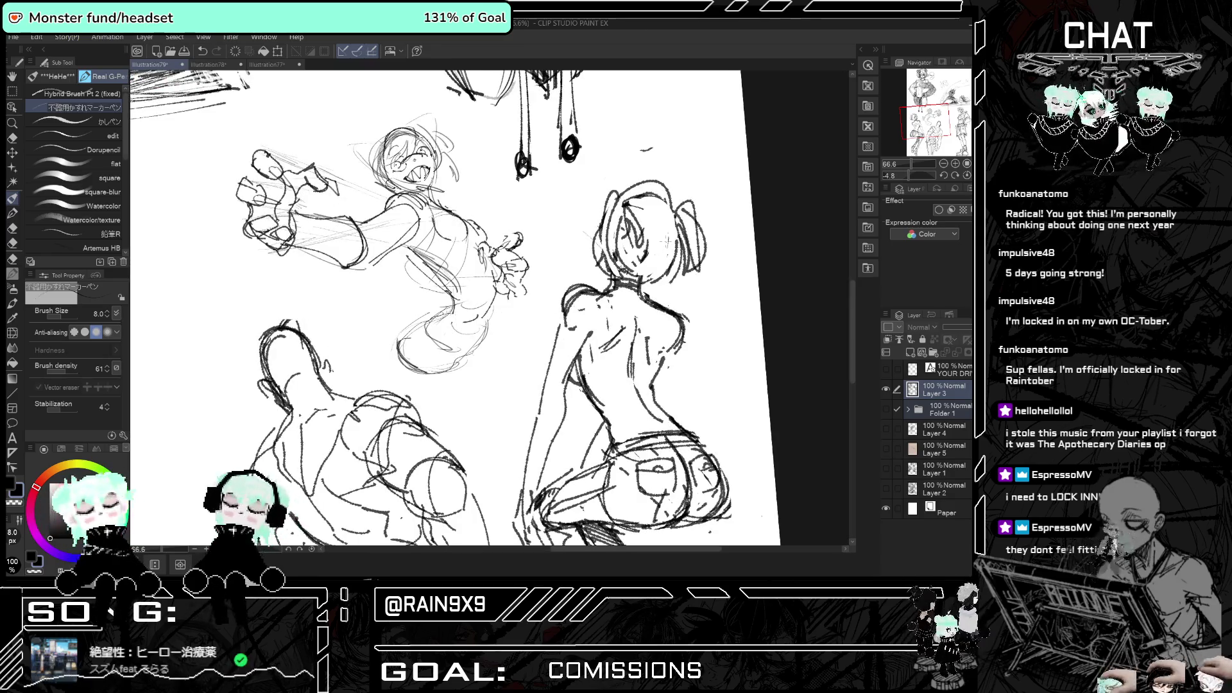
key("ctrl+minus")
key("ctrl+minus")
key("h")
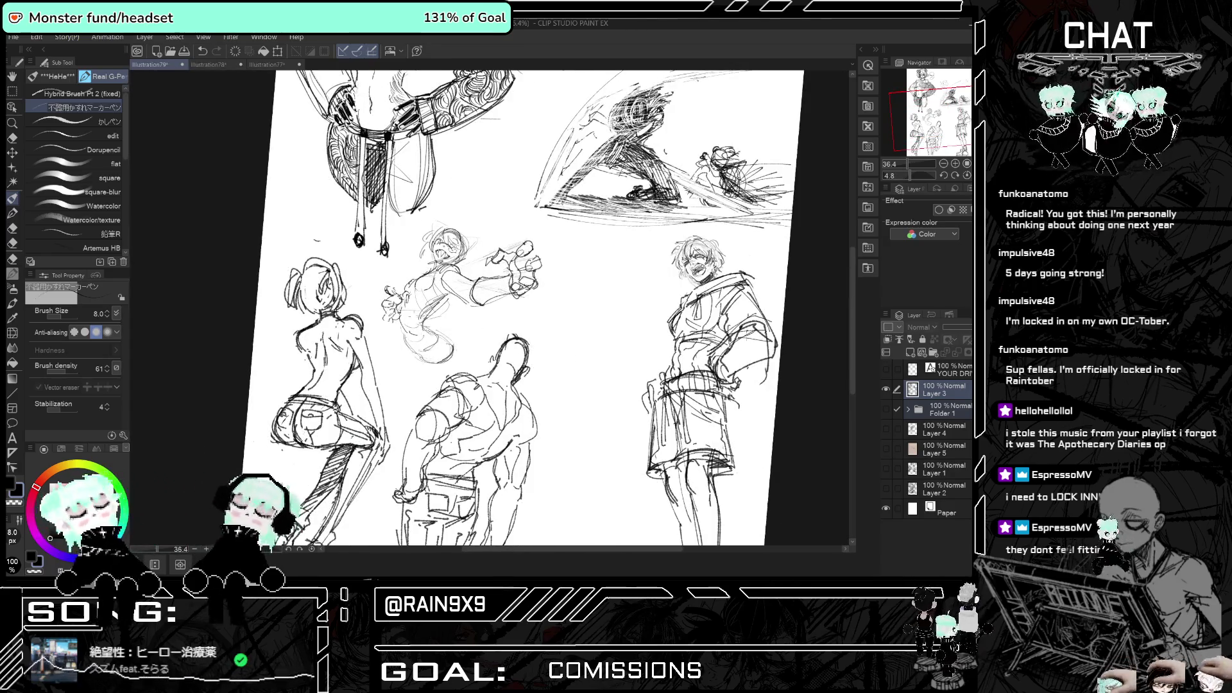
scroll(449, 283, "up", 5)
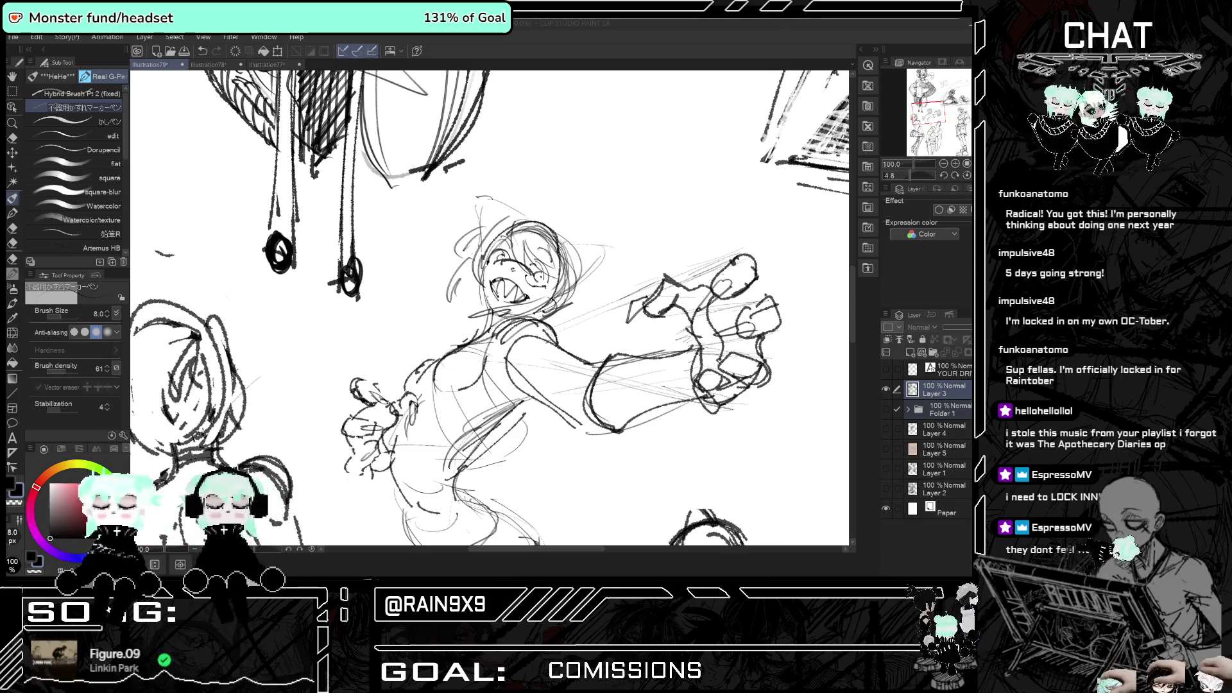
left_click(575, 333)
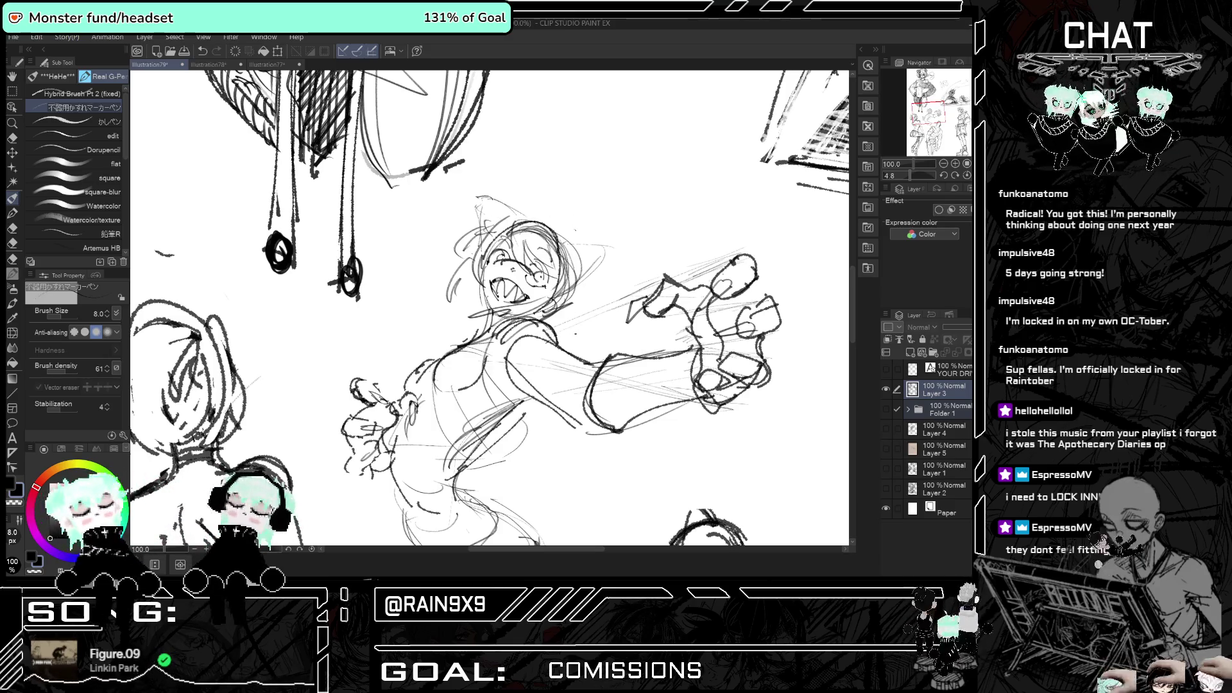
scroll(489, 308, "down", 5)
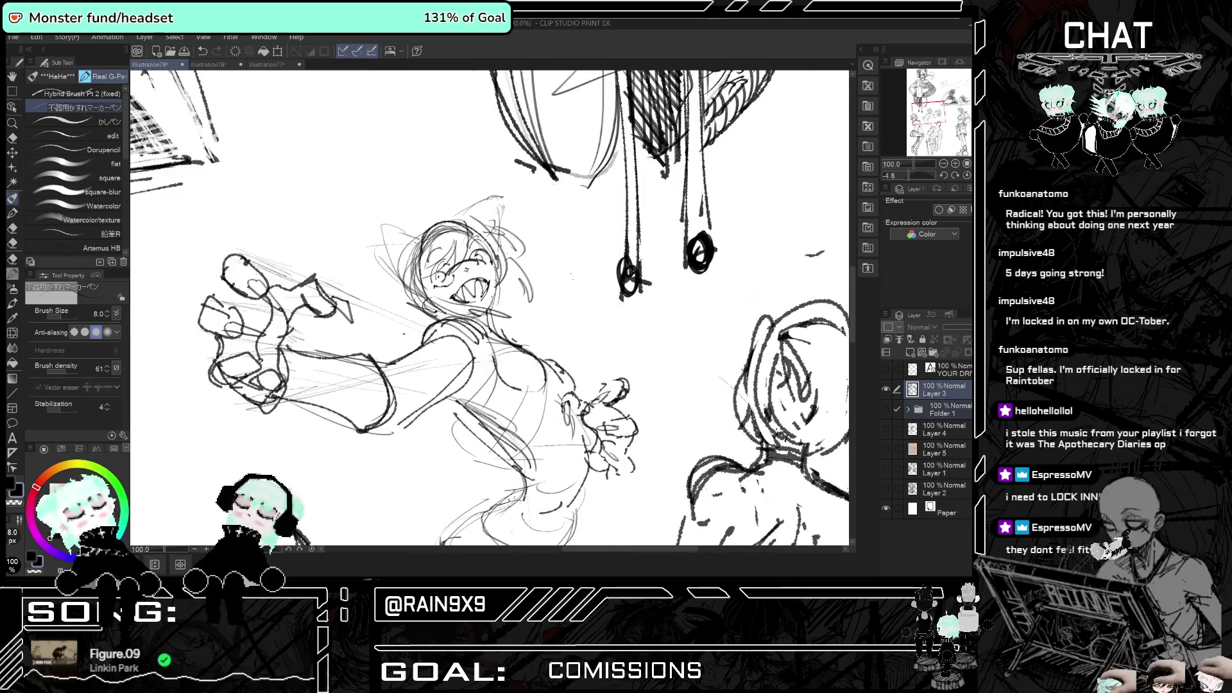
key("h")
key("h")
key("h")
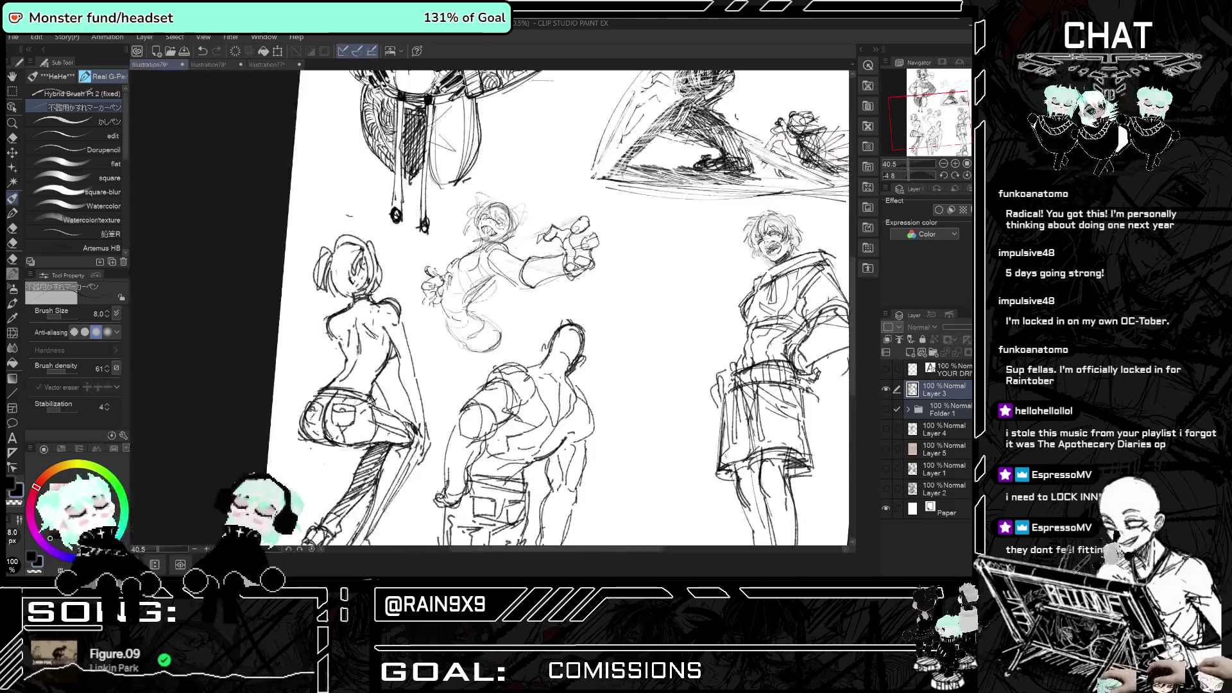
scroll(507, 196, "up", 2)
scroll(507, 195, "up", 3)
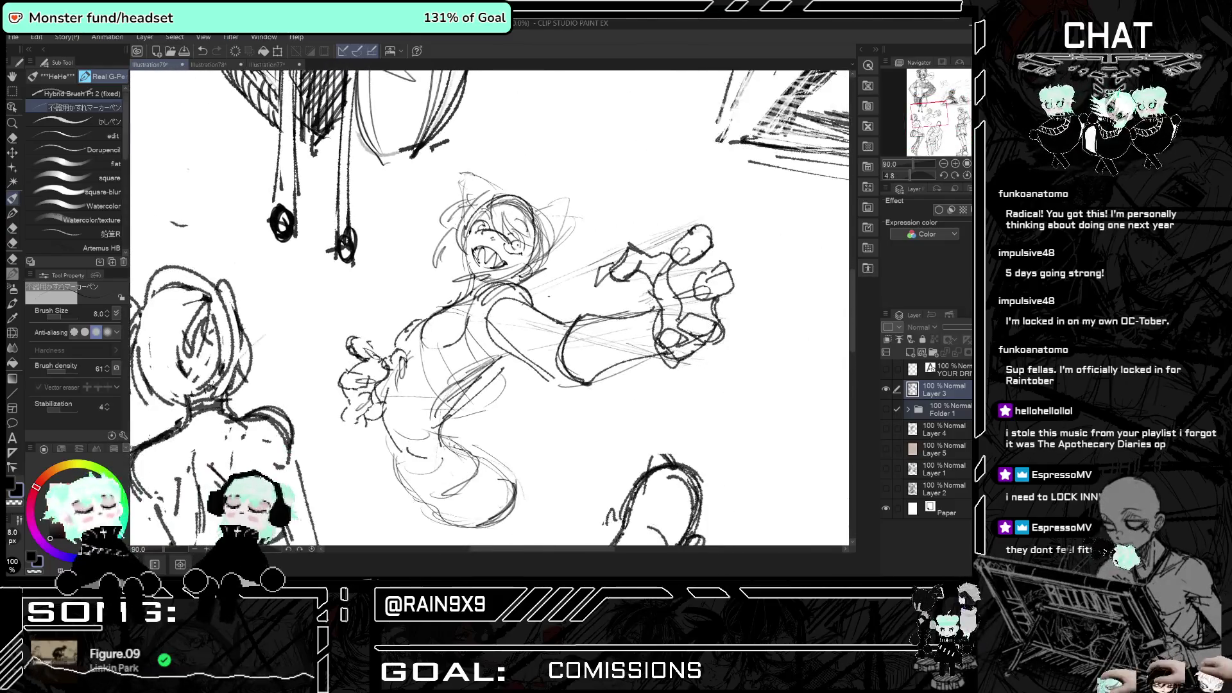
left_click(11, 78)
- Zoom in on the girl's head and darken her neck and shoulder lines with the G-Pen
left_click_drag(577, 193, 625, 288)
scroll(545, 279, "up", 2)
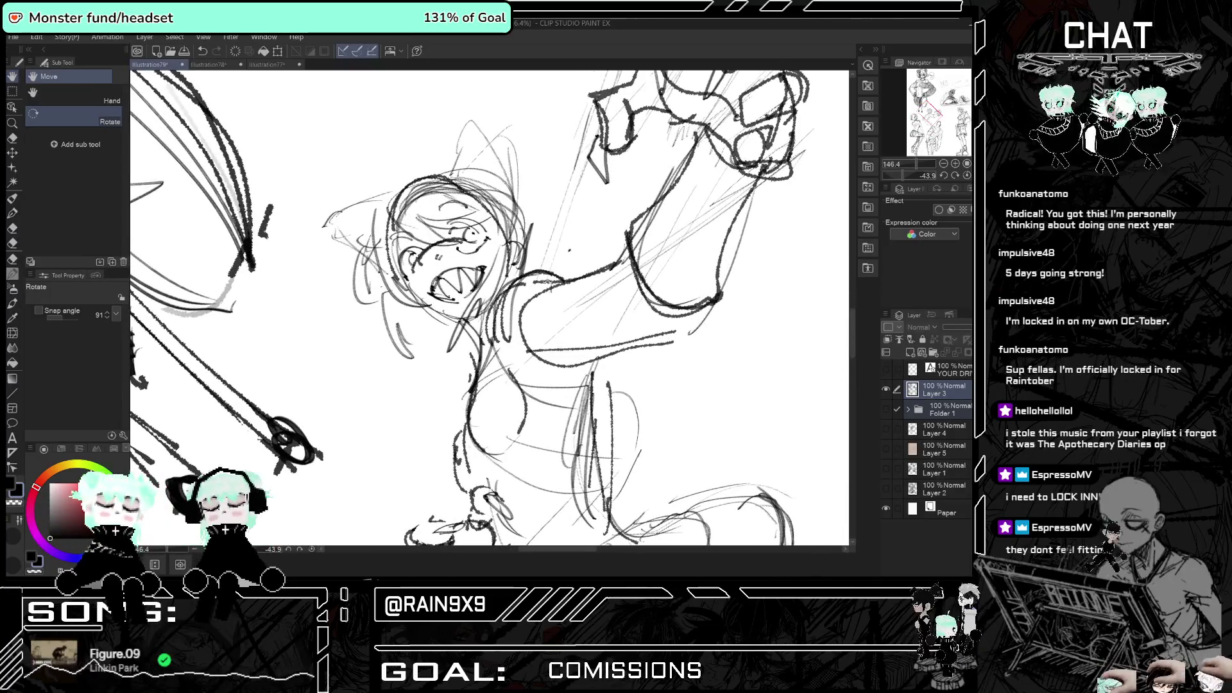
left_click(11, 197)
left_click_drag(465, 314, 500, 285)
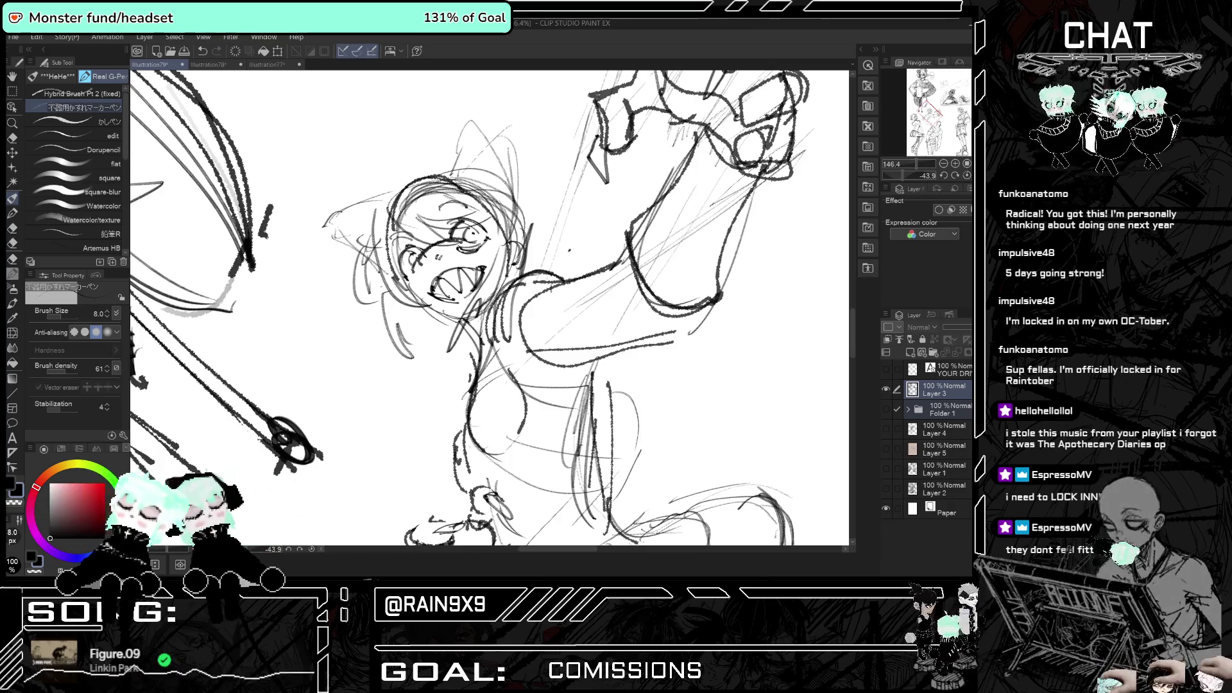
- Check the sketch mirrored and rotate the canvas so the figure stands upright
key("h")
key("h")
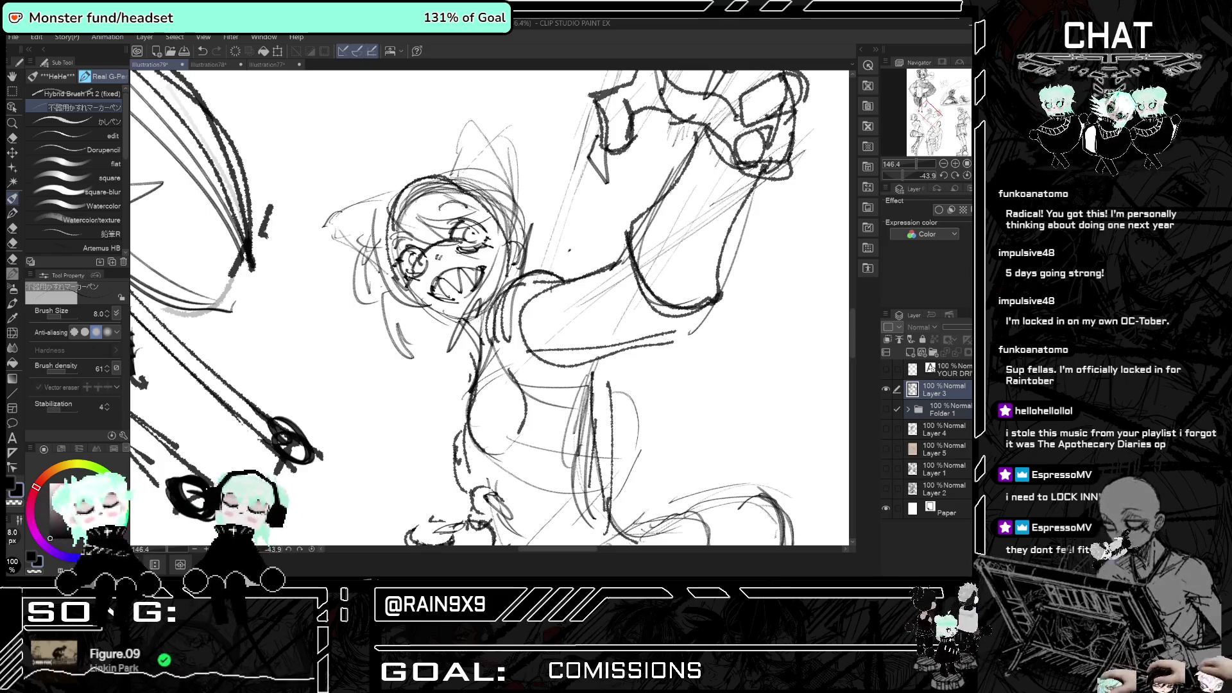
key("h")
key("h")
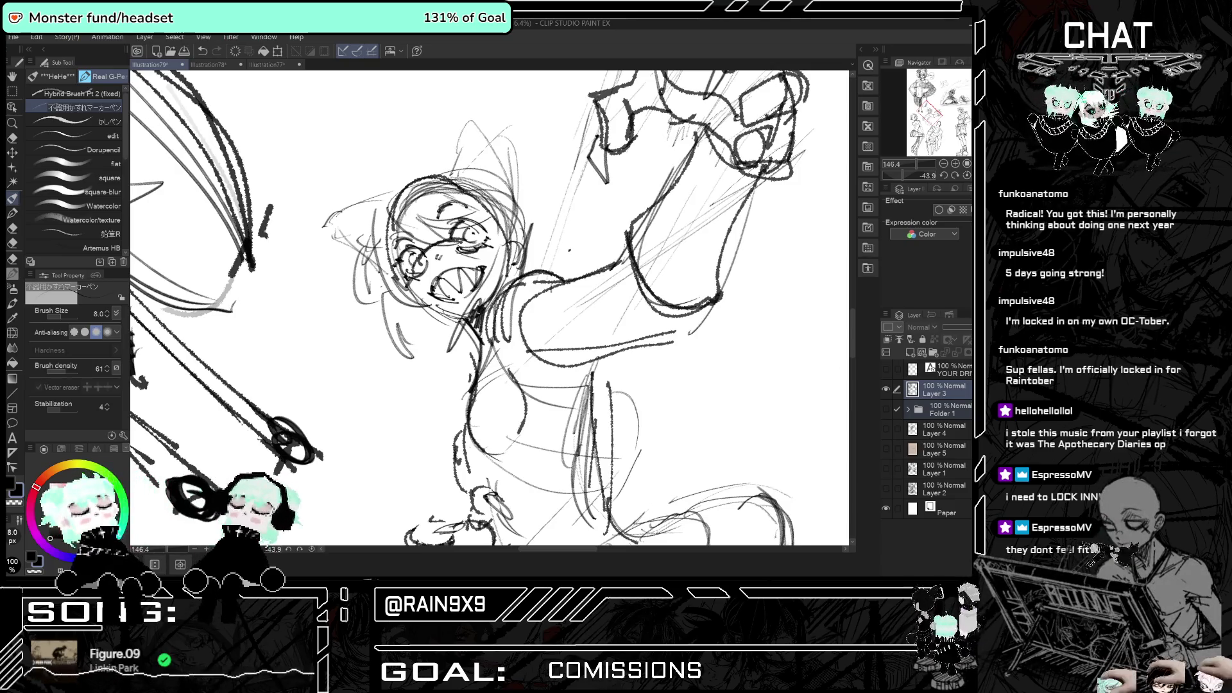
key("r")
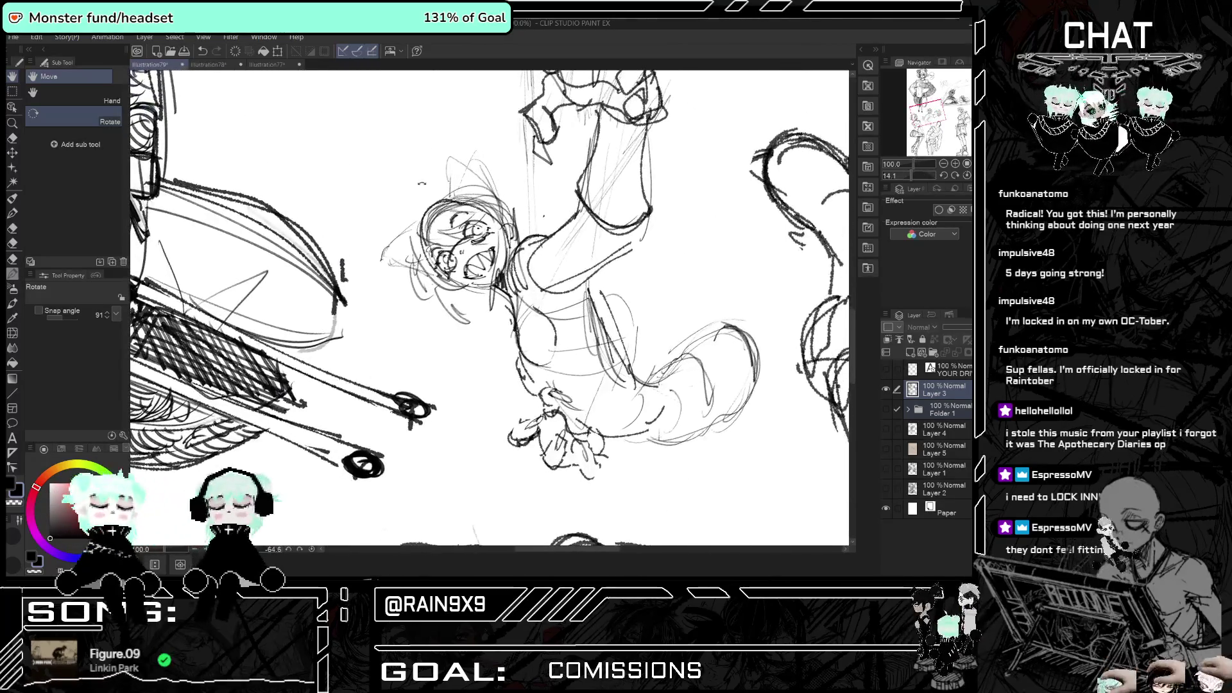
left_click(12, 198)
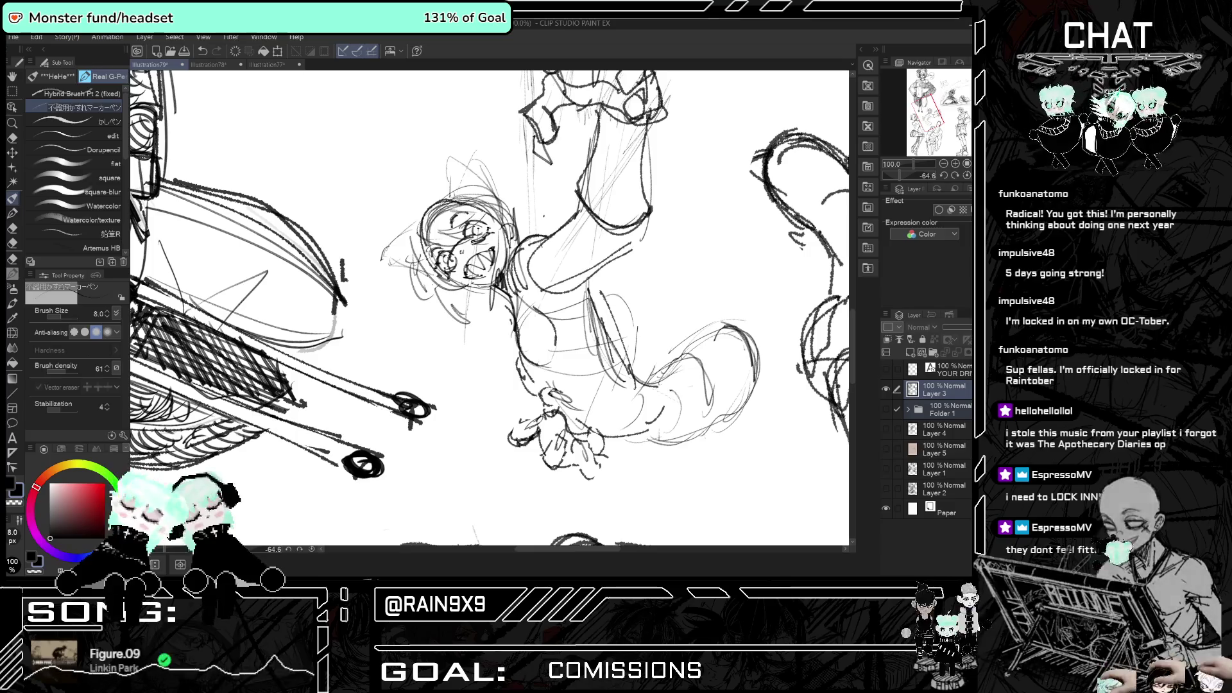
key("h")
key("h")
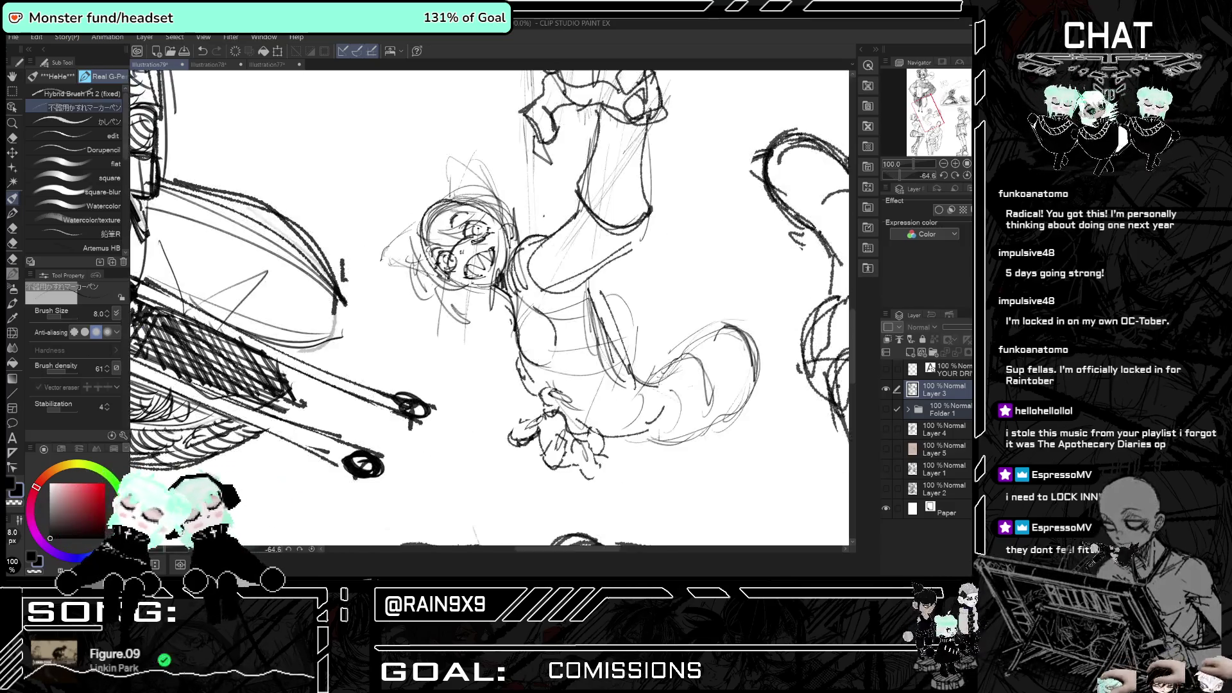
key("r")
mouse_move(578, 193)
left_mouse_down()
mouse_move(641, 308)
mouse_move(609, 417)
mouse_move(641, 288)
mouse_move(674, 352)
mouse_move(642, 385)
left_mouse_up()
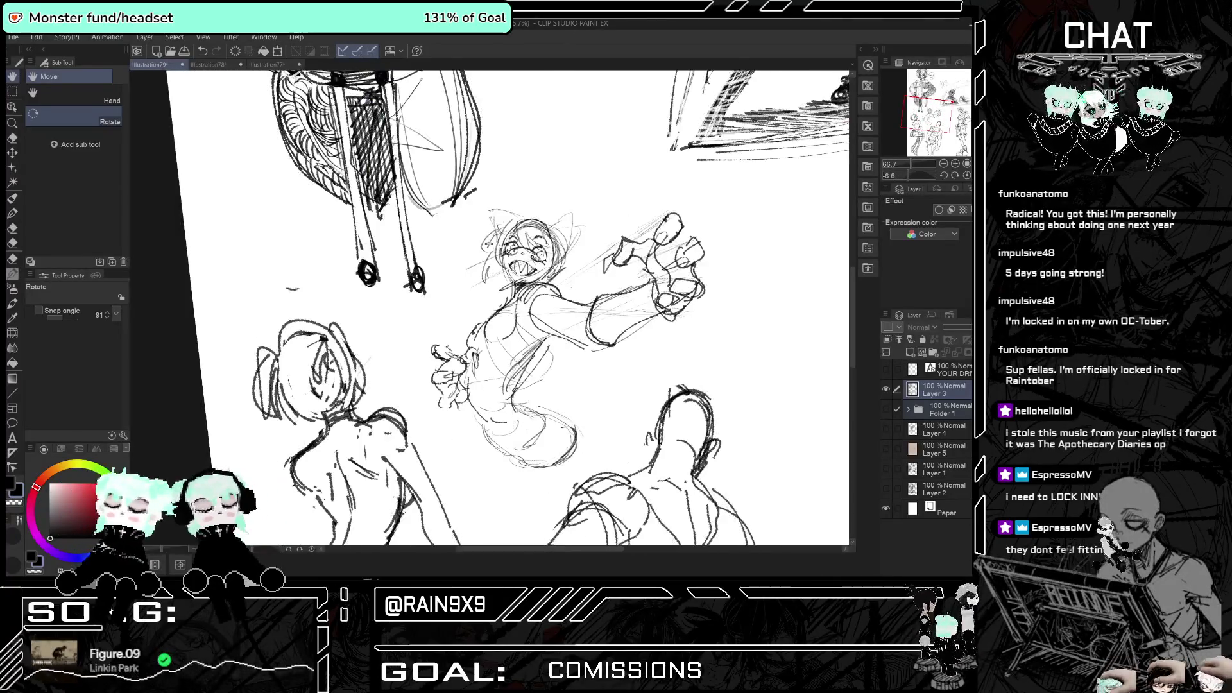
left_click(12, 198)
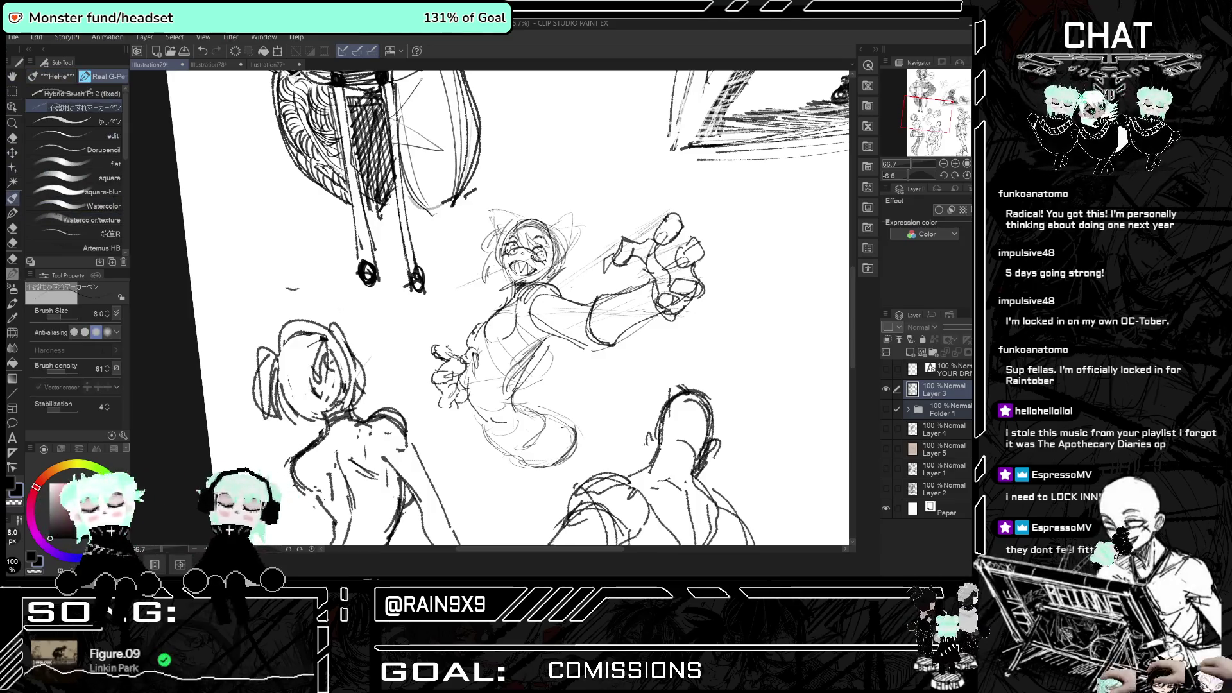
- Review the whole page mirrored, zoom back in on the central figures, and undo the strokes near the hand
key("h")
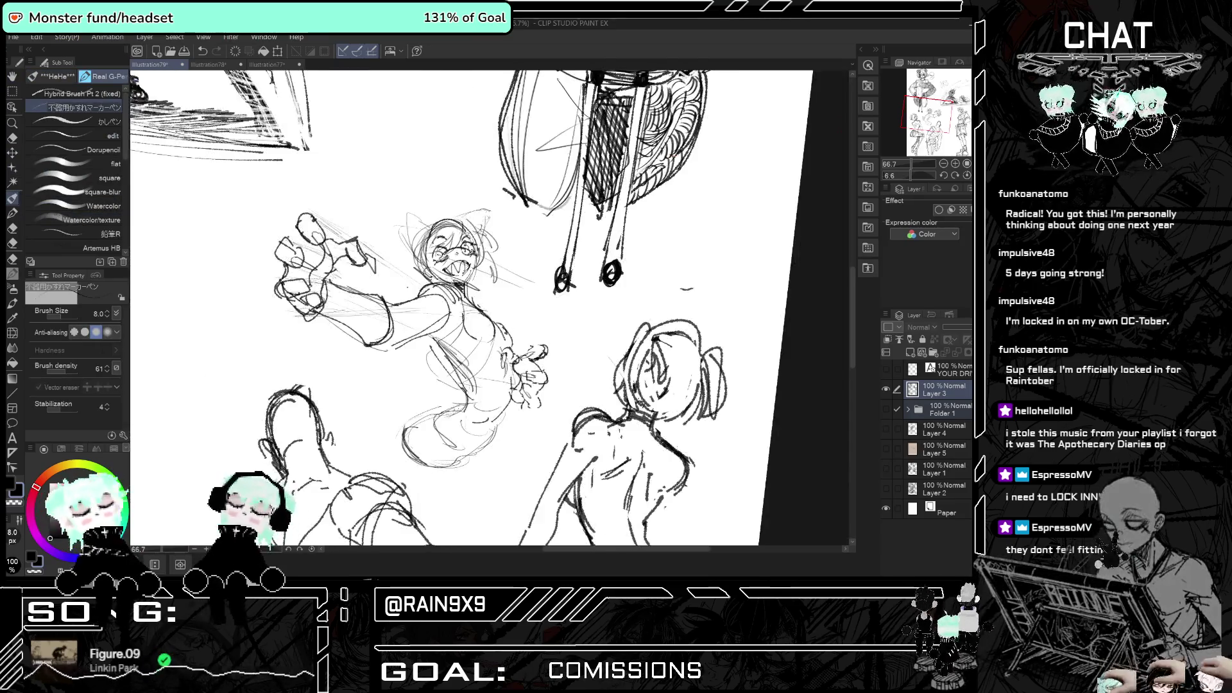
key("h")
key("ctrl+minus")
key("ctrl+minus")
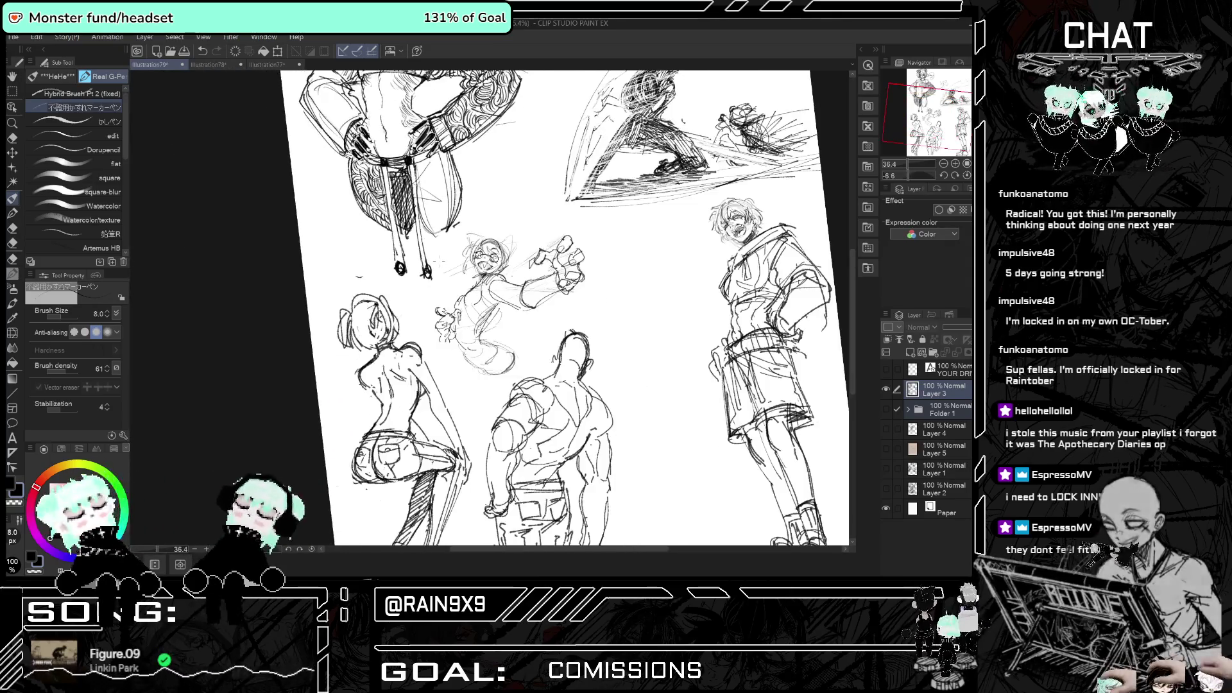
key("h")
key("h")
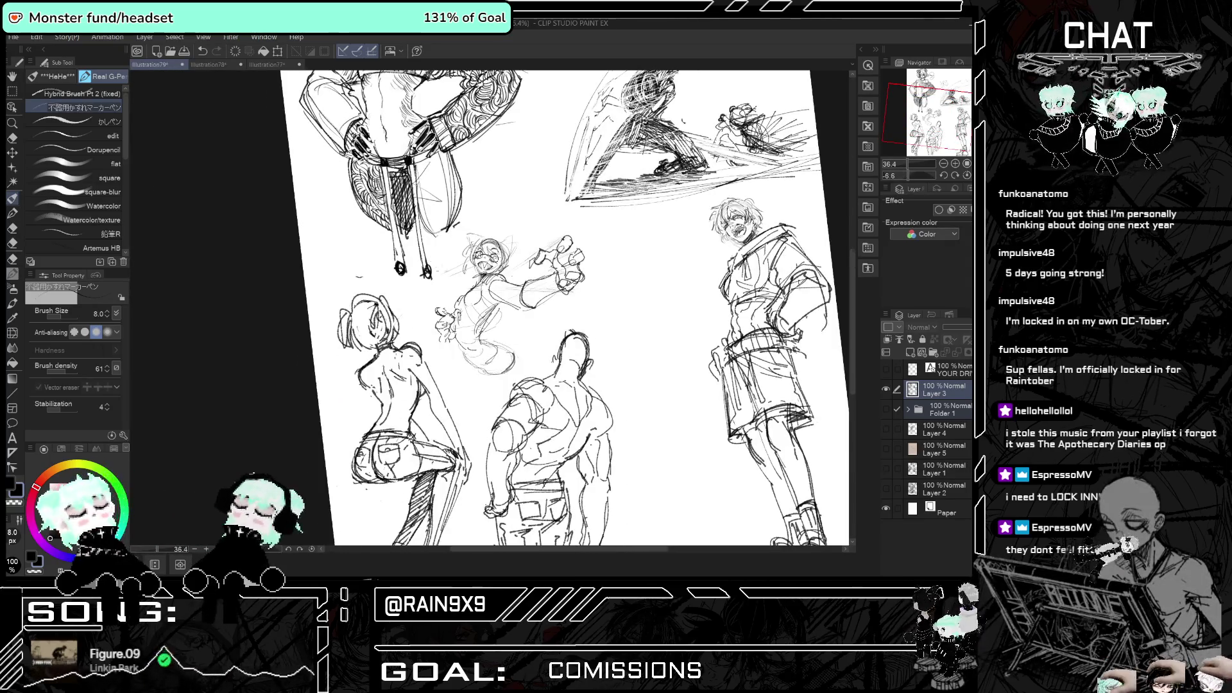
key("ctrl+plus")
key("ctrl+plus")
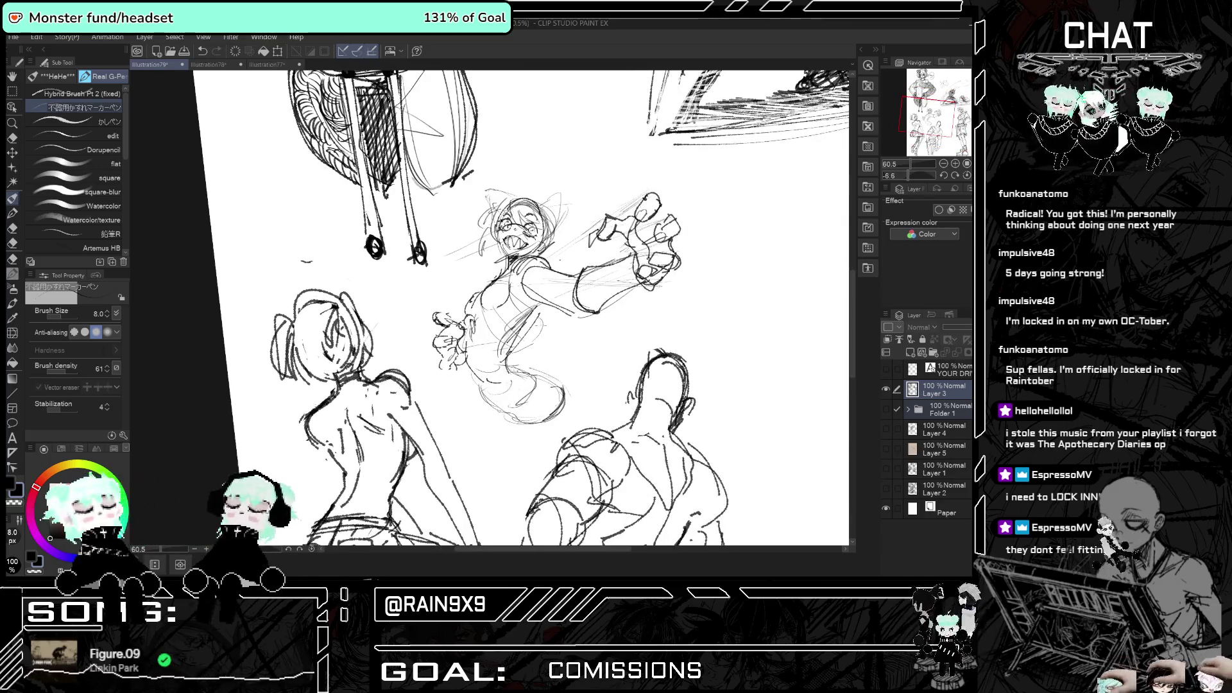
key("h")
key("h")
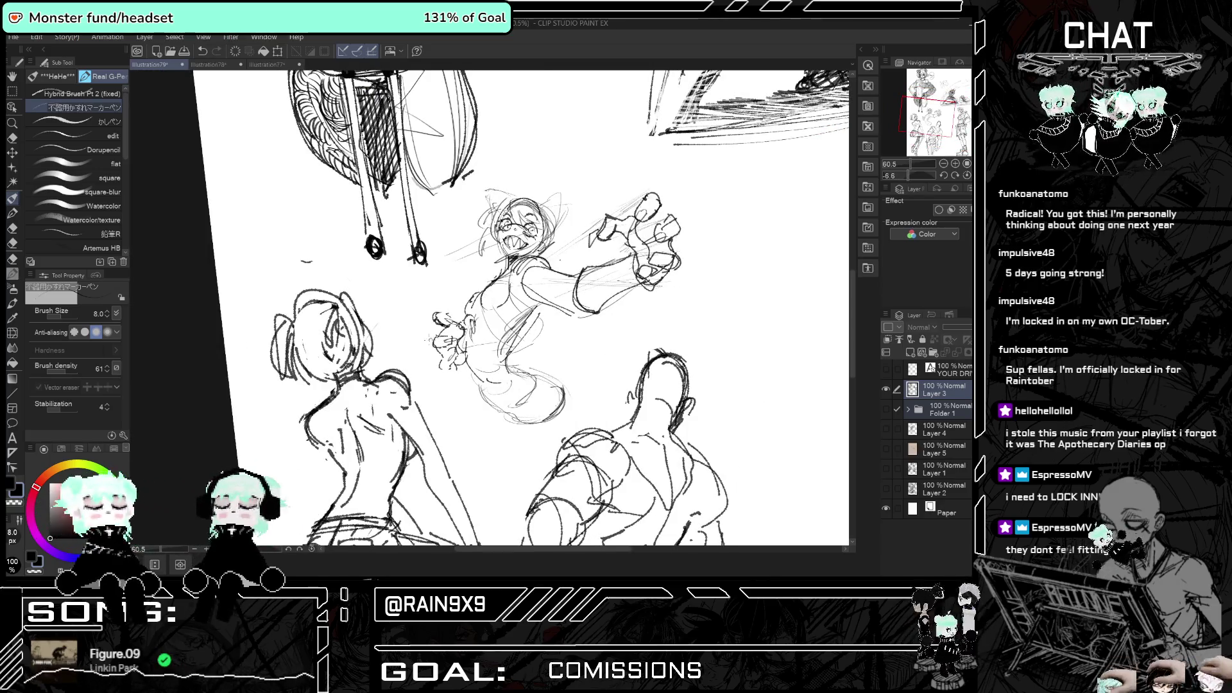
key("h")
key("h")
key("ctrl+z")
key("ctrl+z")
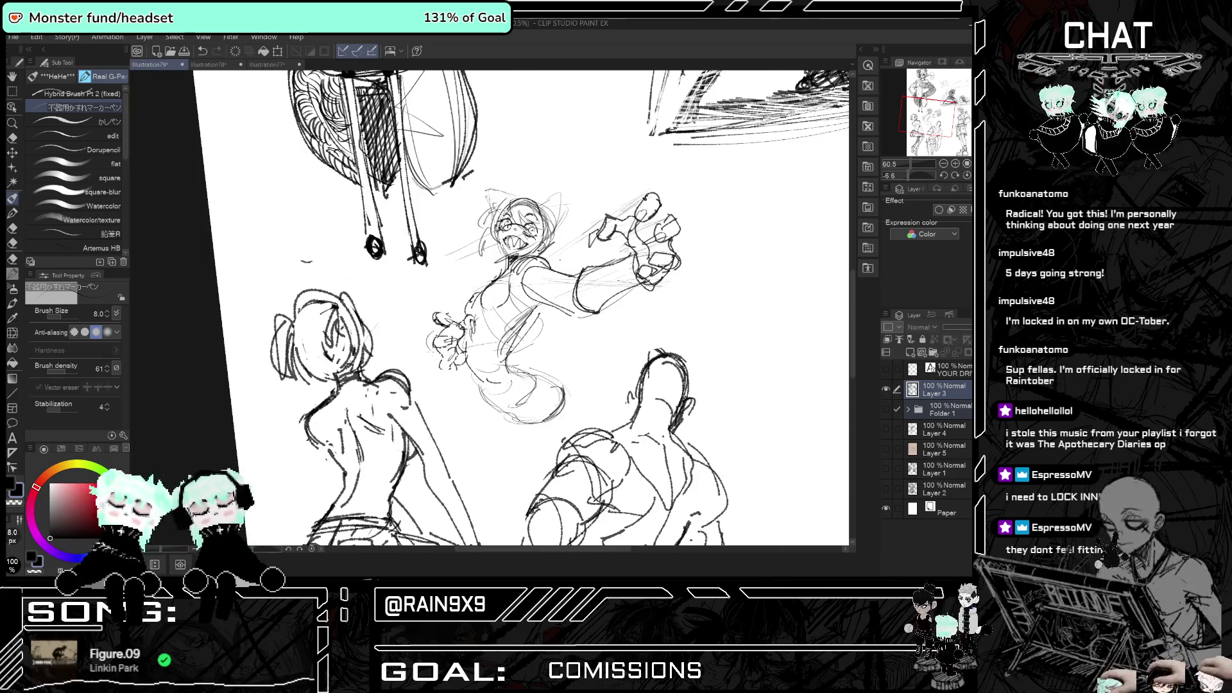
key("h")
key("h")
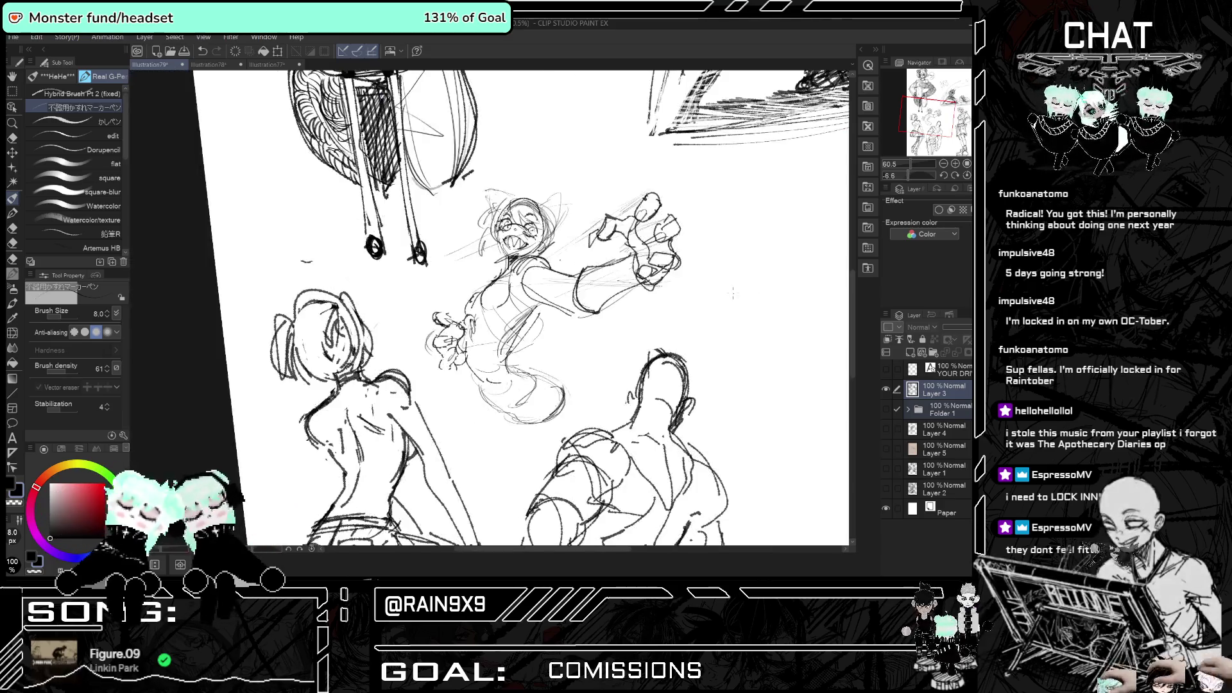
key("h")
key("h")
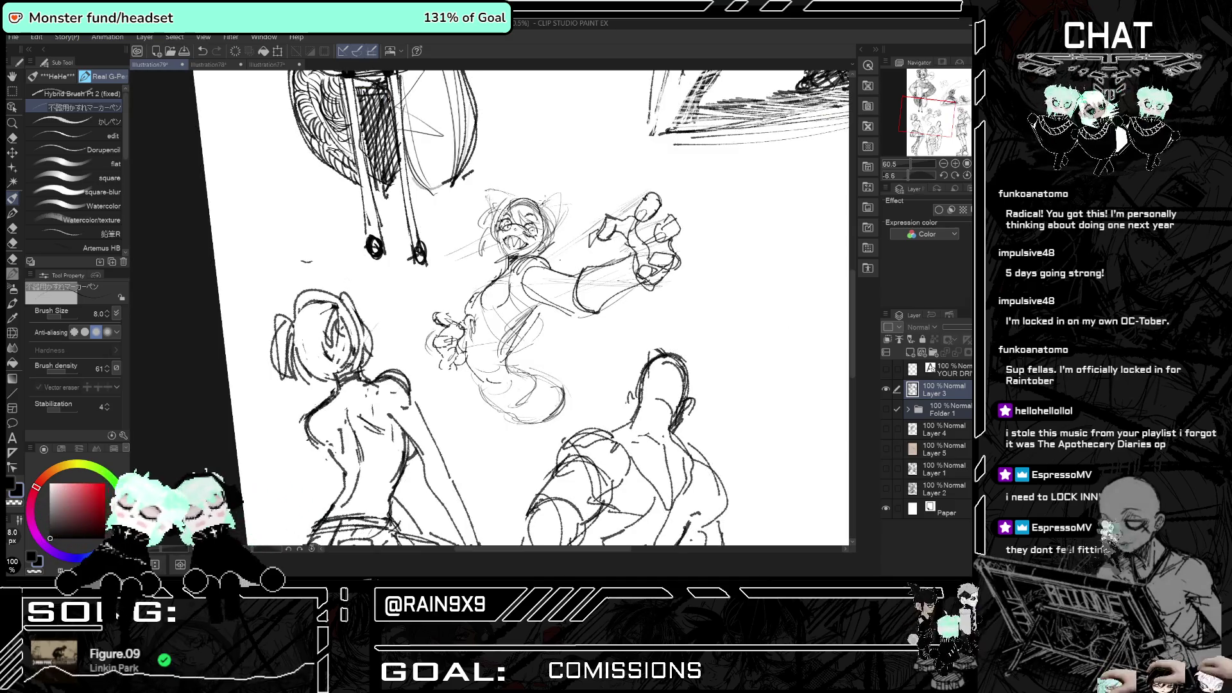
- Sketch faint new lines around the girl's head and hatch her lower body
mouse_move(498, 196)
left_mouse_down()
mouse_move(515, 186)
mouse_move(523, 230)
left_mouse_up()
mouse_move(506, 204)
left_mouse_down()
mouse_move(533, 193)
mouse_move(540, 207)
left_mouse_up()
left_click_drag(513, 203, 498, 245)
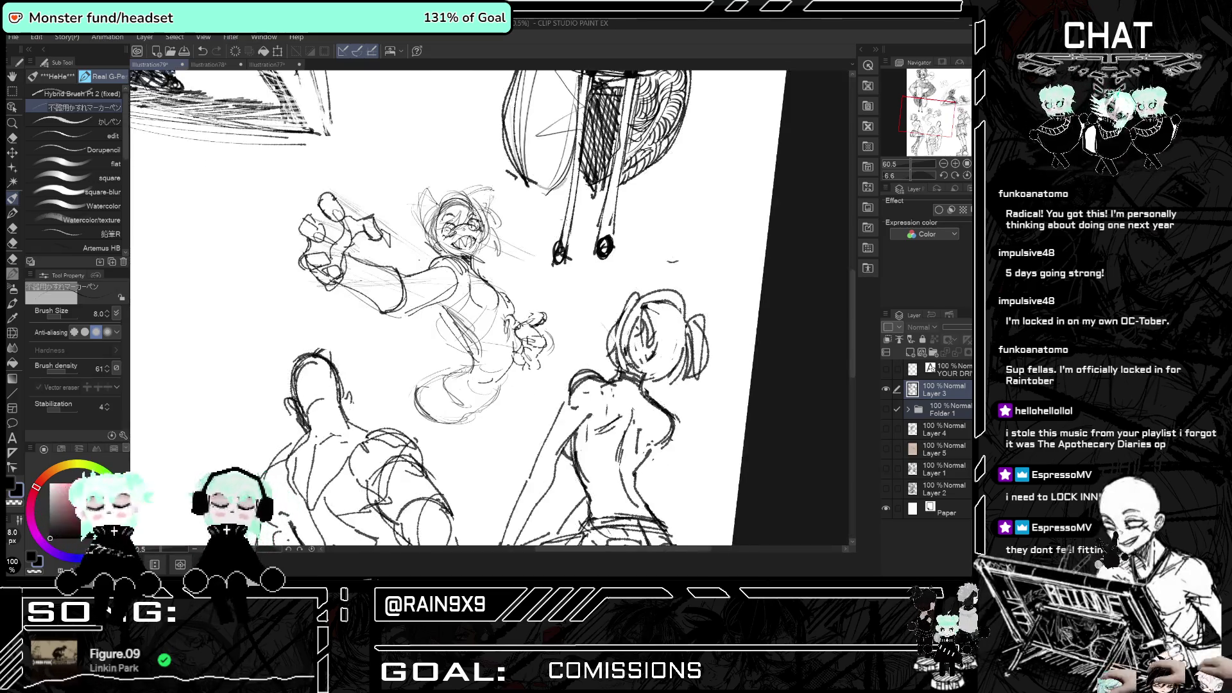
scroll(498, 325, "down", 4)
scroll(499, 325, "up", 4)
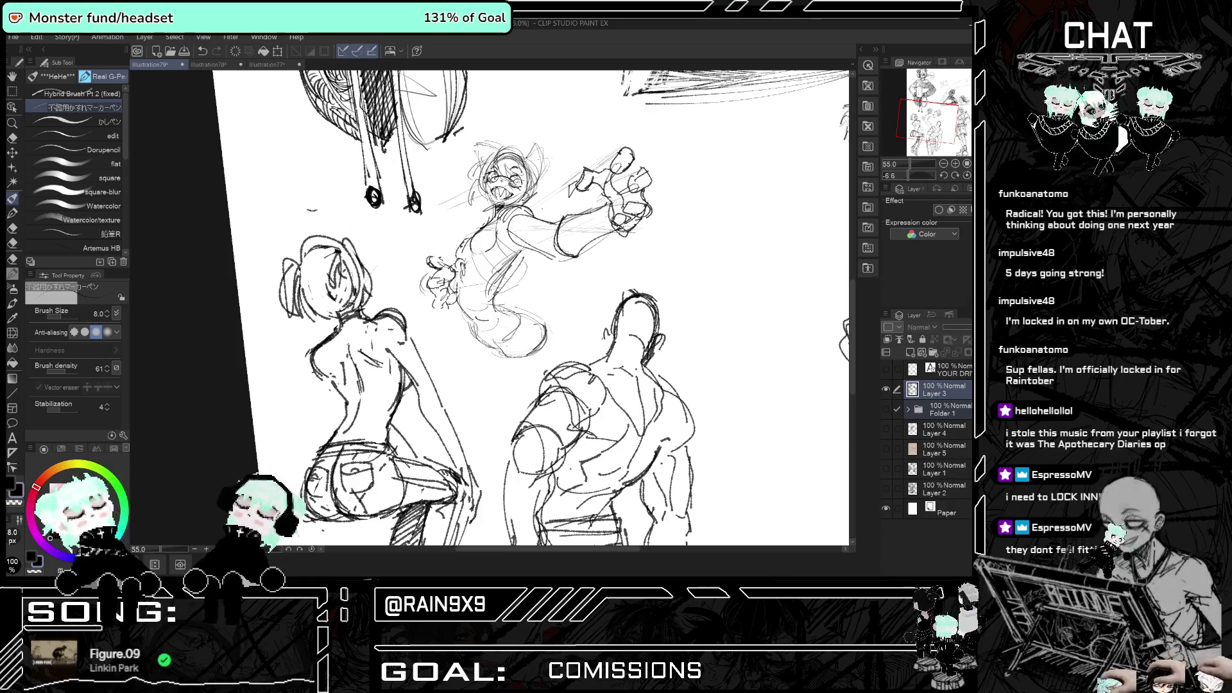
left_click_drag(502, 356, 528, 321)
key("h")
key("h")
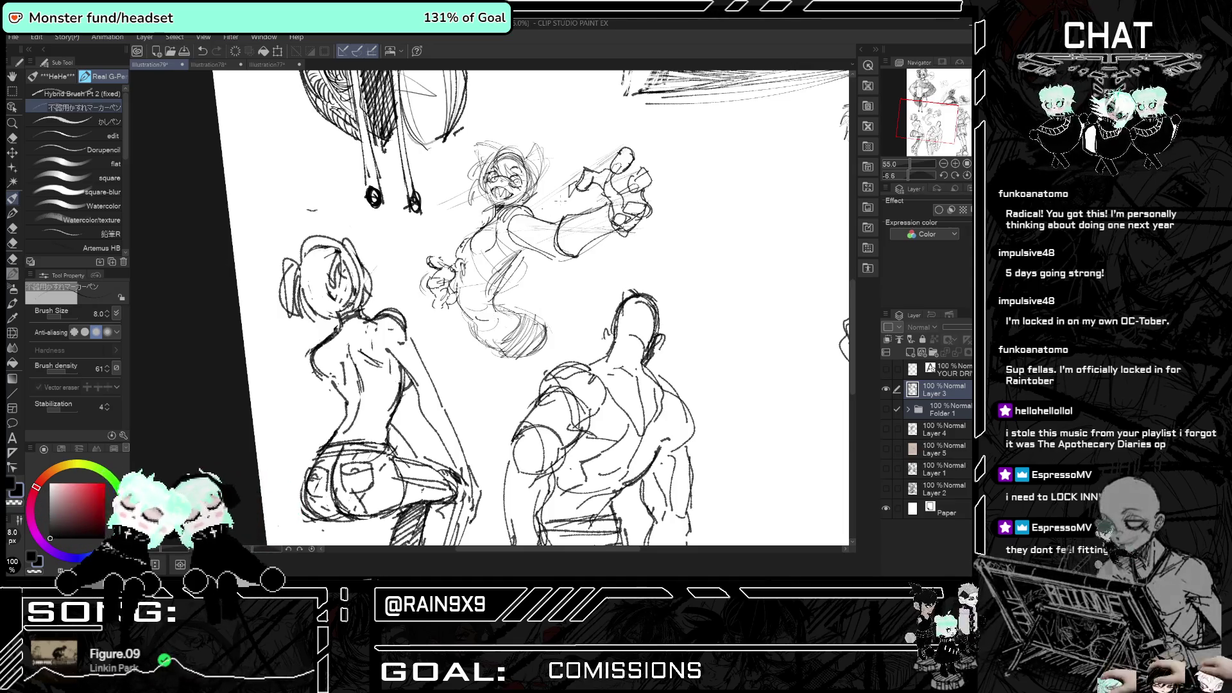
- Erase stray arm lines with the Hard eraser, discarding a trial stroke near the arm
left_click(14, 138)
mouse_move(559, 215)
left_mouse_down()
mouse_move(577, 217)
mouse_move(570, 232)
mouse_move(581, 212)
left_mouse_up()
key("h")
key("h")
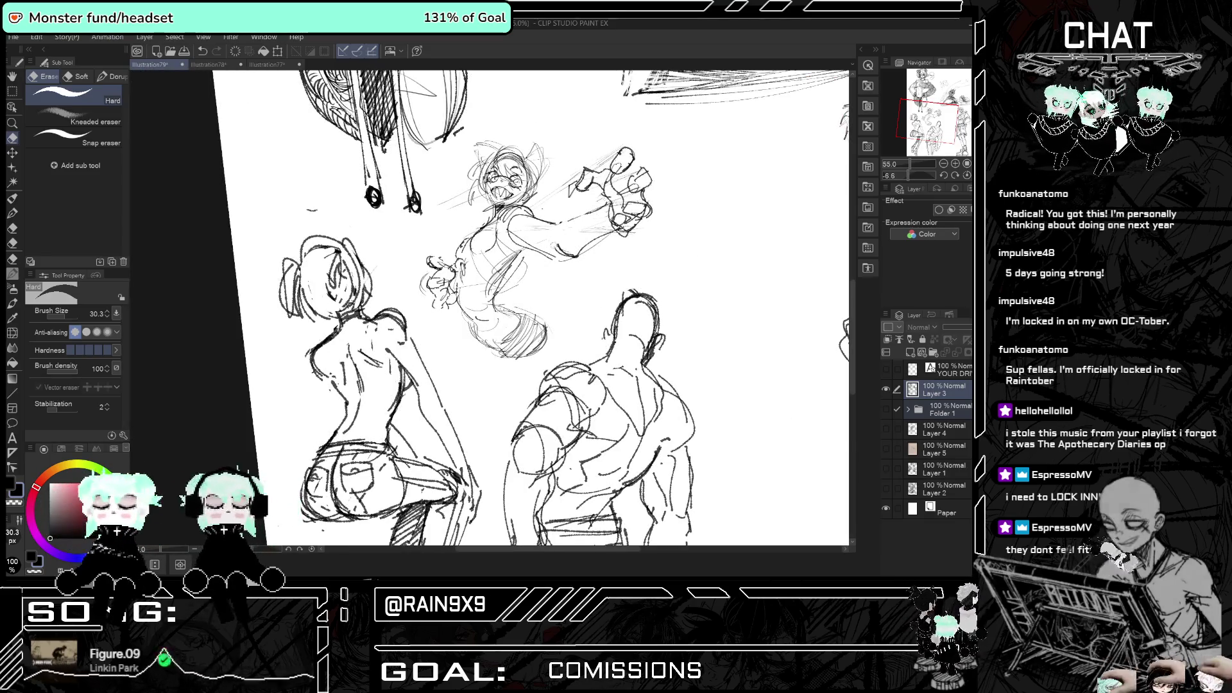
left_click(12, 197)
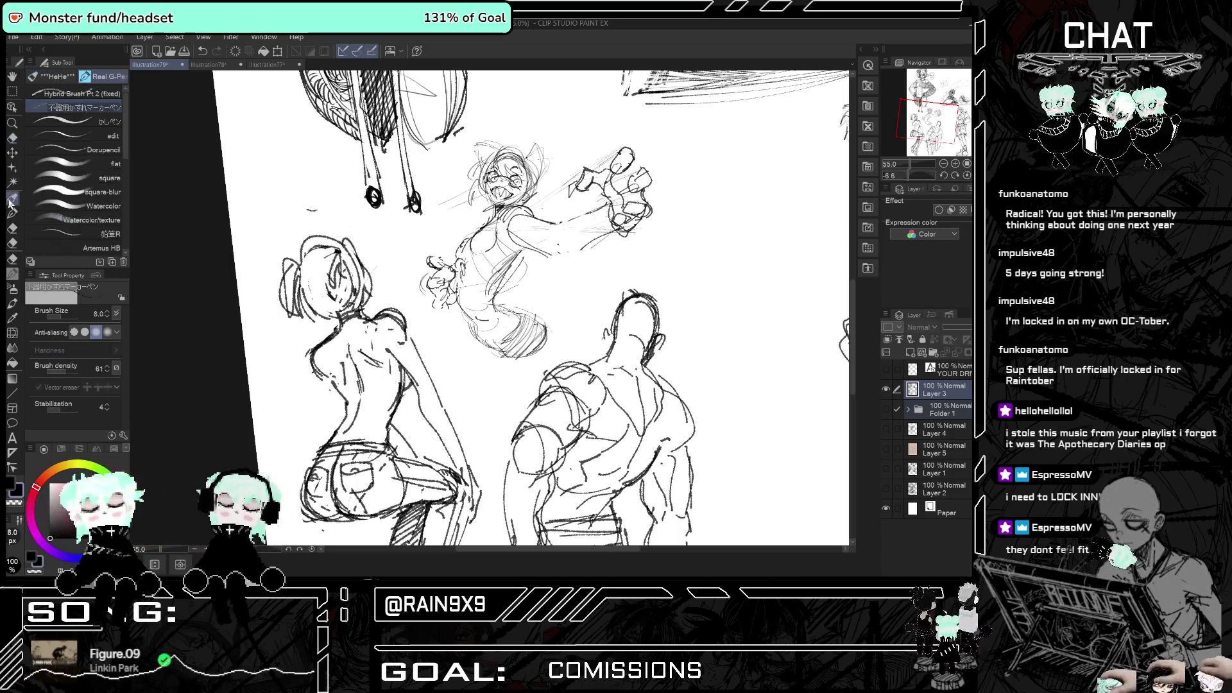
left_click_drag(551, 237, 565, 221)
key("ctrl+z")
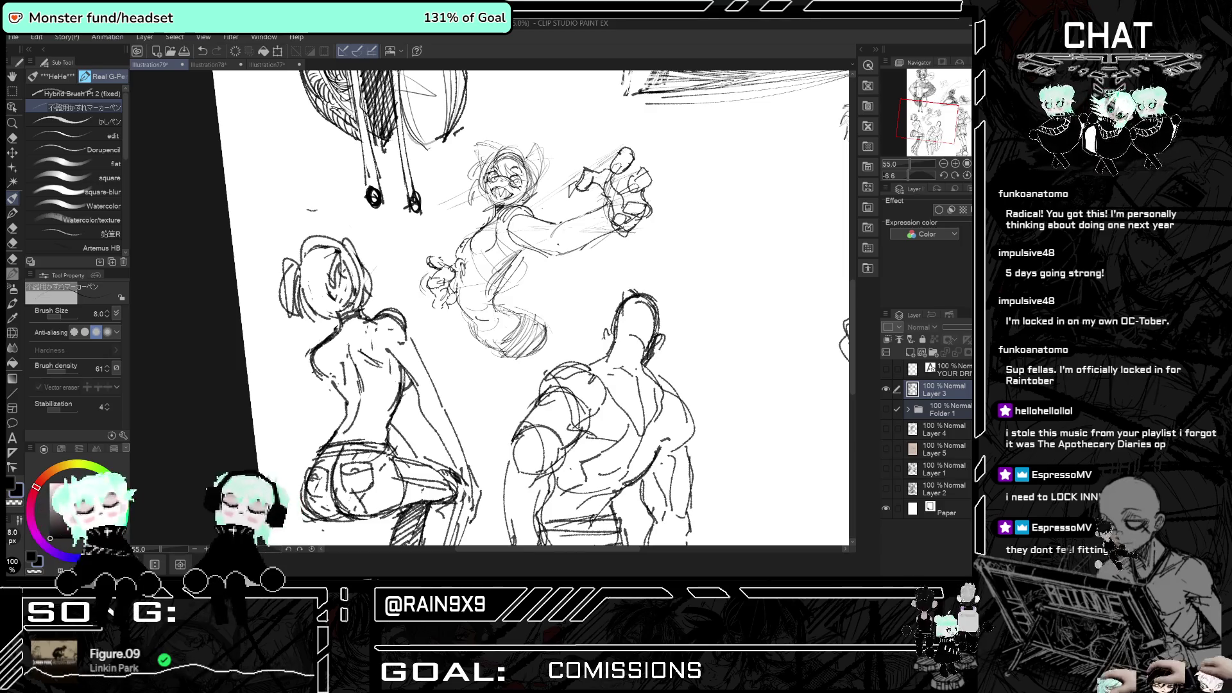
key("ctrl+minus")
key("ctrl+minus")
key("ctrl+minus")
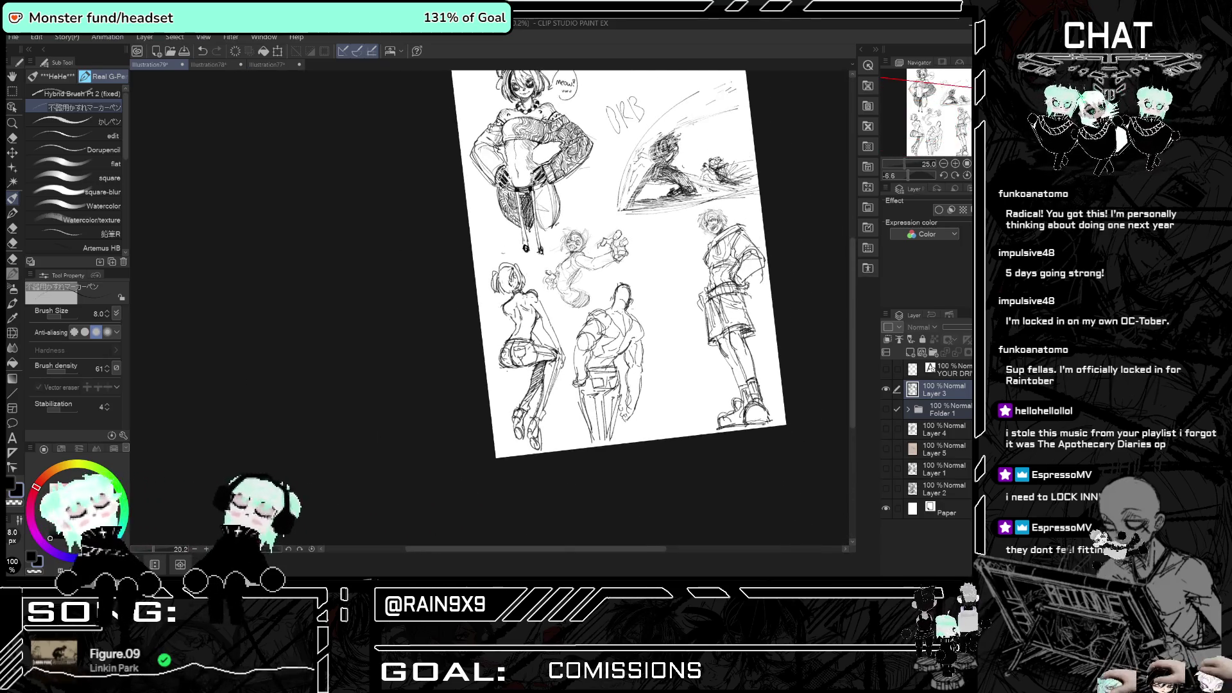
- Add speed lines beside the ORB sketch's arc and check them with a mirrored view
key("ctrl+plus")
key("ctrl+minus")
key("ctrl+minus")
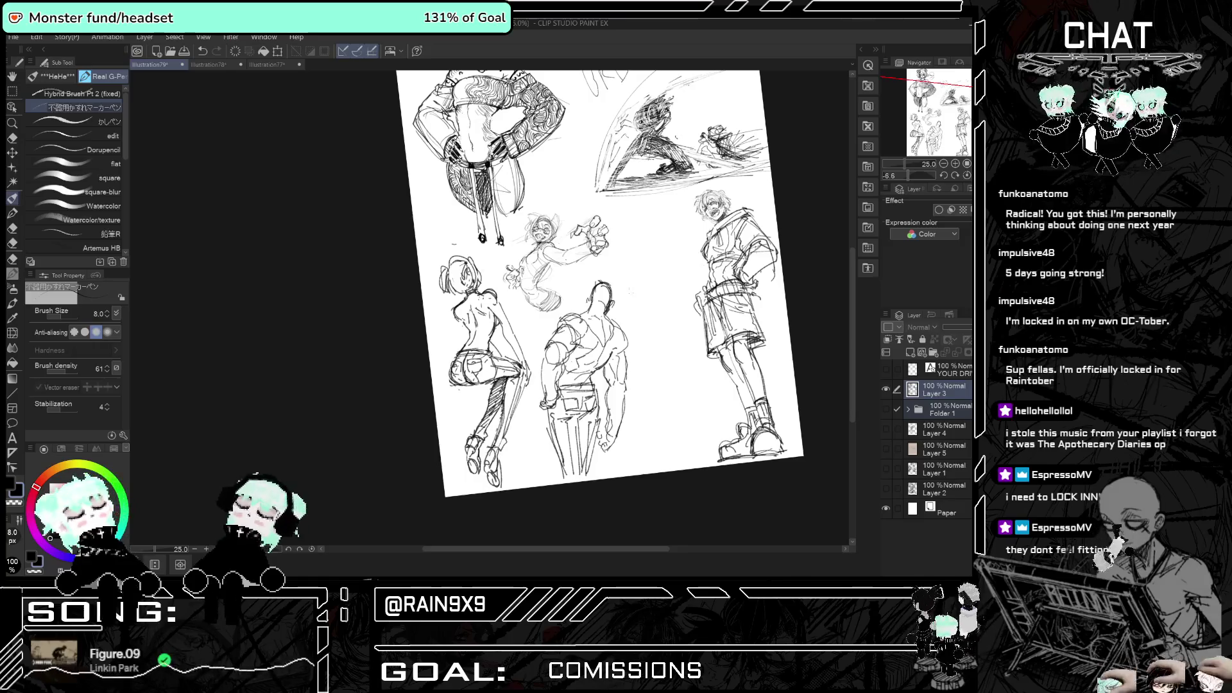
scroll(659, 299, "down", 1)
scroll(665, 147, "up", 4)
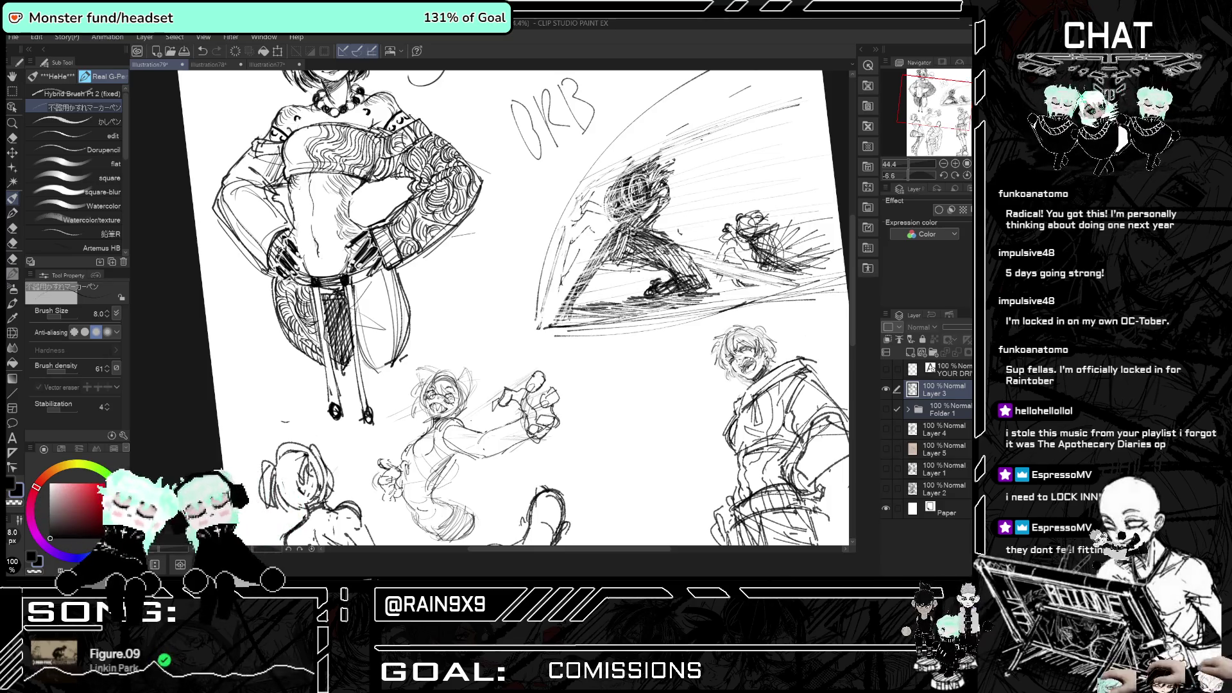
scroll(834, 302, "down", 2)
scroll(834, 302, "up", 3)
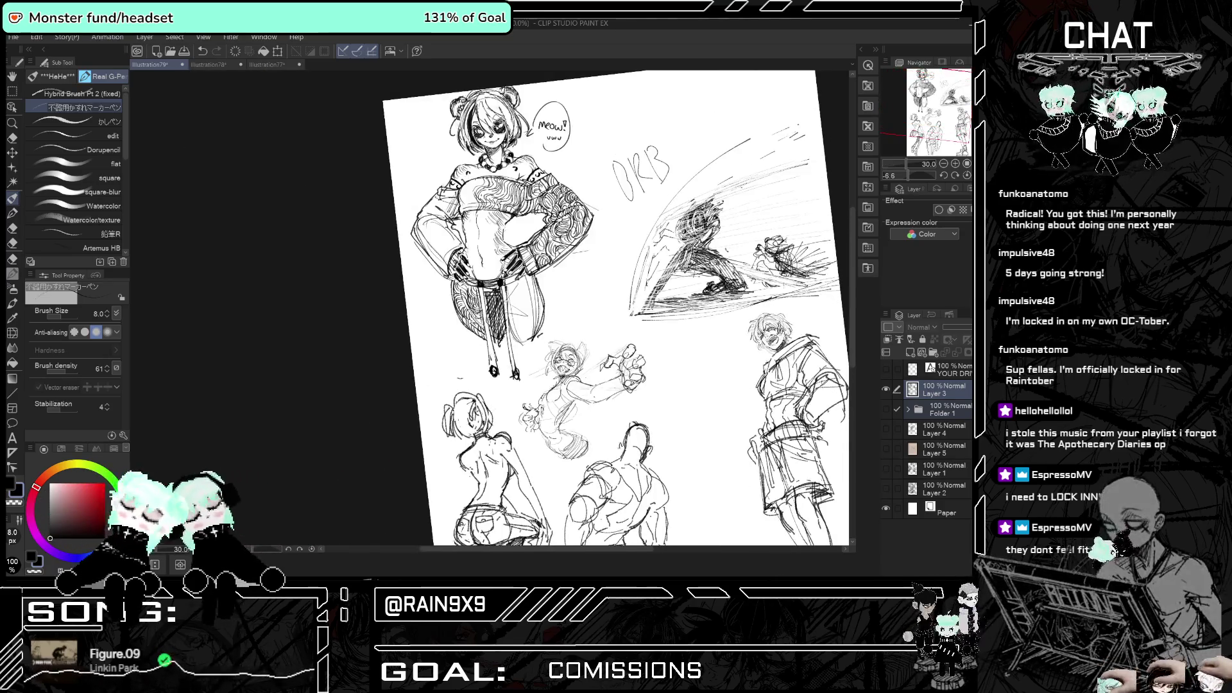
mouse_move(549, 237)
left_mouse_down()
mouse_move(532, 299)
mouse_move(538, 261)
left_mouse_up()
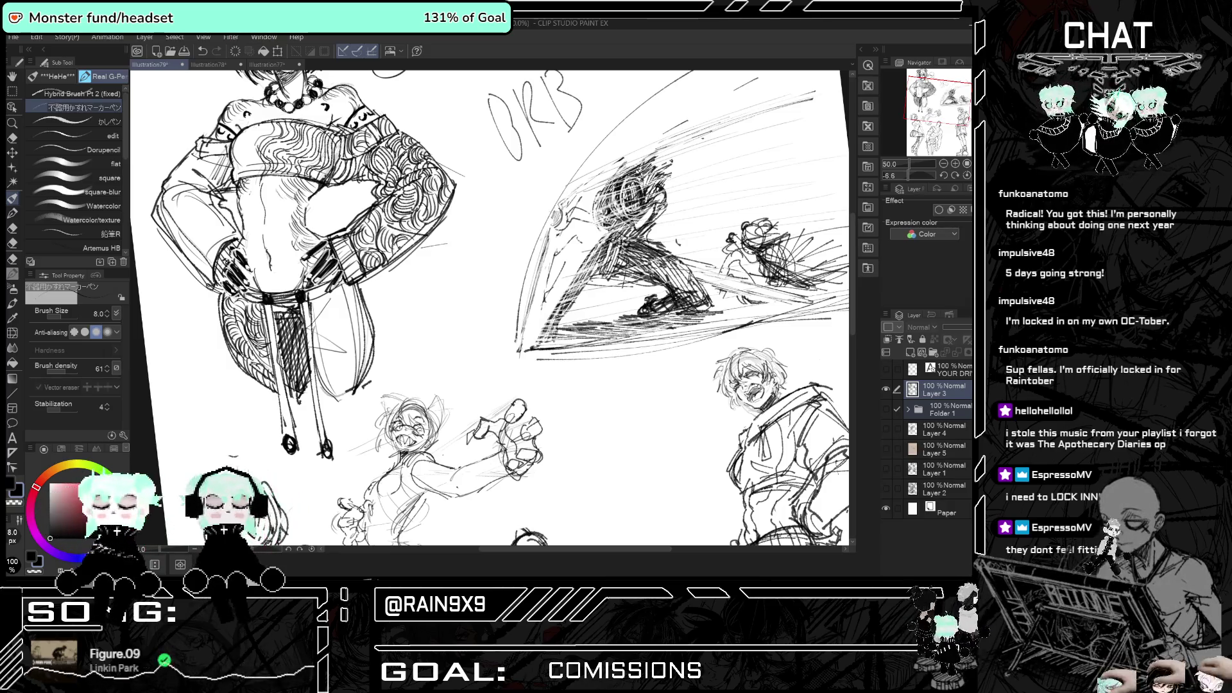
scroll(424, 167, "down", 3)
scroll(674, 226, "down", 2)
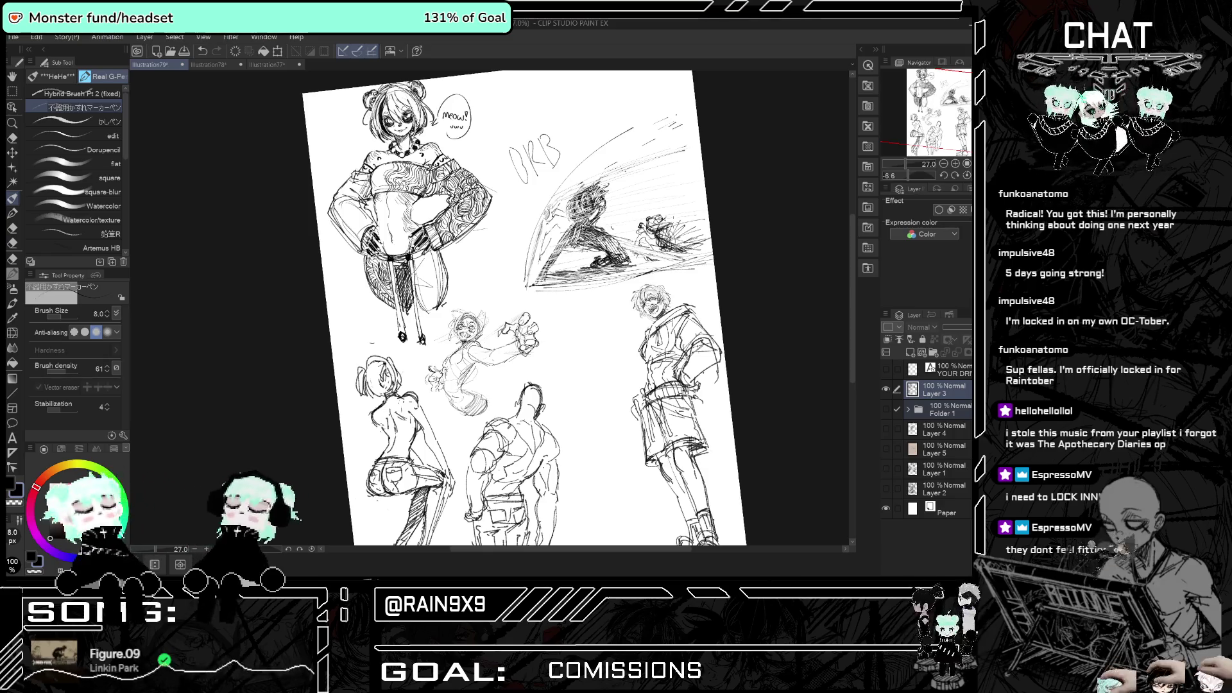
key("h")
key("h")
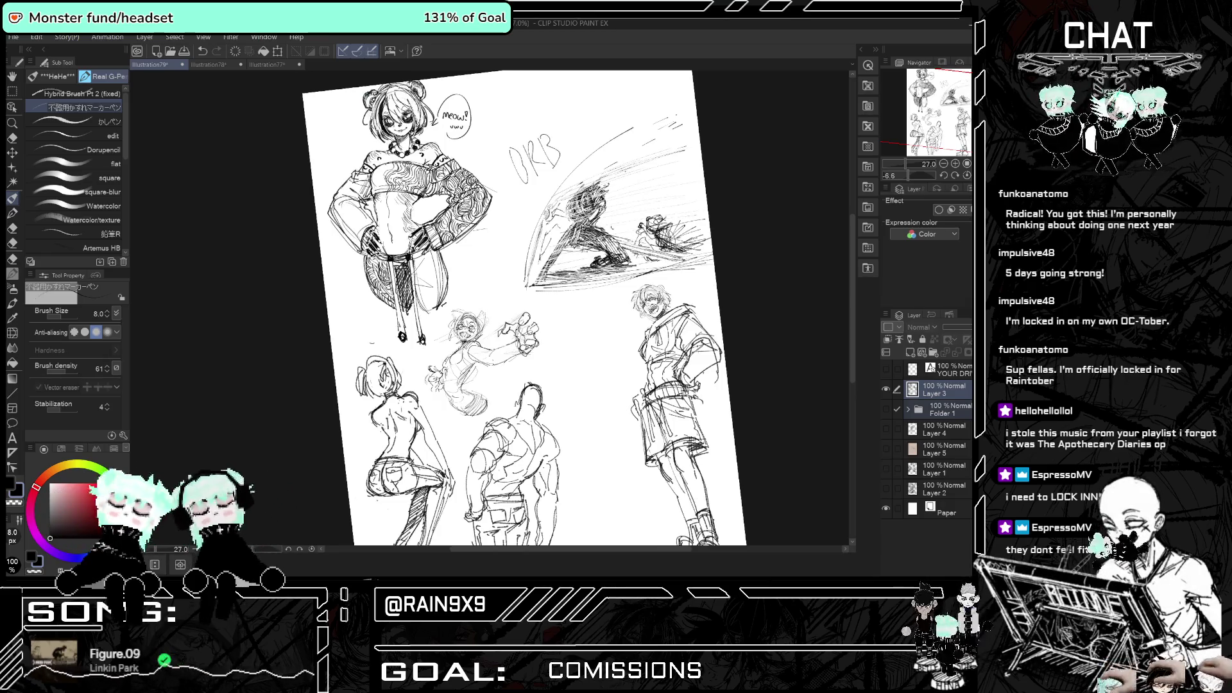
key("h")
key("h")
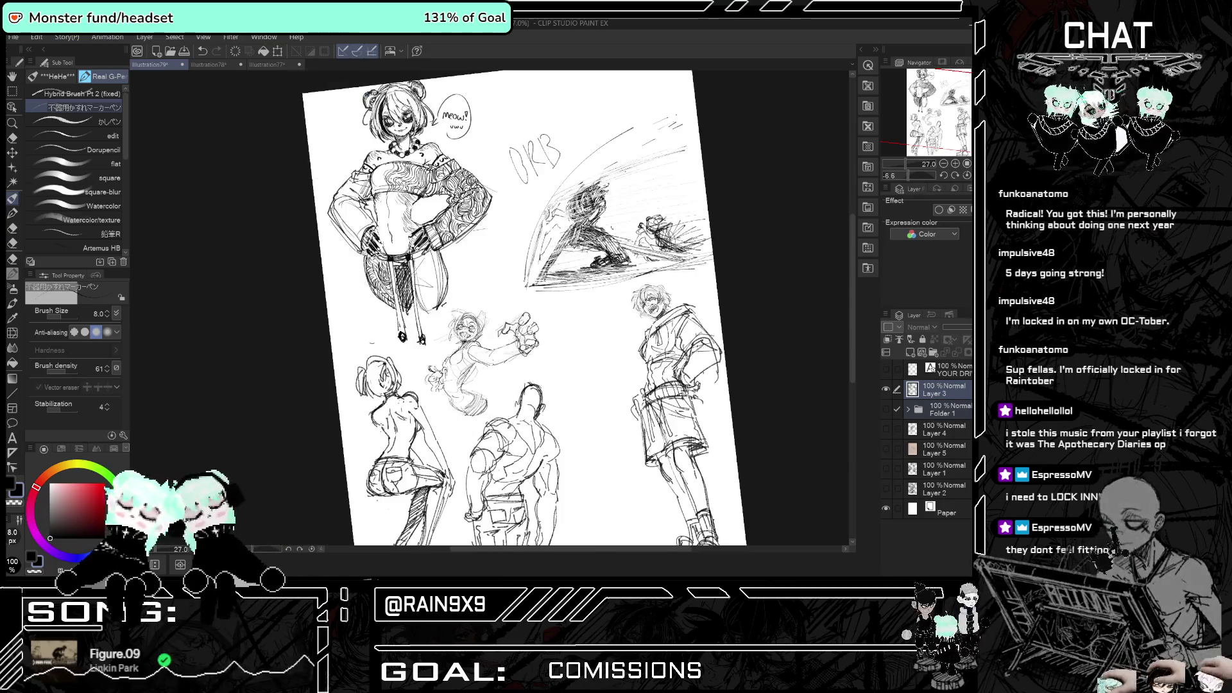
- Hide Layer 3 so the finished study sheet disappears from the page
scroll(680, 289, "down", 3)
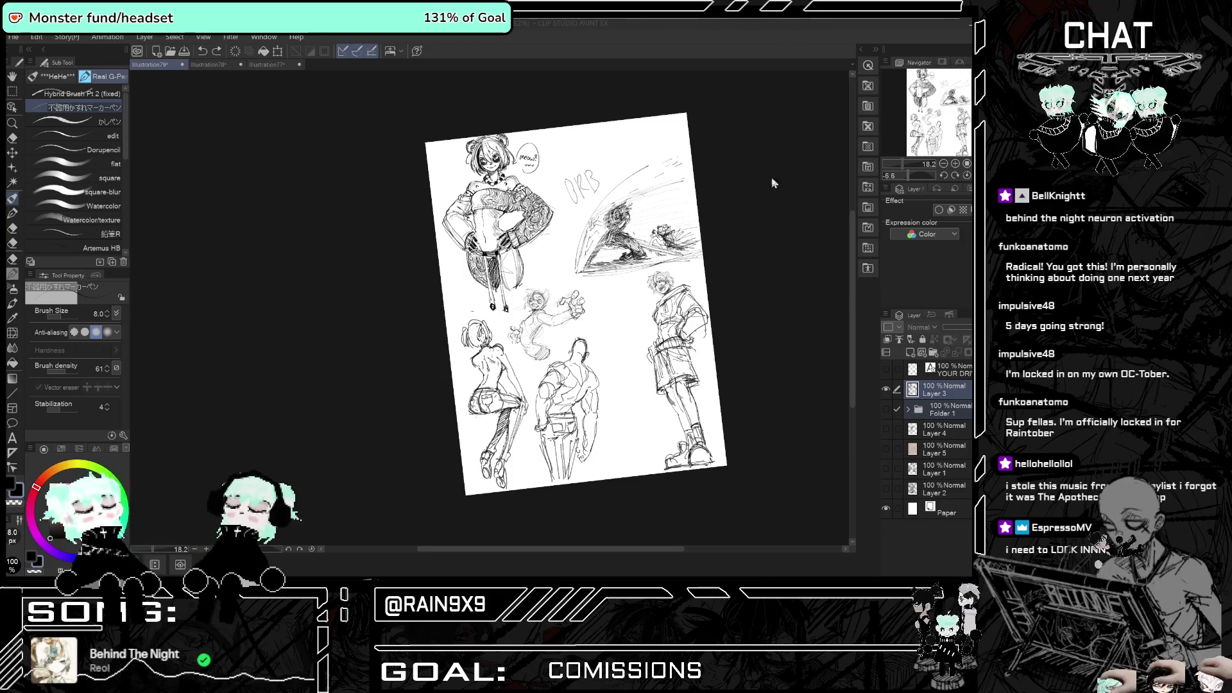
scroll(648, 213, "up", 2)
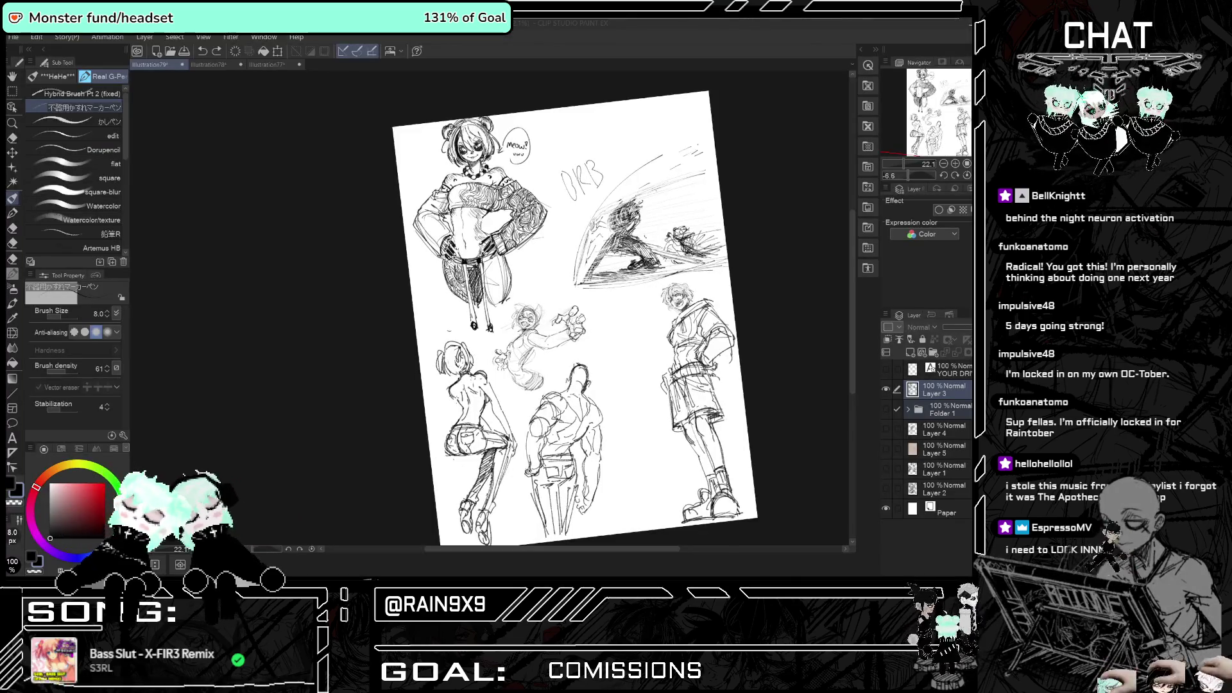
left_click(888, 389)
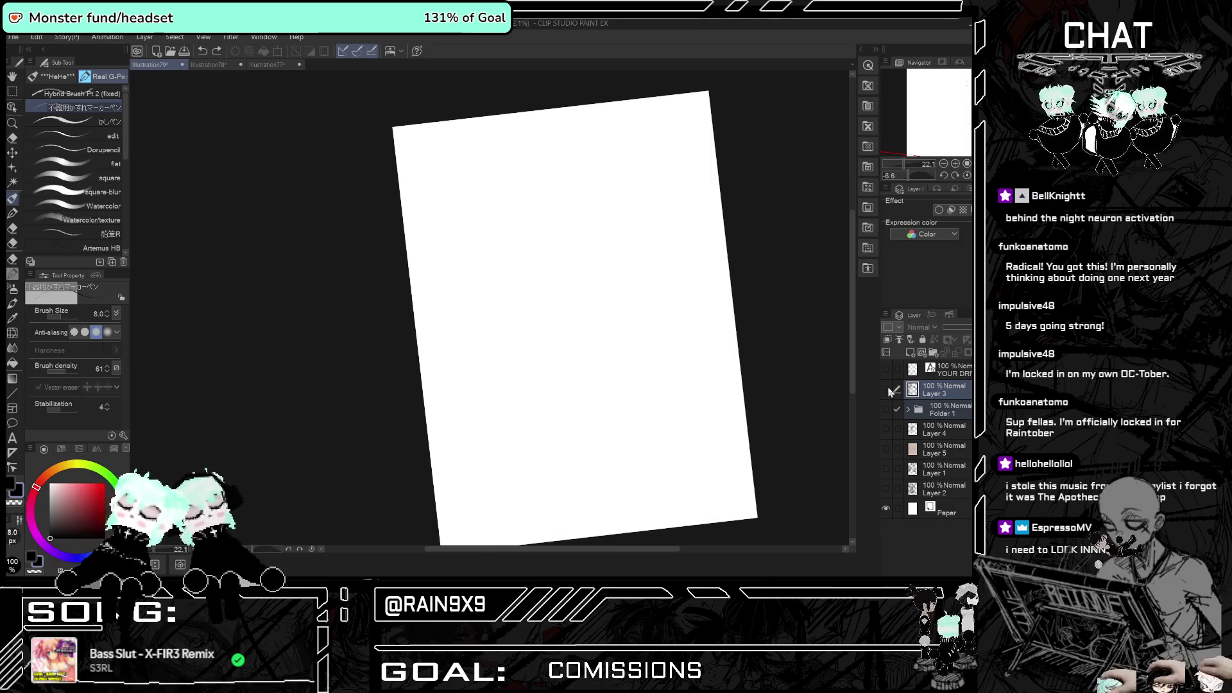
- Show and select Layer 4, fade it to 28% opacity, and add a new raster layer above
left_click(886, 428)
scroll(558, 257, "up", 5)
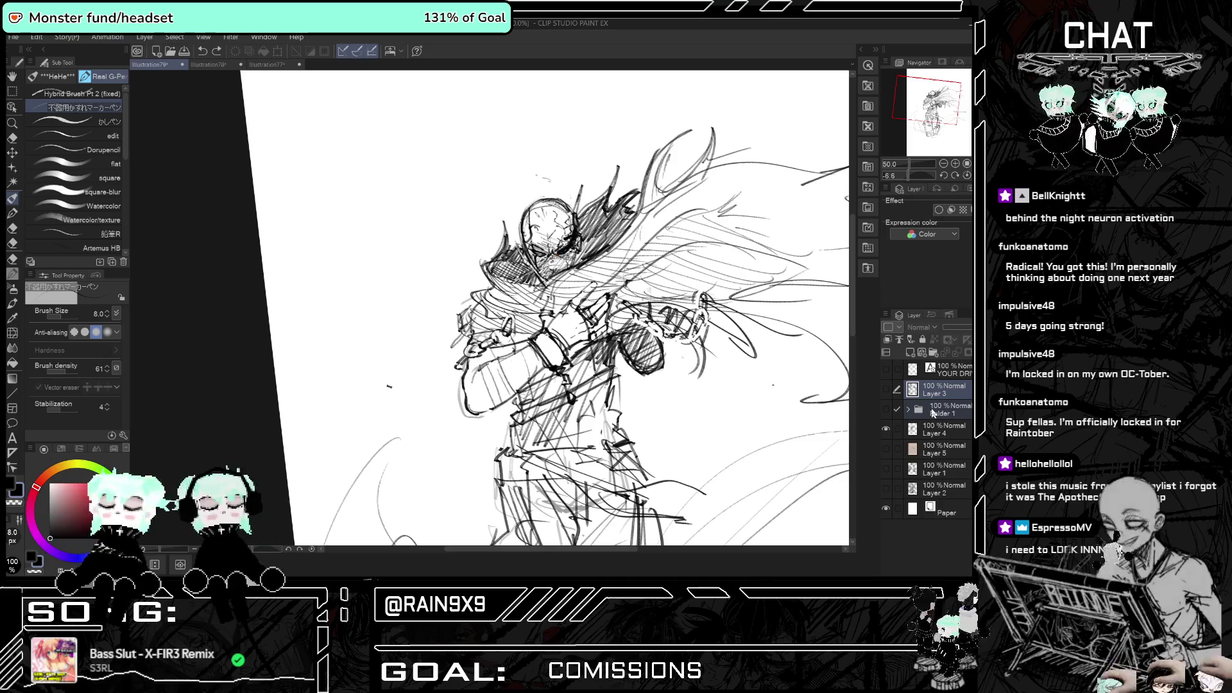
left_click(921, 436)
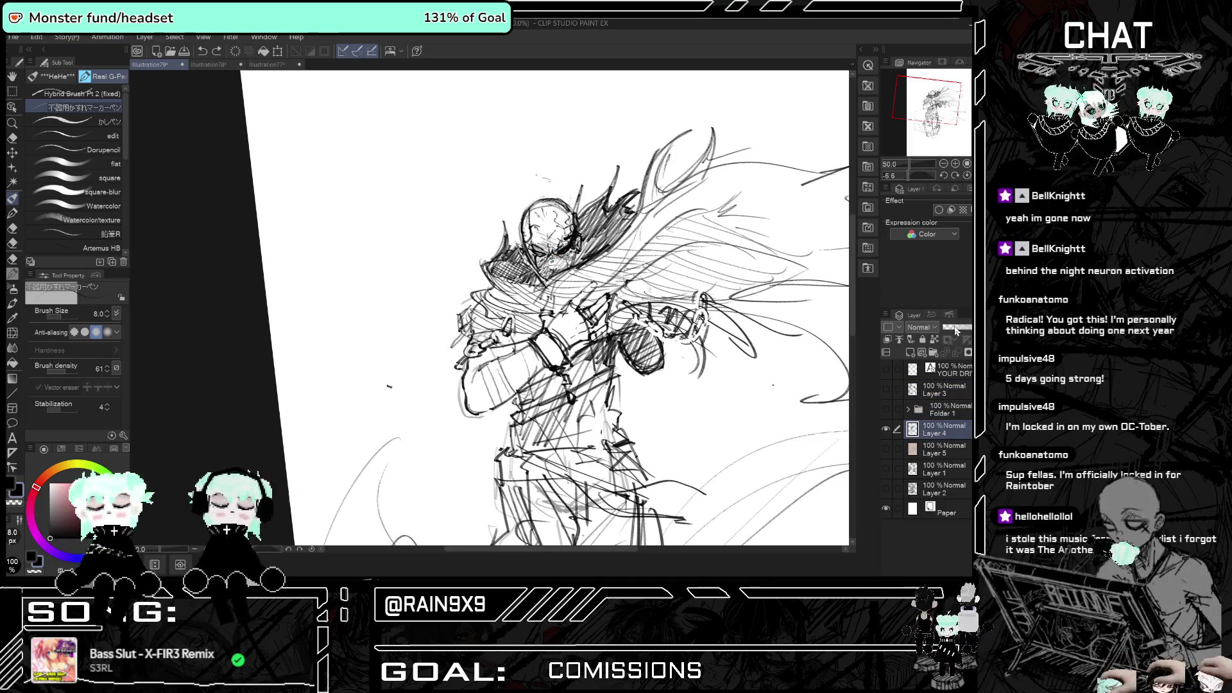
left_click_drag(965, 327, 949, 327)
left_click(914, 352)
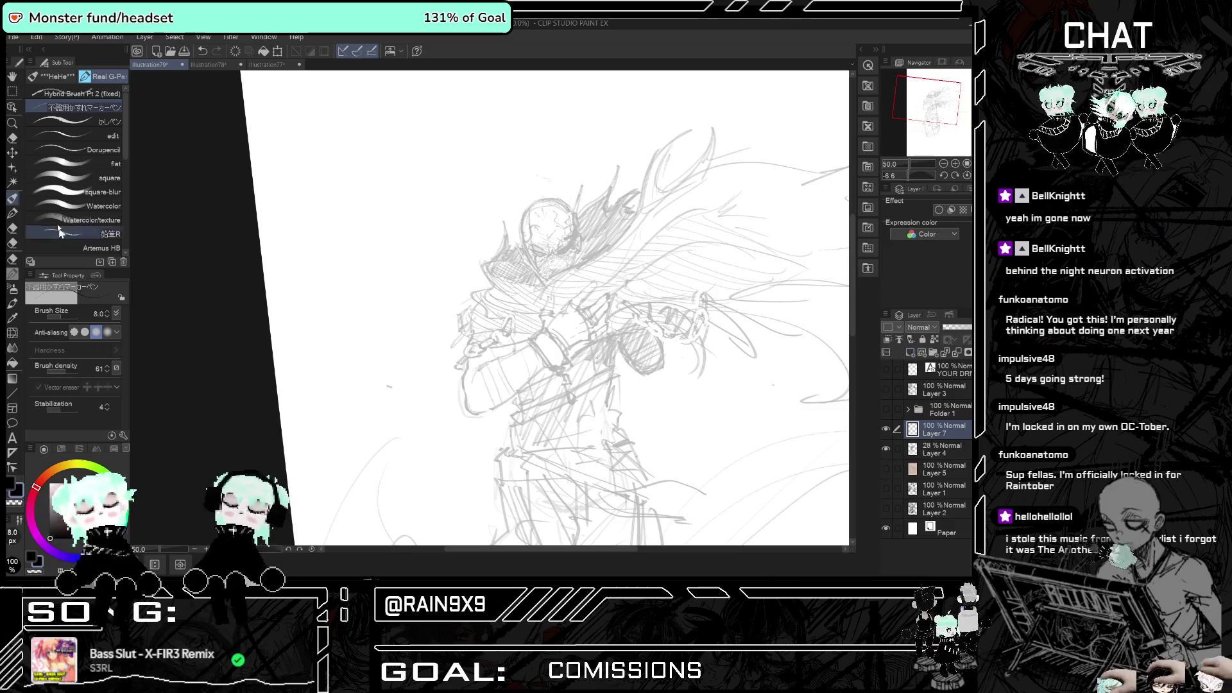
- Choose Hybrid Brush Pt 2, then the textured kasure marker pen for inking
left_click(89, 96)
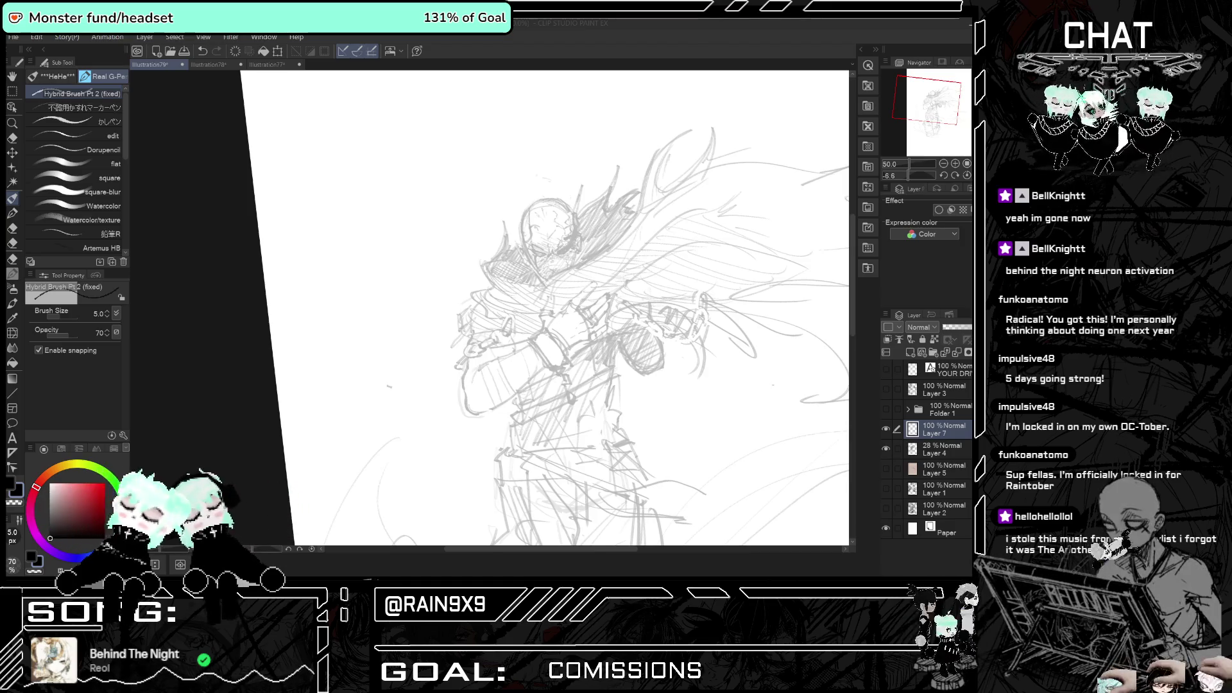
scroll(546, 219, "up", 2)
scroll(547, 216, "down", 2)
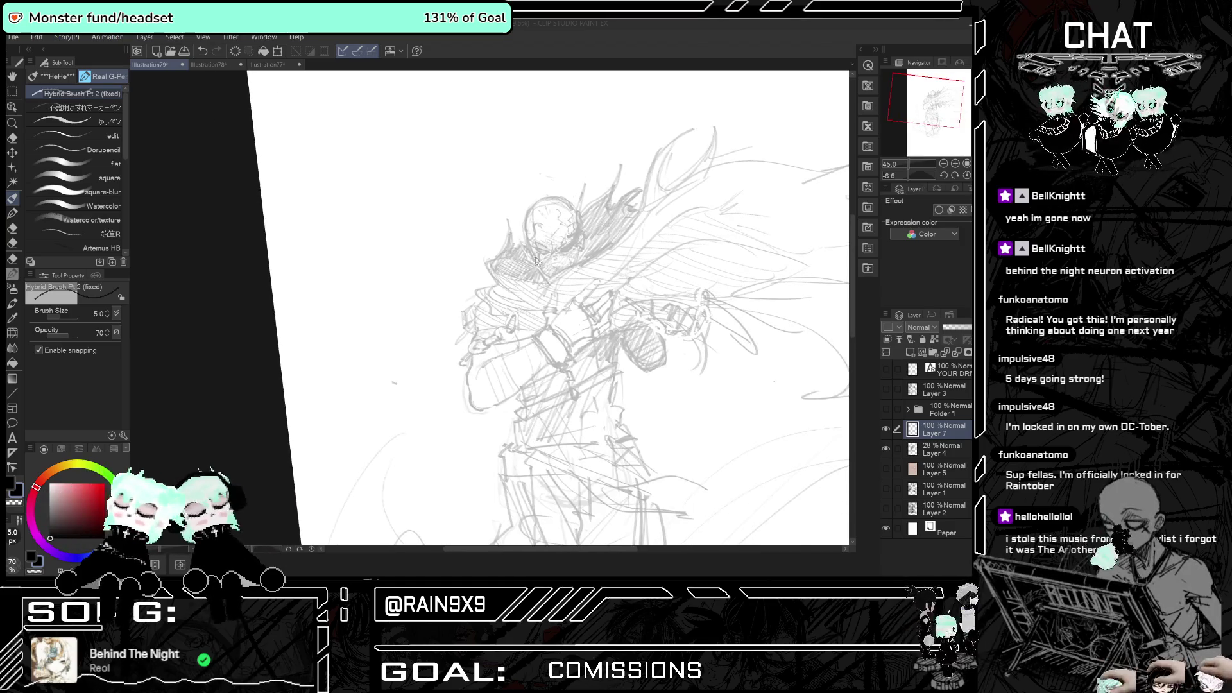
scroll(549, 210, "up", 3)
scroll(550, 210, "up", 1)
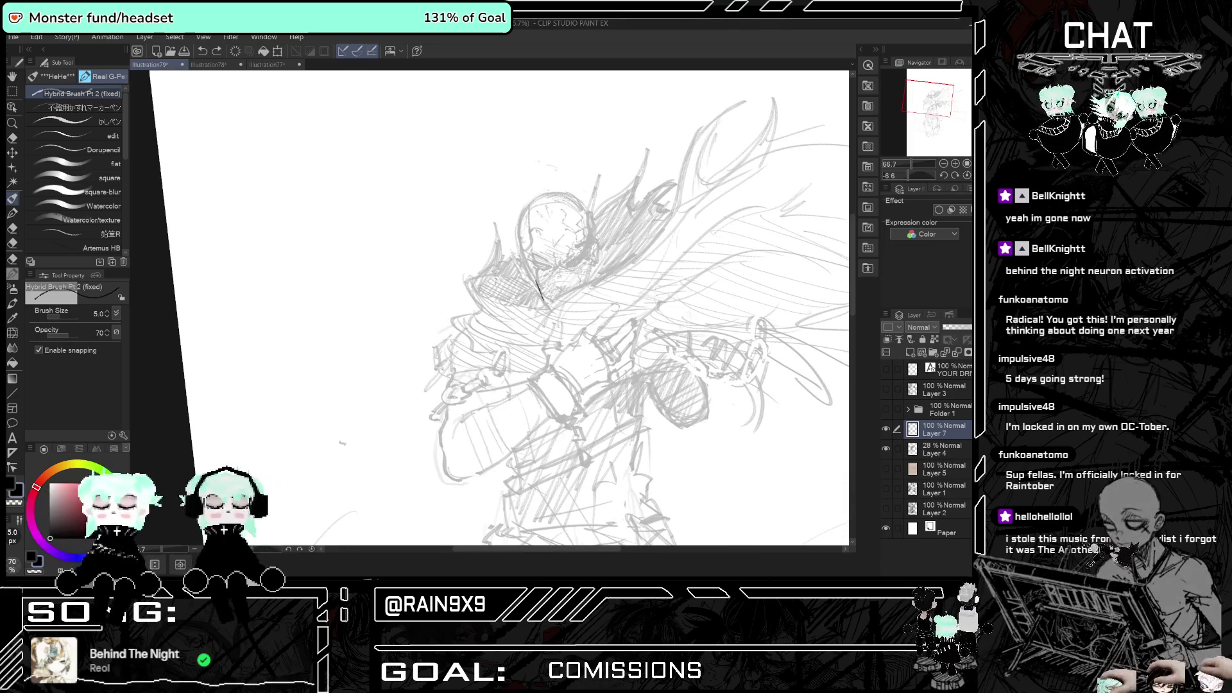
left_click(80, 111)
- Ink the chin and both sides of the head outline, redoing strokes left of the chin
scroll(530, 250, "up", 1)
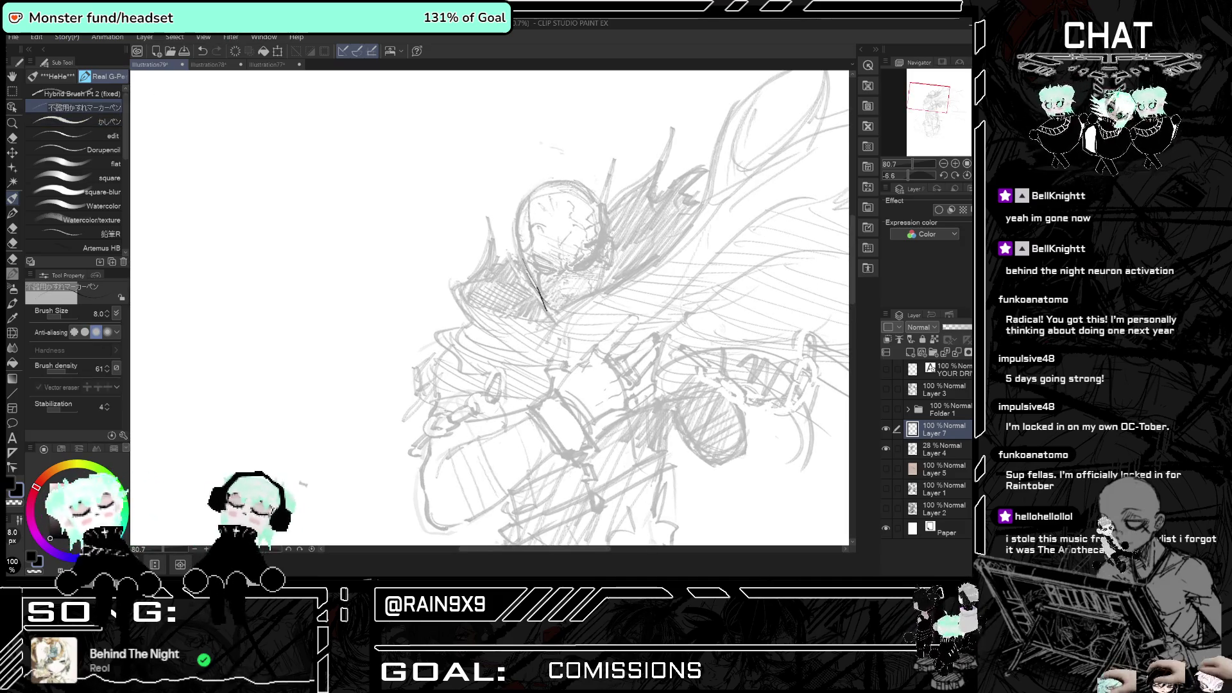
left_click_drag(533, 283, 562, 309)
left_click_drag(528, 265, 546, 298)
key("ctrl+z")
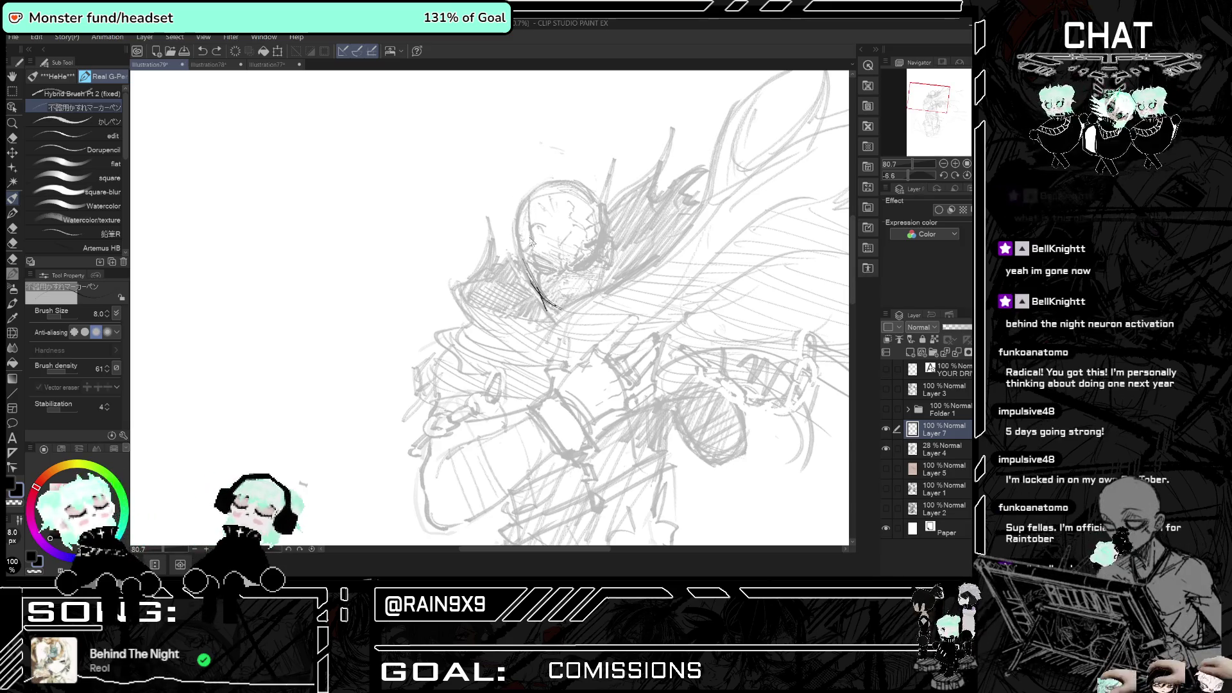
mouse_move(527, 269)
left_mouse_down()
mouse_move(519, 204)
mouse_move(542, 186)
left_mouse_up()
mouse_move(521, 235)
left_mouse_down()
mouse_move(532, 196)
mouse_move(599, 235)
mouse_move(599, 294)
left_mouse_up()
left_click_drag(603, 243, 580, 302)
key("ctrl+z")
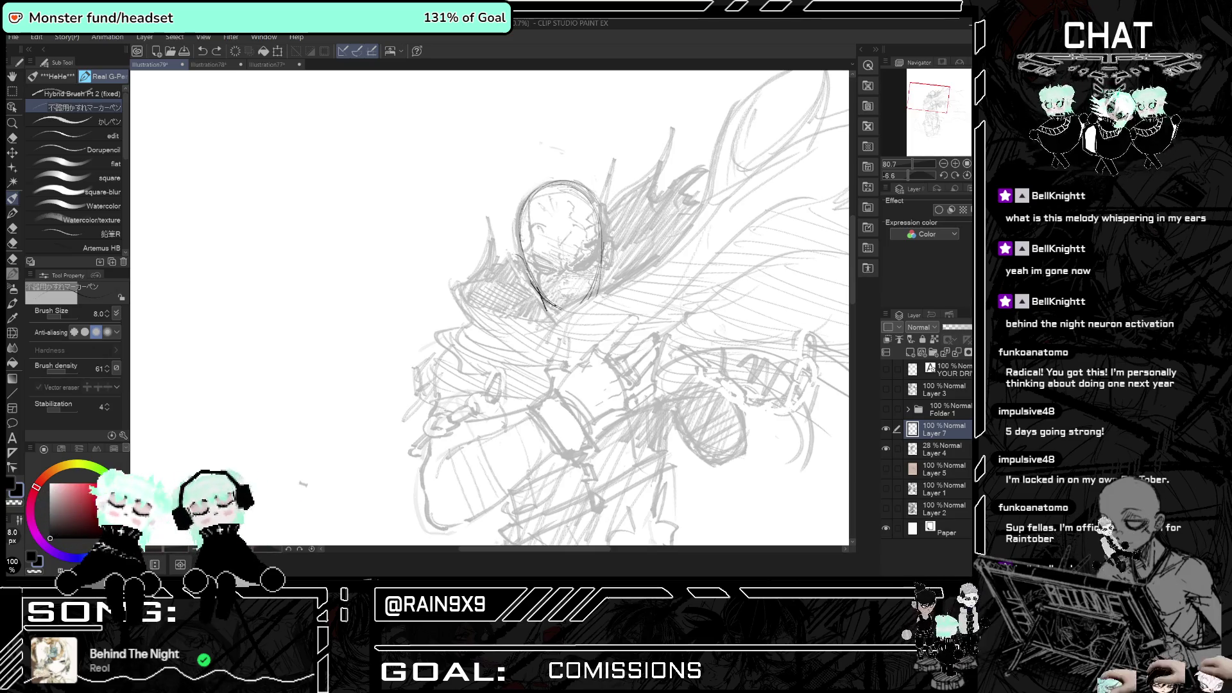
key("ctrl+z")
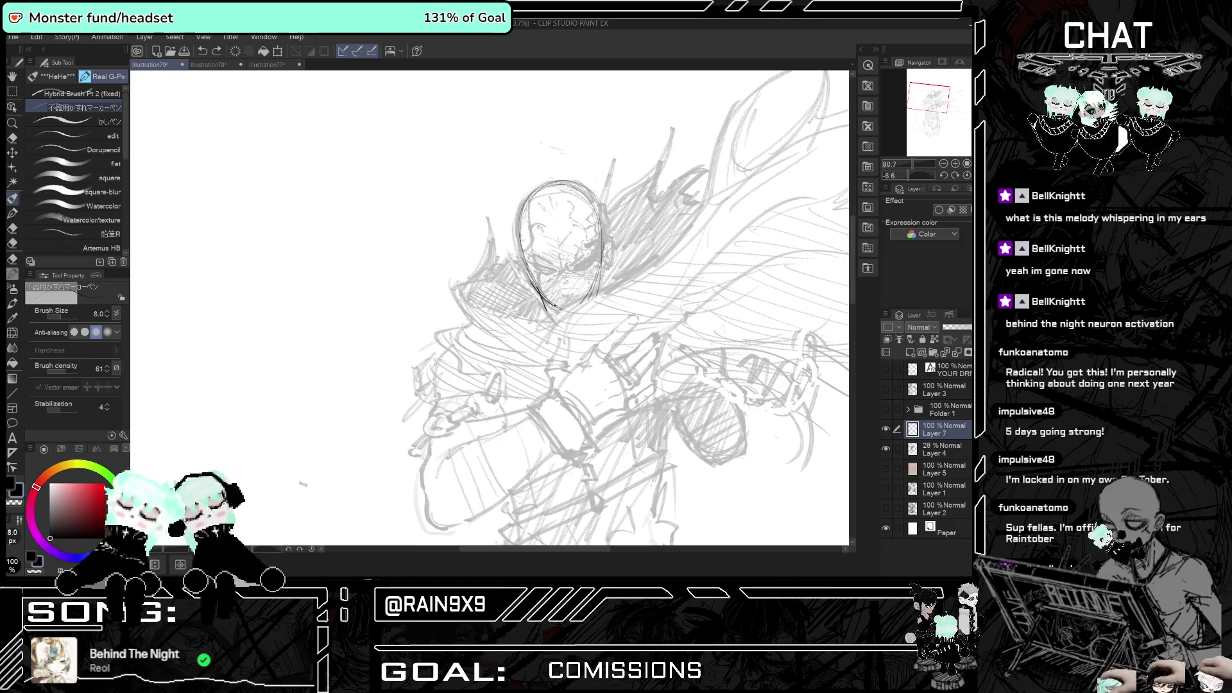
left_click_drag(510, 251, 520, 269)
- Draw the ear, strengthen the left jawline, and detail the eyes and nose
left_click_drag(606, 241, 607, 269)
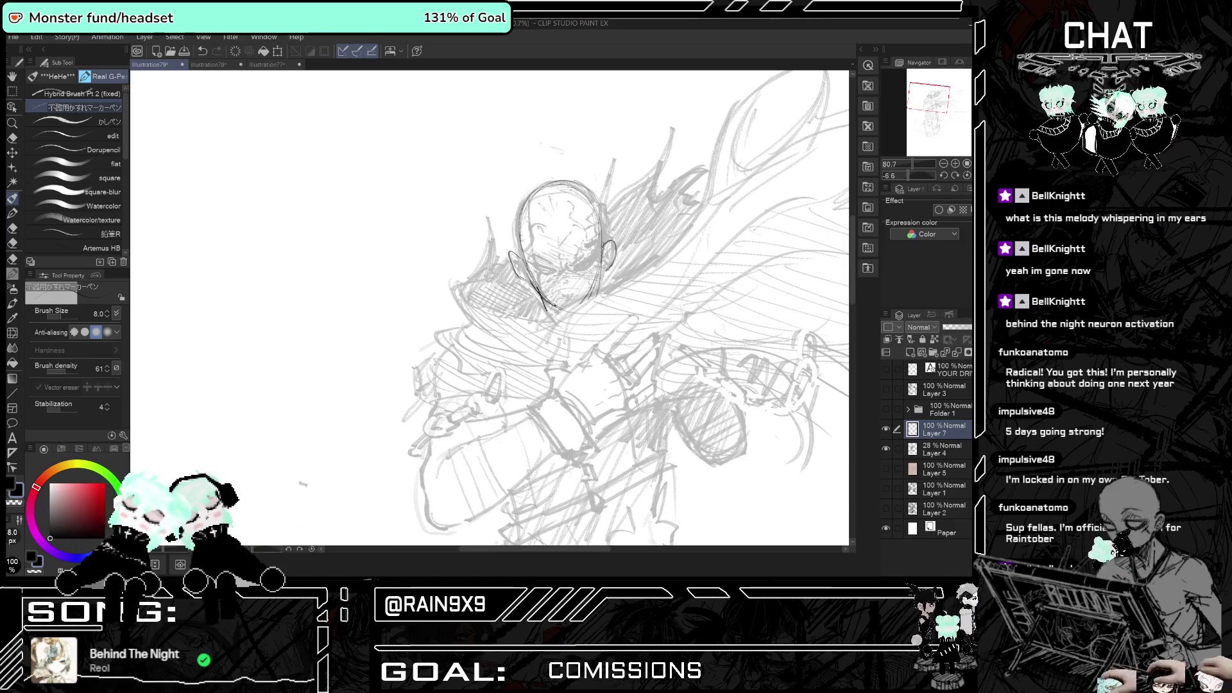
scroll(588, 260, "up", 2)
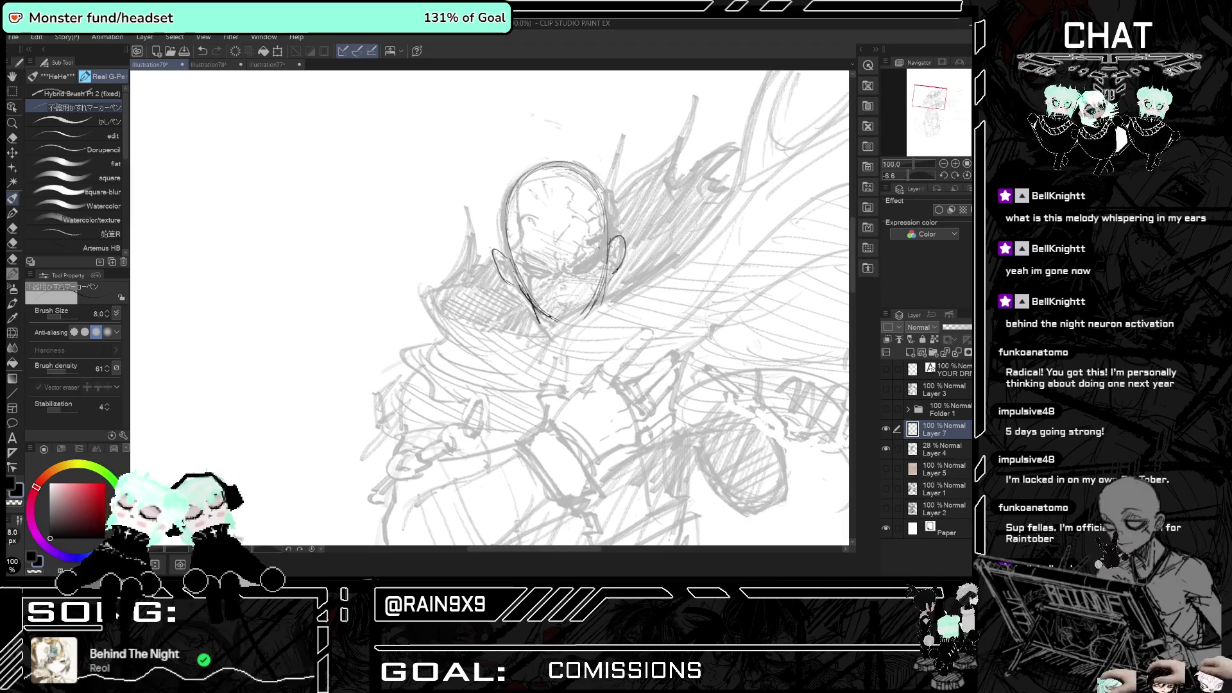
mouse_move(599, 247)
left_mouse_down()
mouse_move(582, 267)
mouse_move(546, 272)
mouse_move(541, 309)
mouse_move(571, 303)
left_mouse_up()
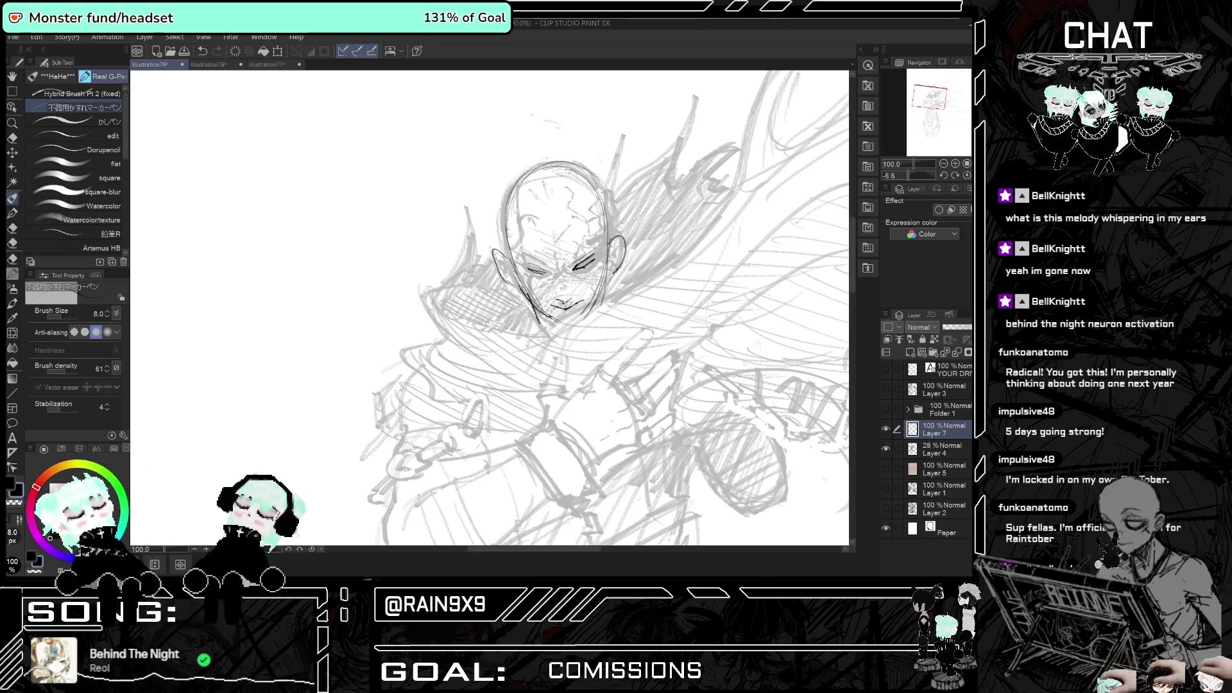
mouse_move(513, 264)
left_mouse_down()
mouse_move(550, 322)
mouse_move(603, 276)
mouse_move(569, 324)
left_mouse_up()
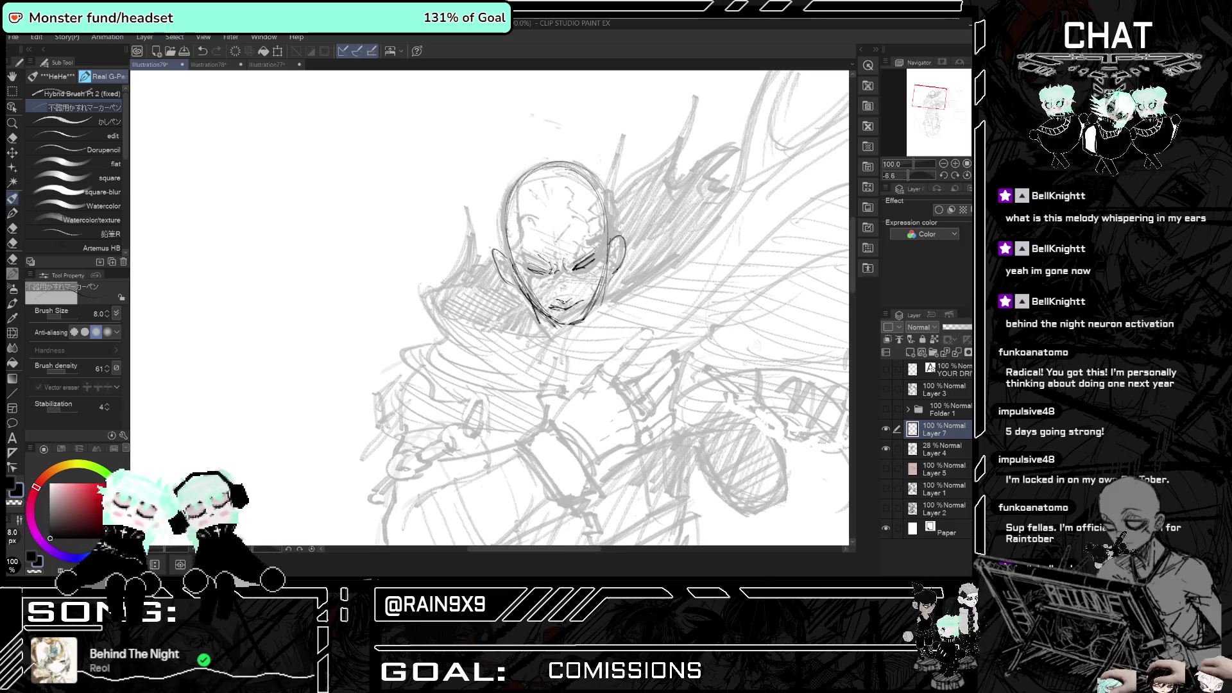
mouse_move(546, 273)
left_mouse_down()
mouse_move(561, 286)
mouse_move(578, 270)
left_mouse_up()
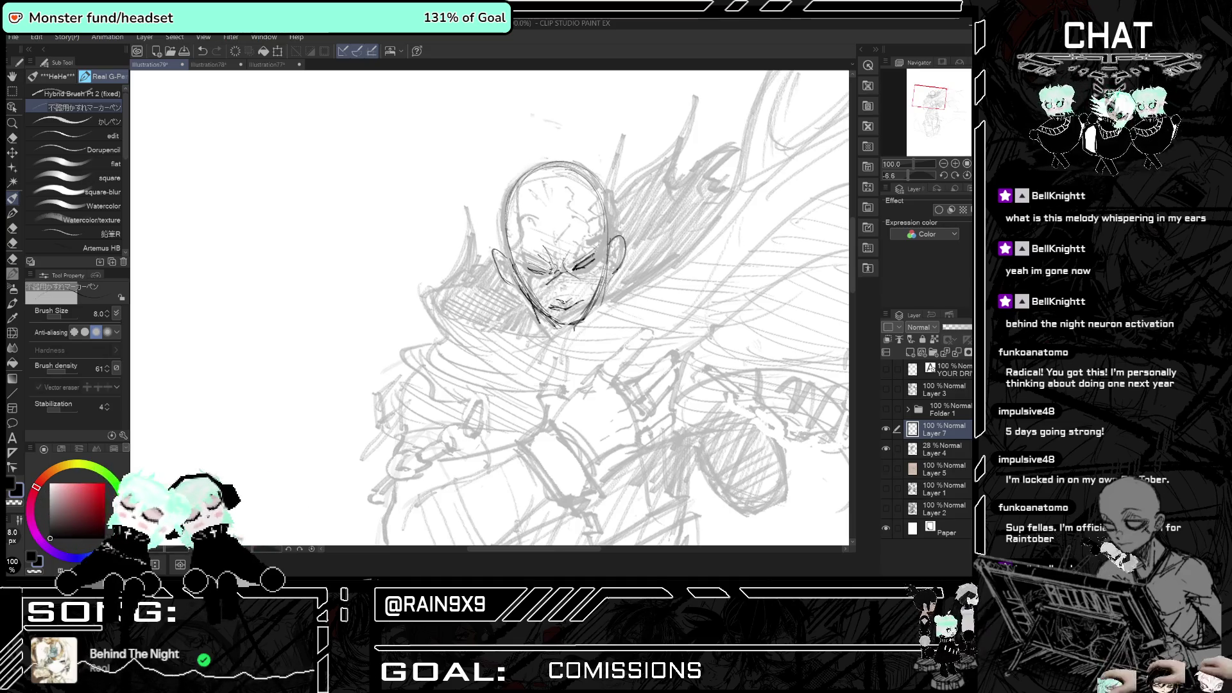
- Add a diagonal cape line left of the face and a curved torso line
scroll(603, 292, "up", 2)
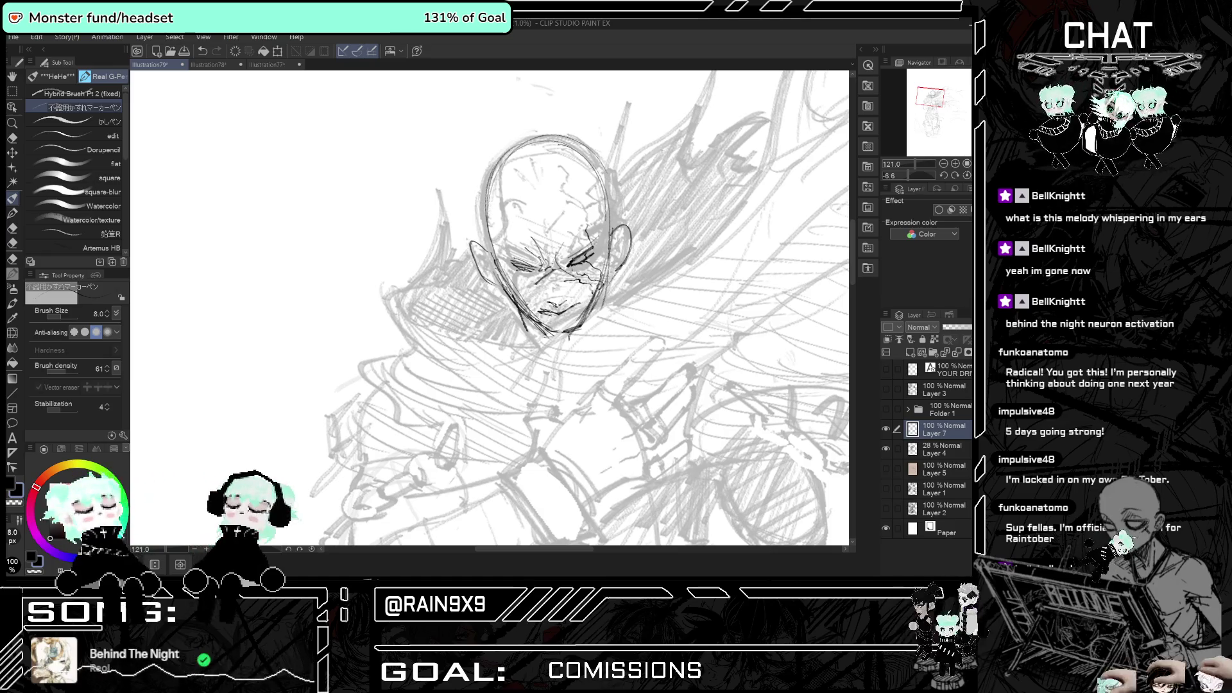
scroll(508, 252, "down", 5)
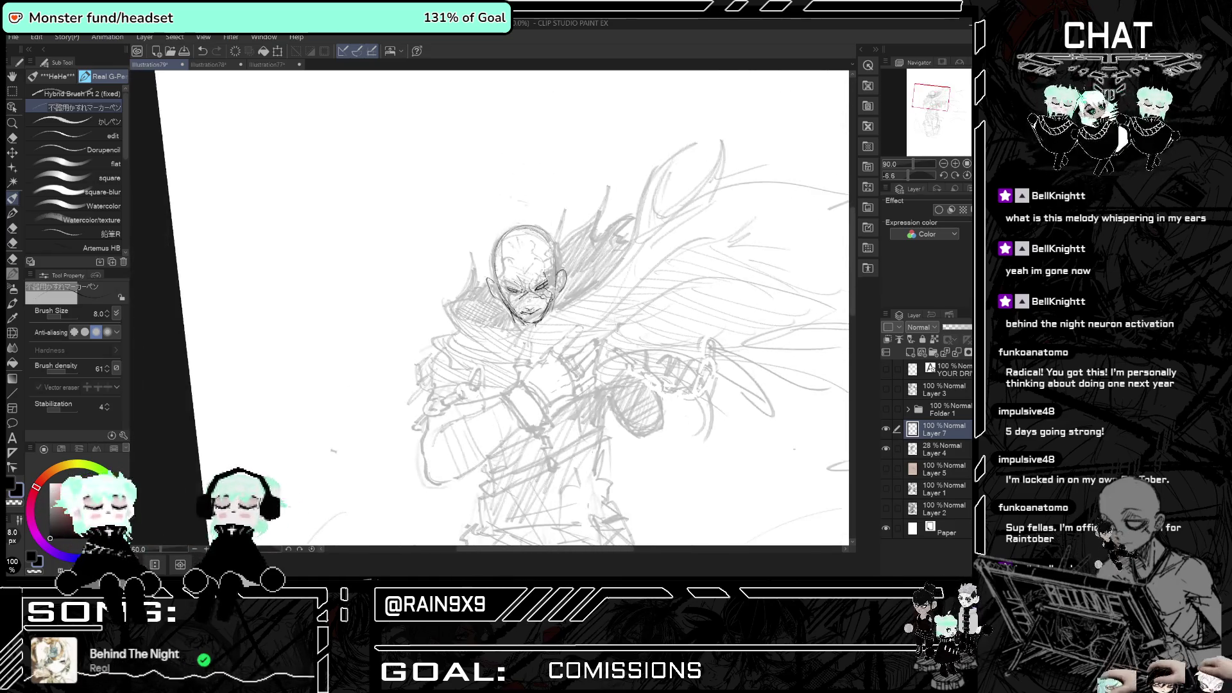
scroll(508, 252, "up", 2)
scroll(507, 254, "up", 3)
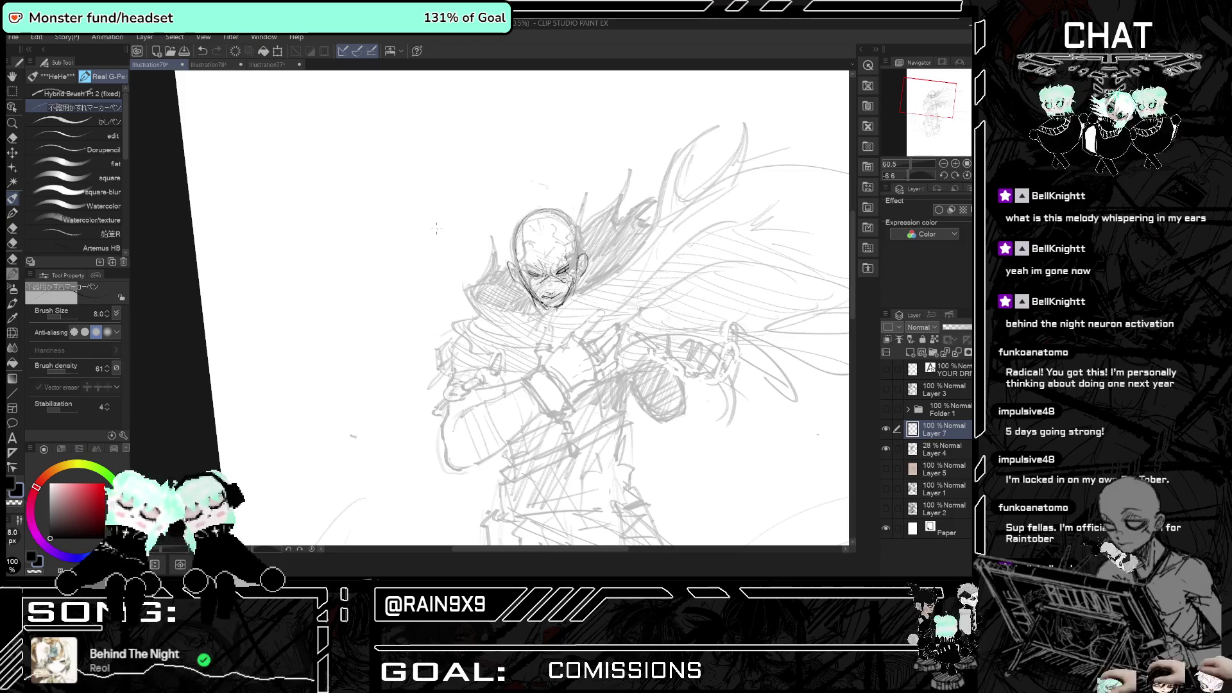
left_click_drag(525, 298, 458, 356)
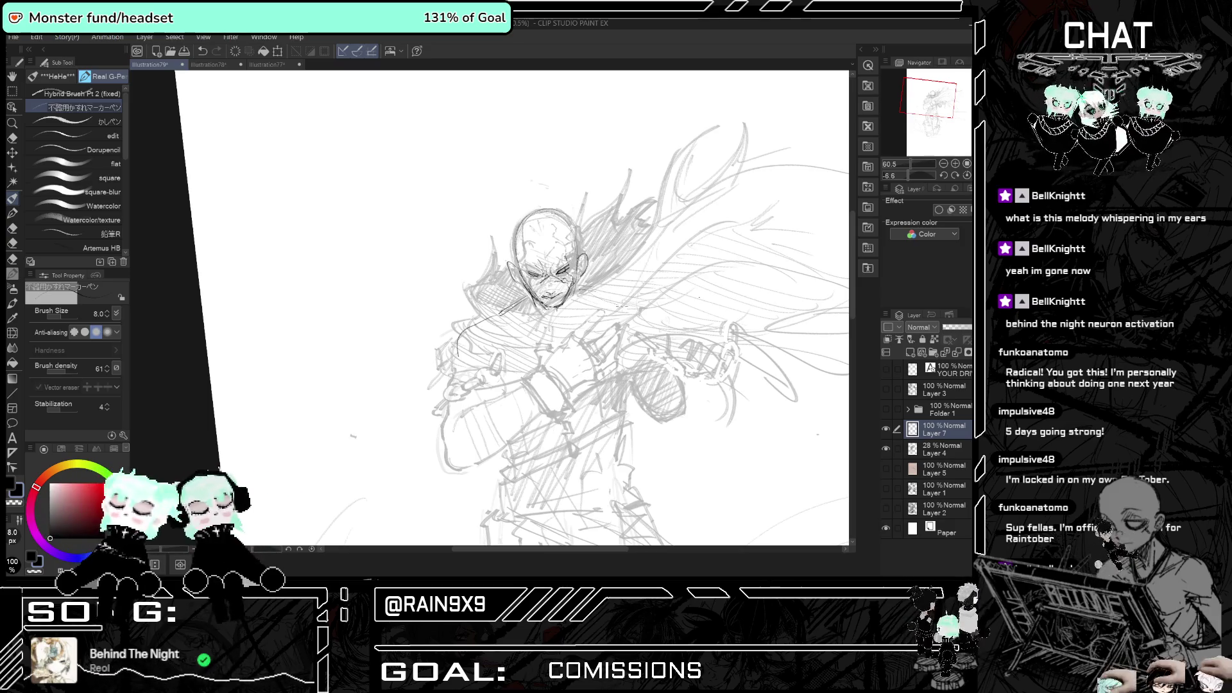
left_click_drag(663, 361, 670, 424)
key("ctrl+z")
mouse_move(667, 354)
left_mouse_down()
mouse_move(665, 417)
mouse_move(641, 426)
left_mouse_up()
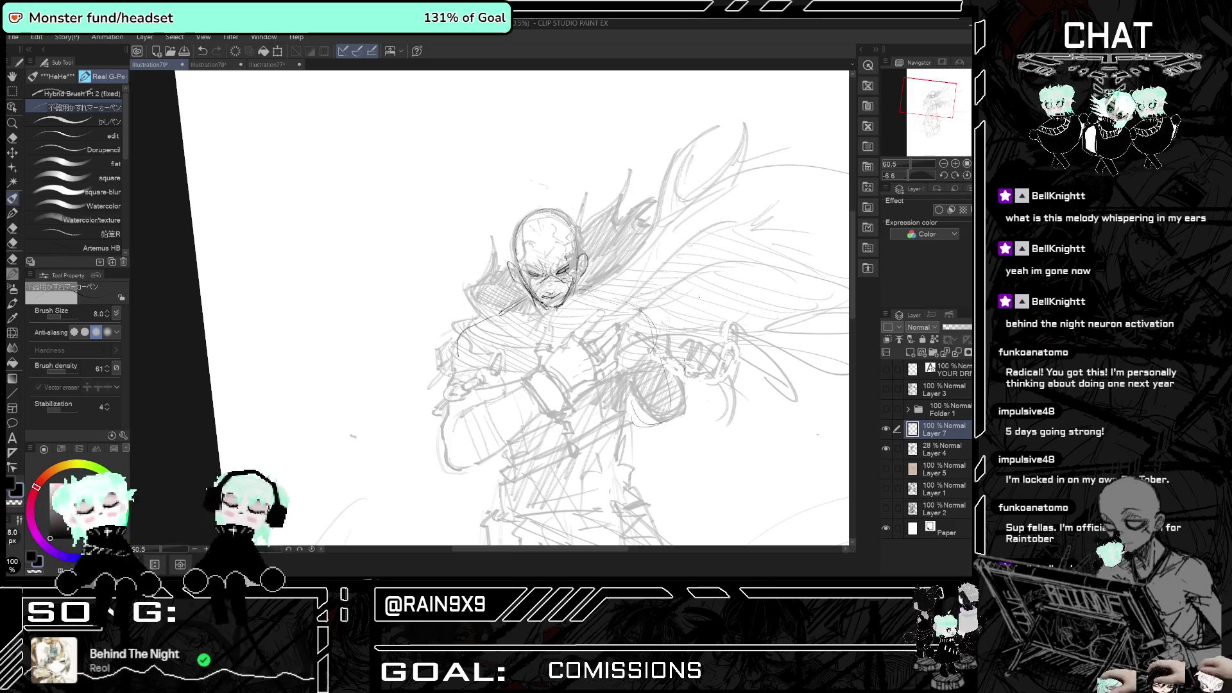